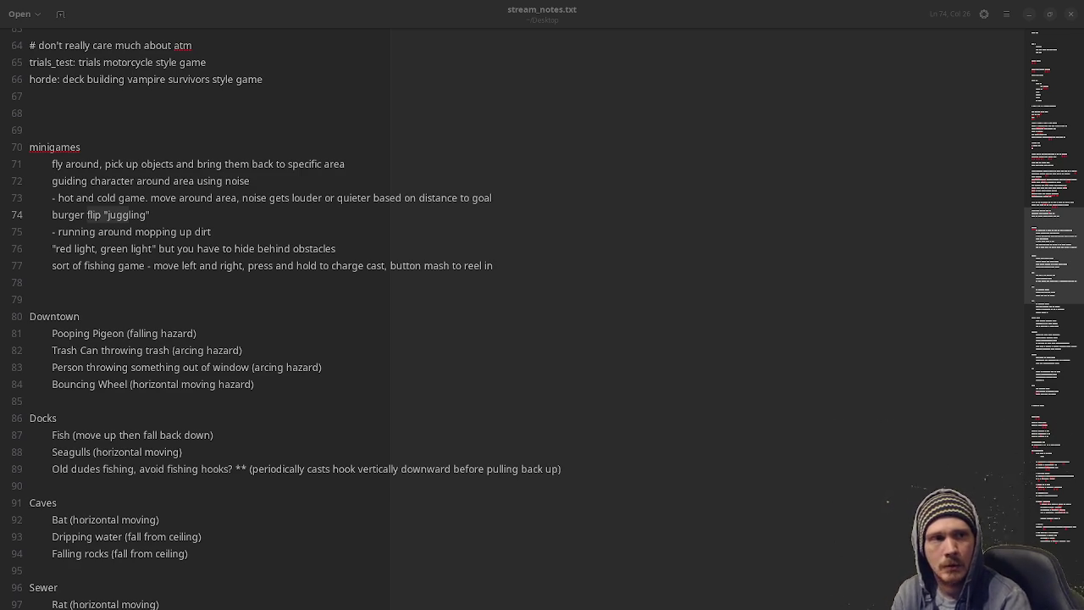
Mark the fly-around, guiding-character, burger flip and fishing minigame ideas in the notes.
click(51, 165)
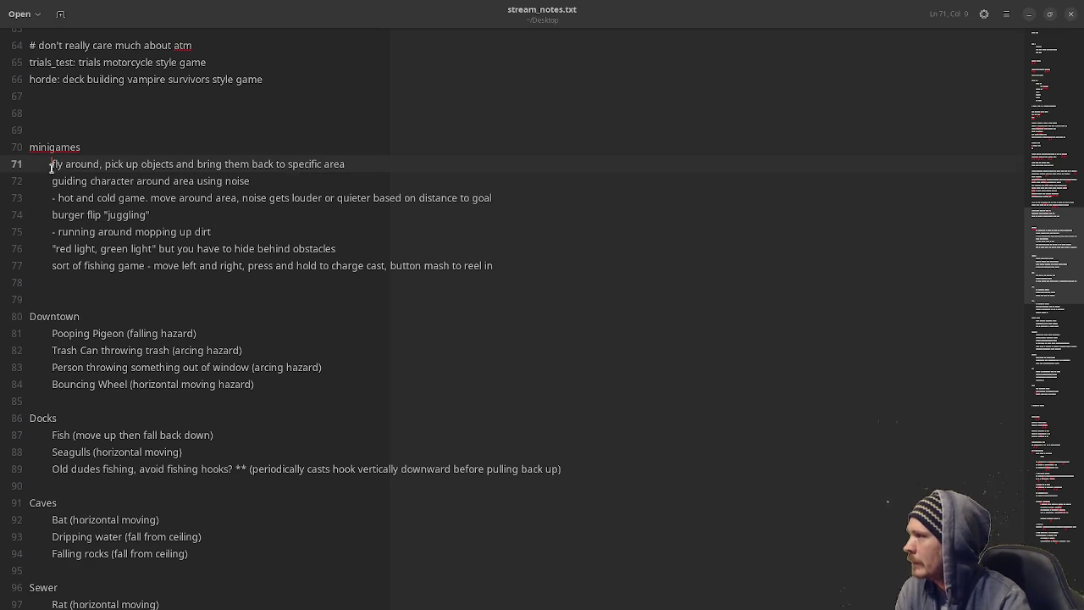
click(52, 182)
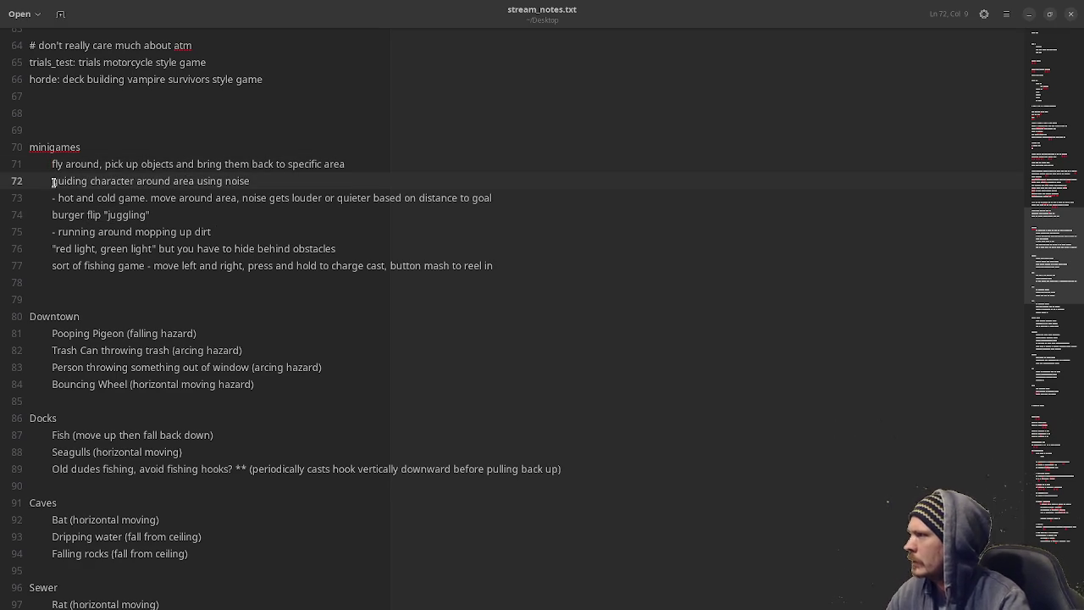
click(49, 215)
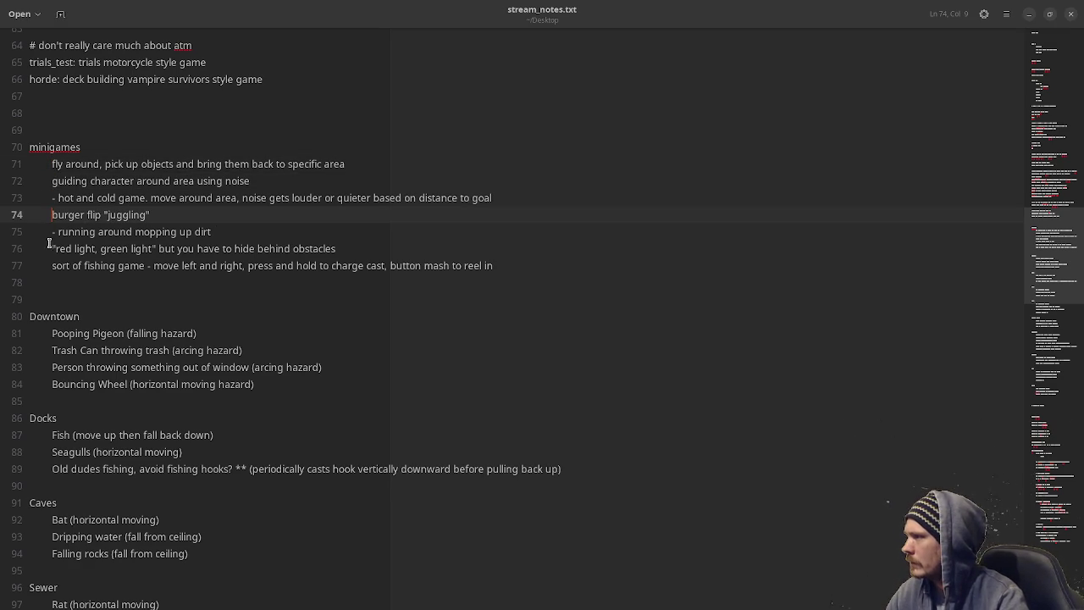
click(49, 248)
click(51, 266)
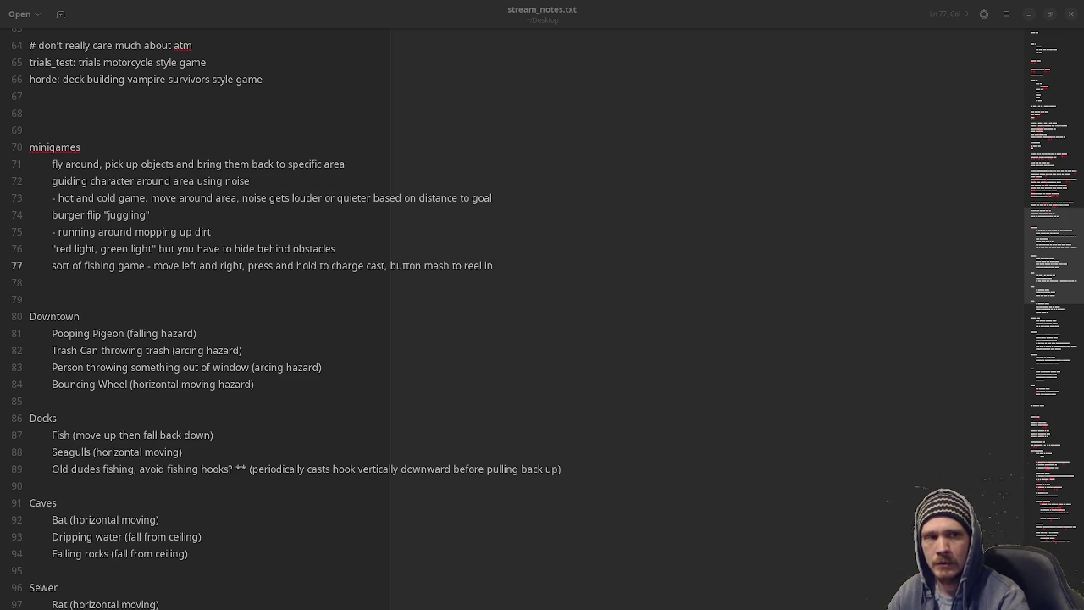
Roll a random number between 1 and 4, which comes up 3, and mark the red light, green light idea.
key(alt+Tab)
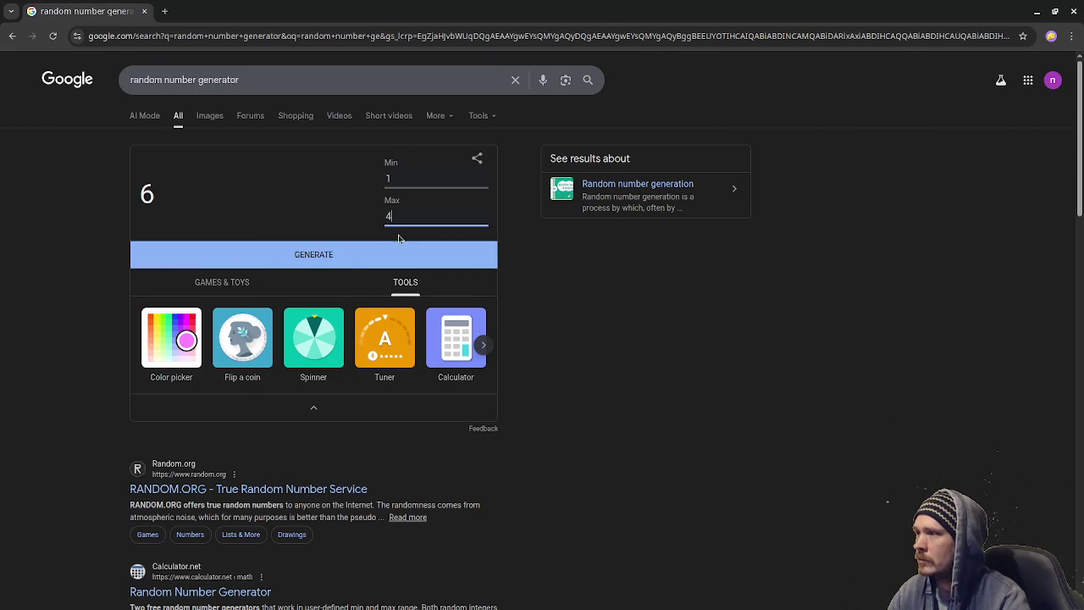
click(288, 256)
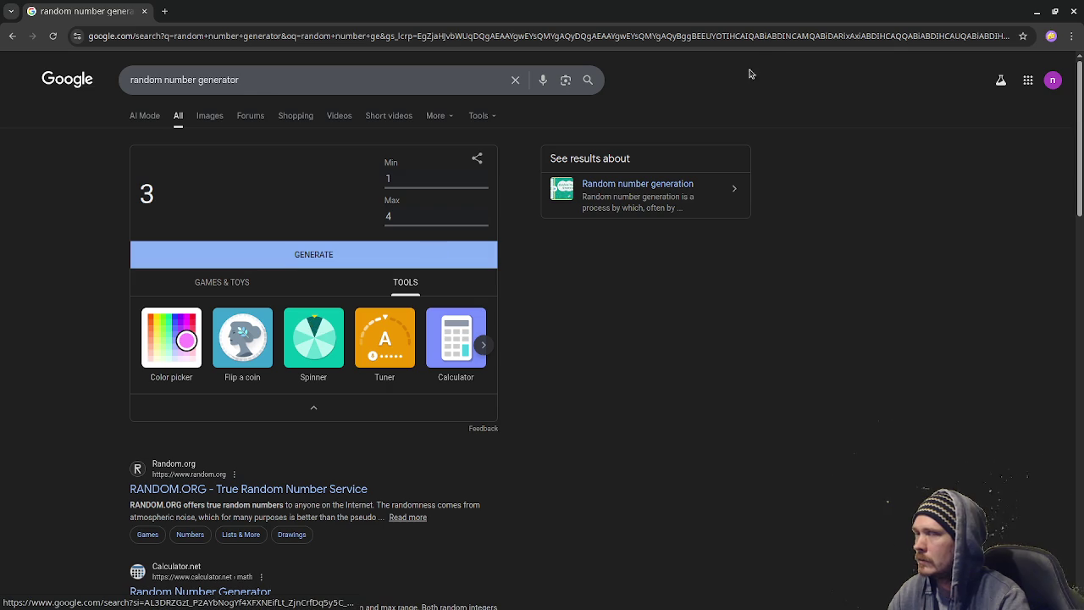
double_click(746, 12)
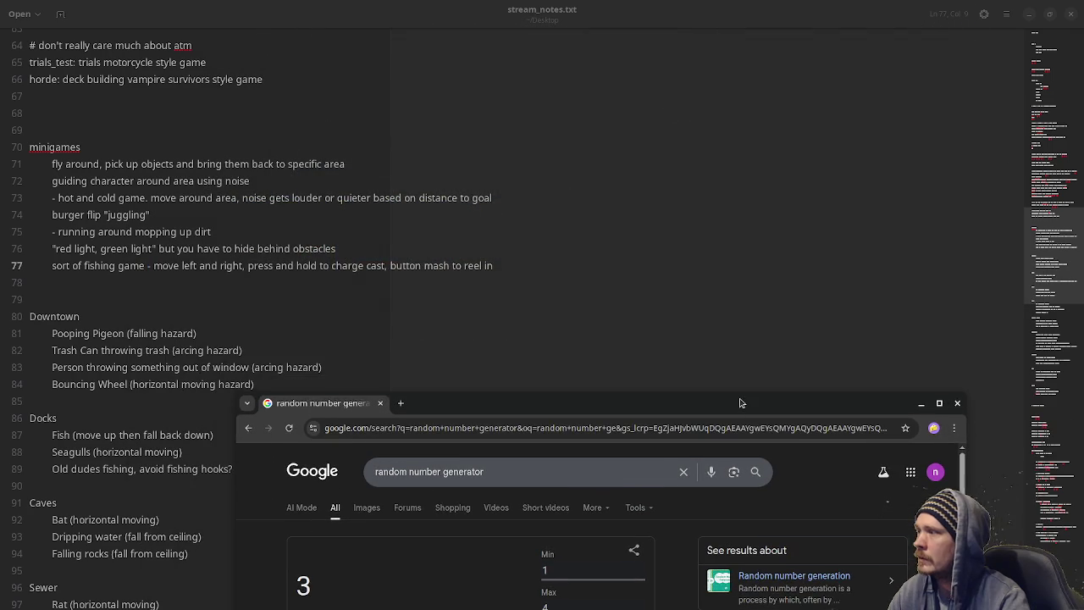
click(54, 181)
click(52, 214)
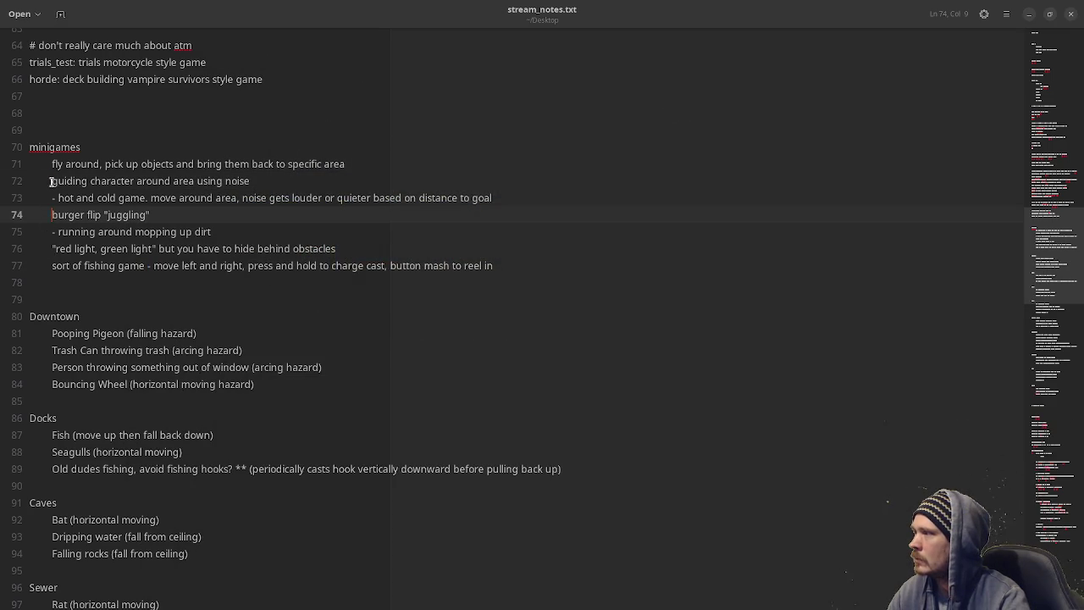
click(51, 249)
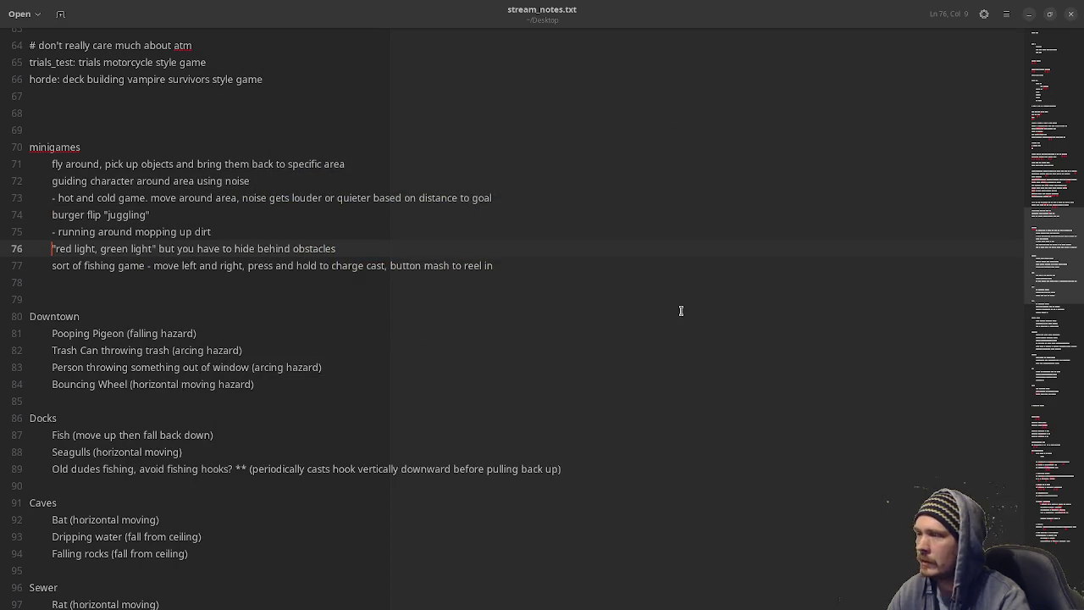
Close the browser and place the caret in the red light, green light line of the notes.
key(alt+Tab)
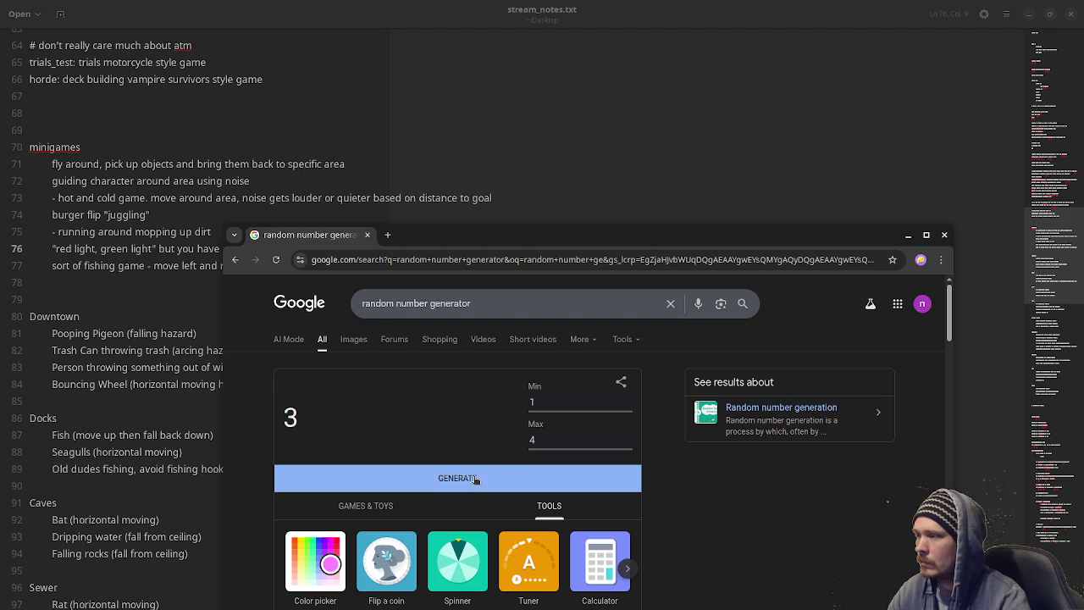
click(944, 235)
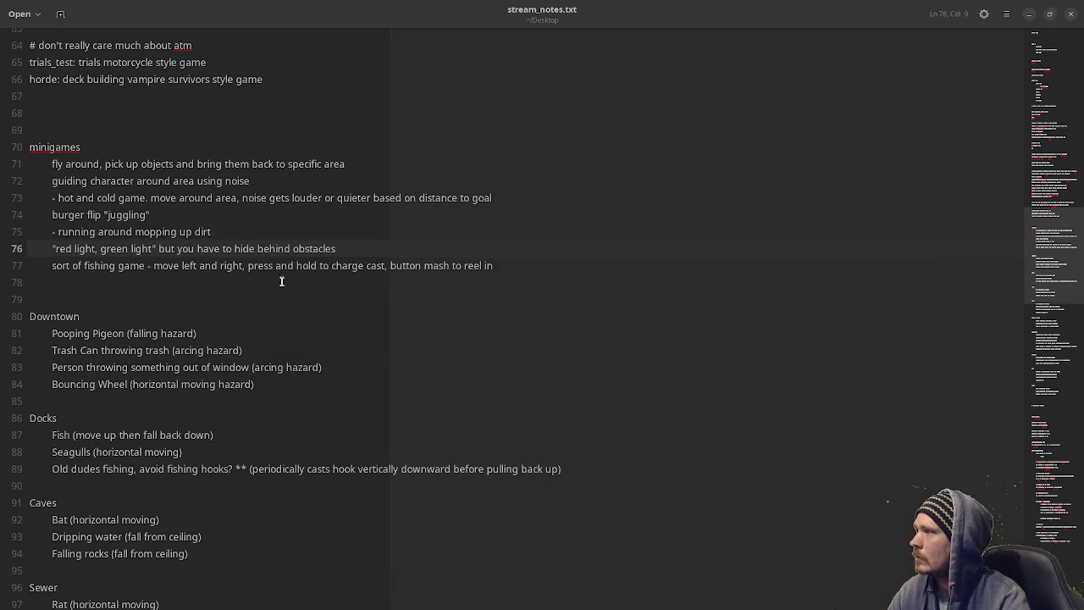
click(242, 248)
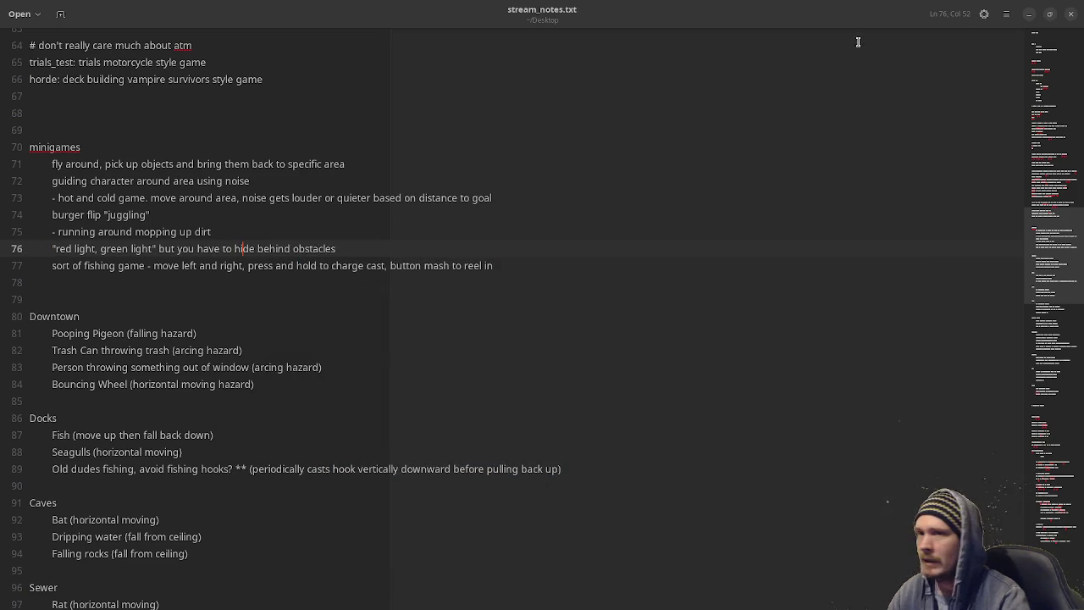
Create a new 3D scene with its root node named RedLightGreenLight.
click(1030, 15)
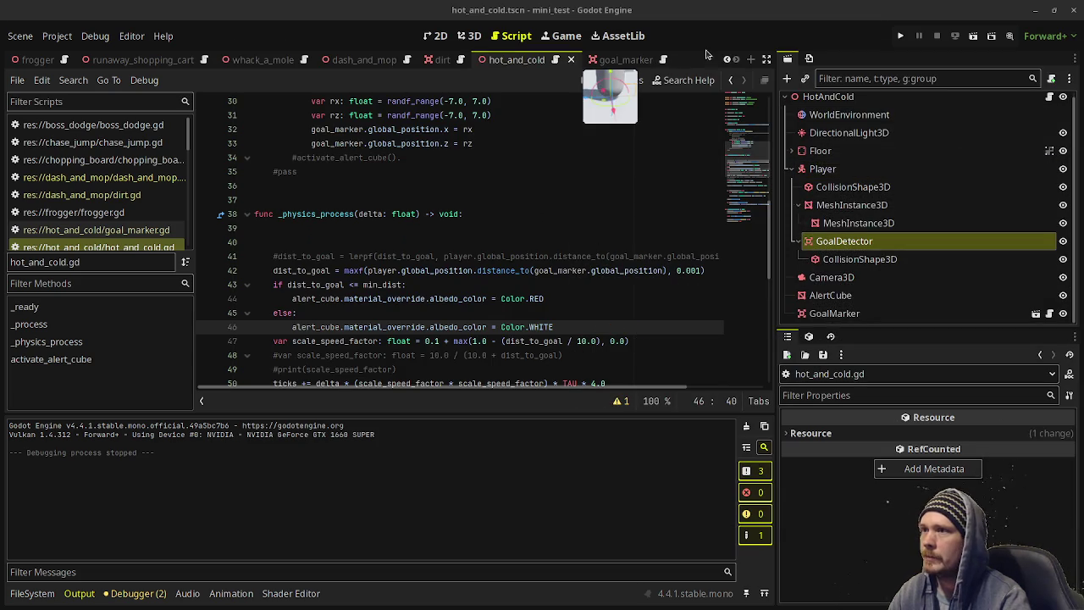
click(749, 61)
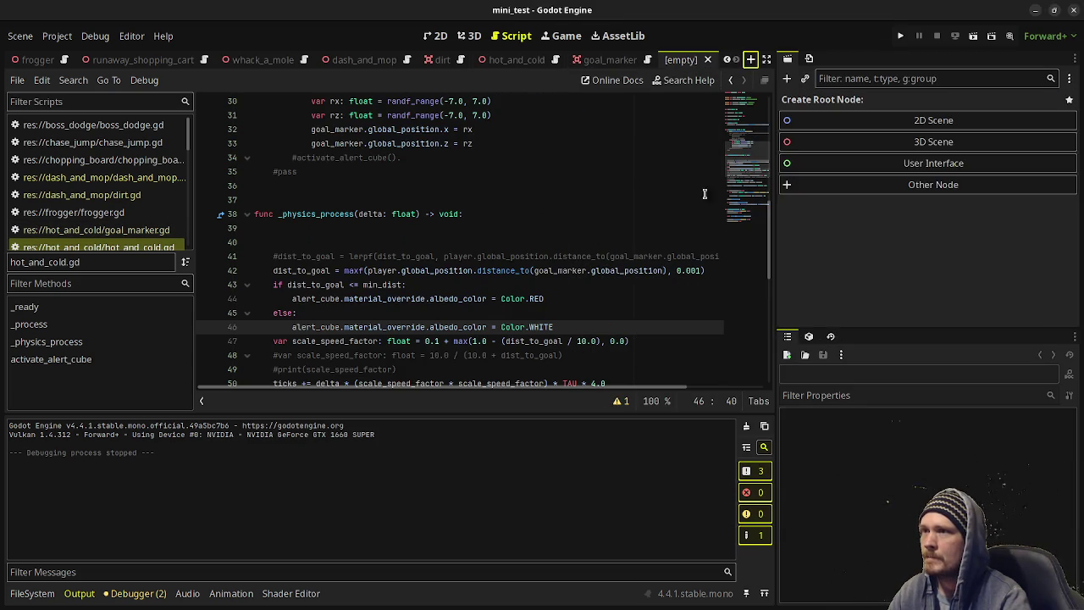
click(890, 140)
key(F2)
text(R)
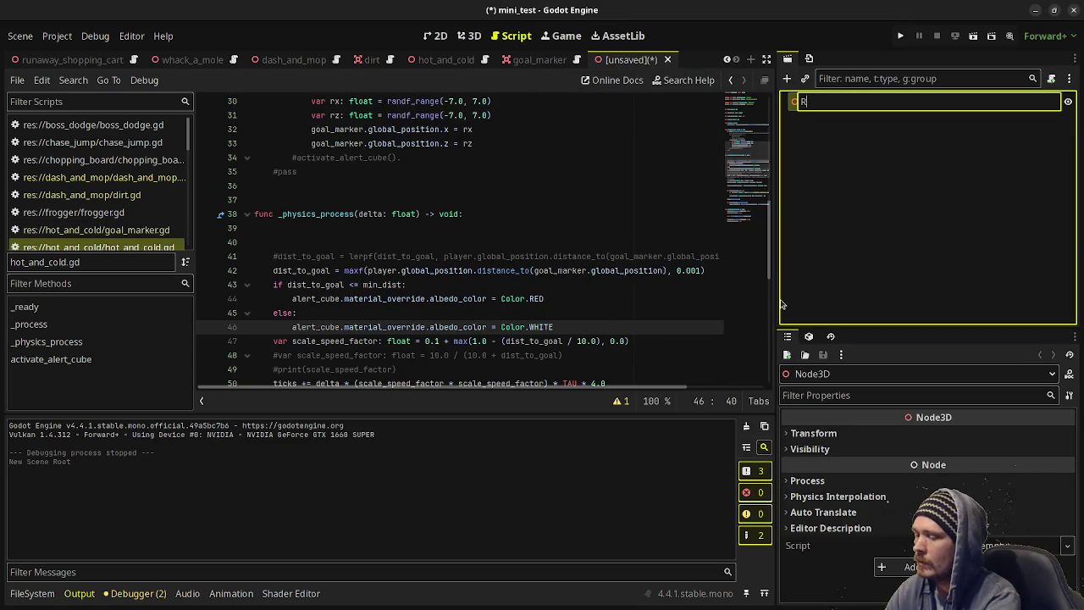
text(edLightGreenLight)
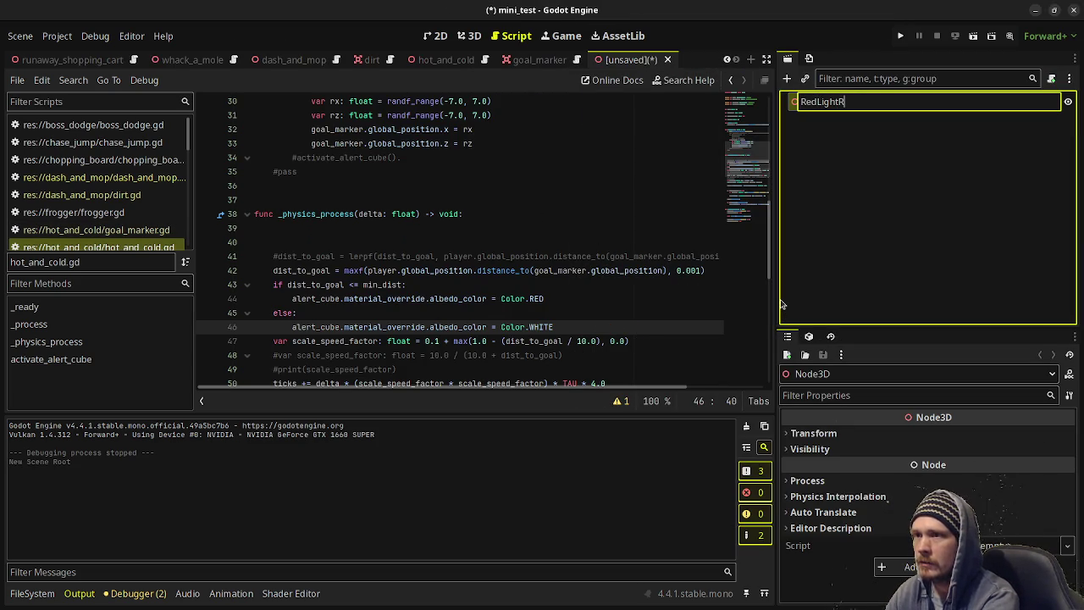
key(Return)
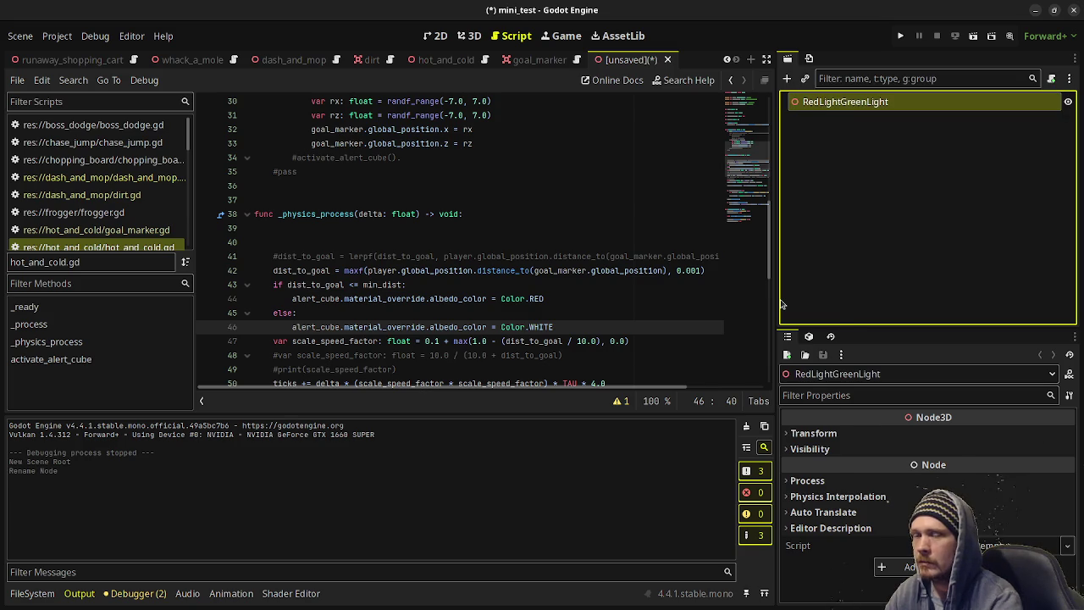
Save the scene as red_light_green_light.tscn in a new red_light_green_light folder.
key(ctrl+s)
click(285, 133)
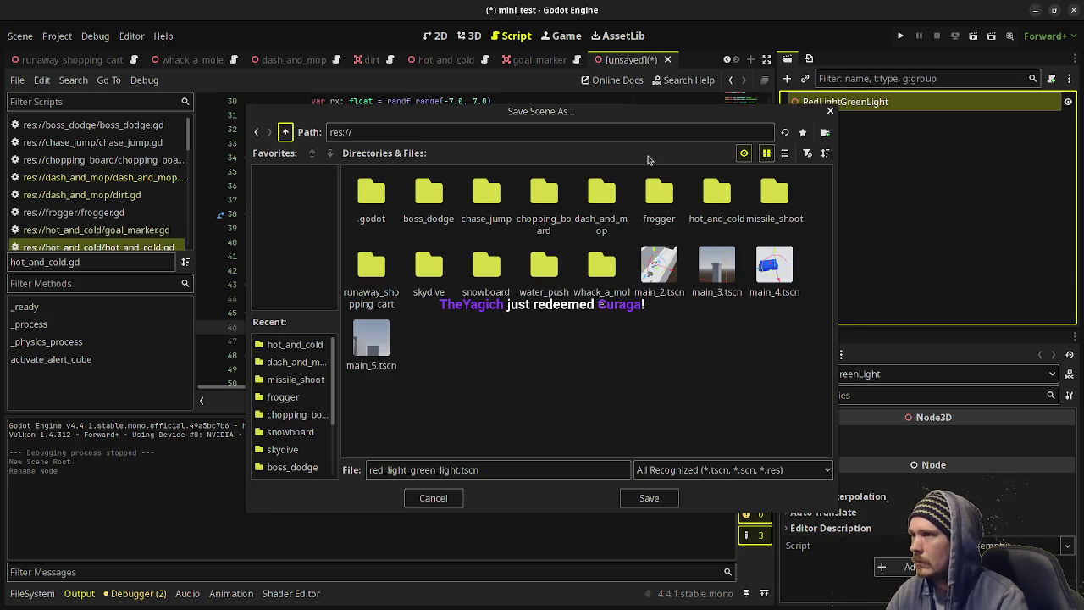
click(825, 132)
text(red)
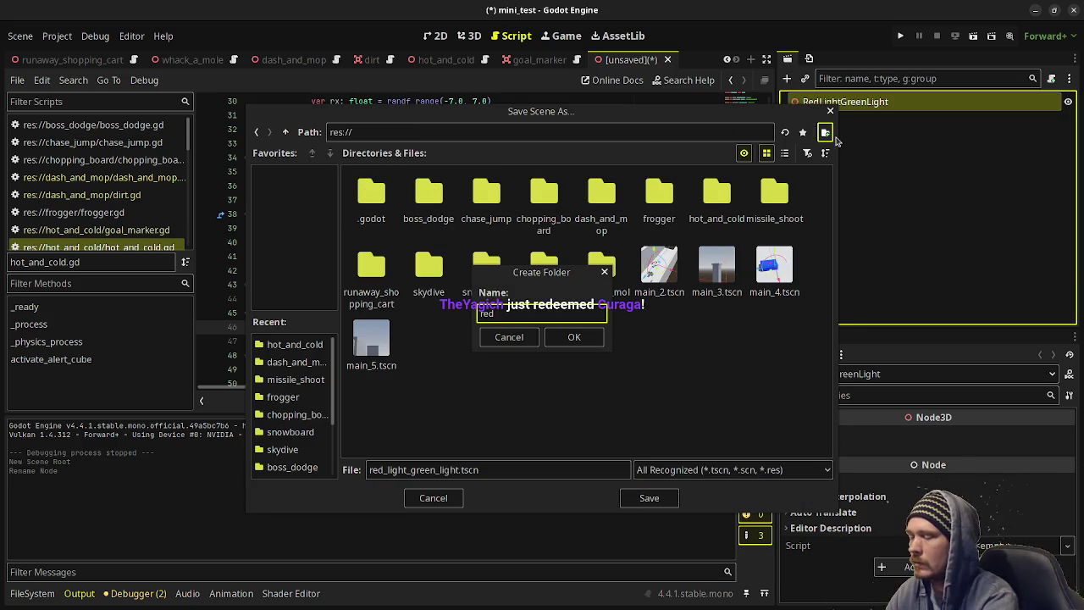
text(_light_)
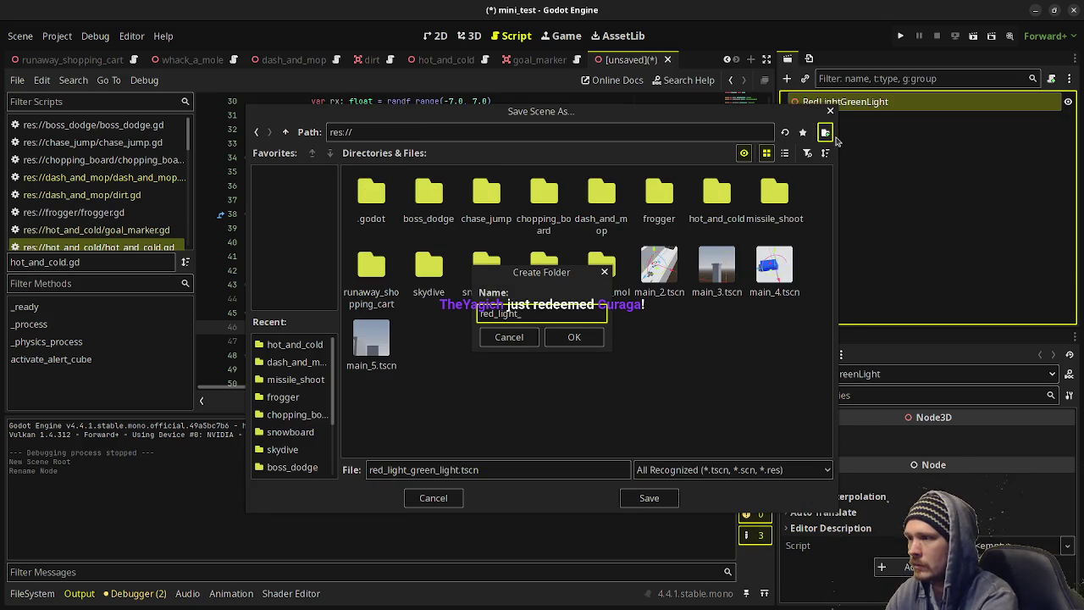
text(green_light)
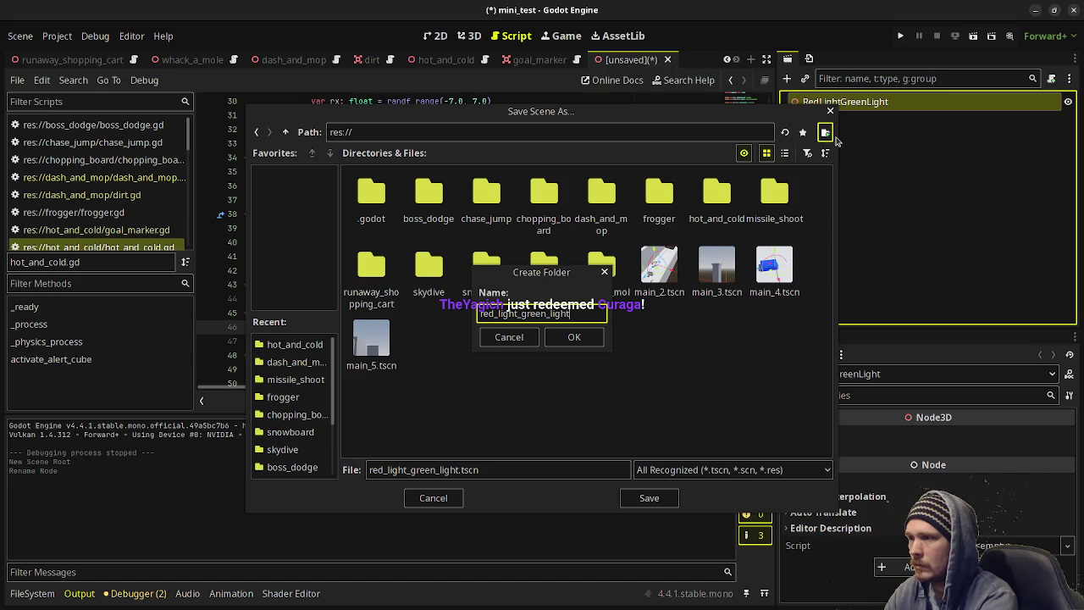
click(591, 340)
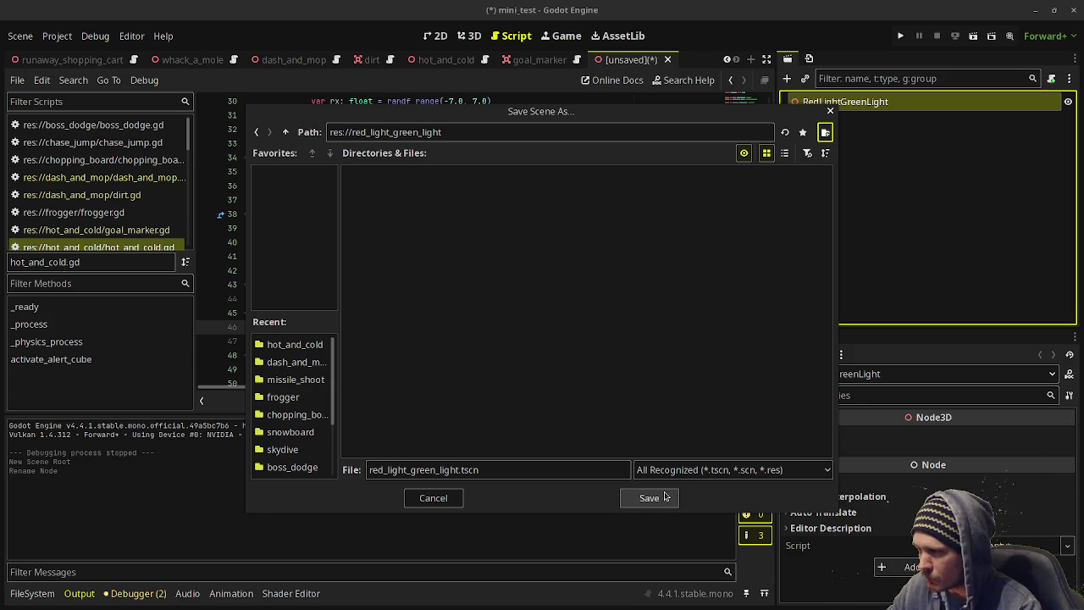
click(662, 498)
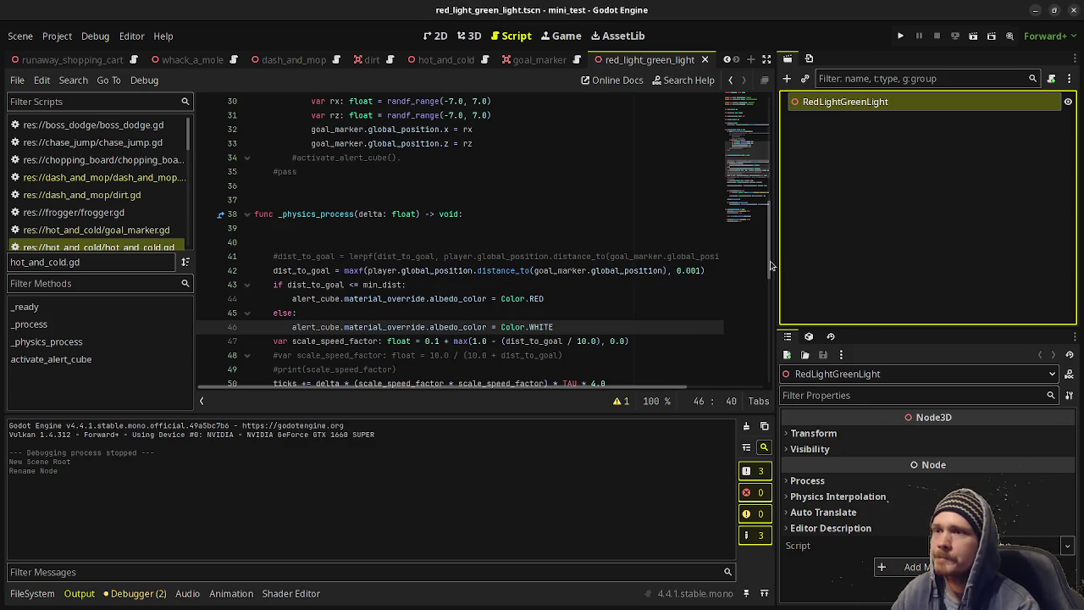
Add the preview sun and preview environment to the scene in the 3D view.
click(470, 35)
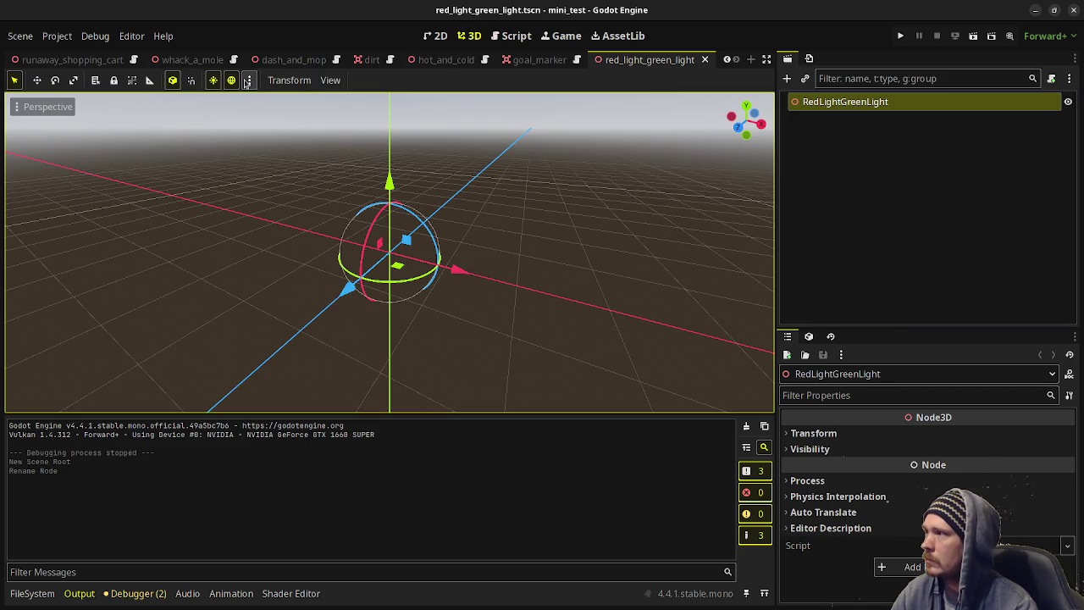
click(247, 82)
click(193, 385)
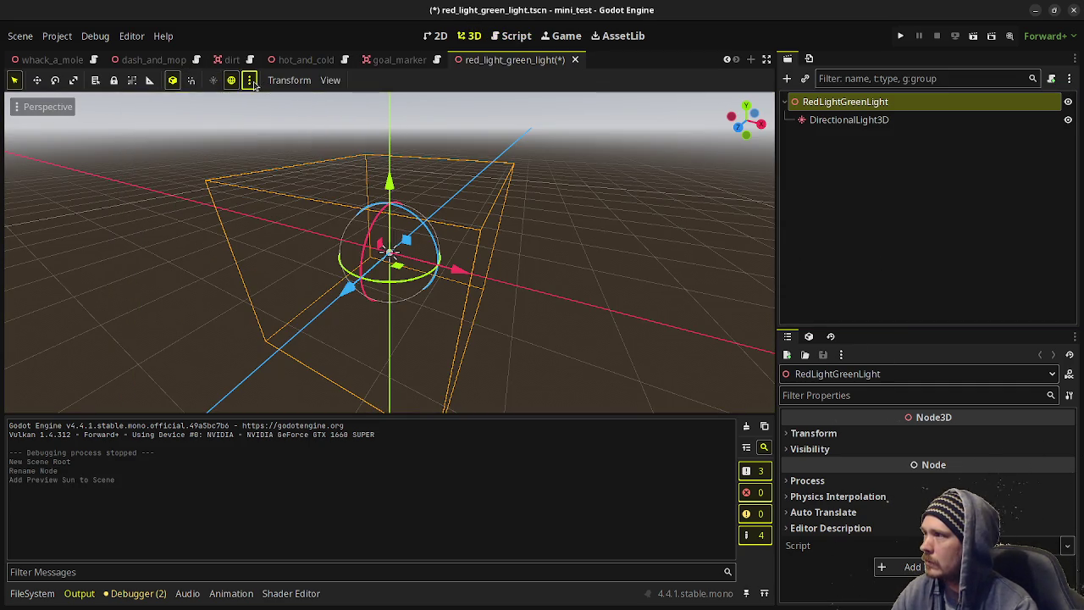
click(250, 80)
click(331, 385)
Add a StaticBody3D named Floor under the RedLightGreenLight root.
click(878, 102)
key(ctrl+a)
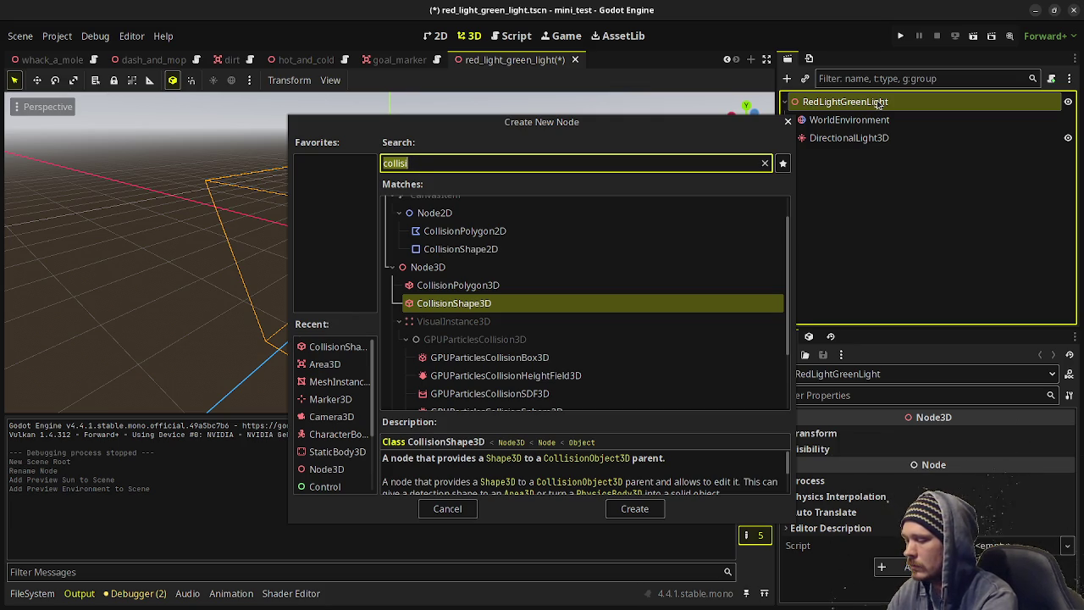
text(static)
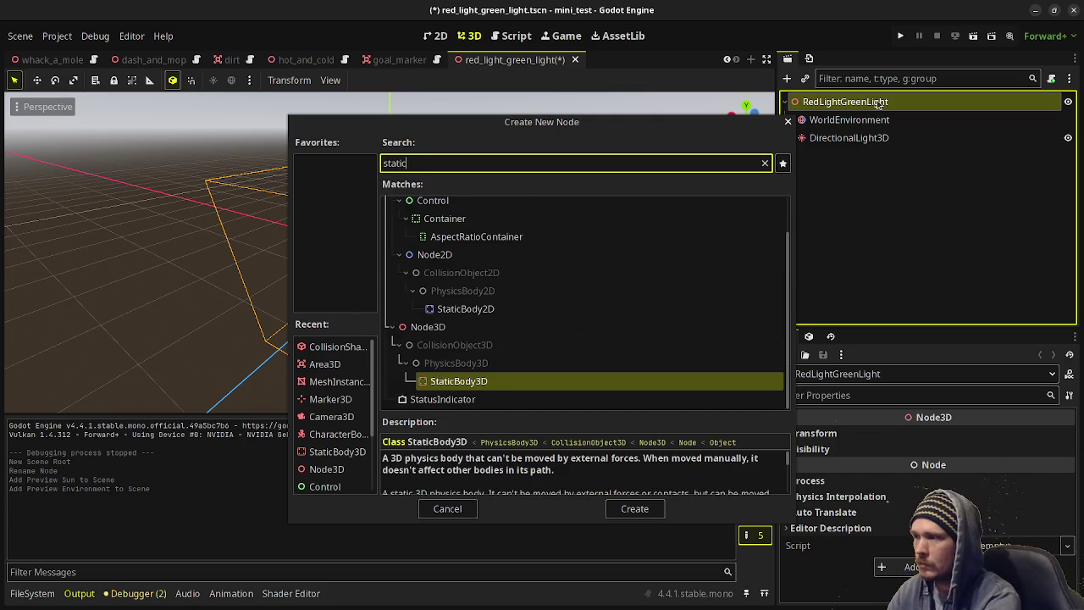
key(Return)
key(F2)
text(Floor)
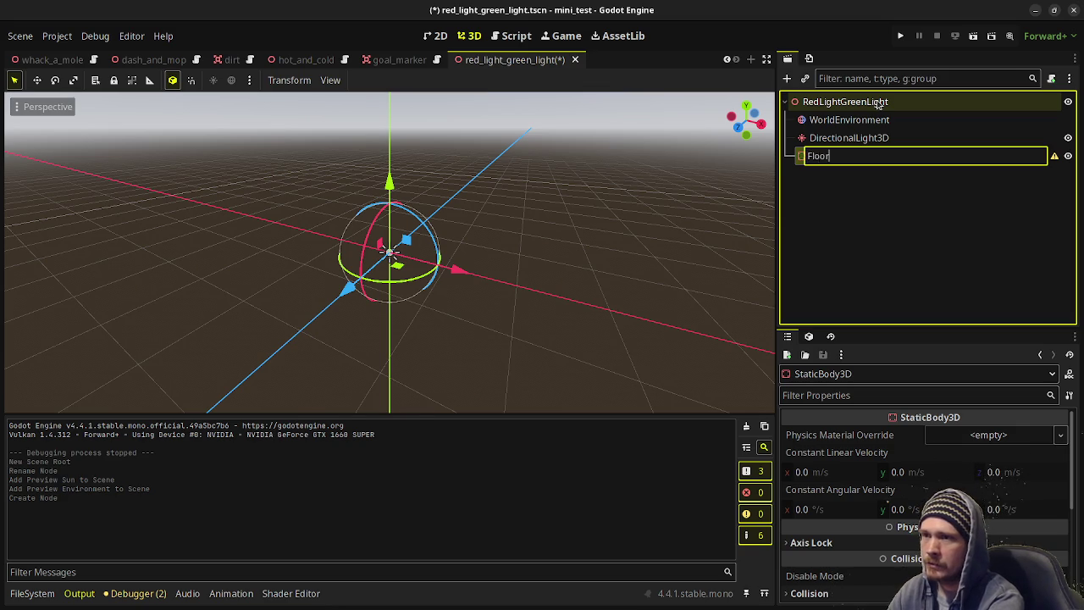
key(Return)
Add a CollisionShape3D and a MeshInstance3D under Floor.
key(ctrl+a)
text(collisio)
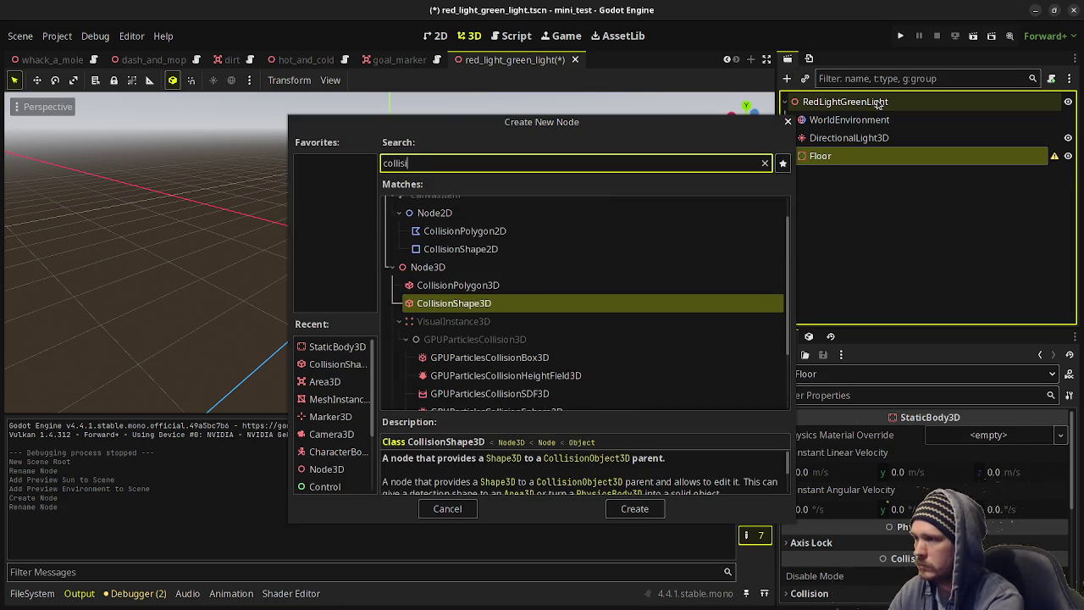
key(Return)
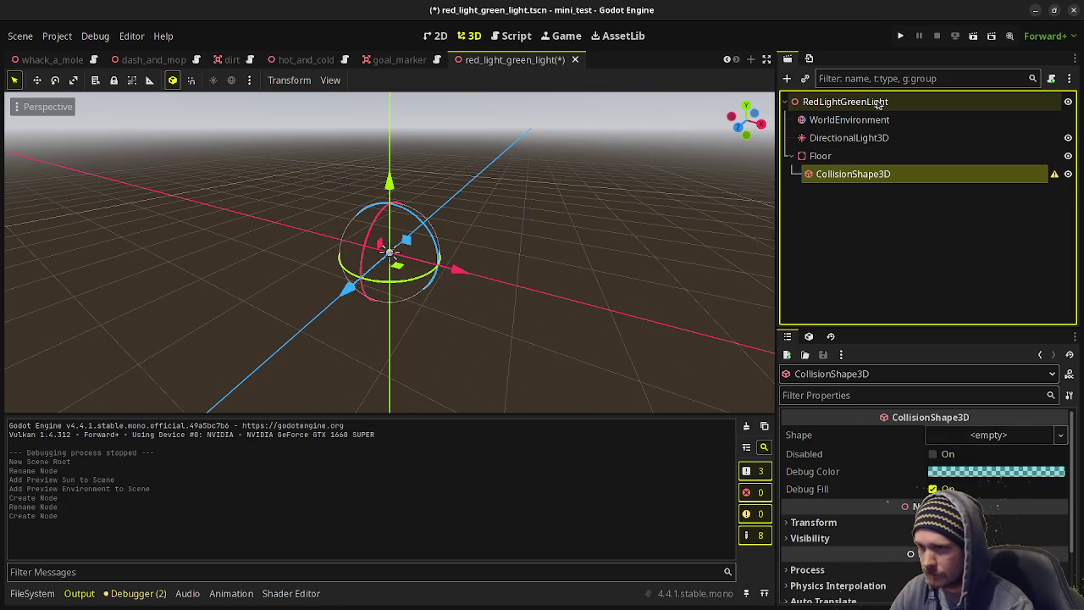
key(ctrl+a)
text(meshi)
key(Return)
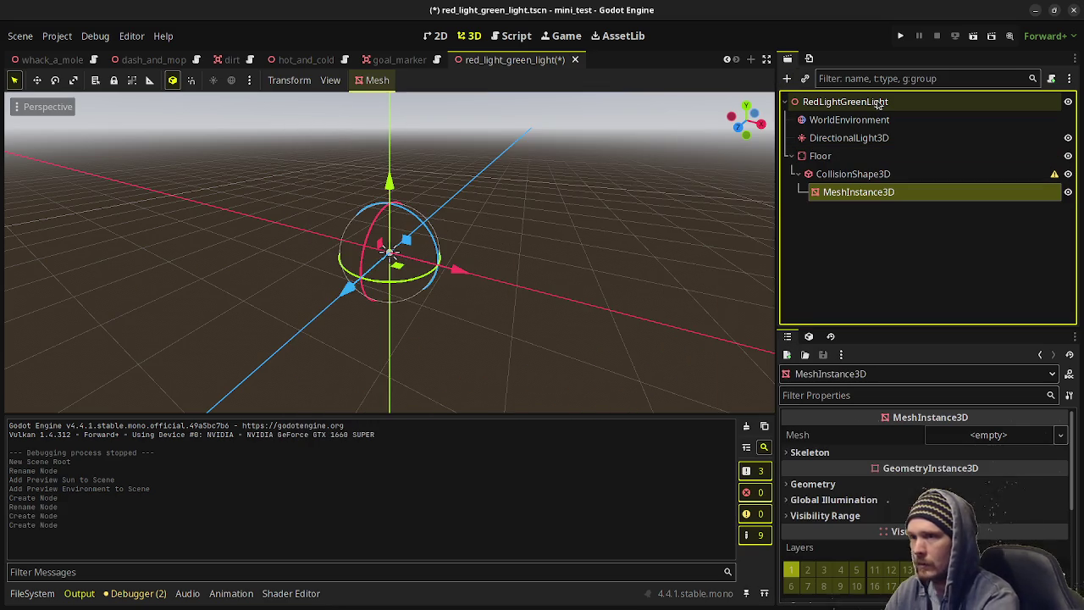
Give the floor collision a BoxShape3D of 16×1×16, lowered to position y -0.5.
click(924, 174)
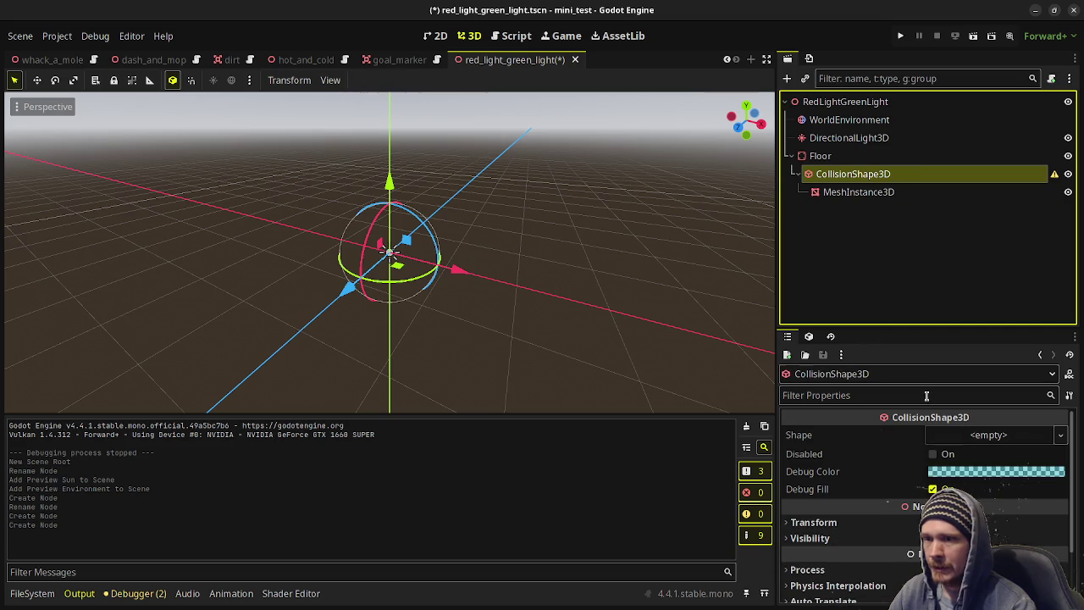
click(965, 431)
click(958, 449)
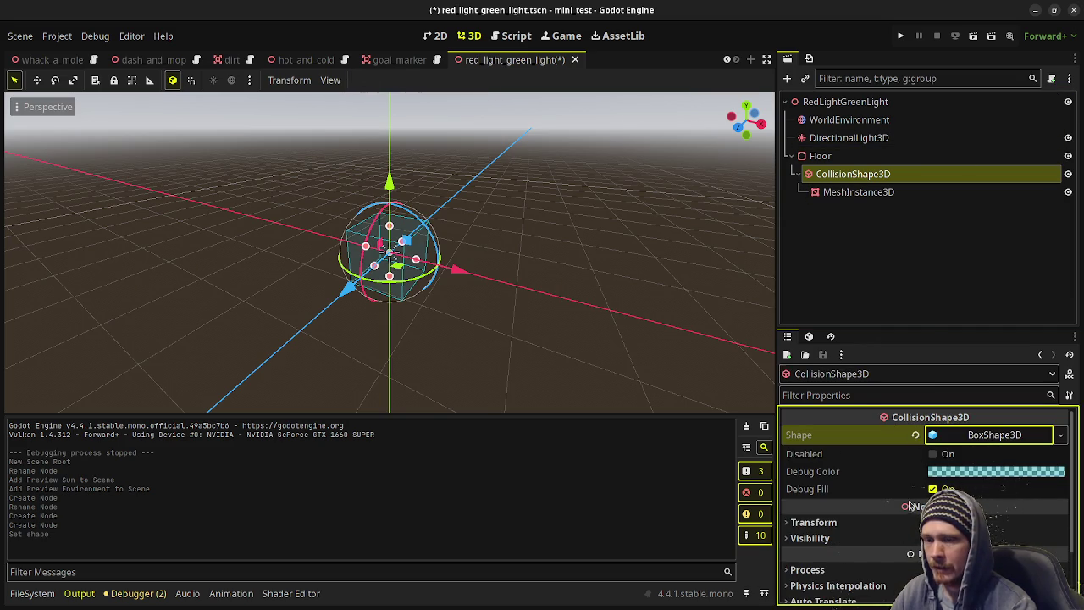
click(968, 438)
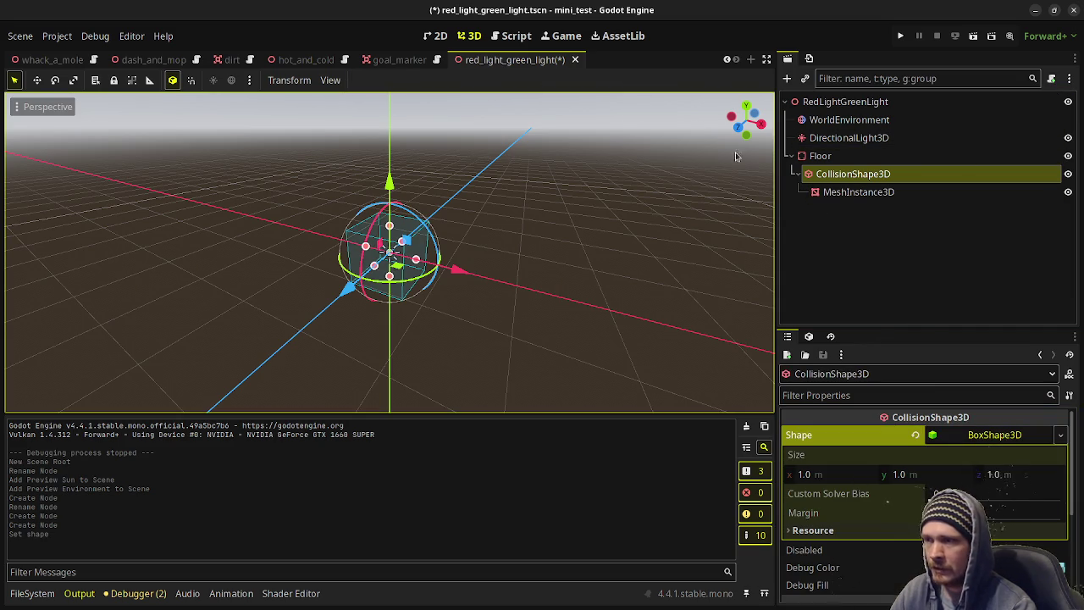
click(826, 478)
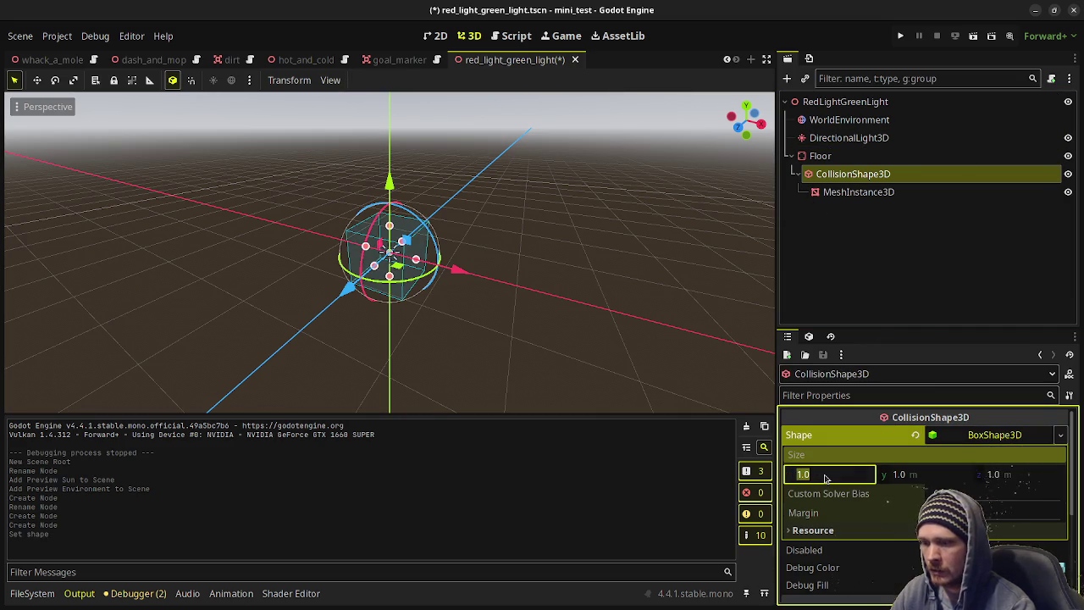
text(16)
key(Tab)
key(Tab)
text(16)
key(Return)
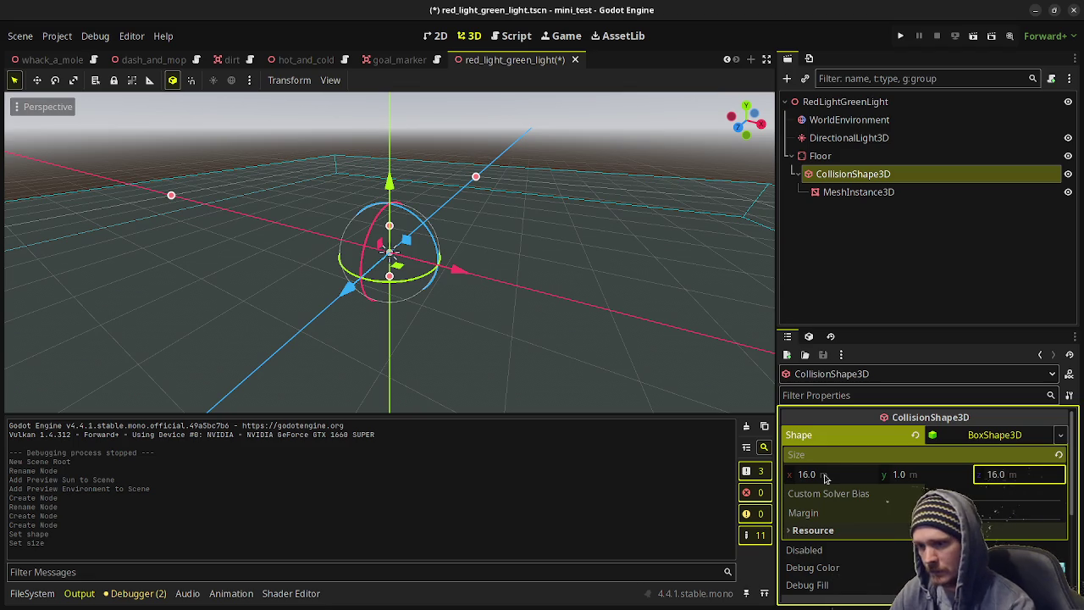
scroll(826, 479, down, 5)
click(813, 458)
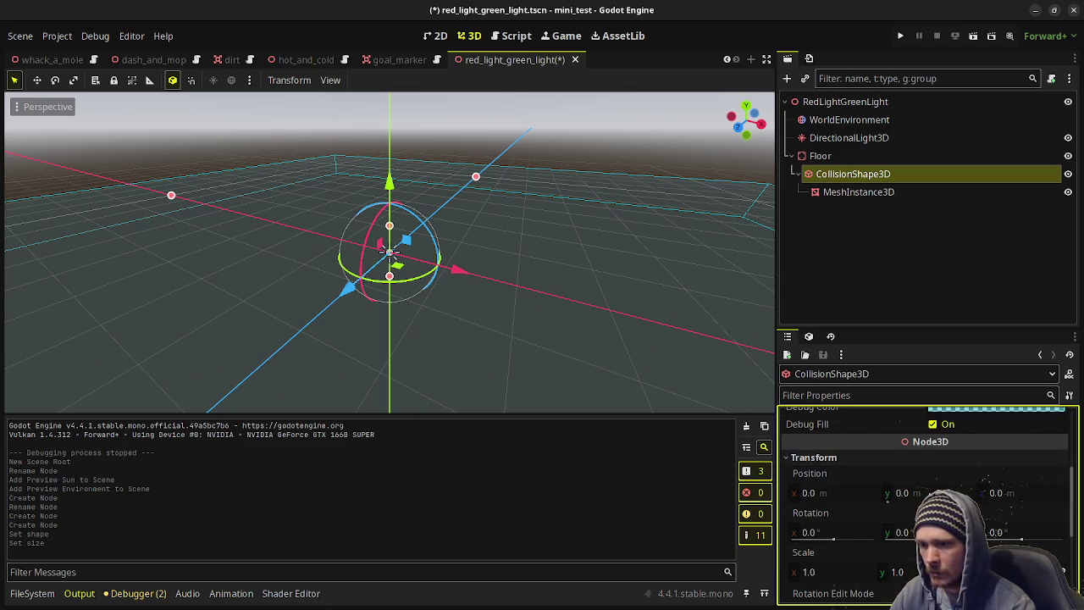
click(929, 492)
text(-0.5)
key(Return)
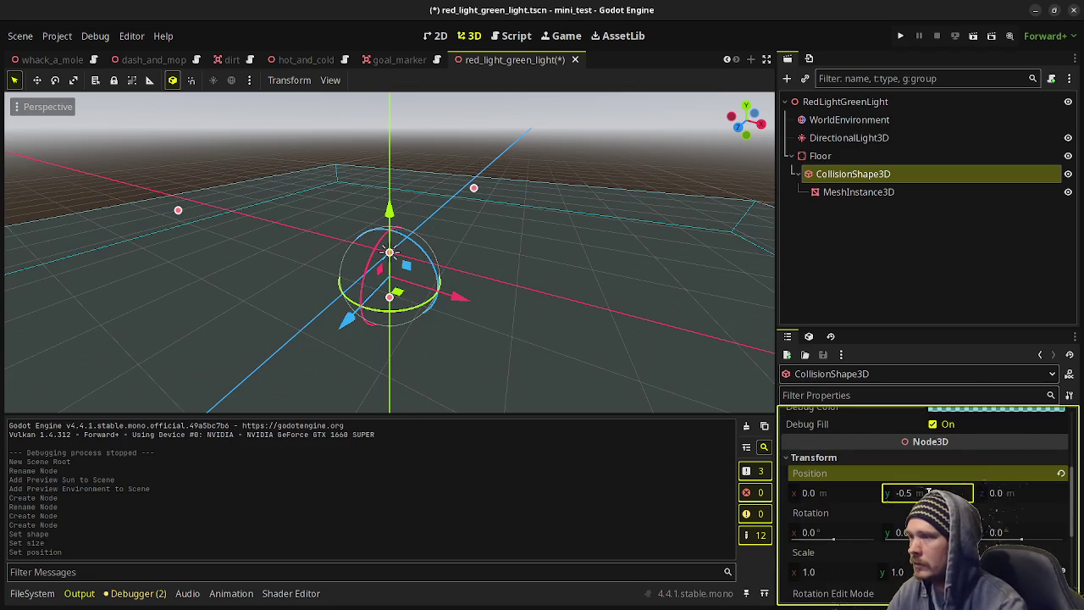
Give the floor mesh a BoxMesh 16 m wide and 16 m deep.
click(914, 191)
click(956, 434)
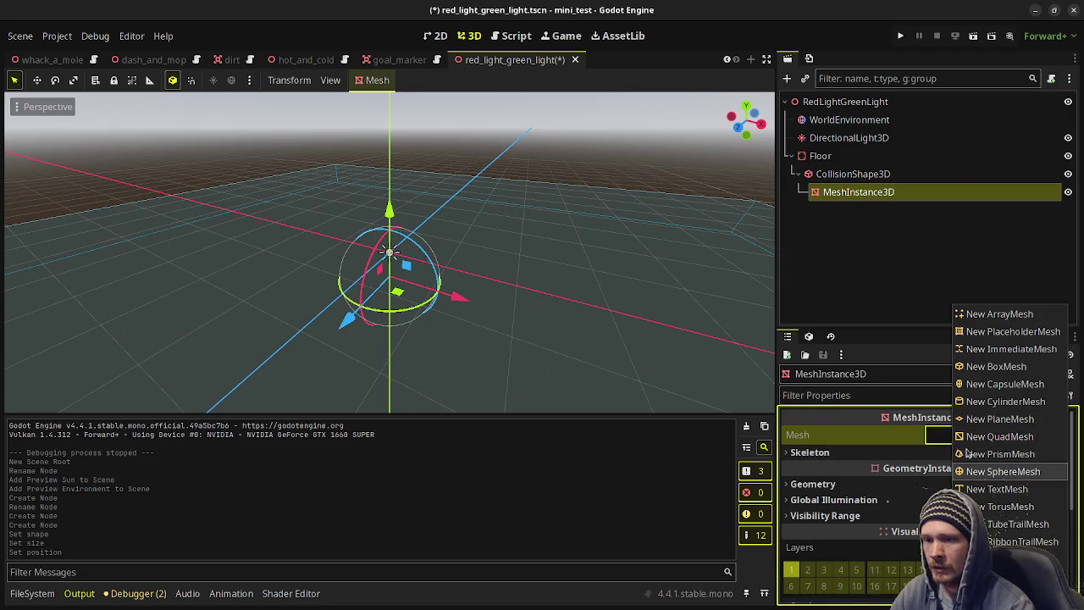
click(993, 367)
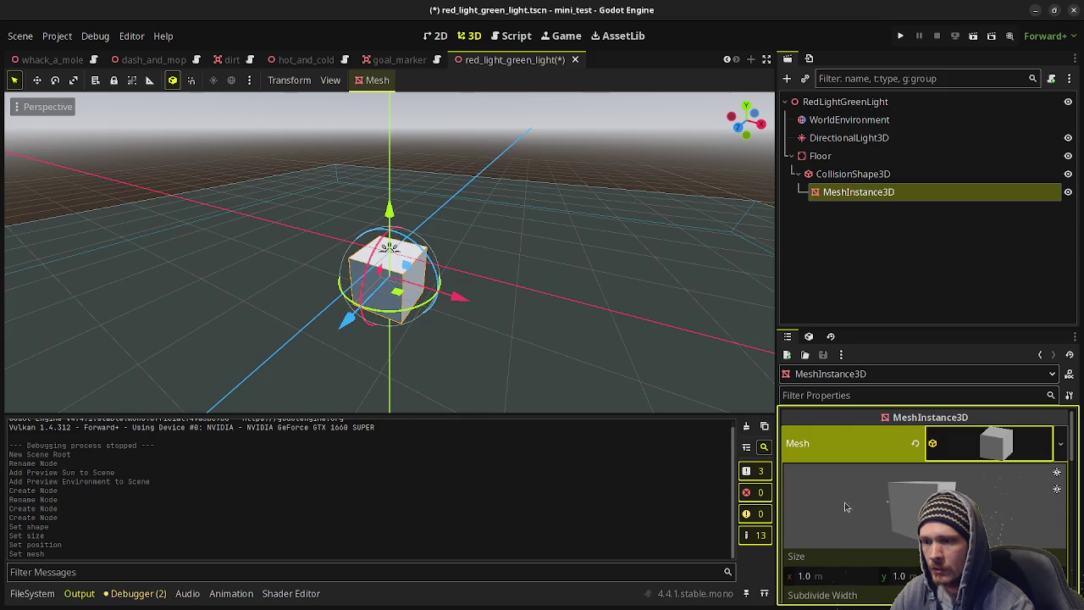
click(825, 576)
key(Tab)
key(Tab)
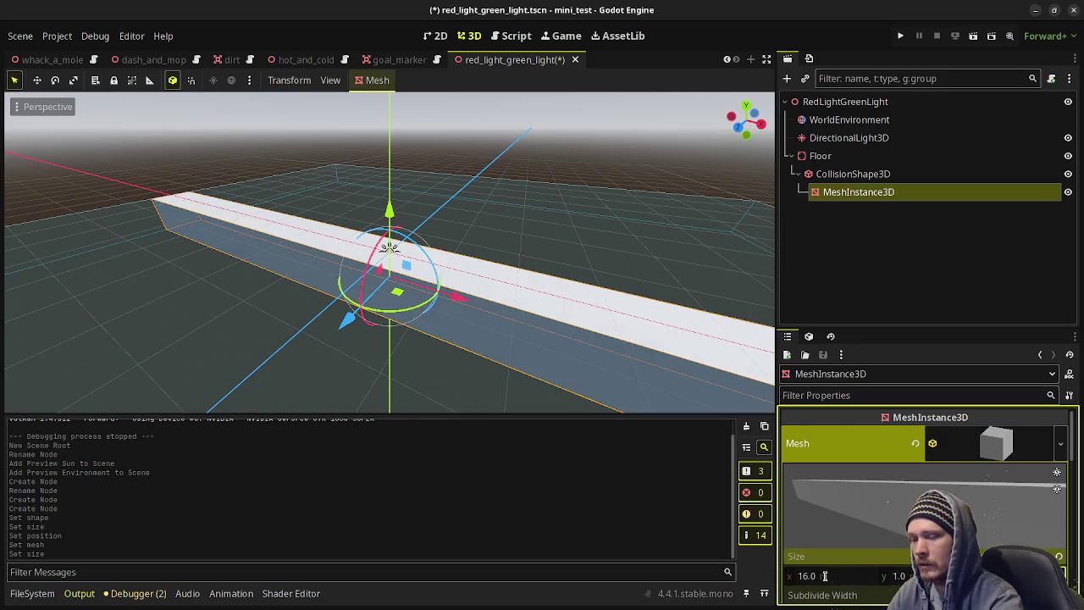
text(16)
key(Return)
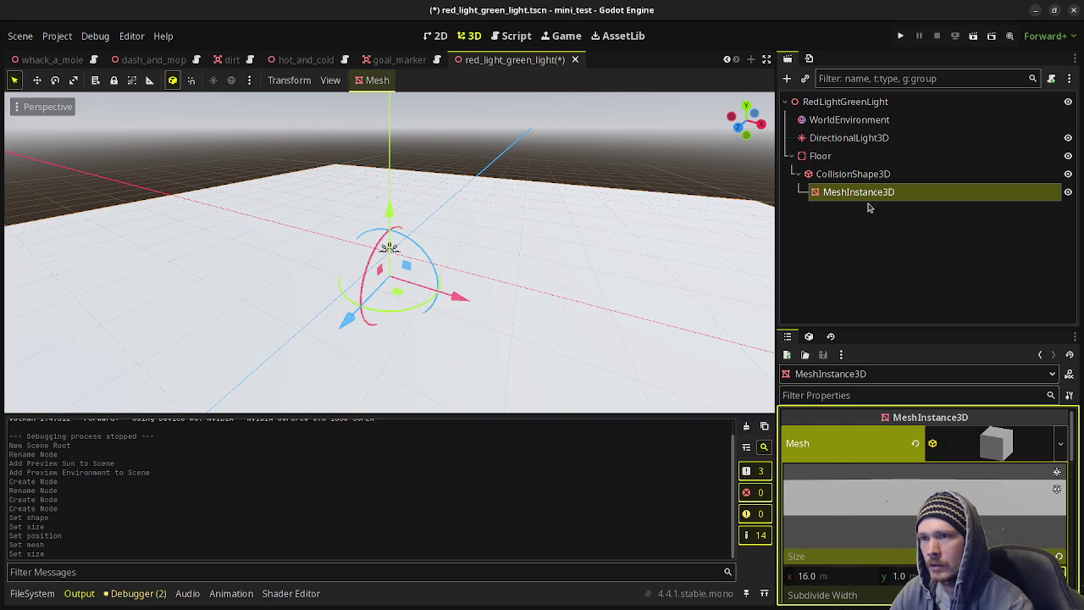
Reparent the mesh under Floor, group Floor's children, and save the scene.
drag(847, 193, 820, 156)
click(820, 156)
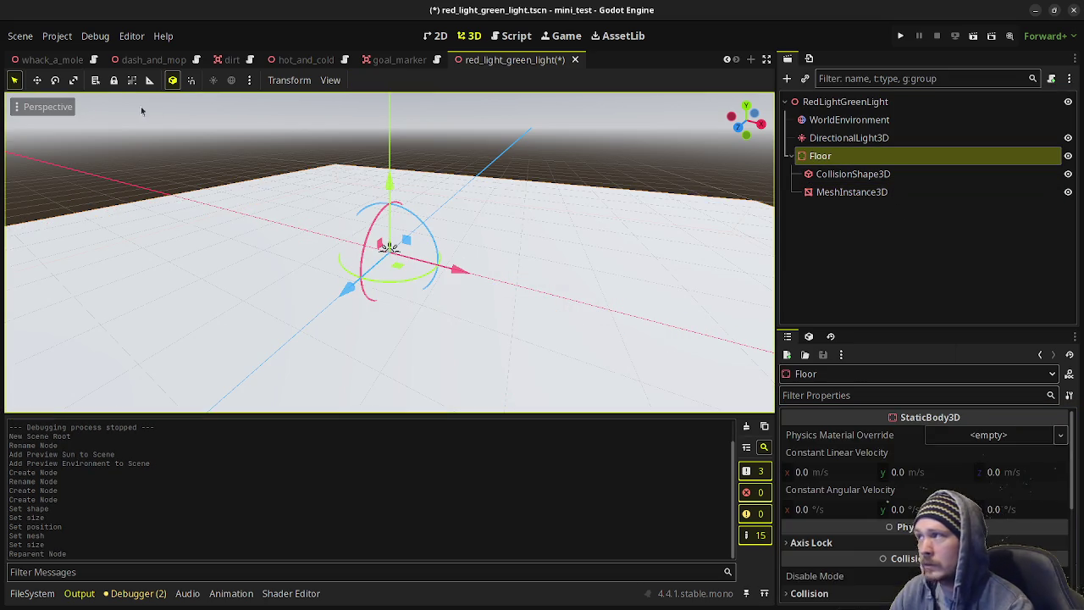
click(131, 79)
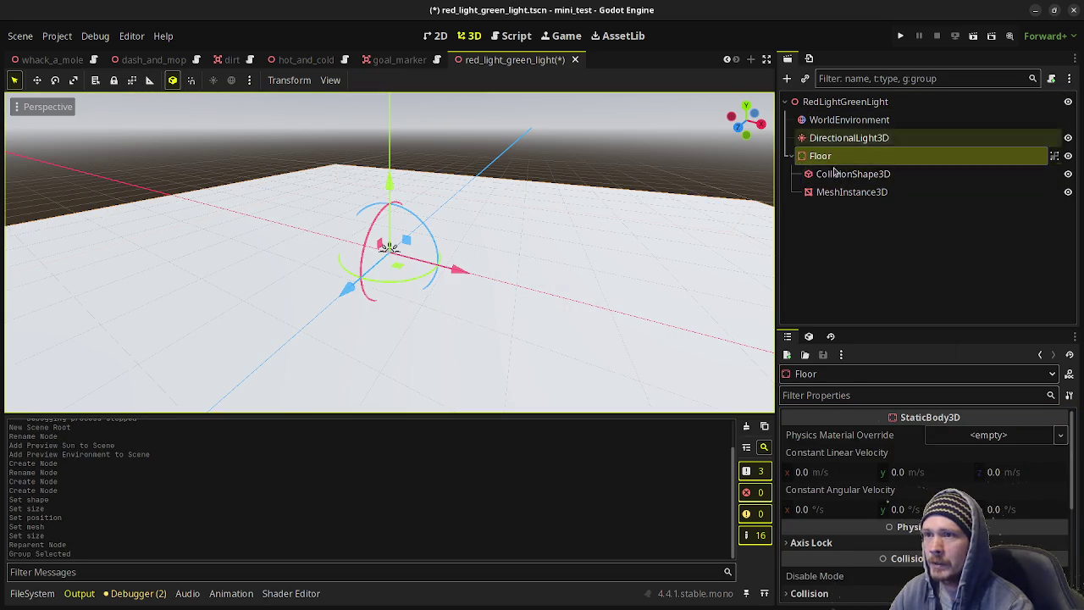
click(791, 157)
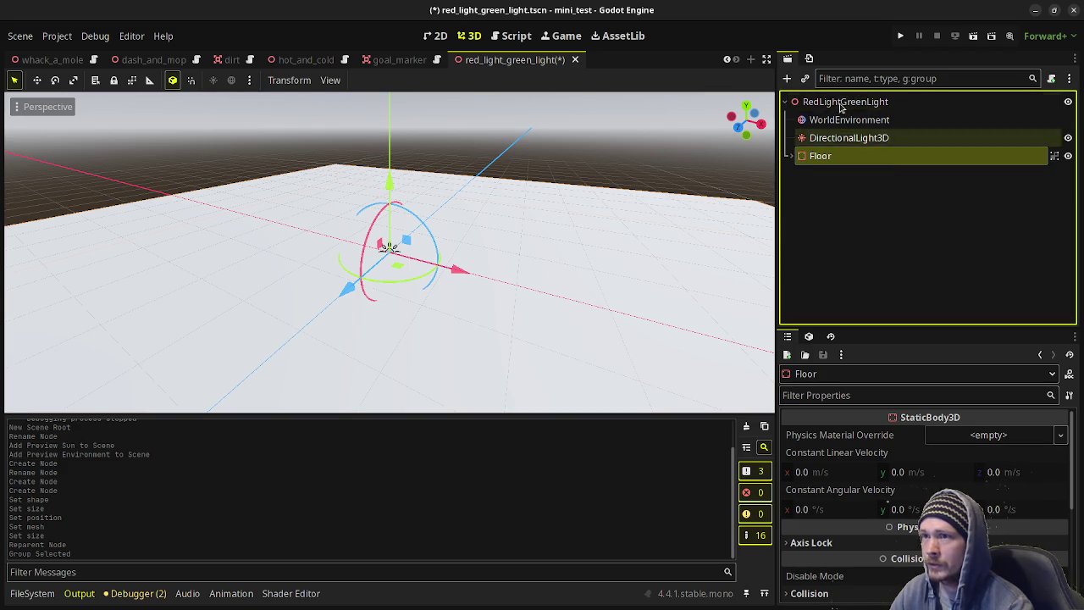
key(ctrl+s)
key(Up)
key(Up)
key(Up)
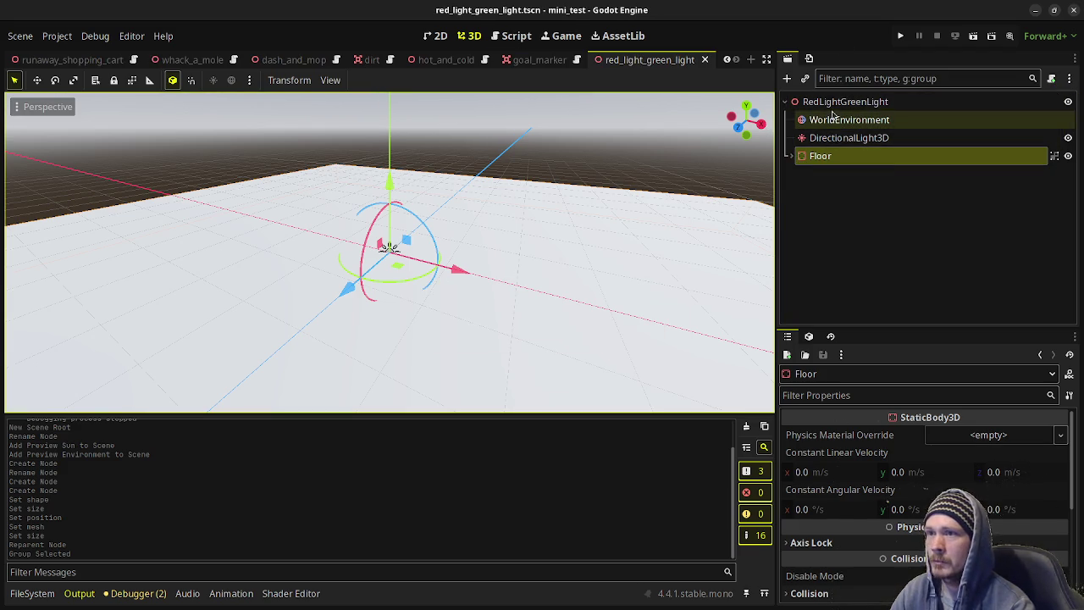
Select the RedLightGreenLight root and bring up the add-node list.
click(838, 102)
scroll(447, 237, down, 5)
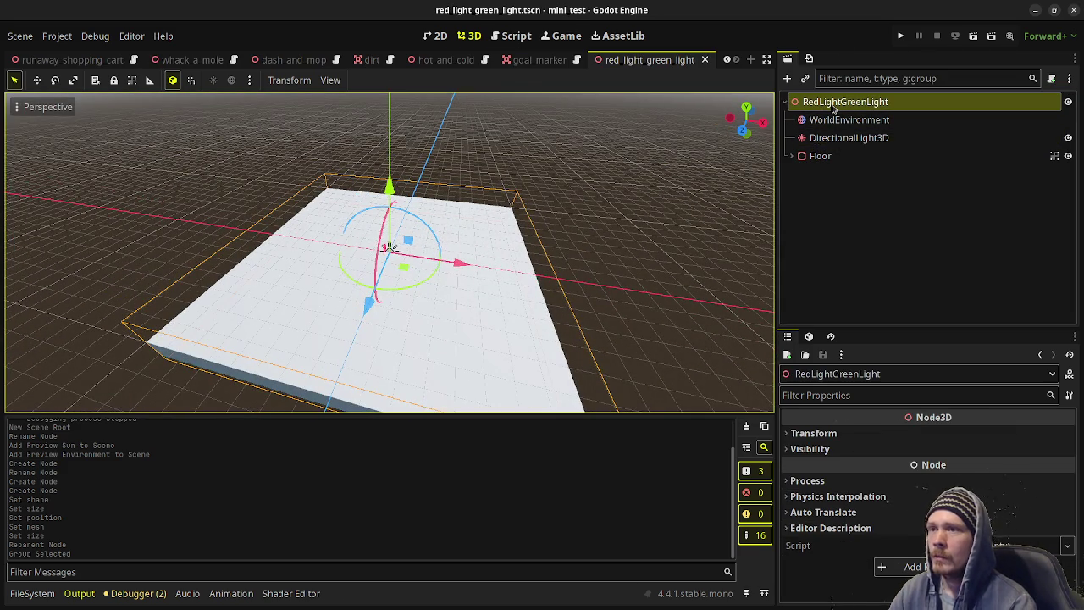
click(834, 106)
key(ctrl+a)
Add a Camera3D and move it 7 m back along Z.
text(camera3d)
key(Return)
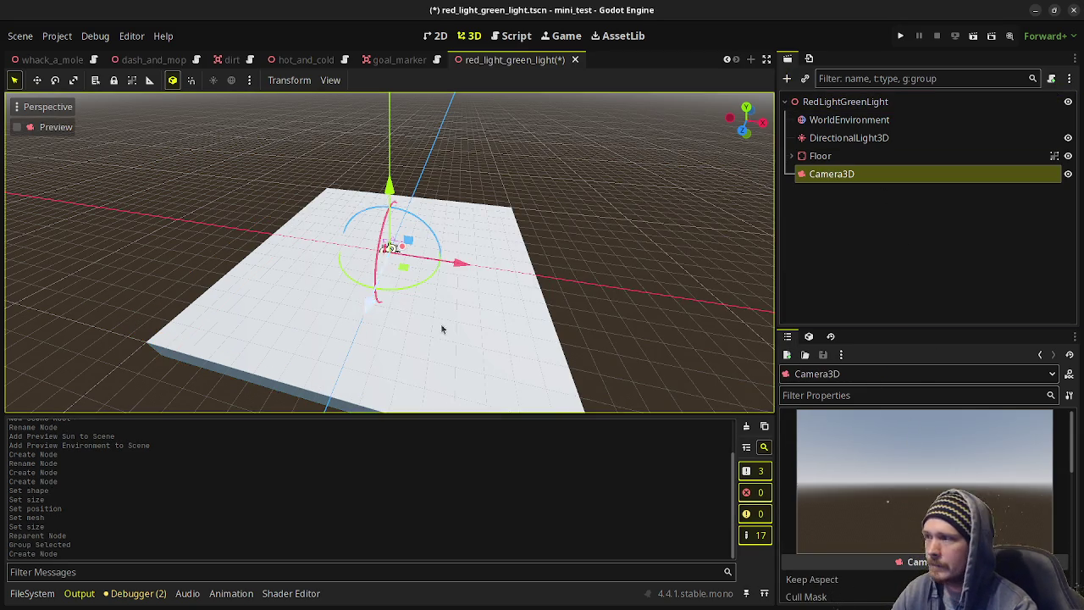
drag(443, 327, 347, 276)
key(g)
key(z)
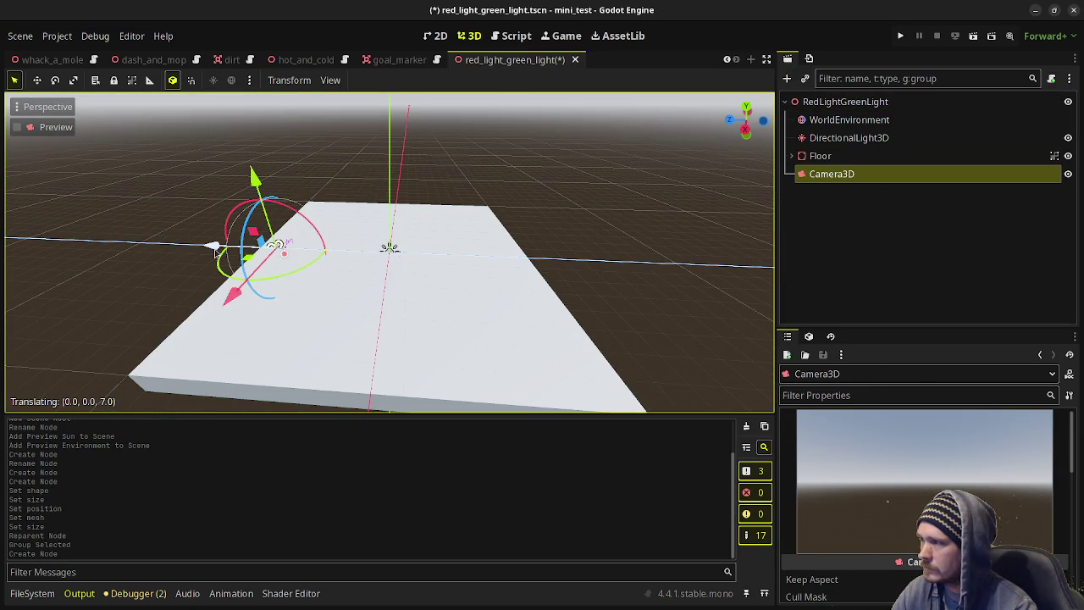
key(Return)
Switch to 2 side-by-side viewports with the camera preview in the left pane.
click(330, 79)
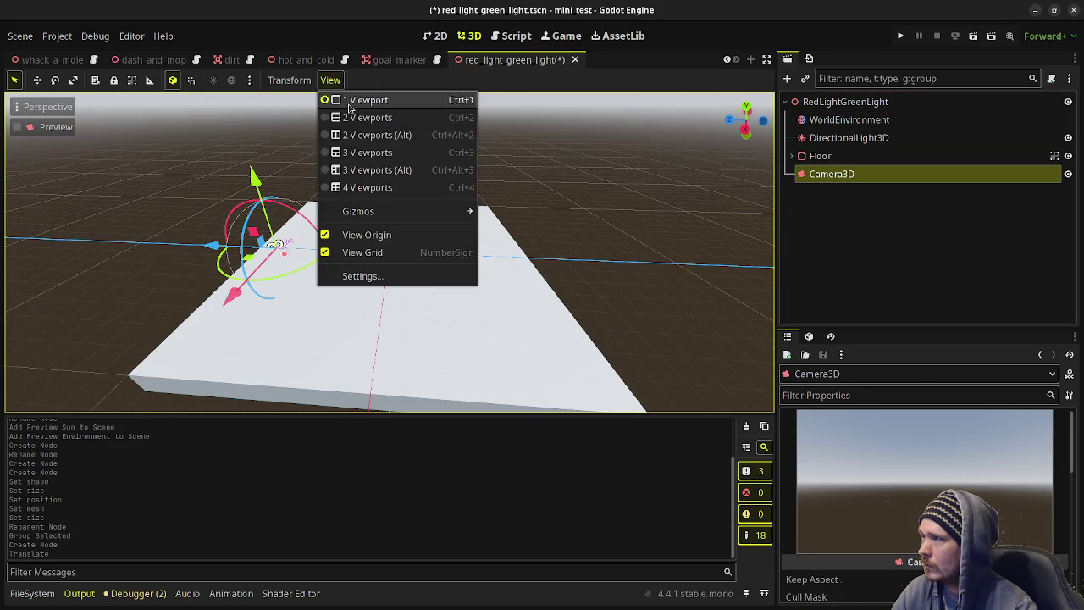
click(359, 135)
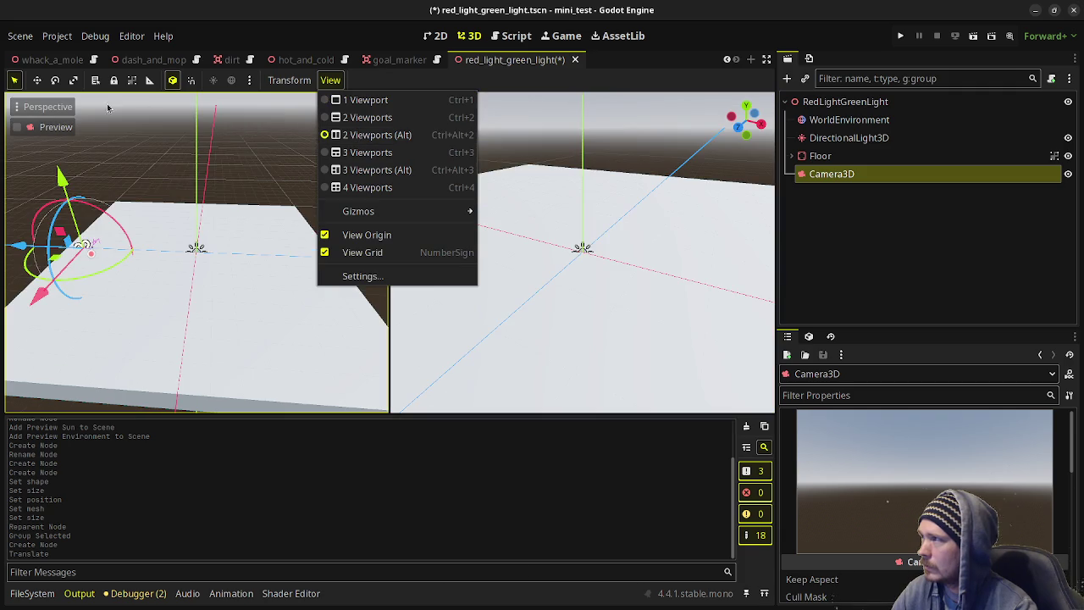
click(17, 127)
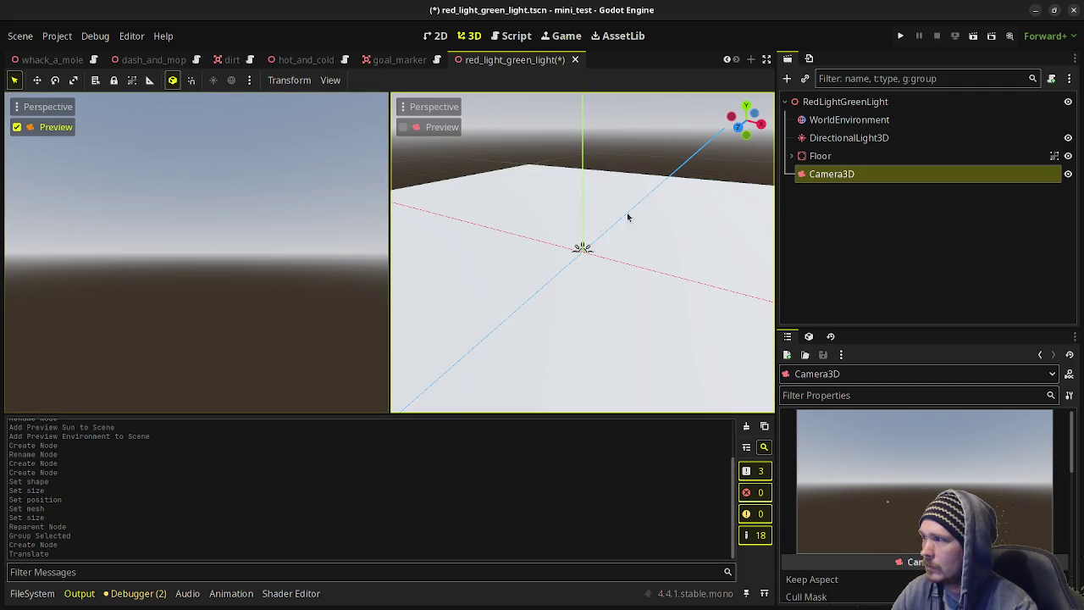
Set the camera's position y to 2, placing it at (0, 2, 7).
click(820, 156)
click(832, 173)
scroll(875, 518, down, 2)
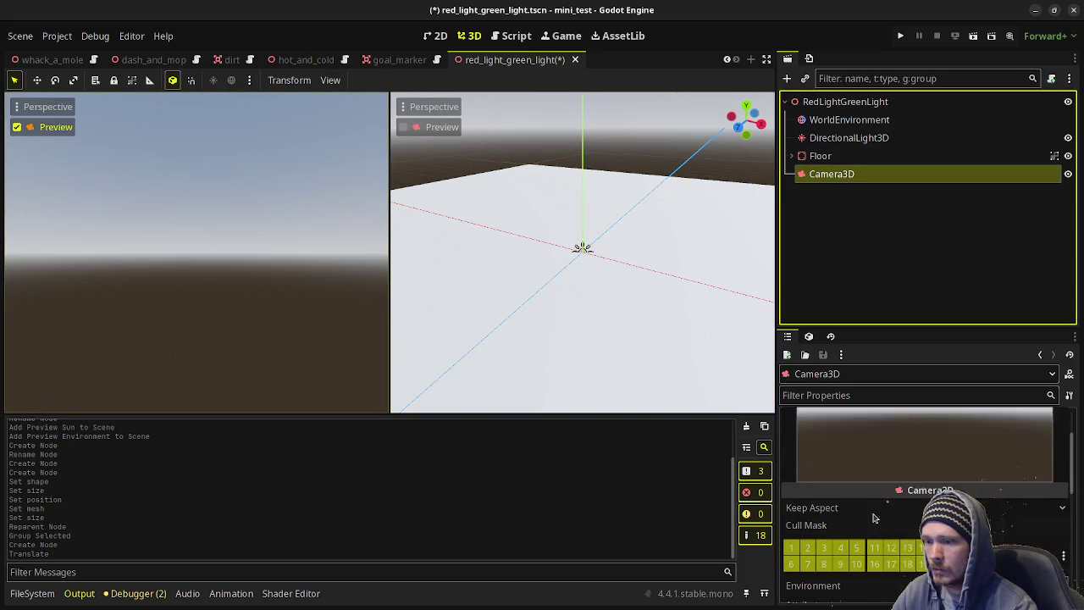
scroll(875, 513, down, 6)
click(839, 458)
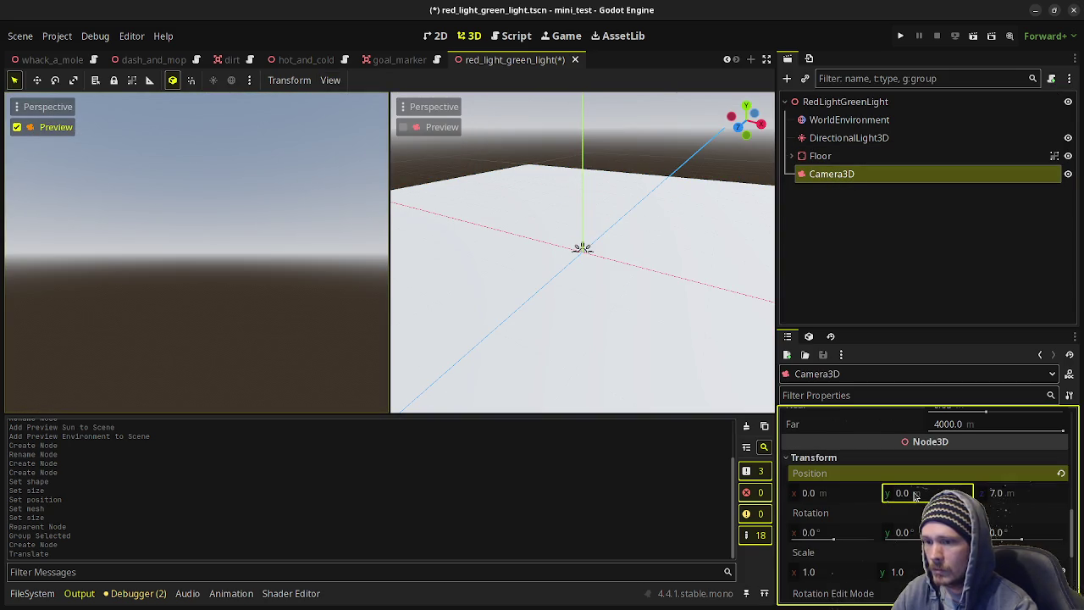
text(2)
key(Return)
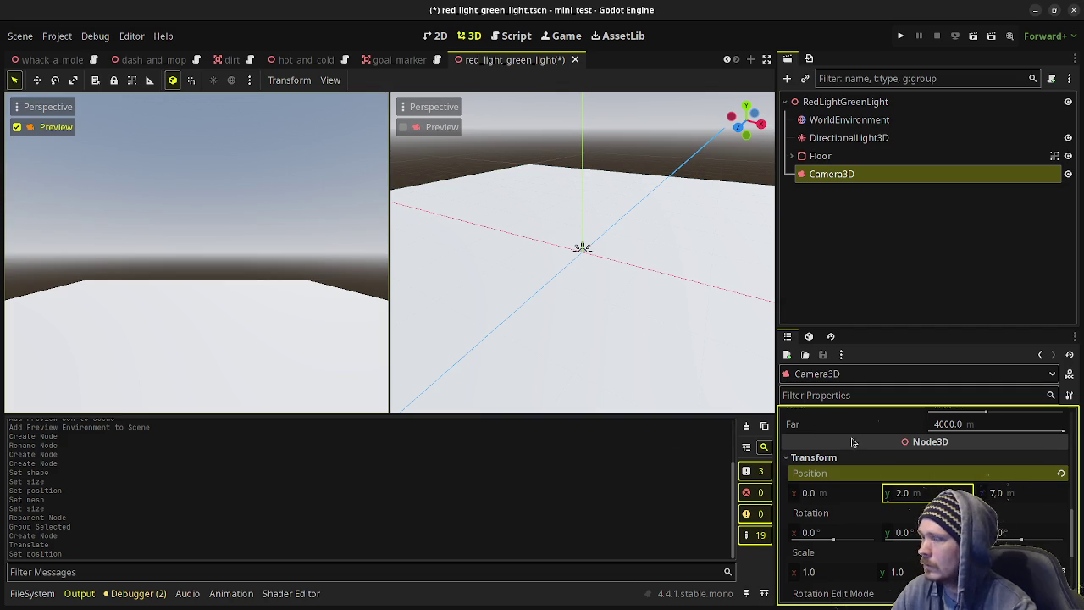
Add a CharacterBody3D named Player under the root.
click(834, 103)
key(ctrl+a)
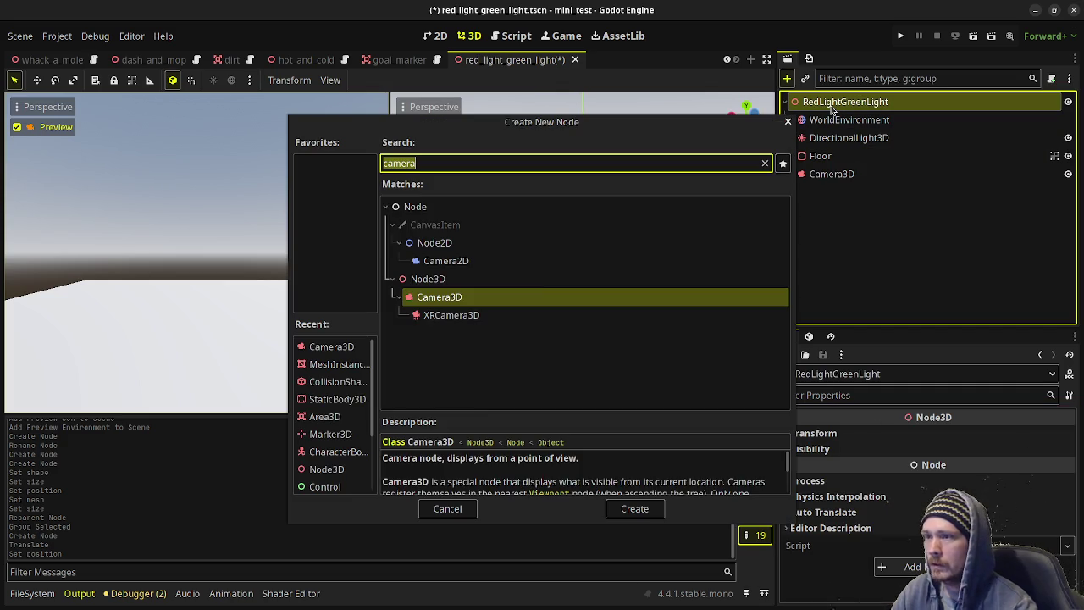
text(charact)
key(Return)
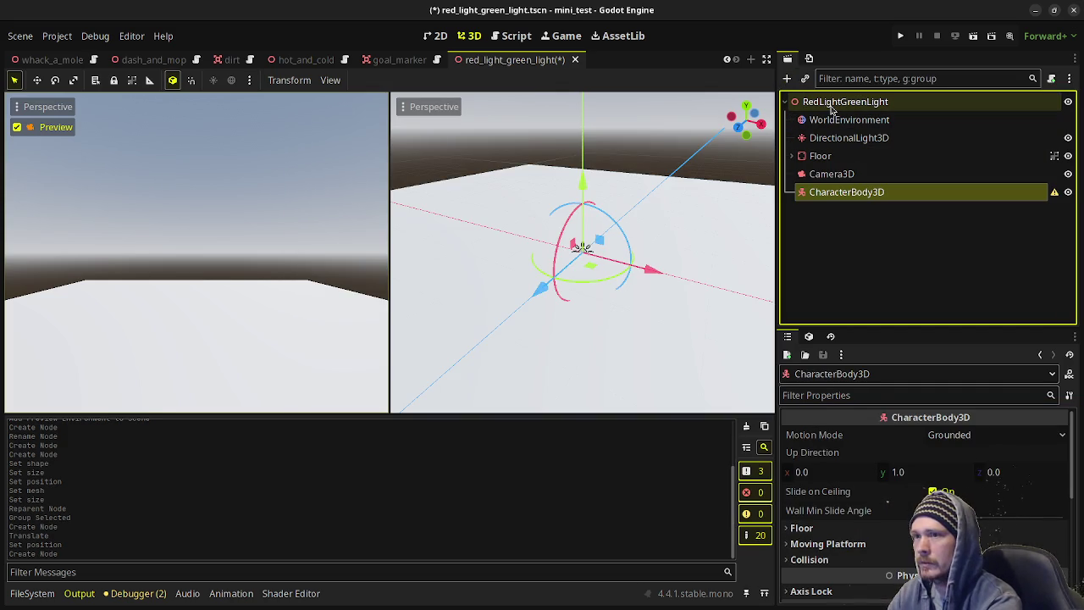
key(F2)
text(Player)
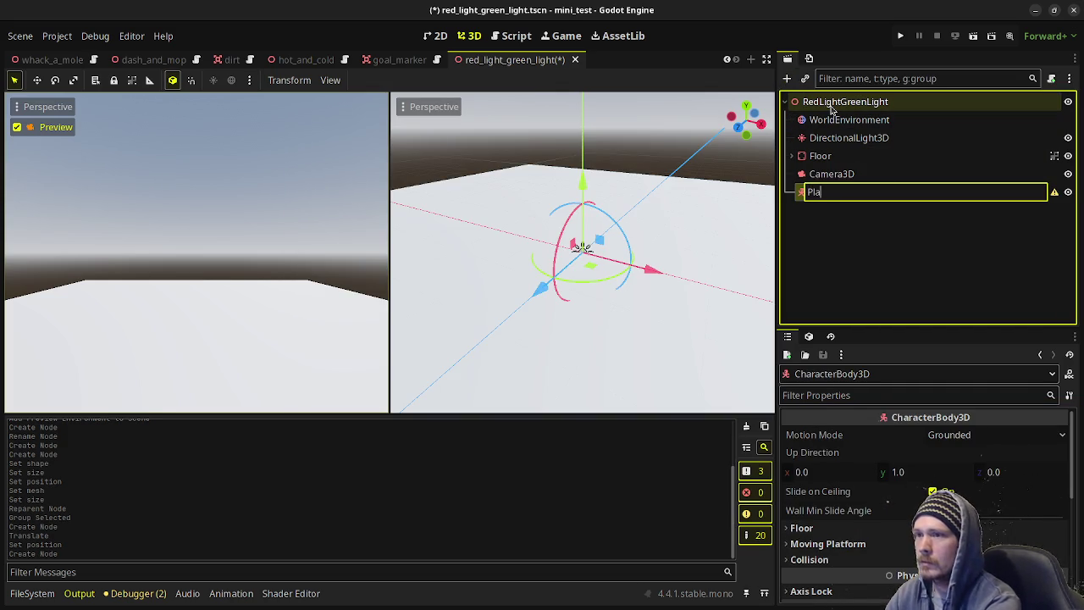
key(Return)
Add a CollisionShape3D and two MeshInstance3D nodes under Player.
key(ctrl+a)
text(collisio)
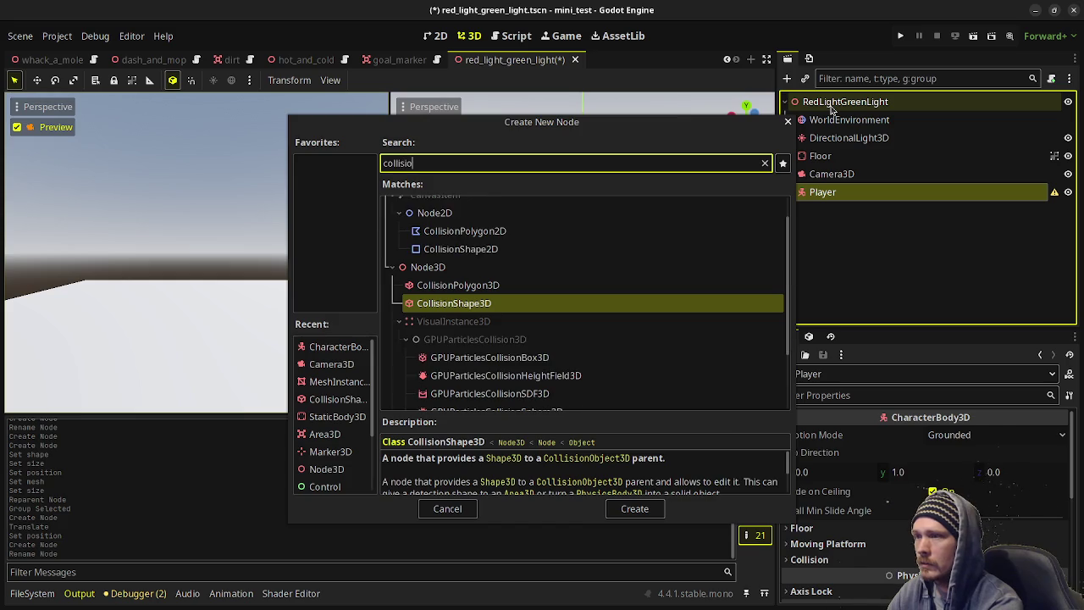
key(Return)
key(ctrl+a)
text(meshinst)
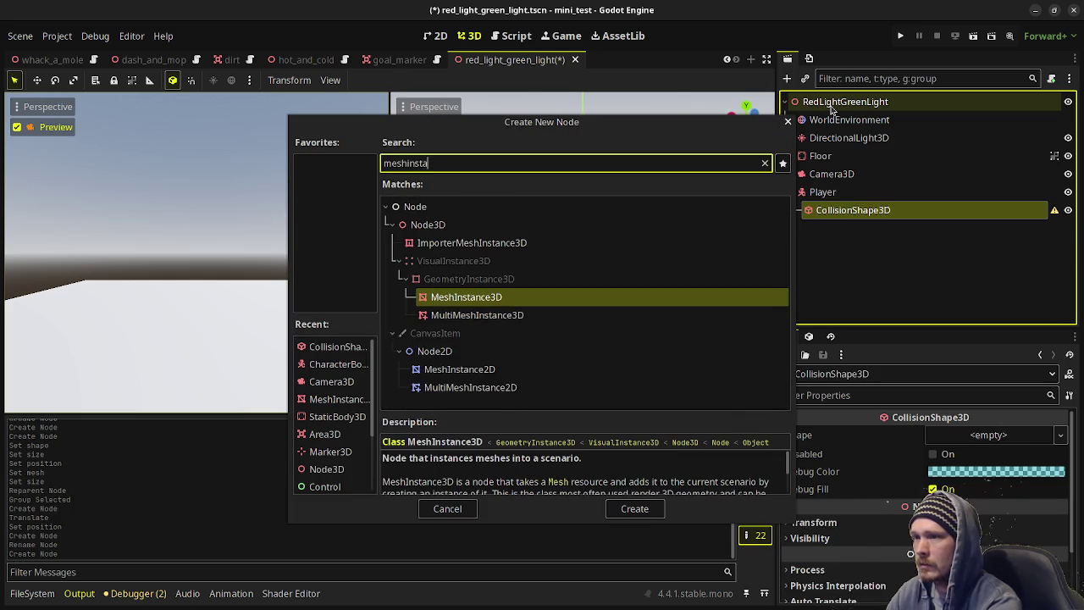
key(Return)
key(ctrl+a)
text(meshinst)
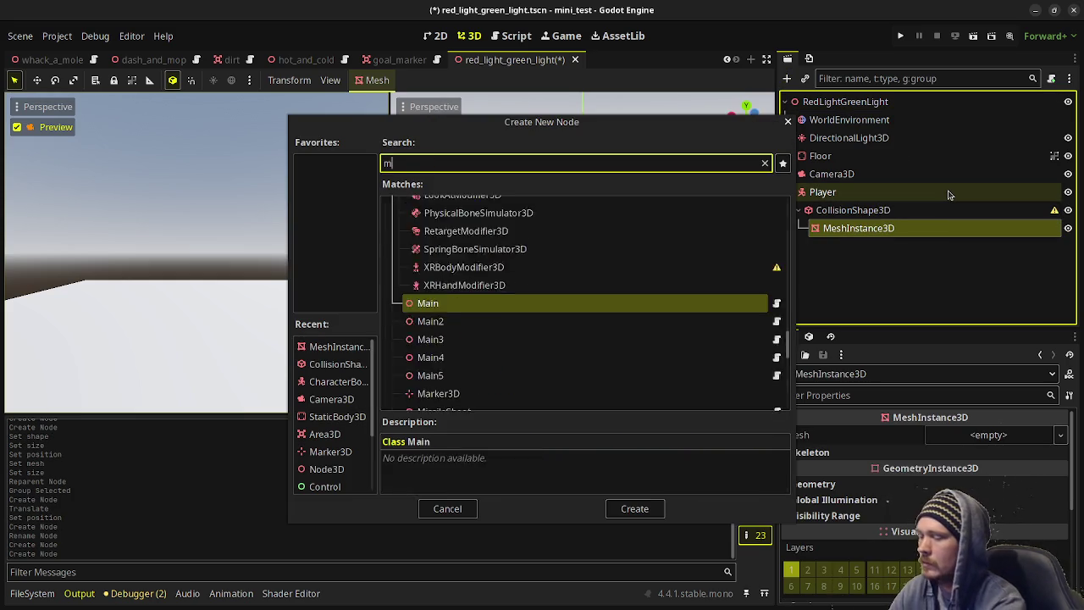
key(Return)
Give Player's collision a CapsuleShape3D.
click(940, 210)
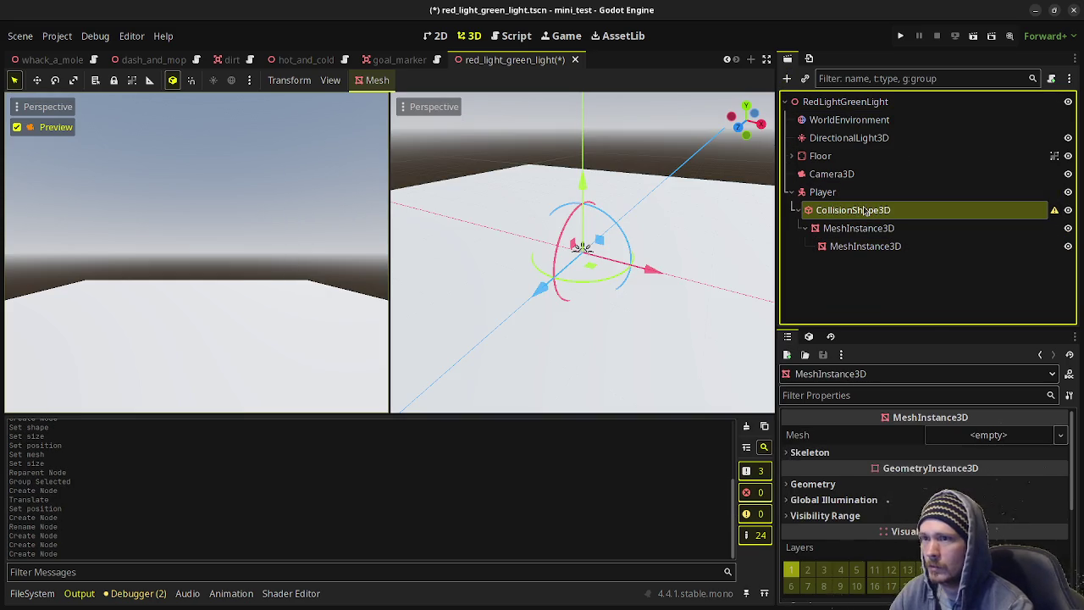
click(961, 435)
click(978, 471)
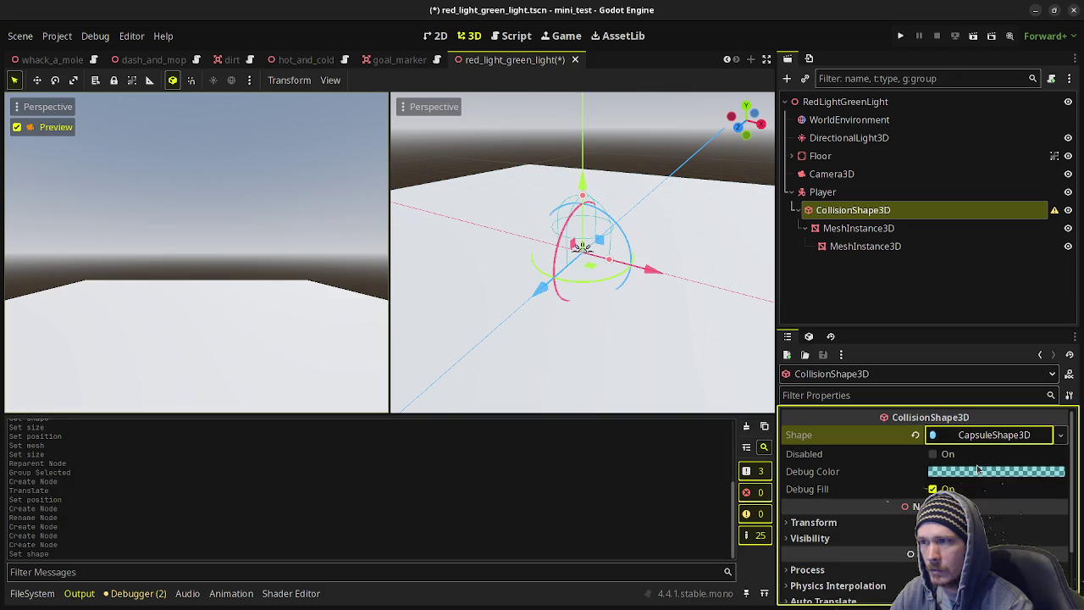
click(857, 228)
Give the first mesh a CapsuleMesh and the nested mesh a BoxMesh.
click(964, 434)
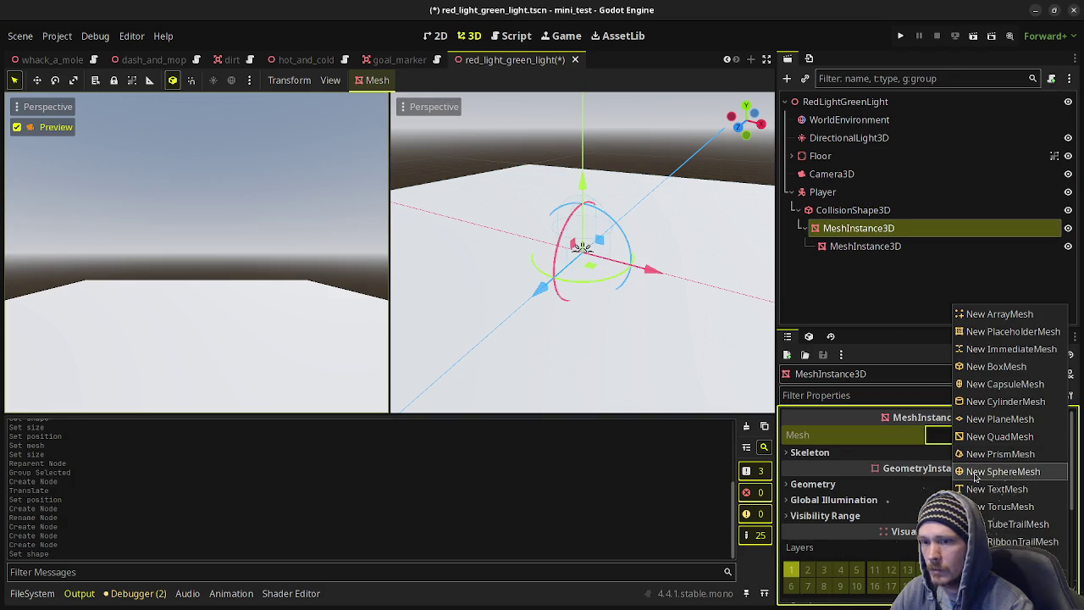
click(991, 410)
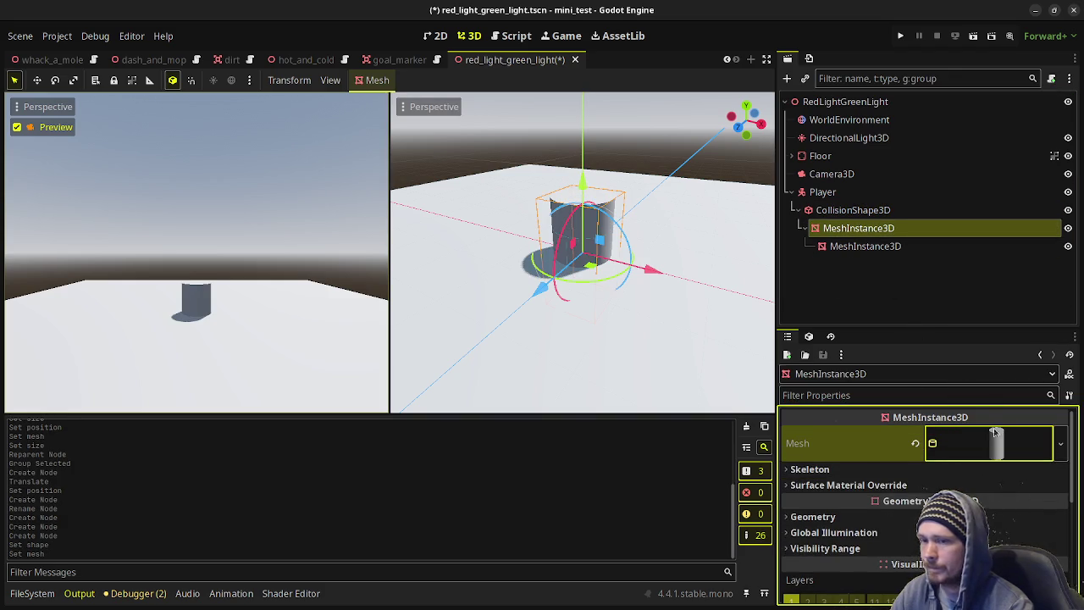
click(914, 444)
click(987, 443)
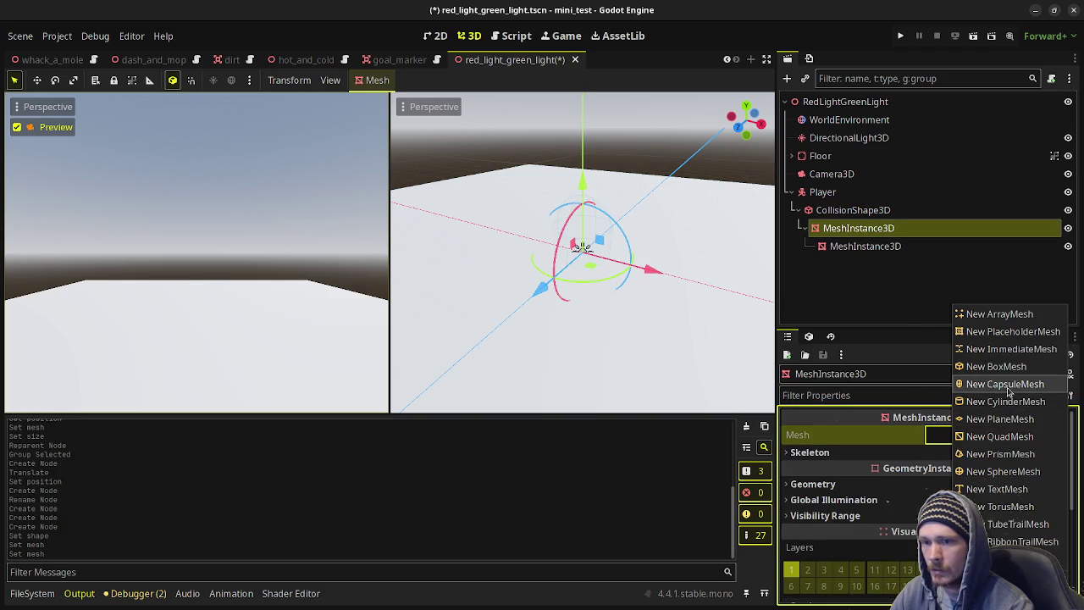
click(1001, 381)
click(864, 246)
click(995, 436)
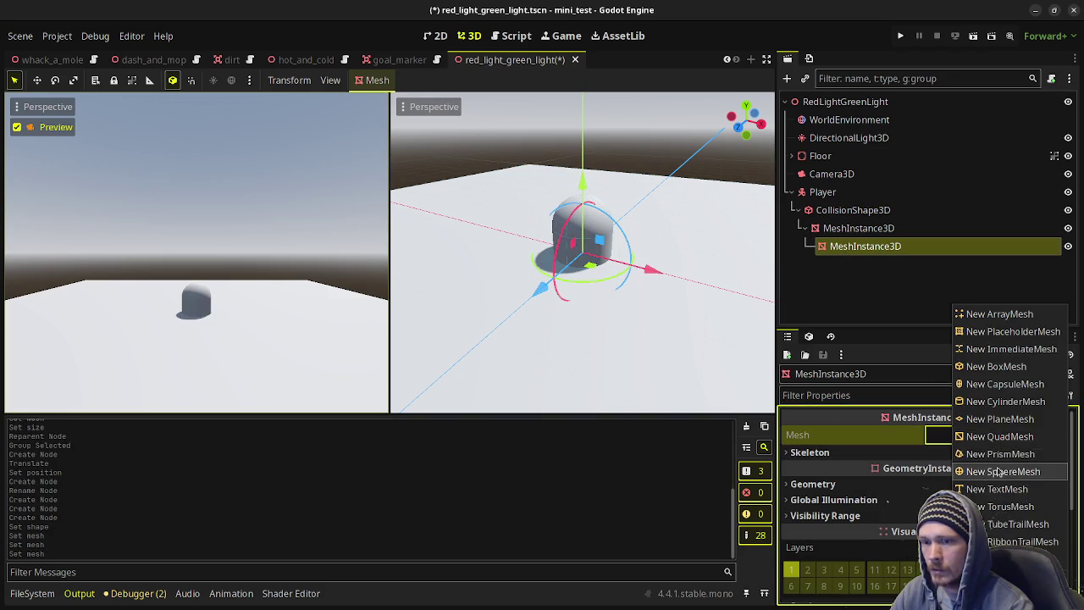
click(996, 366)
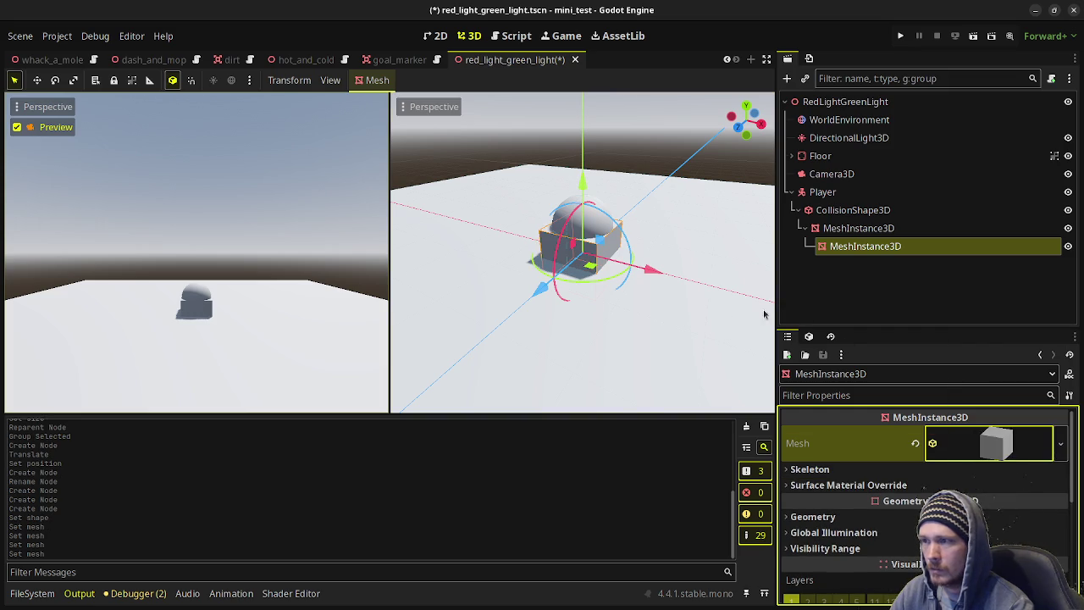
Raise the player parts to position y 1 and move the capsule mesh directly under Player.
click(838, 217)
scroll(881, 475, down, 1)
click(814, 457)
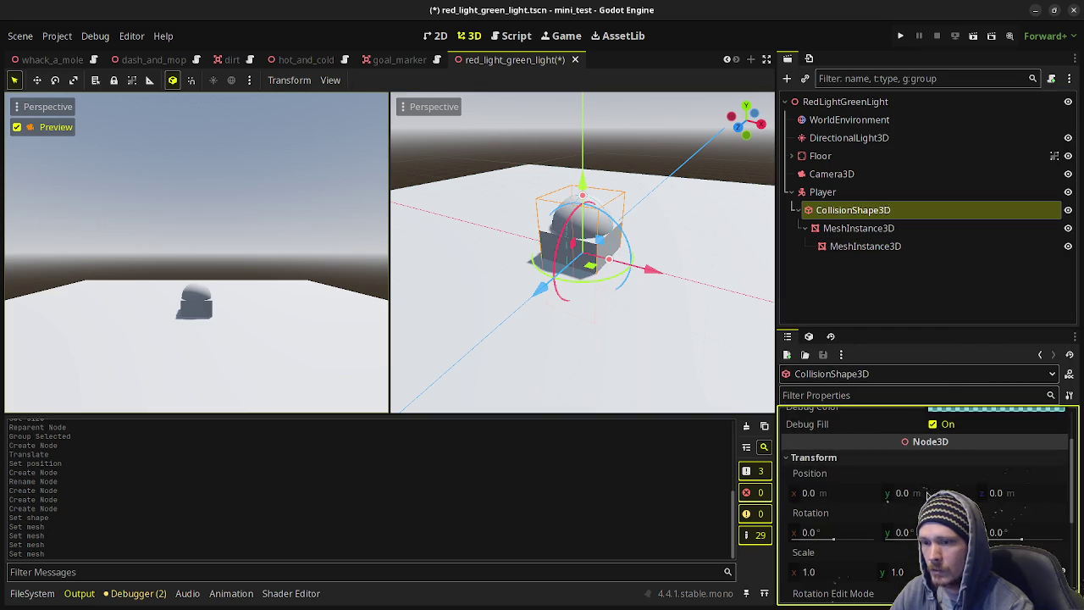
click(917, 492)
text(1)
key(Return)
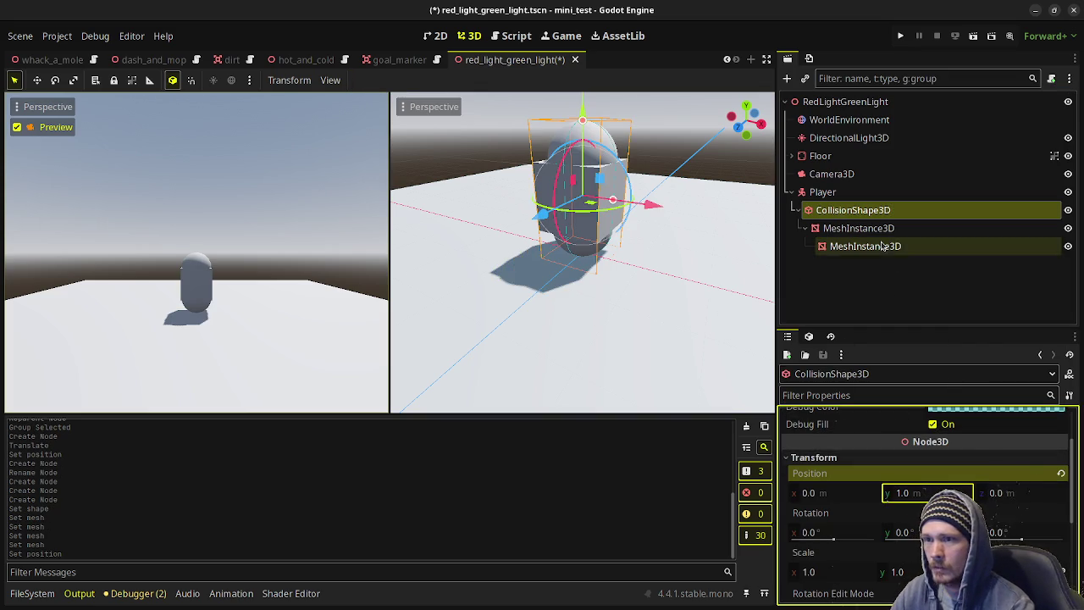
click(862, 245)
click(853, 231)
drag(853, 237, 833, 193)
Size the nested box mesh to 0.5 m wide and 0.5 m high.
click(859, 246)
click(991, 443)
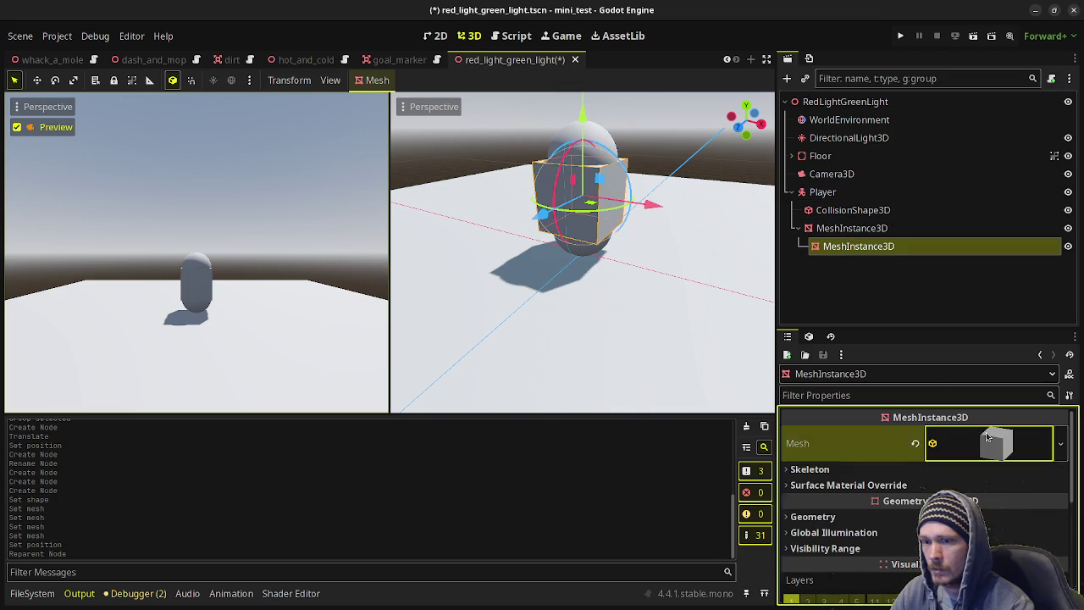
click(820, 576)
text(.5)
key(Tab)
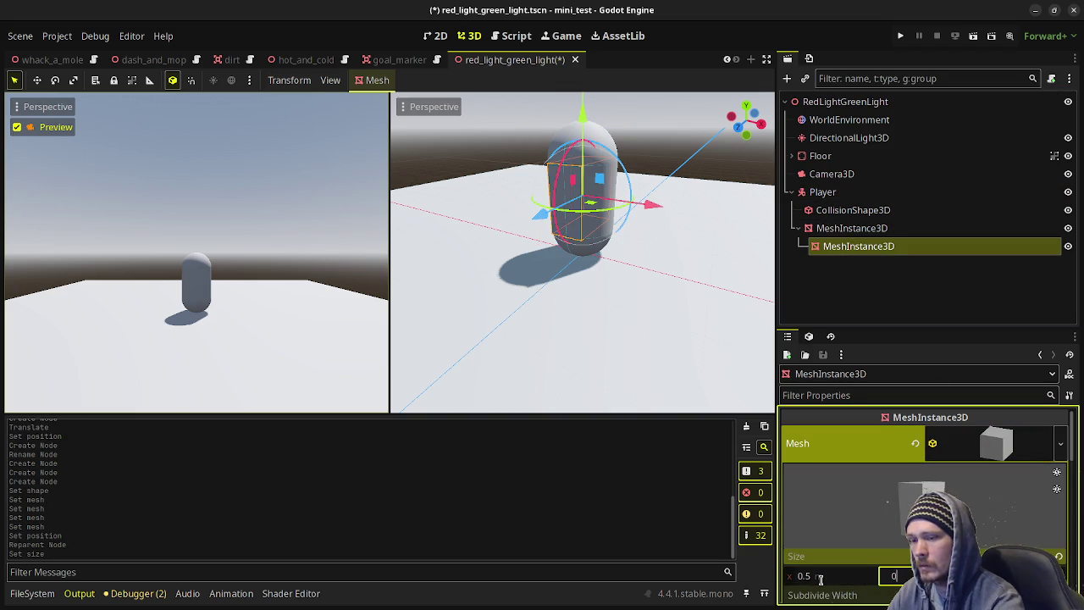
text(0.5)
key(Tab)
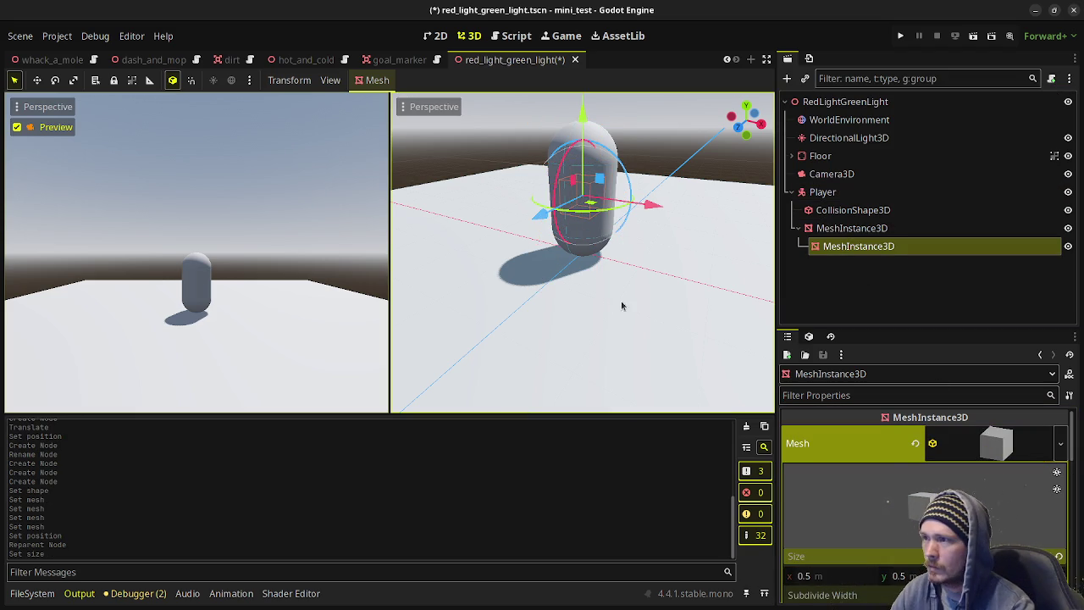
Place the box on the capsule's front at face height and save the scene.
mouse_move(522, 204)
mouse_down()
mouse_move(542, 194)
mouse_move(585, 216)
mouse_up()
drag(653, 246, 559, 241)
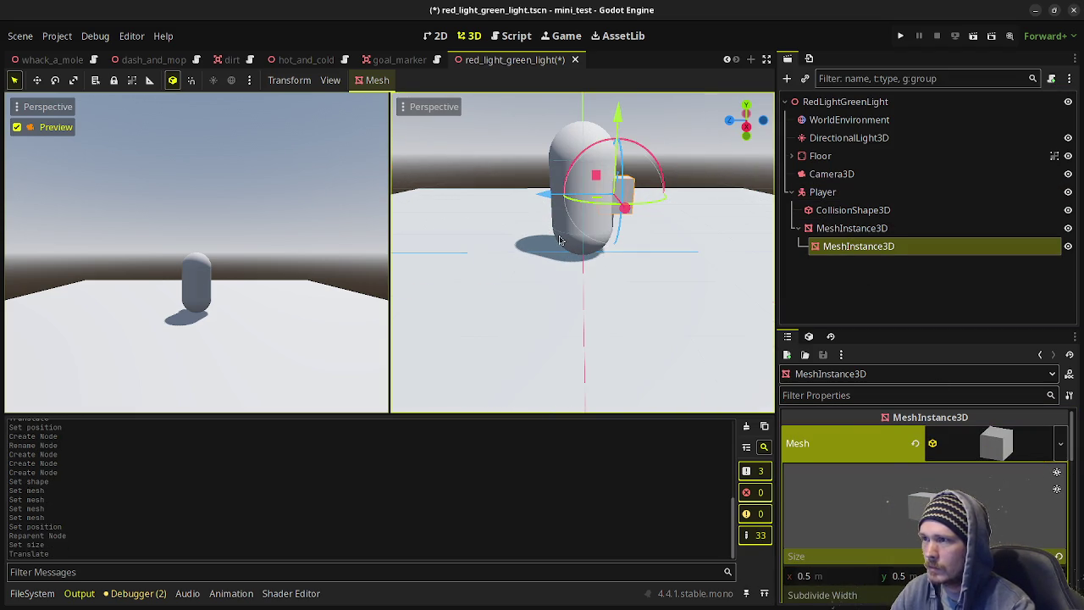
drag(637, 206, 639, 182)
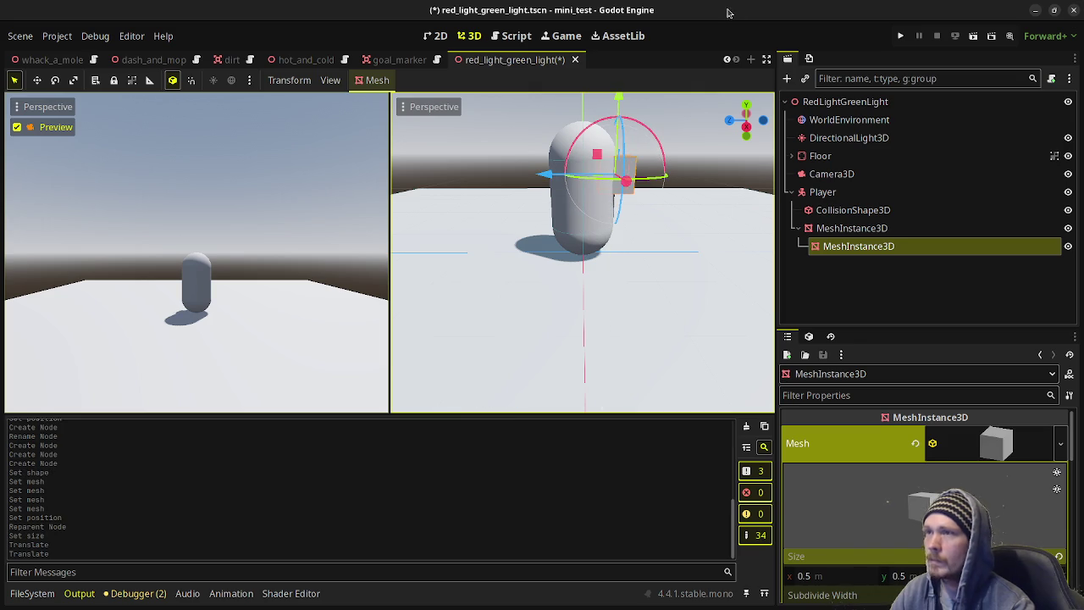
key(ctrl+s)
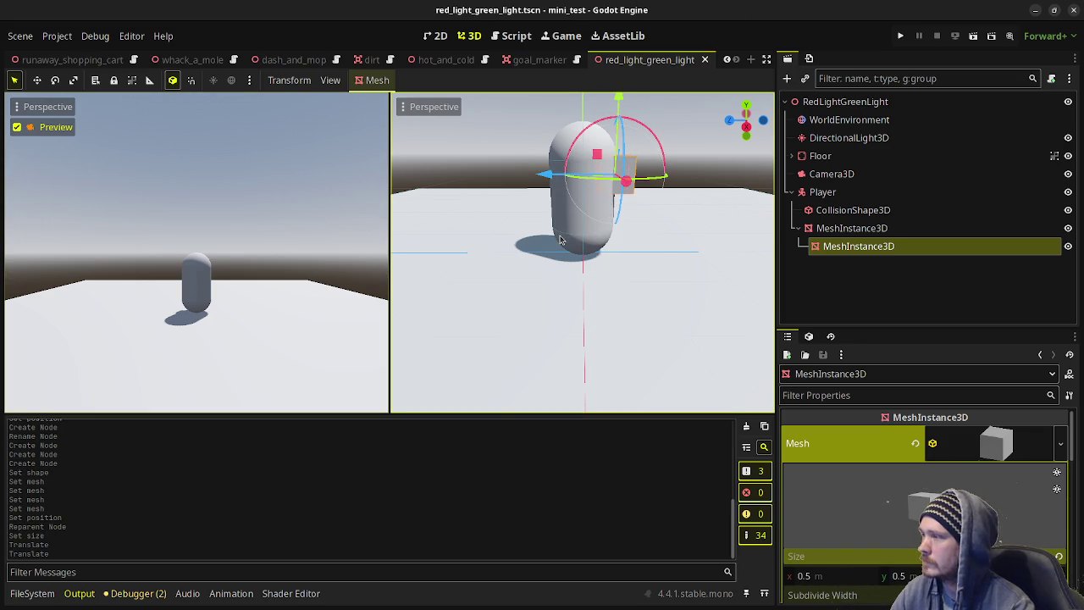
Set the camera's height to 4 m and start tilting it down toward the player.
click(805, 174)
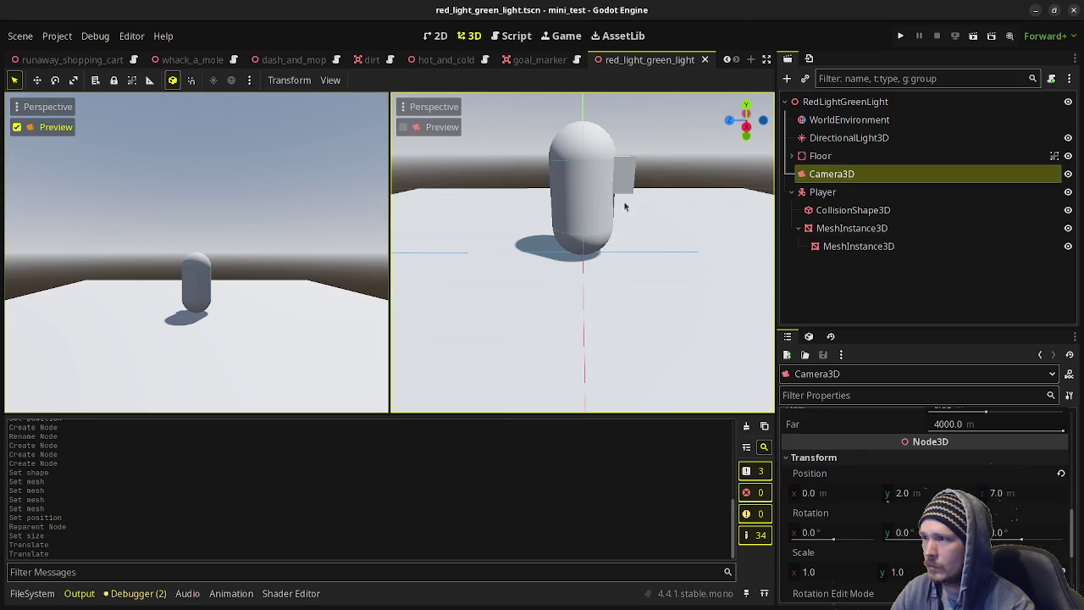
click(916, 493)
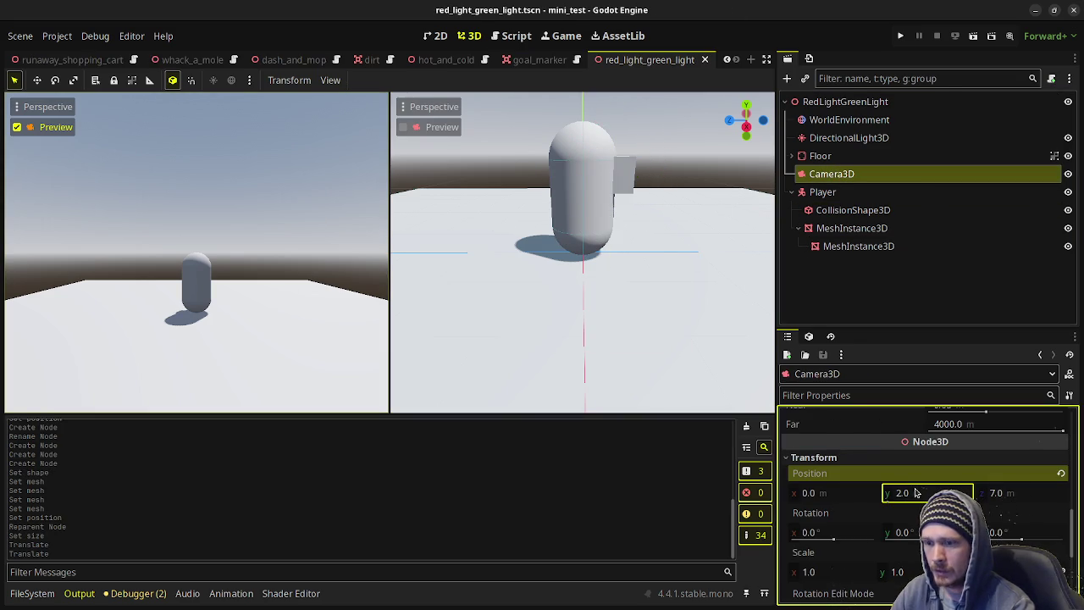
text(4)
key(Return)
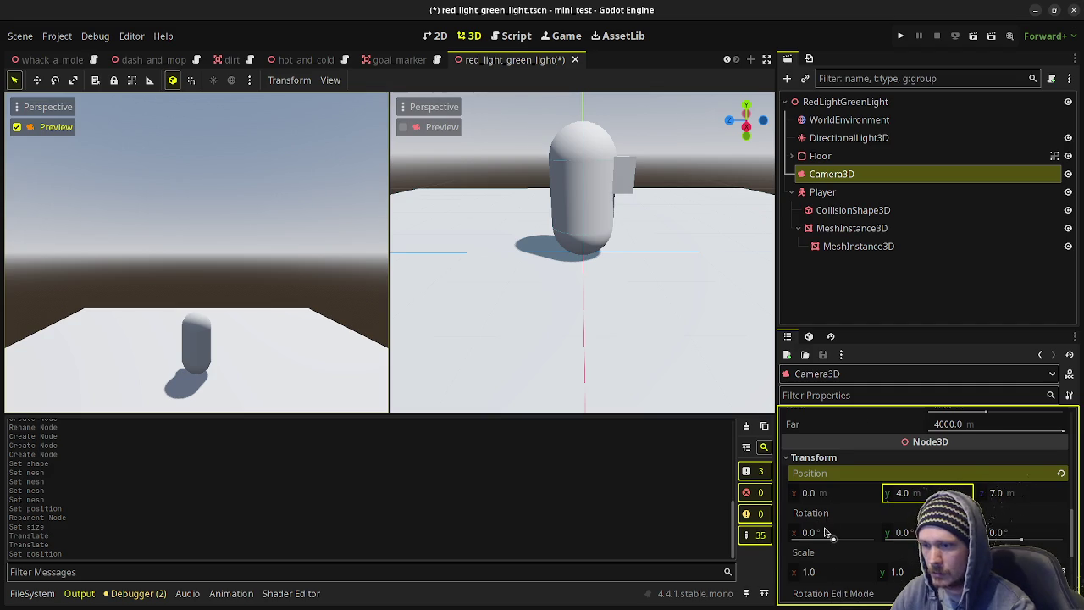
mouse_move(825, 532)
mouse_down()
mouse_move(786, 532)
mouse_move(822, 532)
mouse_up()
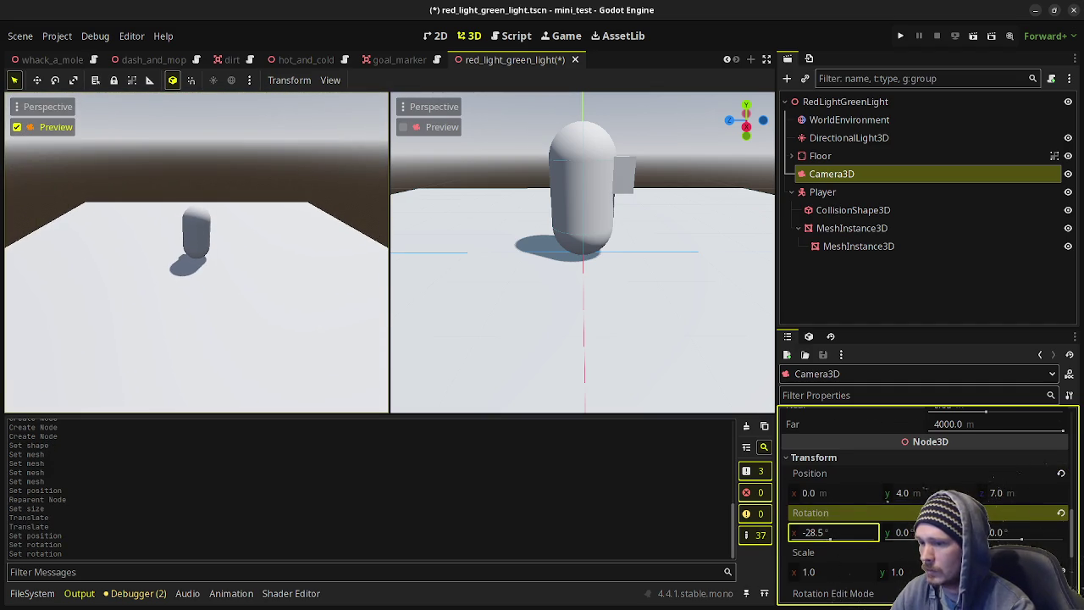
Refine the camera to (0, 3.251, 8.755) with a -36° downward tilt.
mouse_move(905, 492)
mouse_down()
mouse_move(877, 492)
mouse_move(900, 492)
mouse_up()
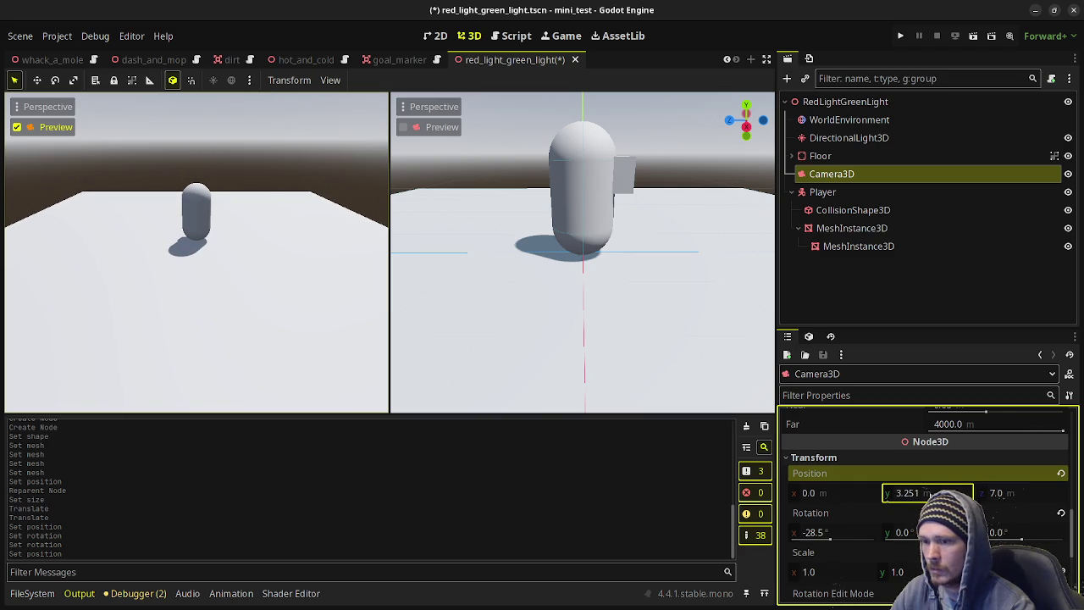
click(839, 537)
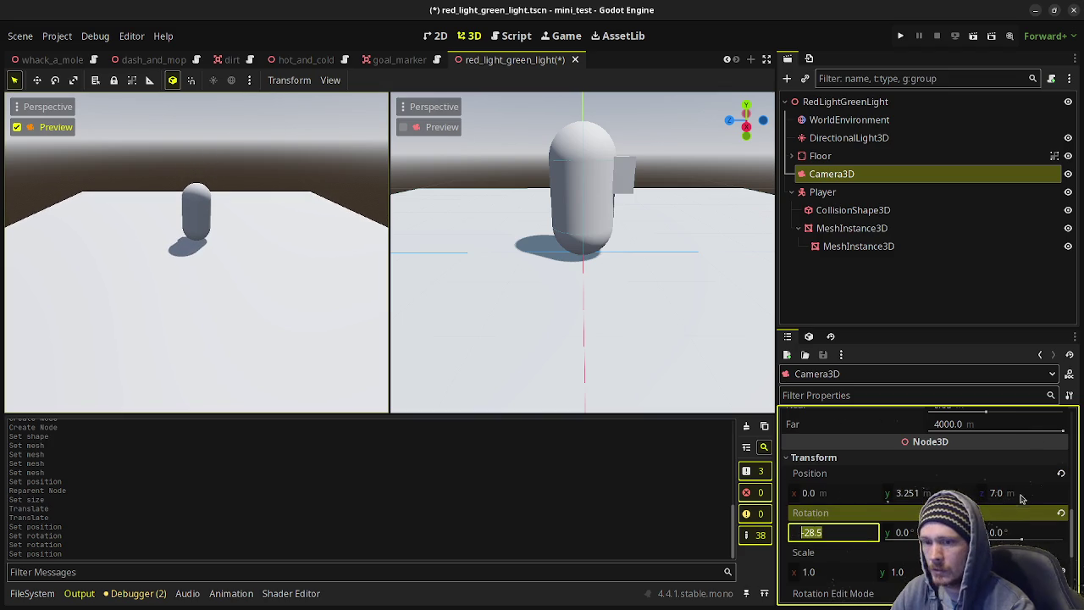
drag(1021, 499, 1025, 499)
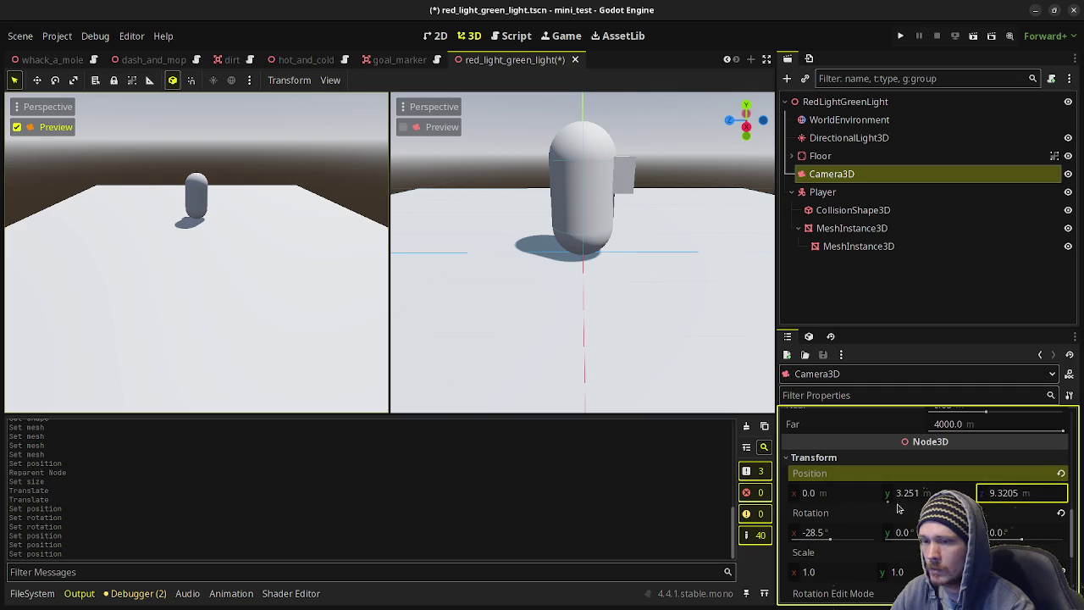
drag(826, 537, 815, 537)
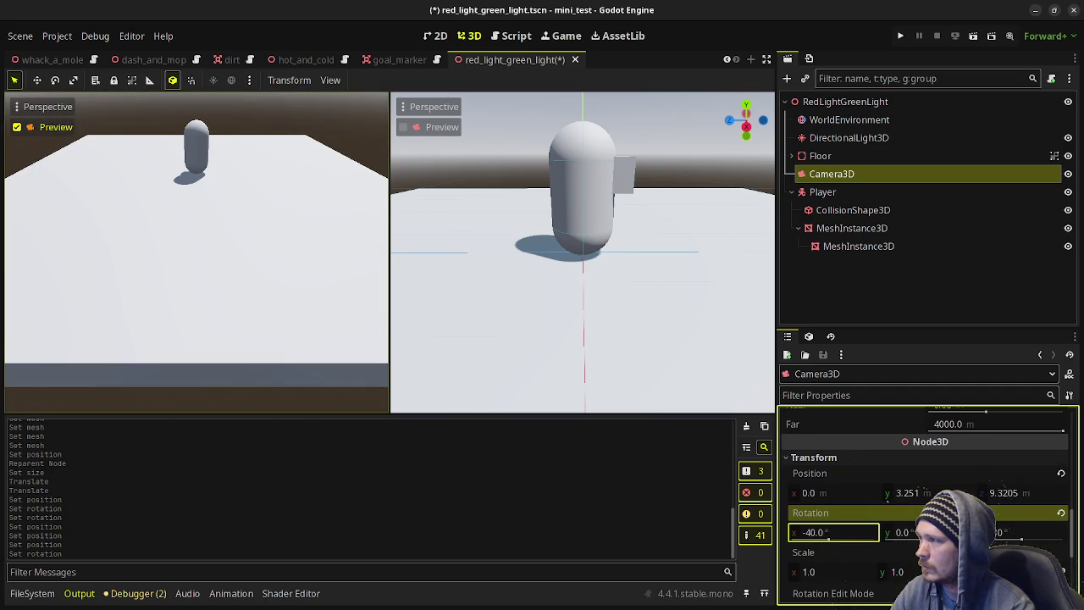
drag(814, 536, 820, 537)
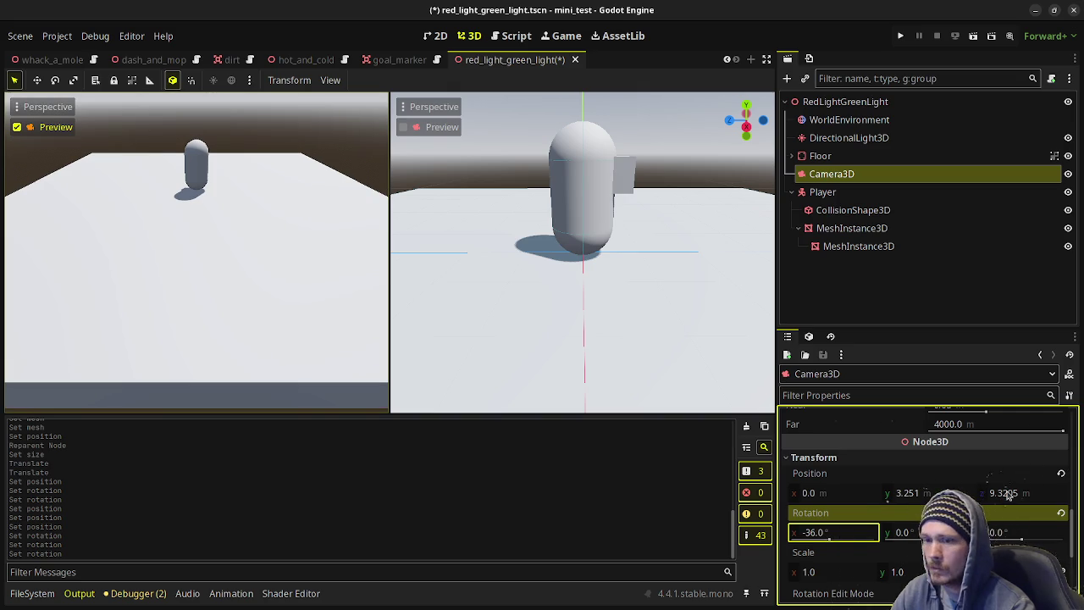
drag(1008, 496, 996, 496)
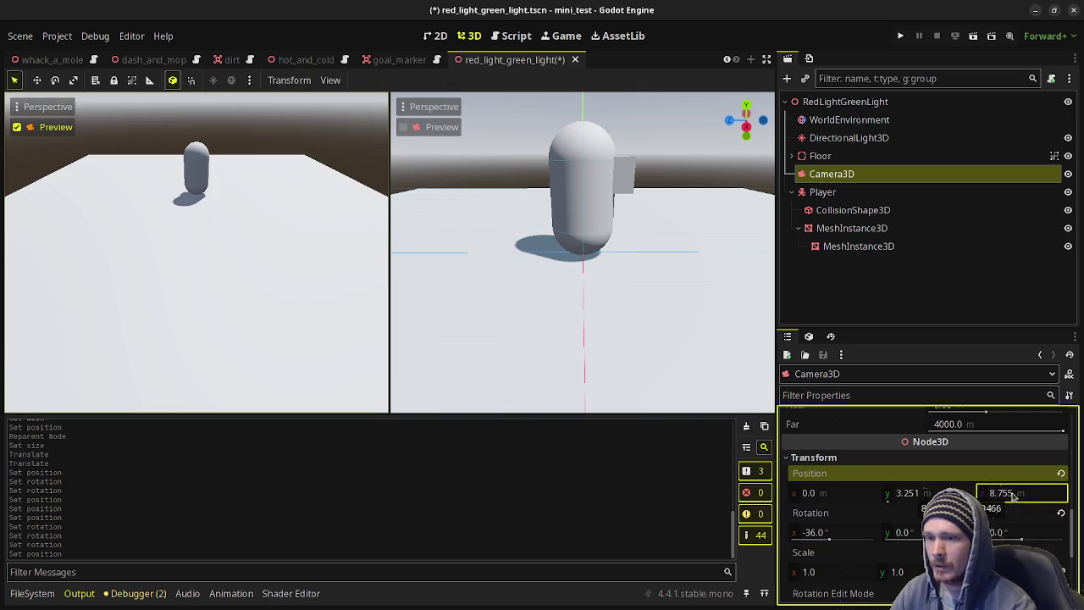
click(834, 191)
Attach a new red_light_green_light.gd script to the RedLightGreenLight root node.
click(1019, 98)
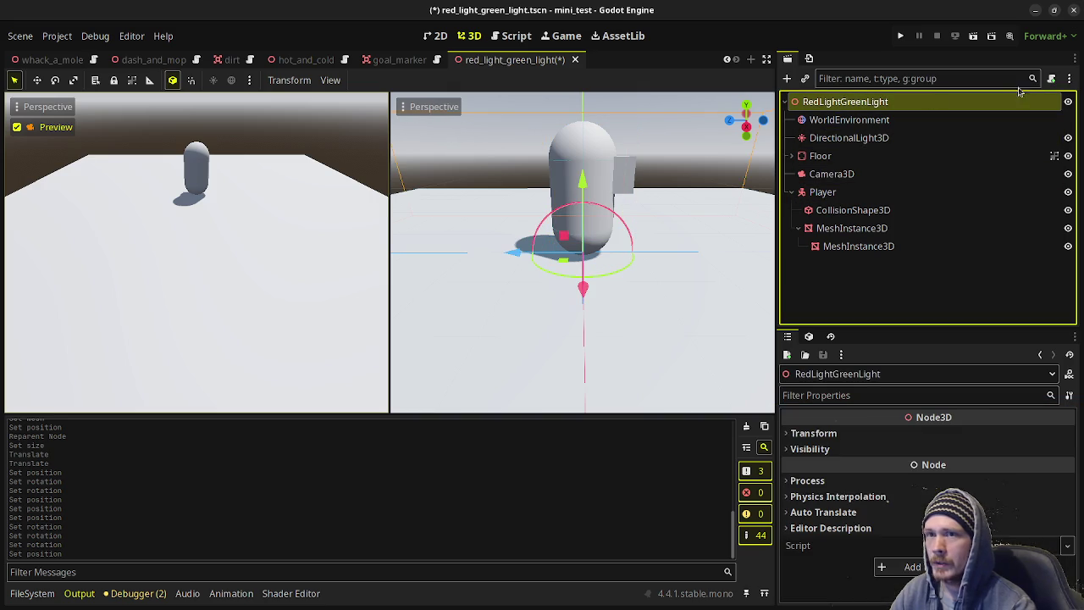
click(1051, 78)
click(595, 436)
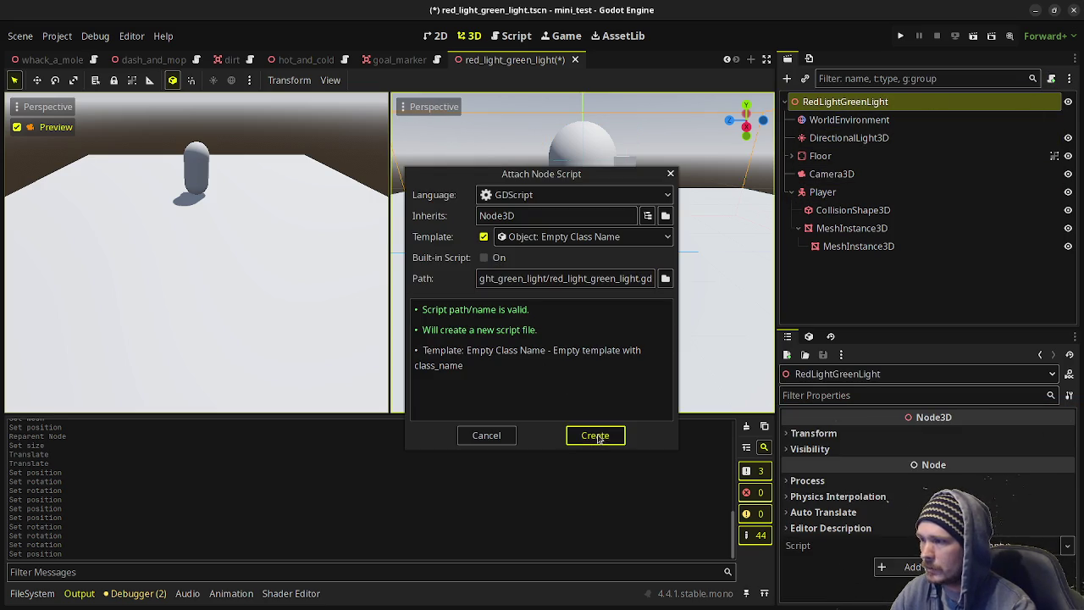
Move the Player sideways along X in the 3D view, then undo that move.
click(823, 192)
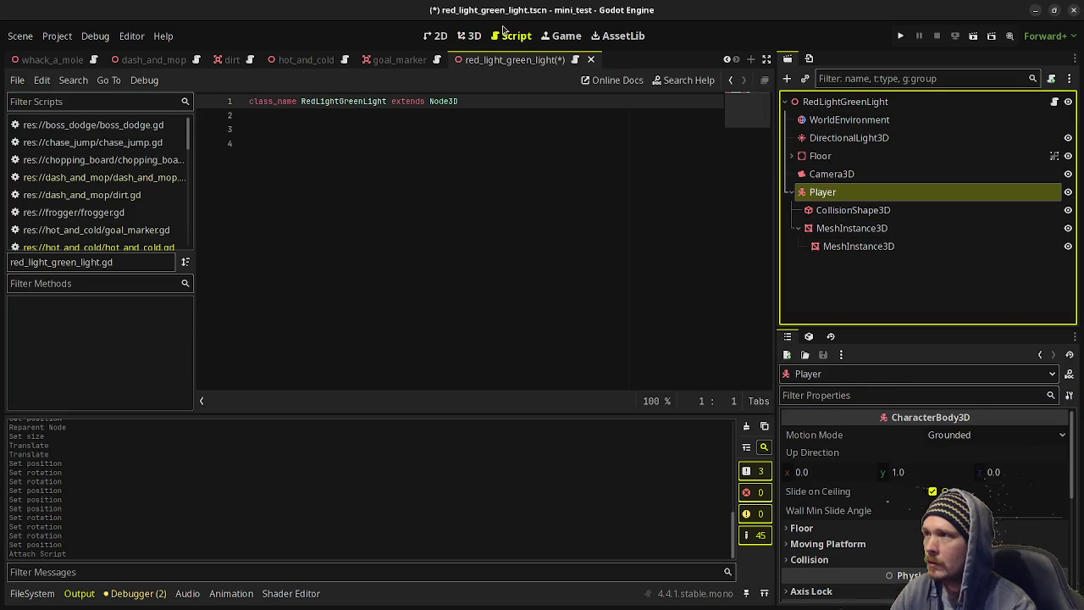
click(469, 35)
scroll(563, 273, down, 3)
scroll(603, 289, down, 3)
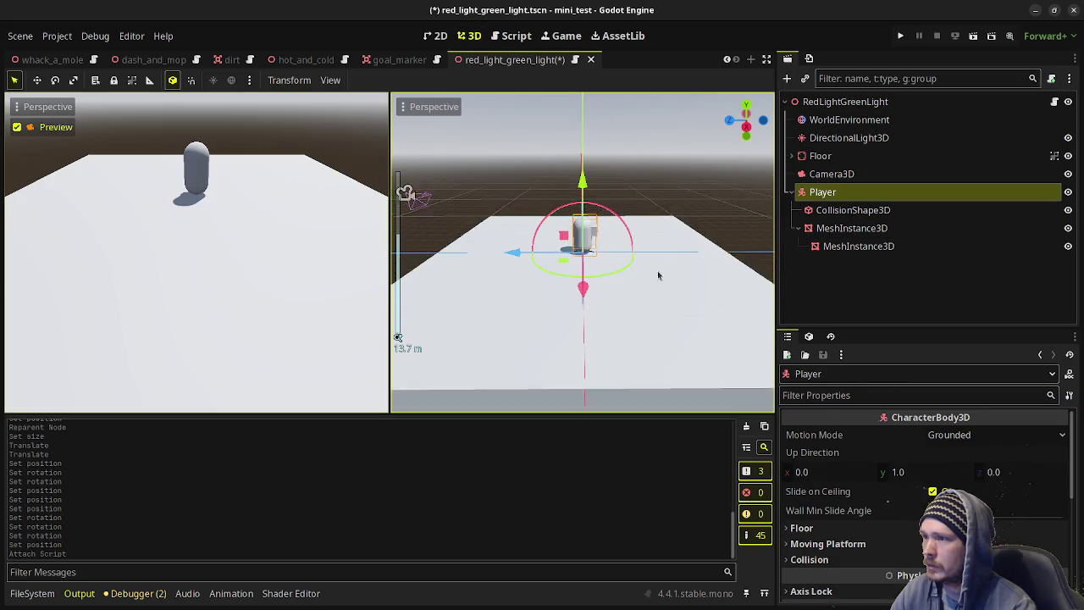
drag(511, 261, 424, 278)
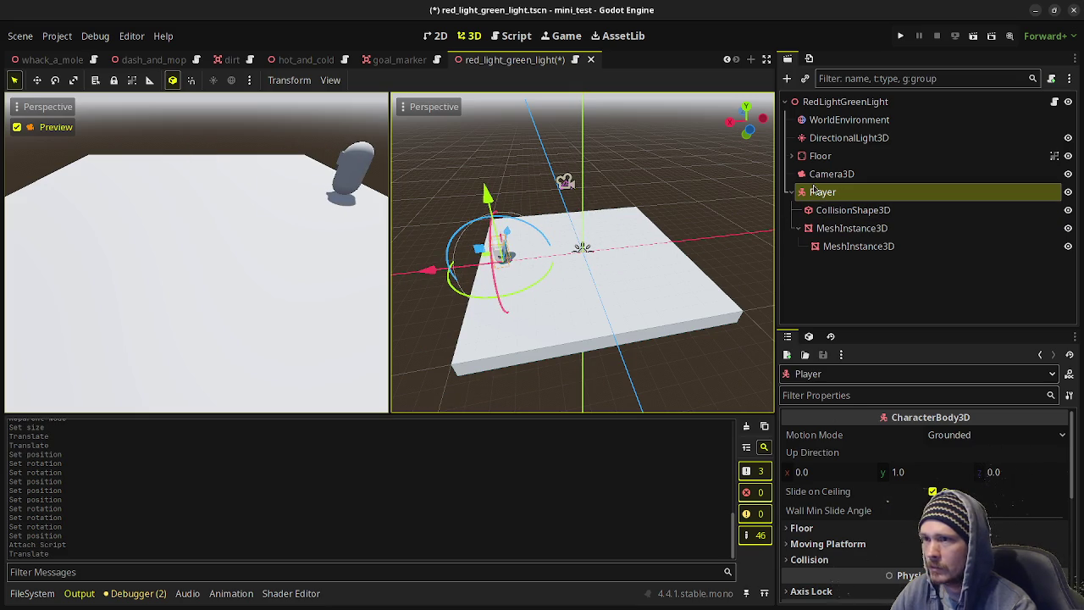
click(820, 156)
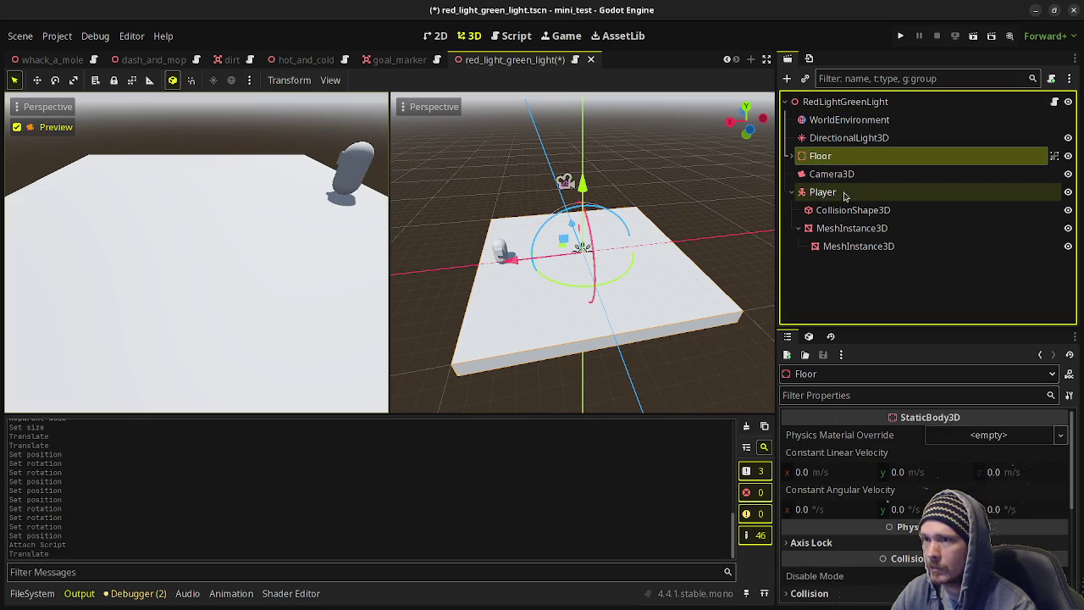
click(791, 191)
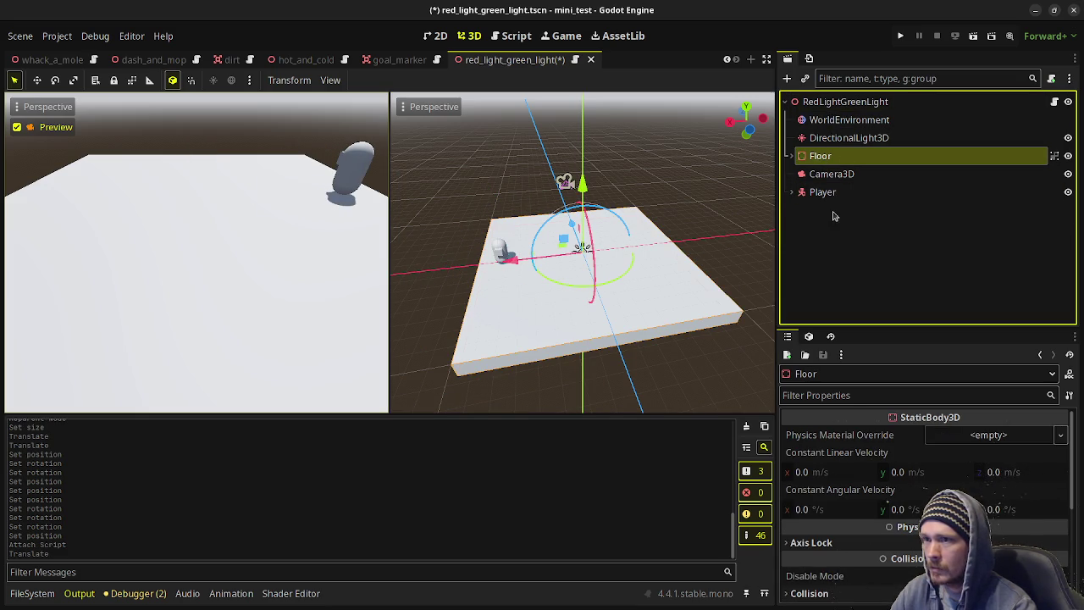
click(823, 194)
click(791, 191)
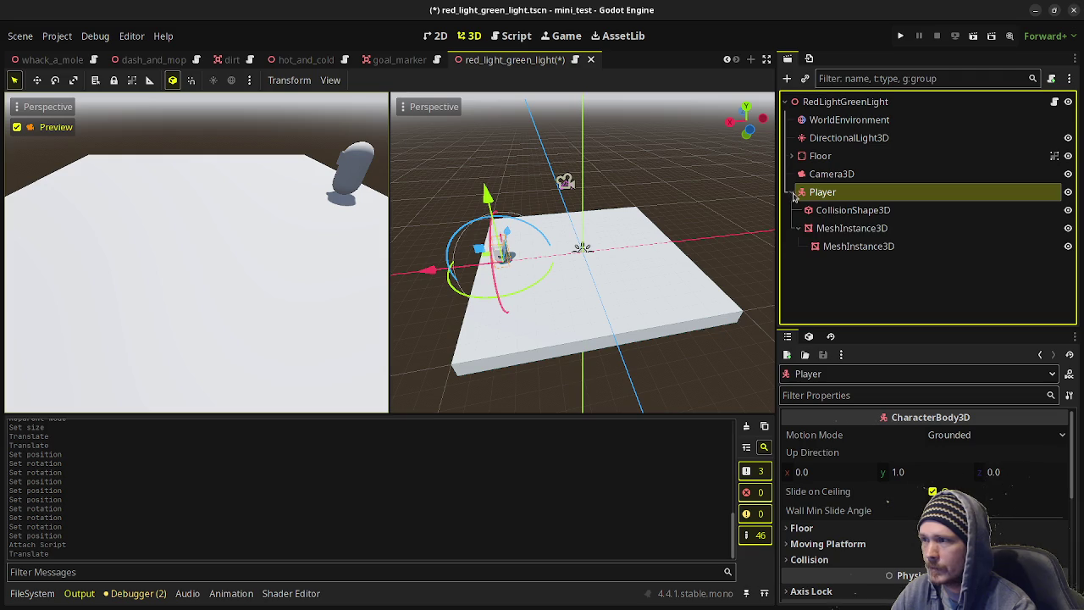
scroll(614, 276, up, 5)
key(ctrl+z)
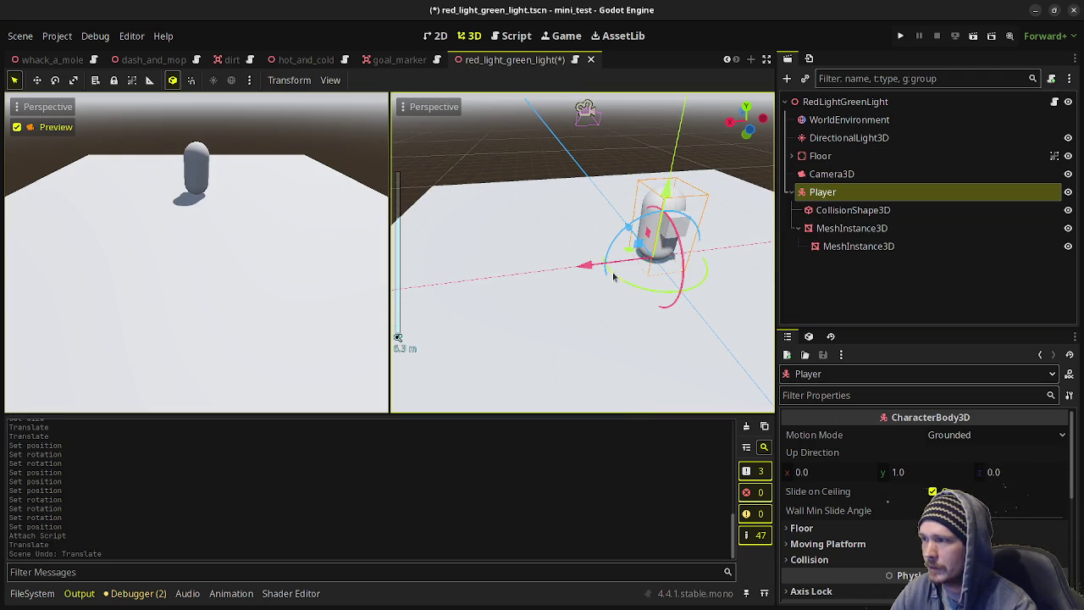
Move the Player along the Z axis toward the camera.
key(f)
key(g)
key(z)
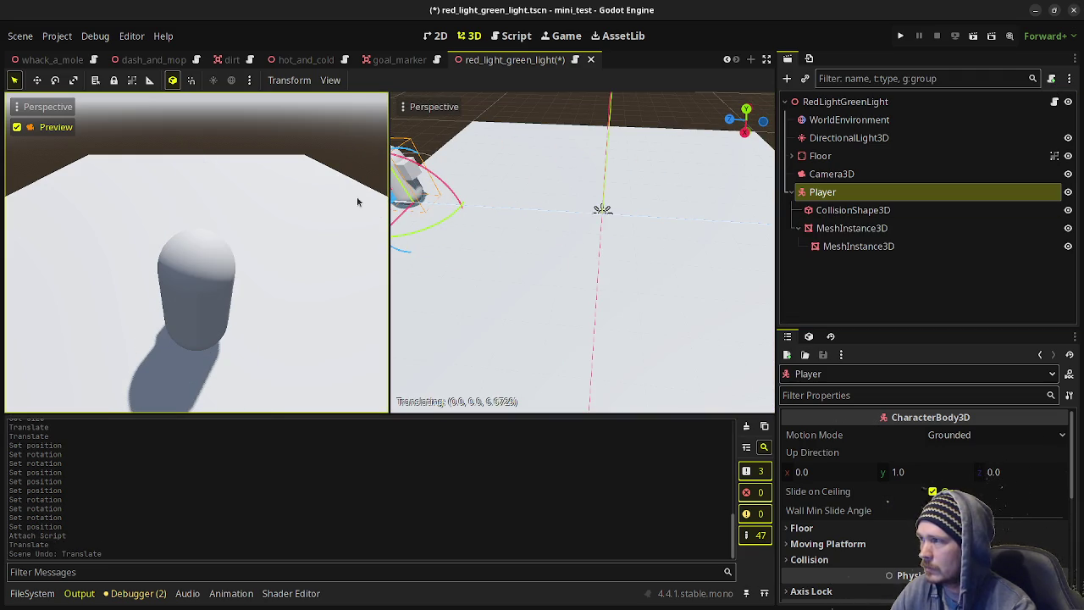
click(356, 196)
Reposition the camera to (0, 3.726, 9.519), tilted -29.5° on X.
click(832, 174)
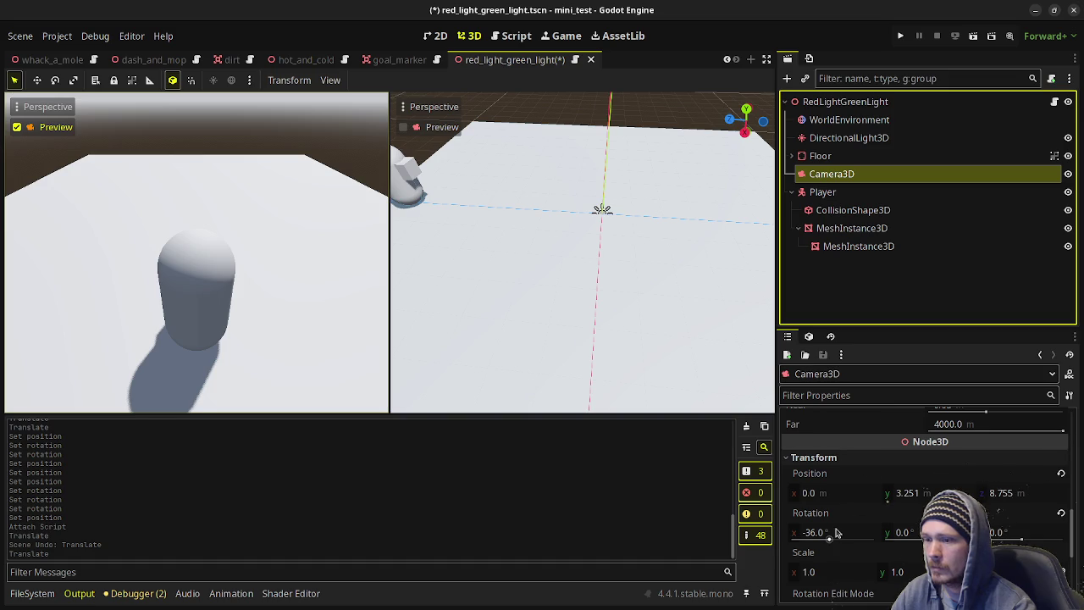
drag(837, 533, 864, 533)
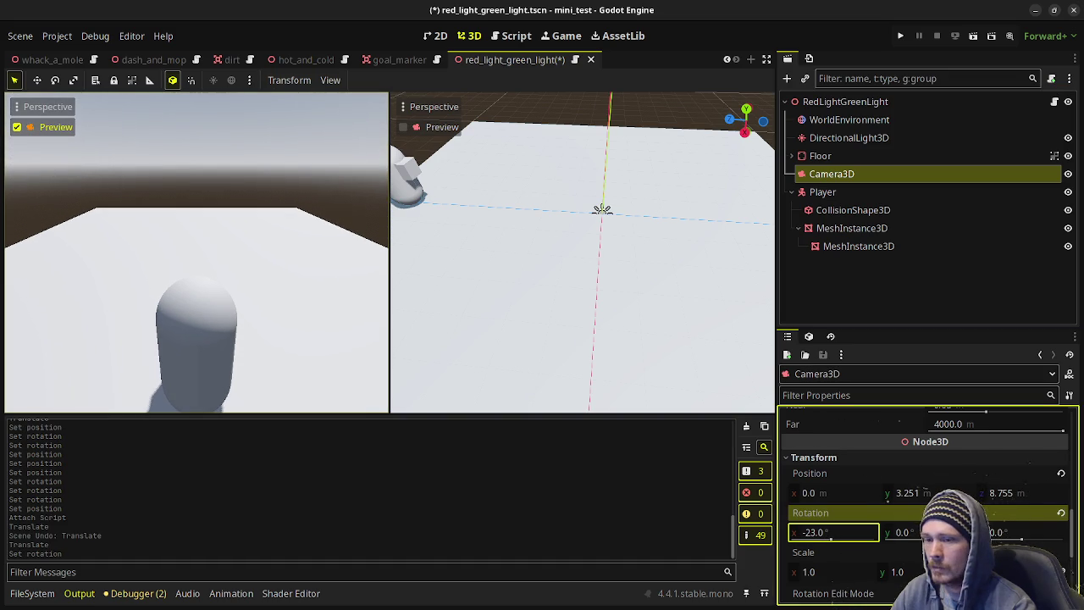
drag(1020, 496, 1017, 496)
drag(906, 493, 888, 493)
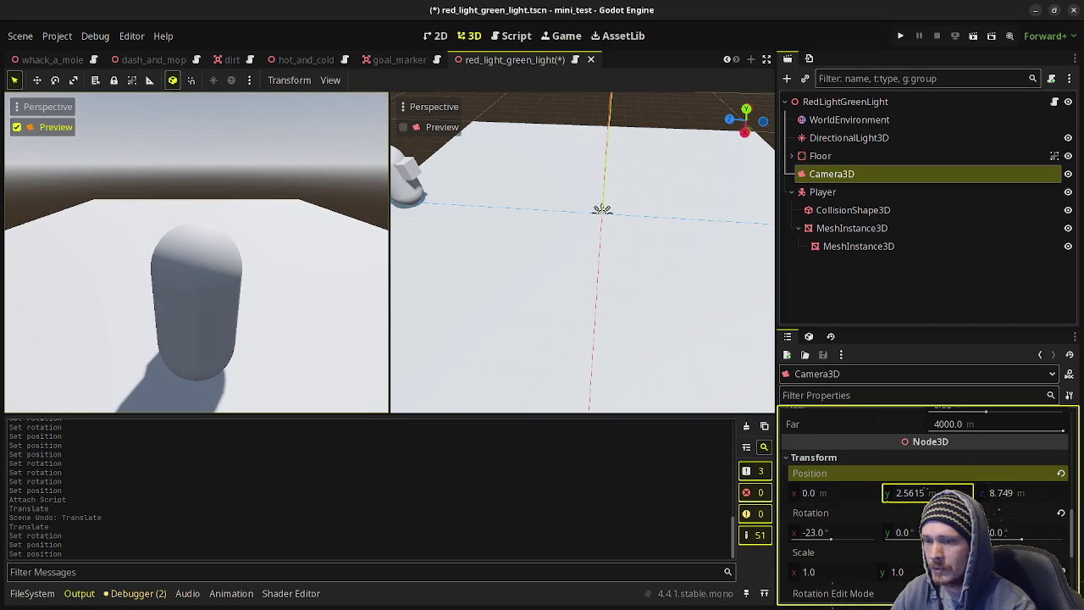
mouse_move(1000, 504)
mouse_down()
mouse_move(1019, 504)
mouse_move(1006, 504)
mouse_up()
drag(915, 501, 928, 492)
drag(826, 532, 812, 532)
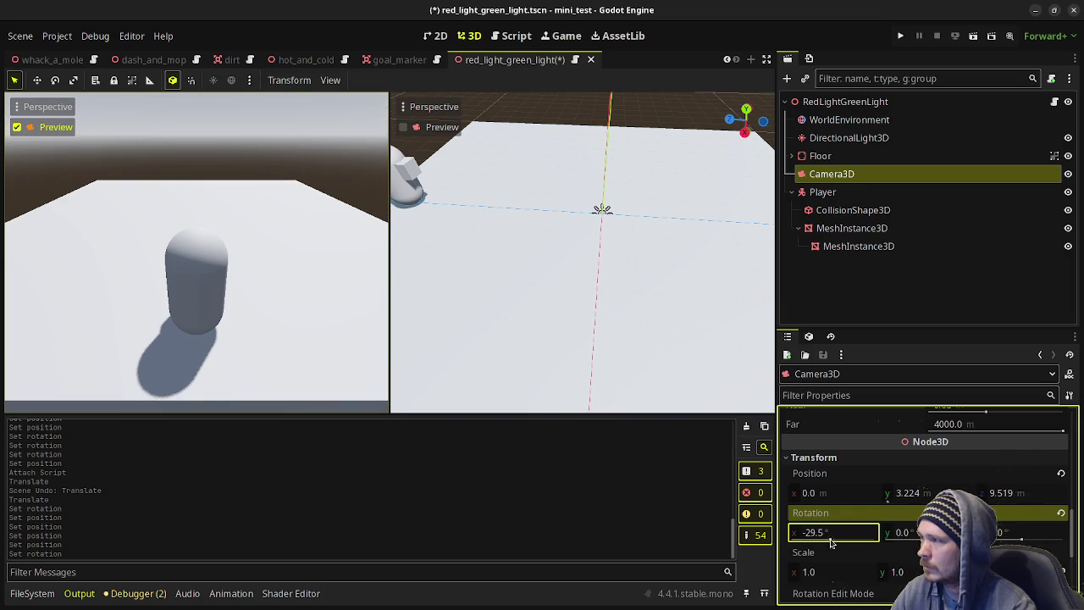
drag(922, 500, 966, 499)
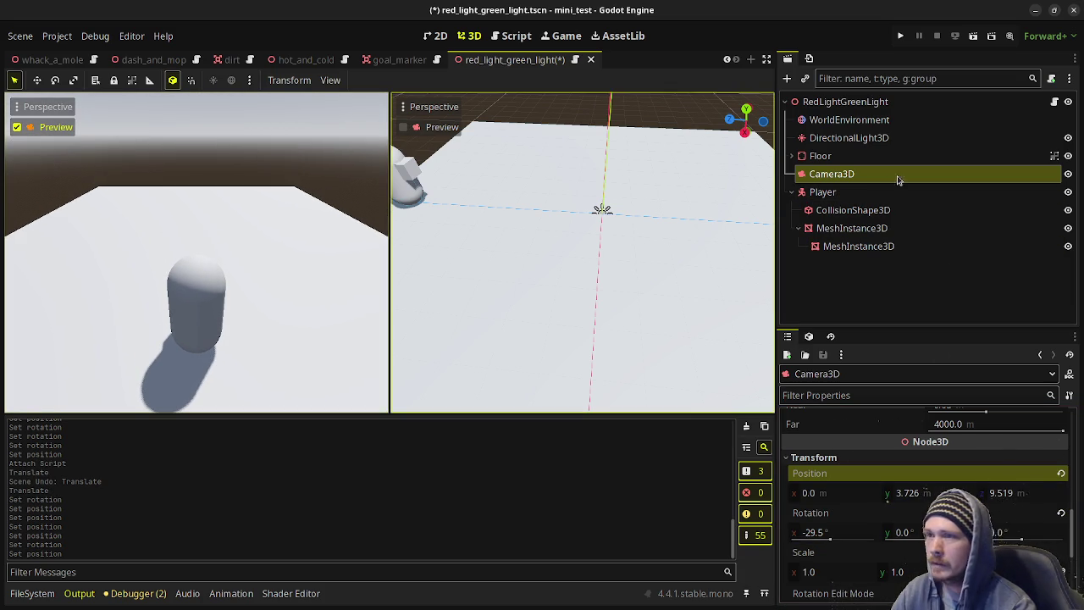
Add a StaticBody3D under the root and name it Wall.
click(837, 102)
key(ctrl+a)
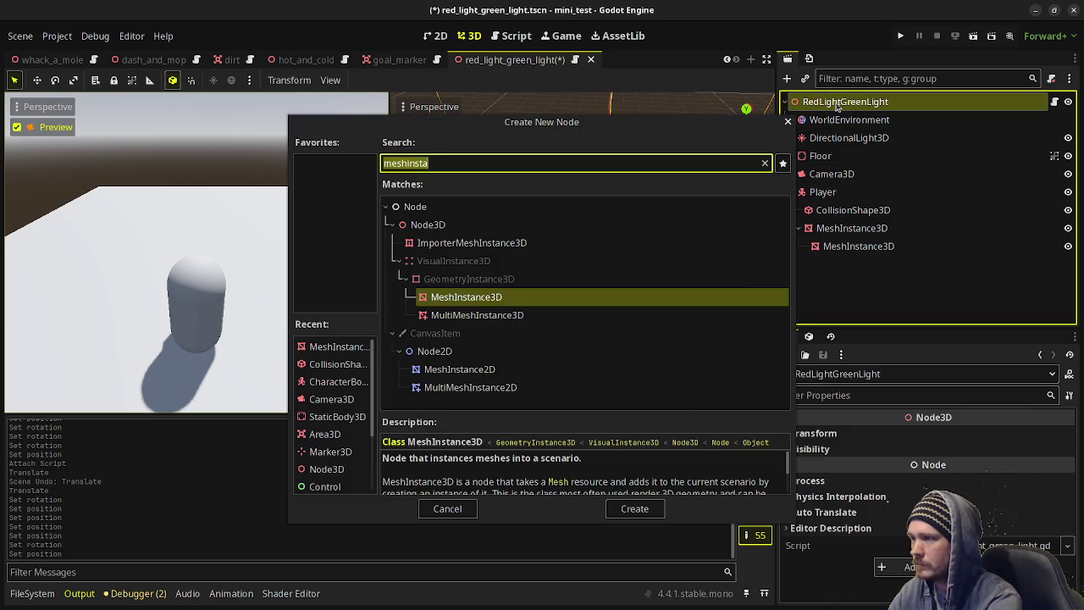
text(static)
key(Return)
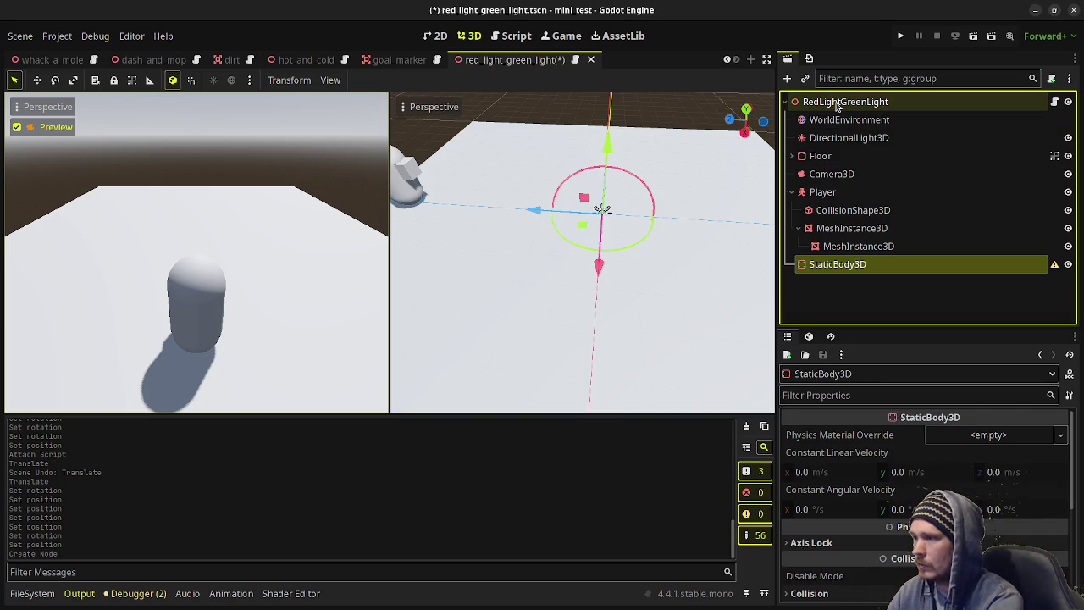
key(F2)
text(Wall)
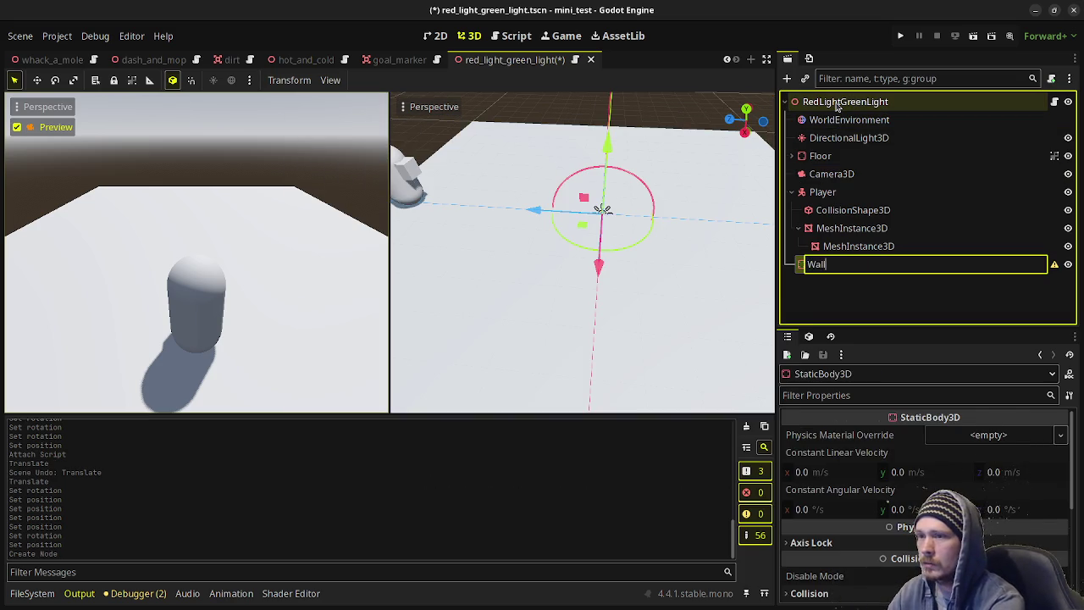
key(Return)
Give Wall a CollisionShape3D child and a MeshInstance3D child.
key(ctrl+a)
text(collisi)
key(Return)
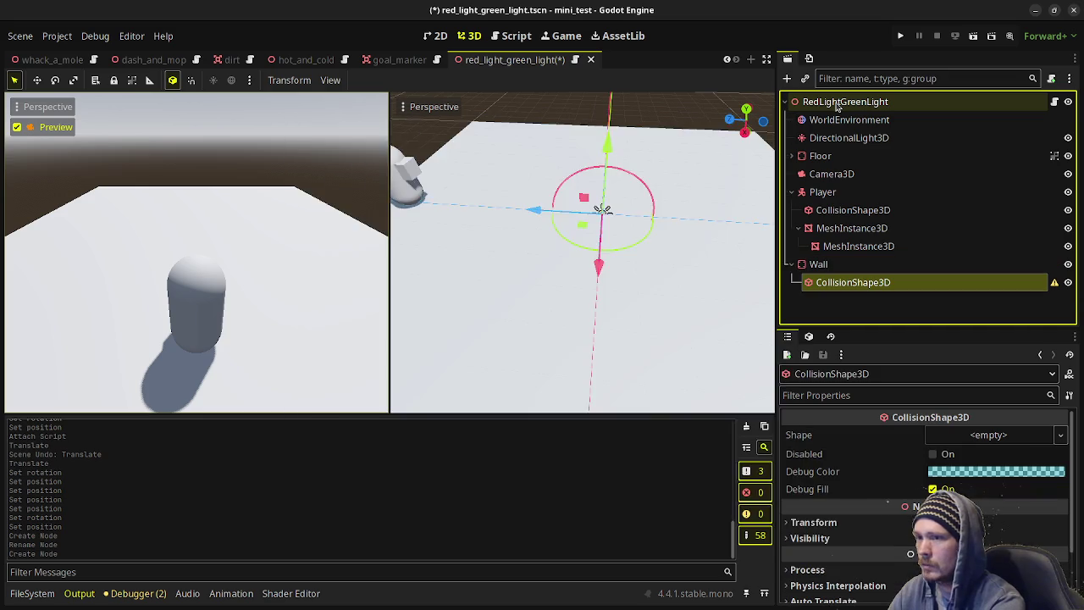
key(ctrl+a)
text(meshinst)
key(Return)
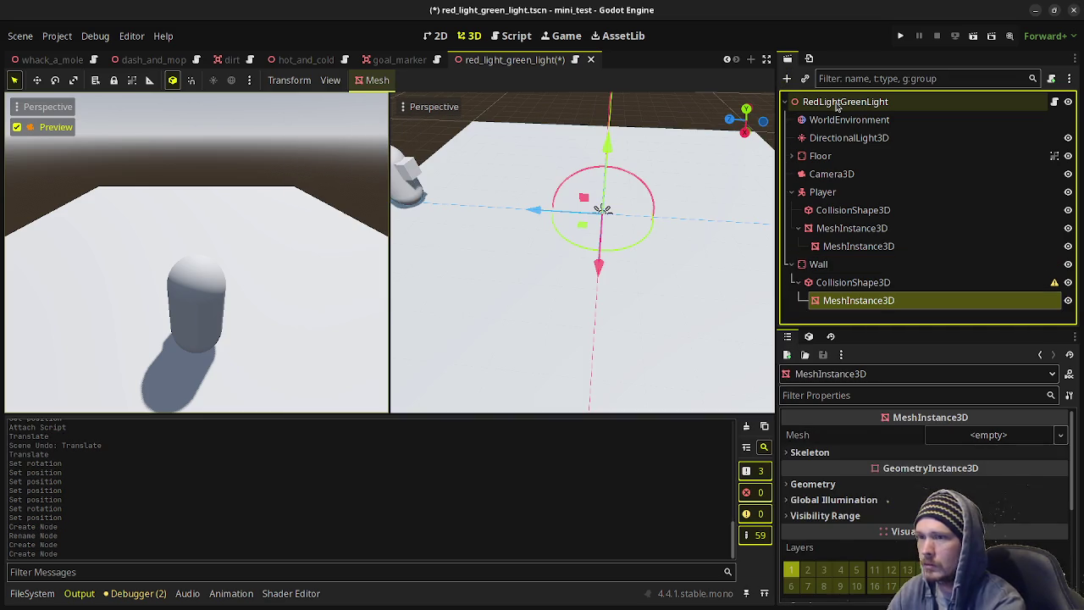
Make the wall's collision shape a BoxShape3D sized 1 × 3 × 16 m.
click(853, 282)
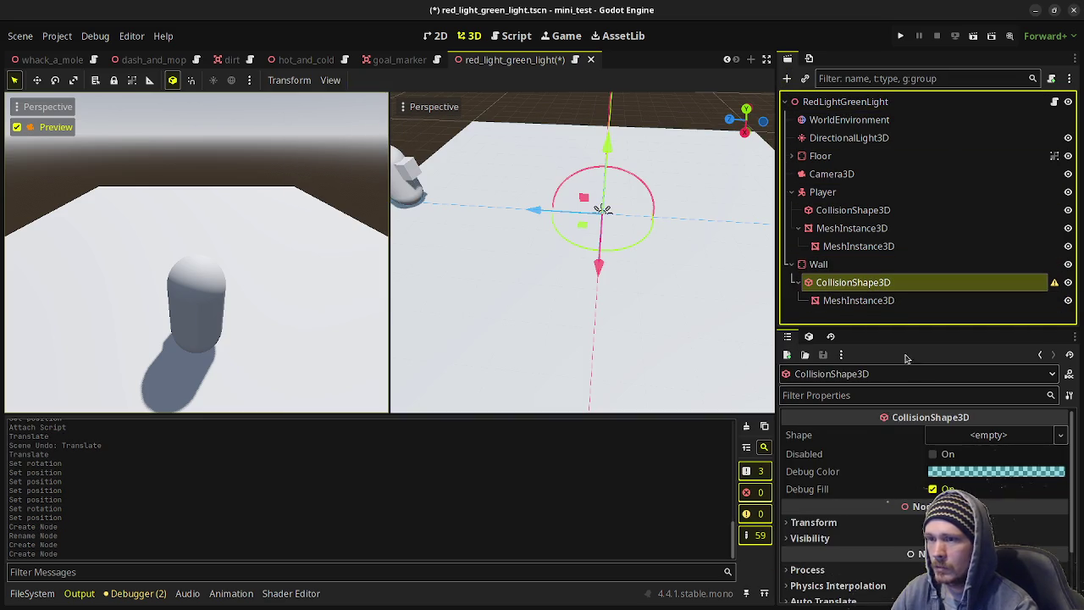
click(989, 434)
click(968, 454)
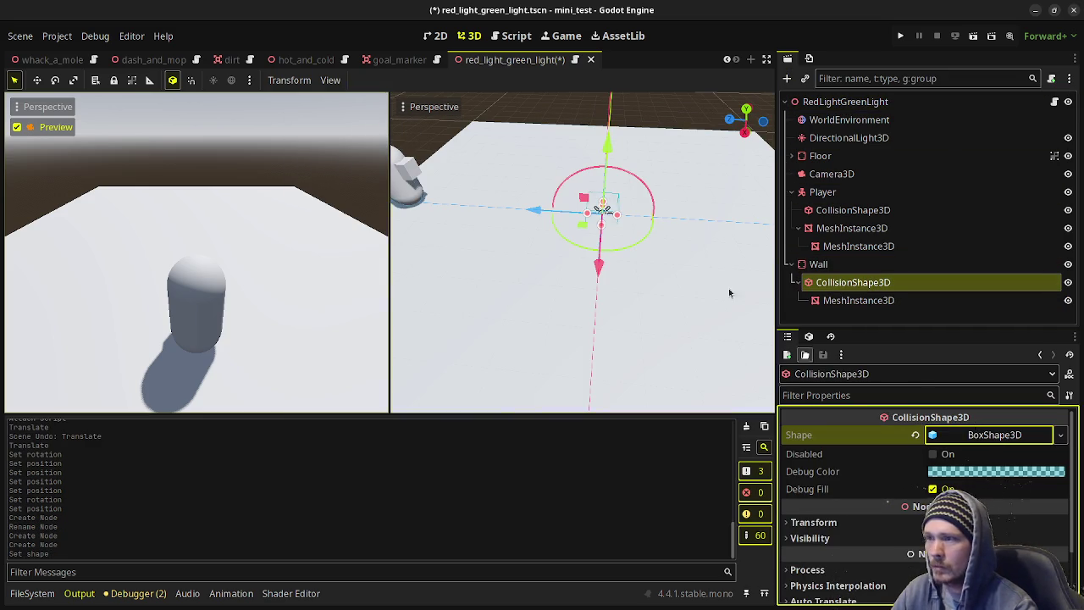
scroll(668, 286, down, 3)
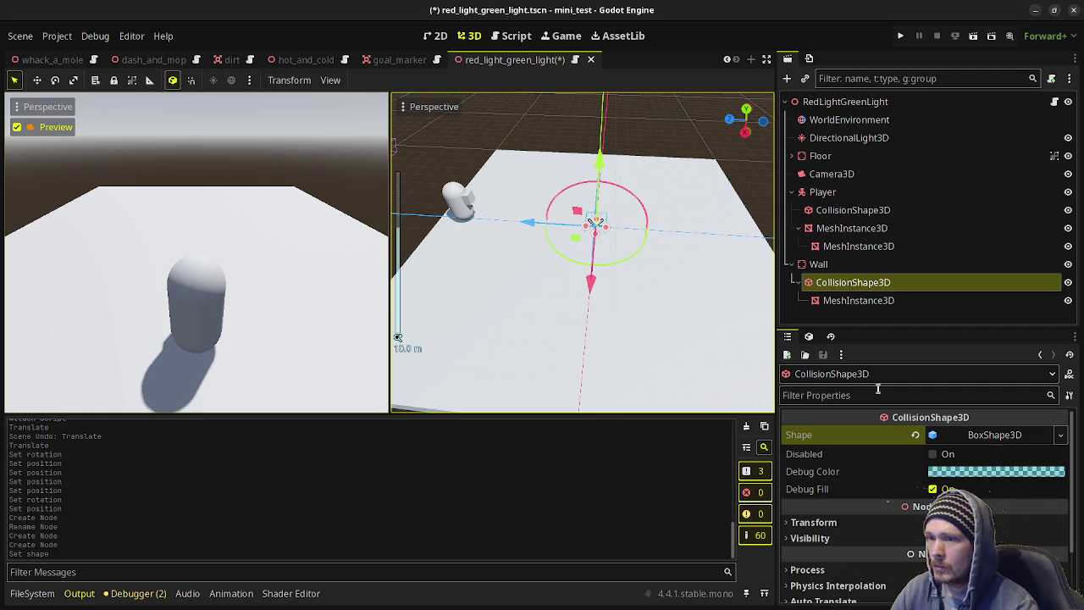
click(999, 437)
click(834, 476)
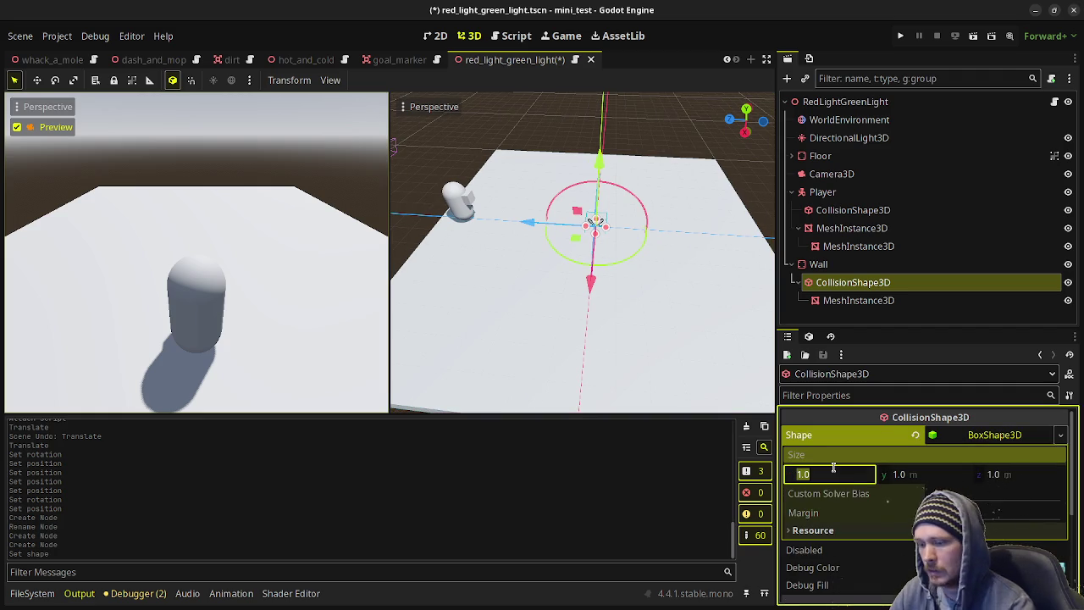
click(1004, 474)
text(16)
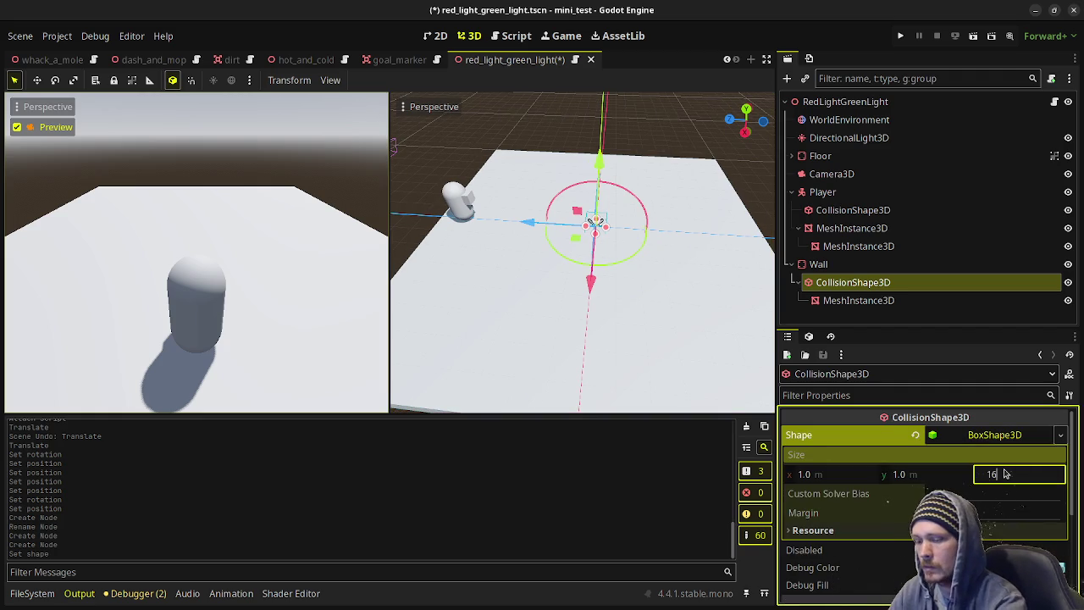
key(Return)
click(915, 477)
text(3)
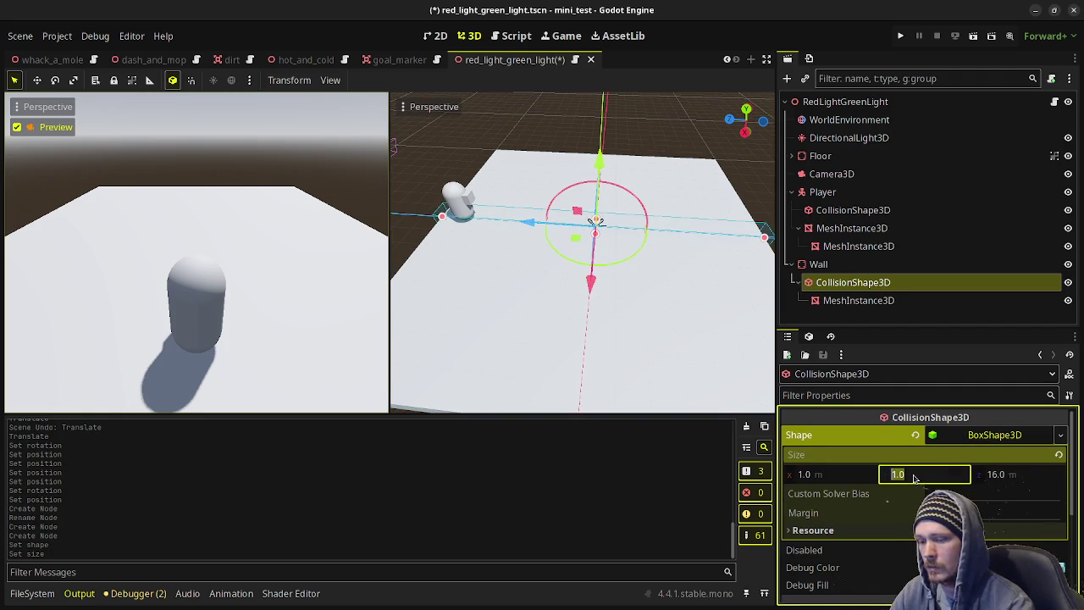
key(Return)
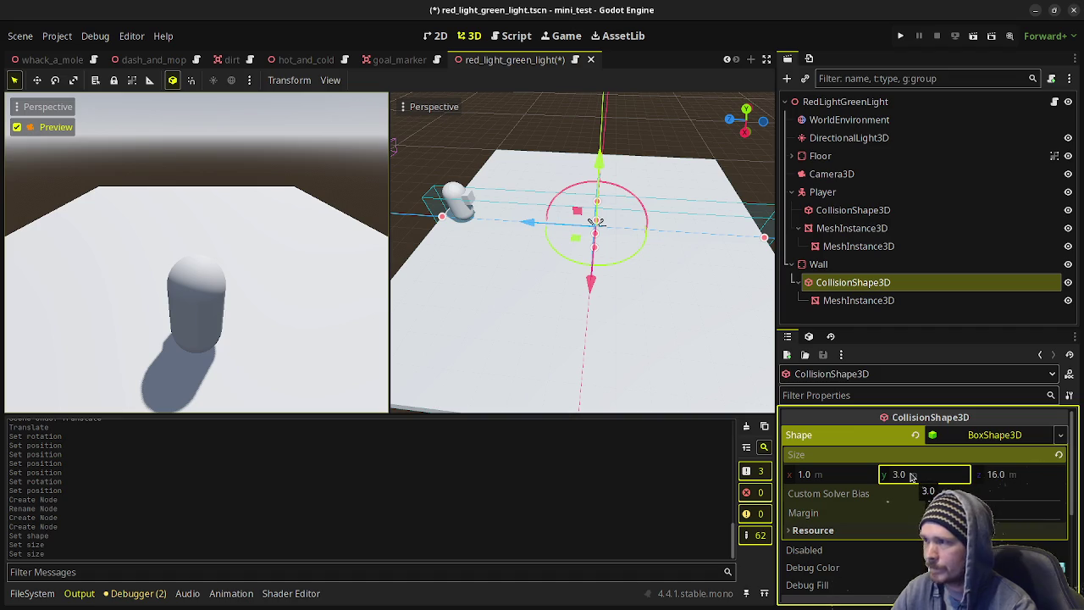
drag(643, 310, 704, 287)
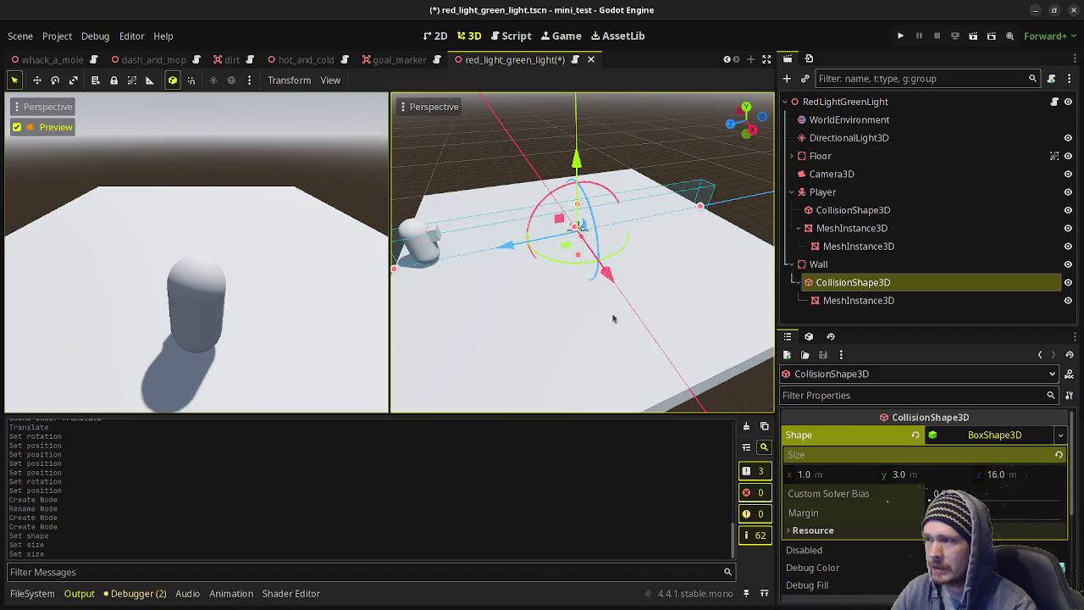
drag(613, 318, 487, 305)
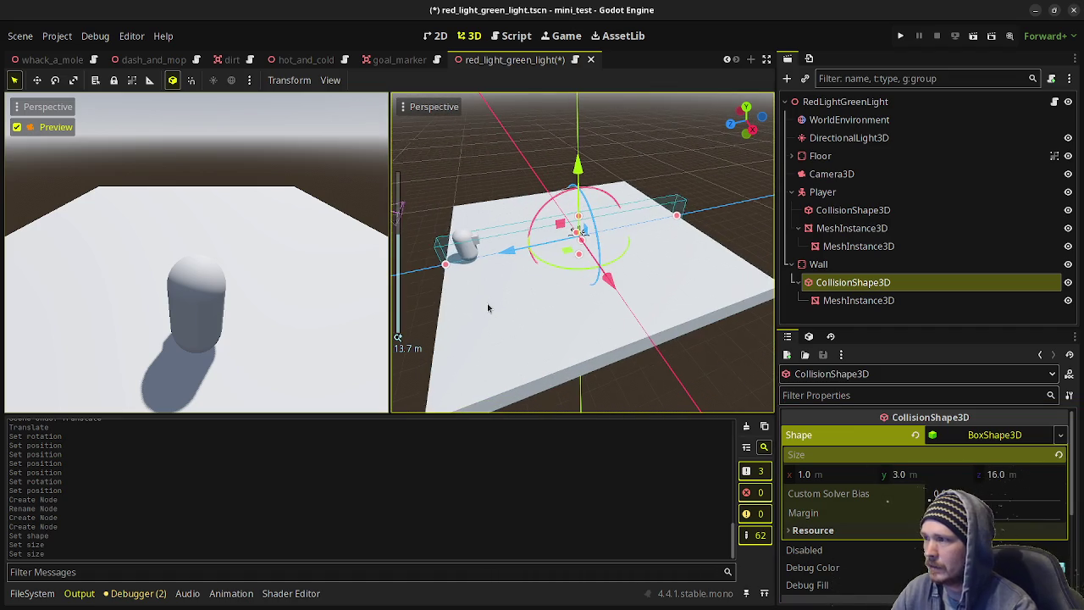
Give the wall's MeshInstance3D a new BoxMesh with height 3 m and length 10 m.
click(868, 302)
click(991, 434)
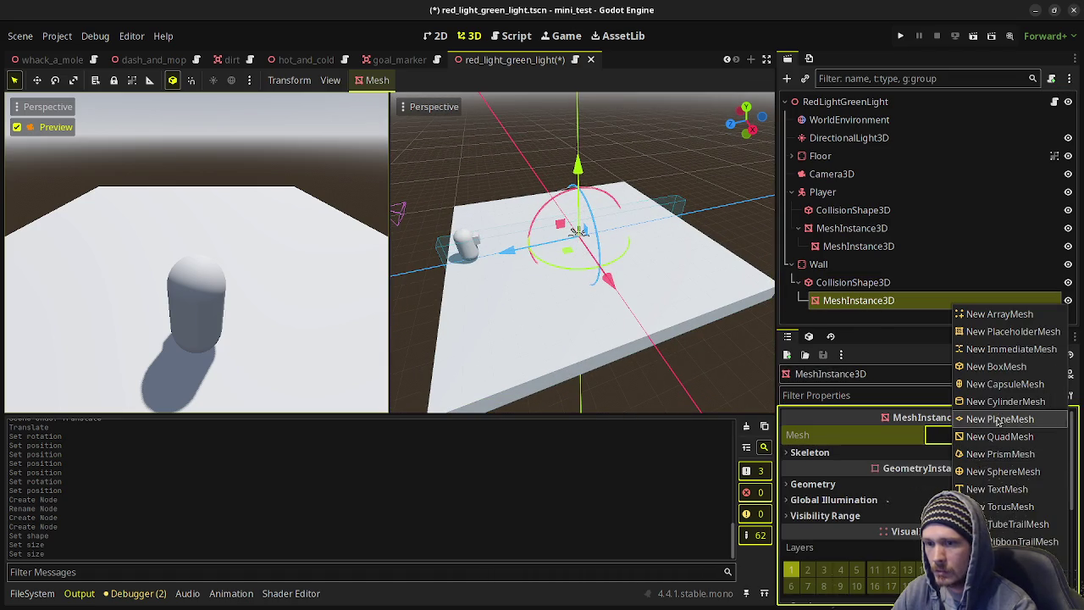
click(996, 366)
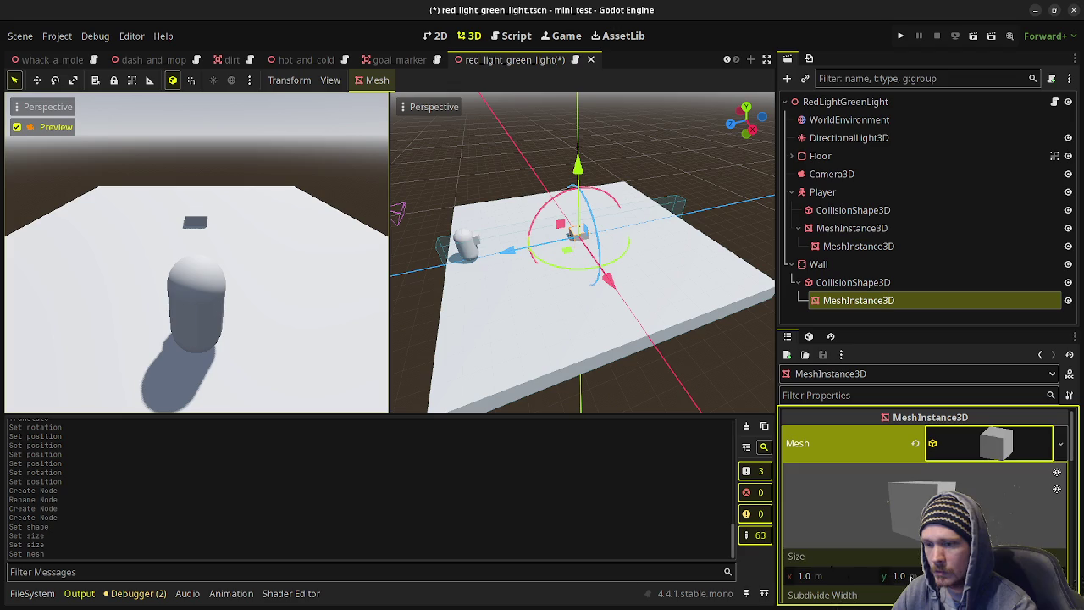
click(902, 576)
text(3)
key(Return)
key(Tab)
text(10)
key(Return)
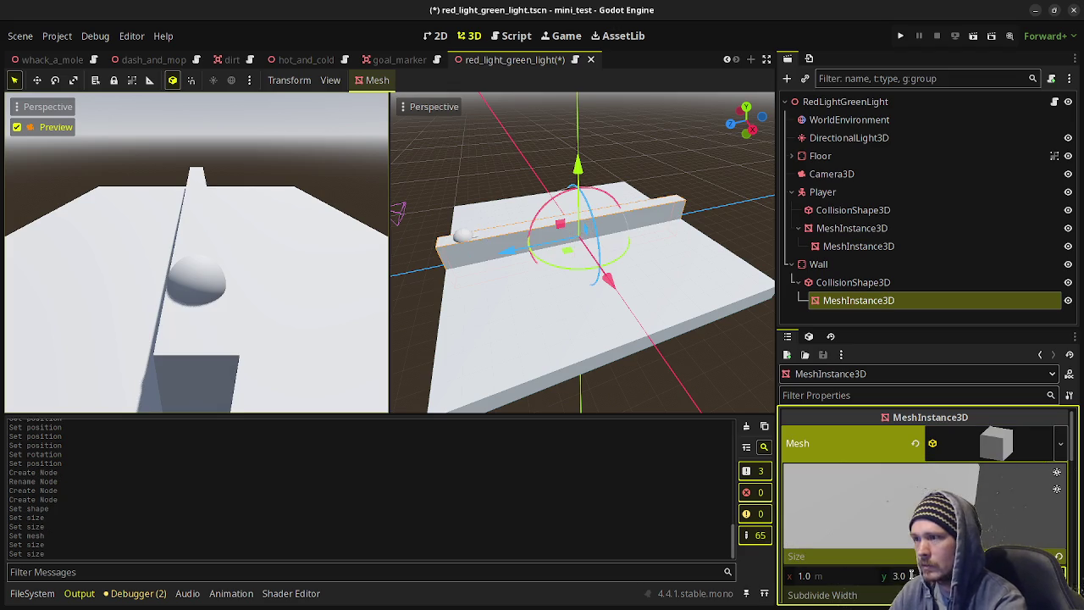
Raise the wall's collision shape to Position Y 1.5 m, onto the floor.
click(853, 282)
scroll(885, 481, down, 5)
click(881, 458)
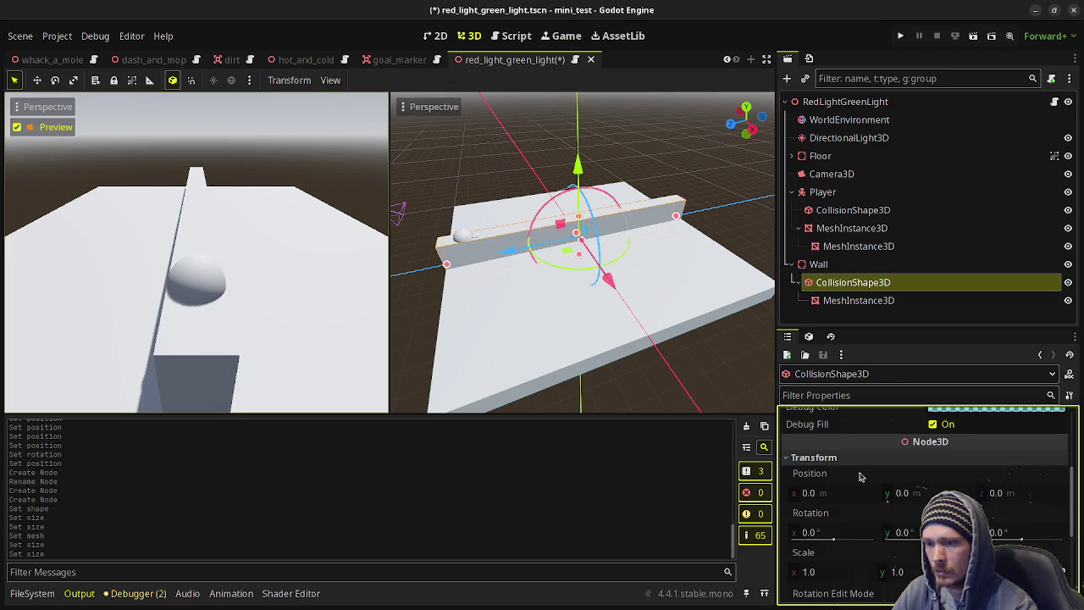
text(1.5)
key(Return)
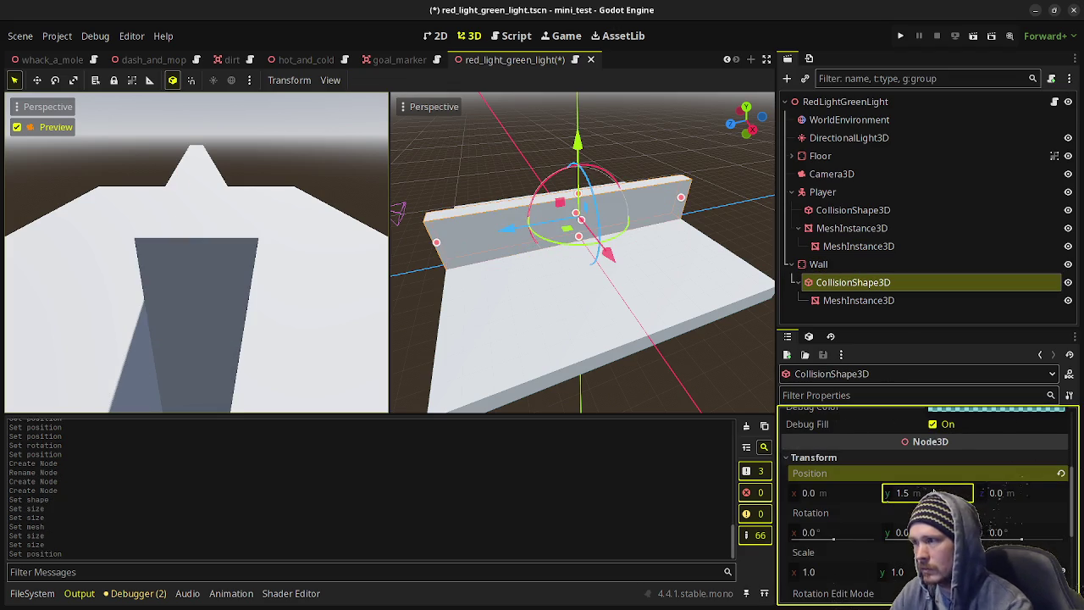
Group the Wall body's parts and slide the wall 4 m to the left.
click(818, 264)
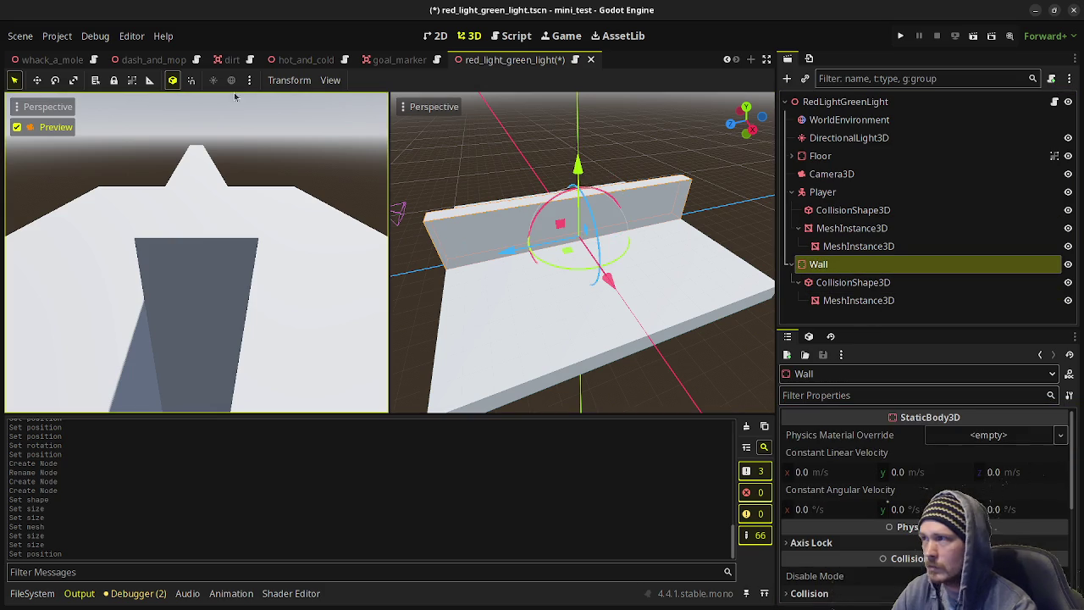
click(132, 79)
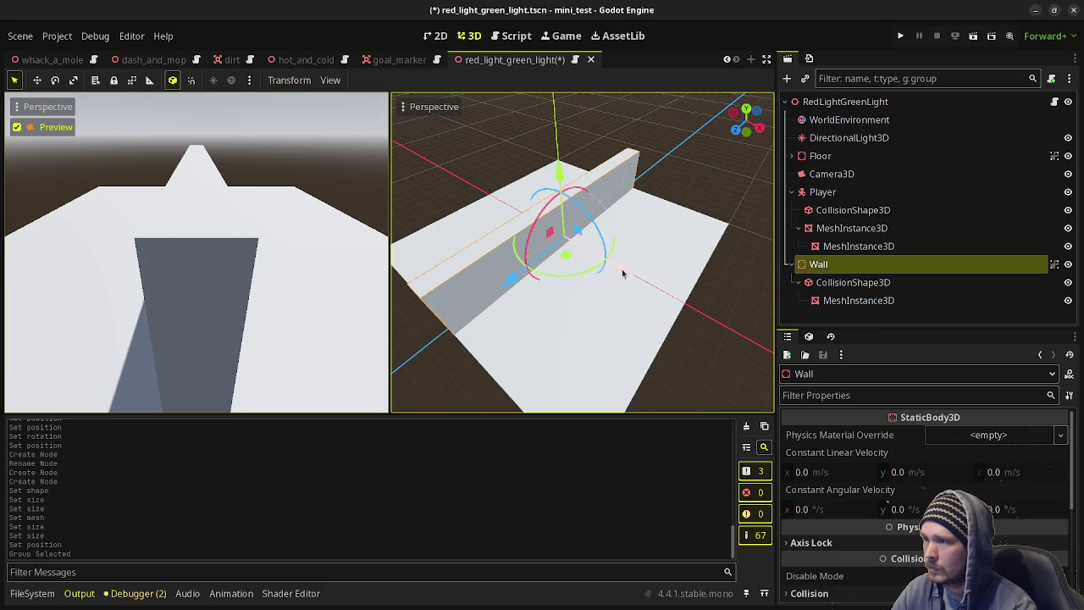
key(g)
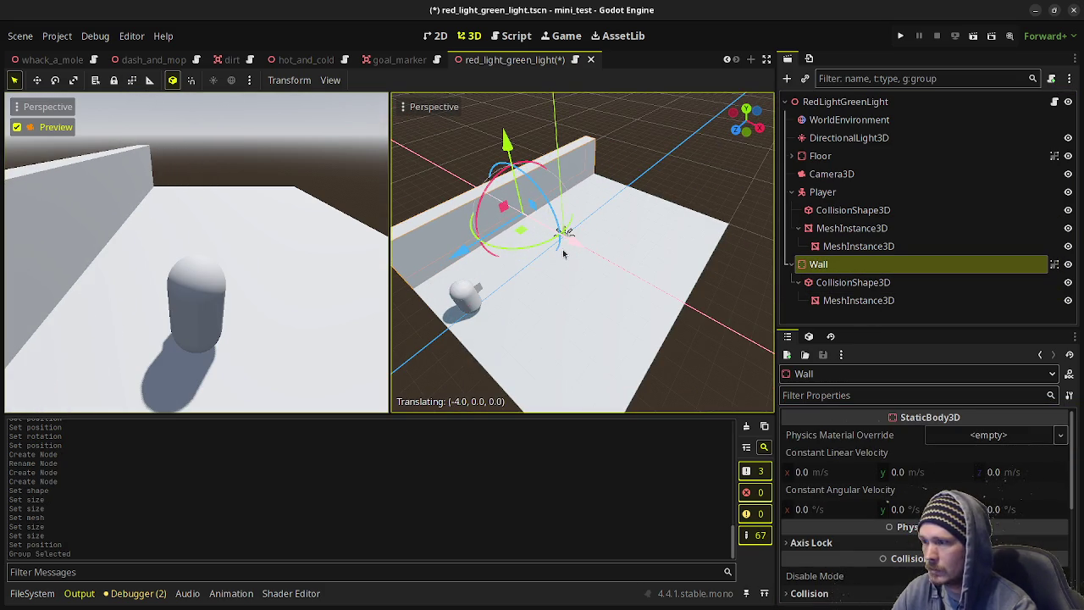
click(563, 252)
Duplicate the wall as Wall2 and place it on the floor's far side.
key(ctrl+d)
key(g)
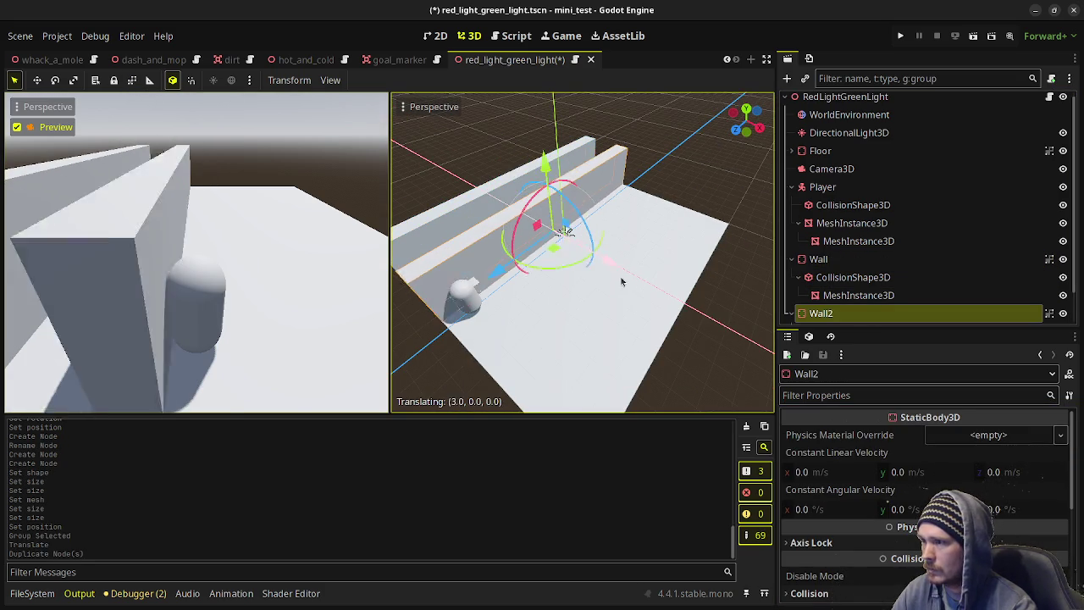
click(706, 329)
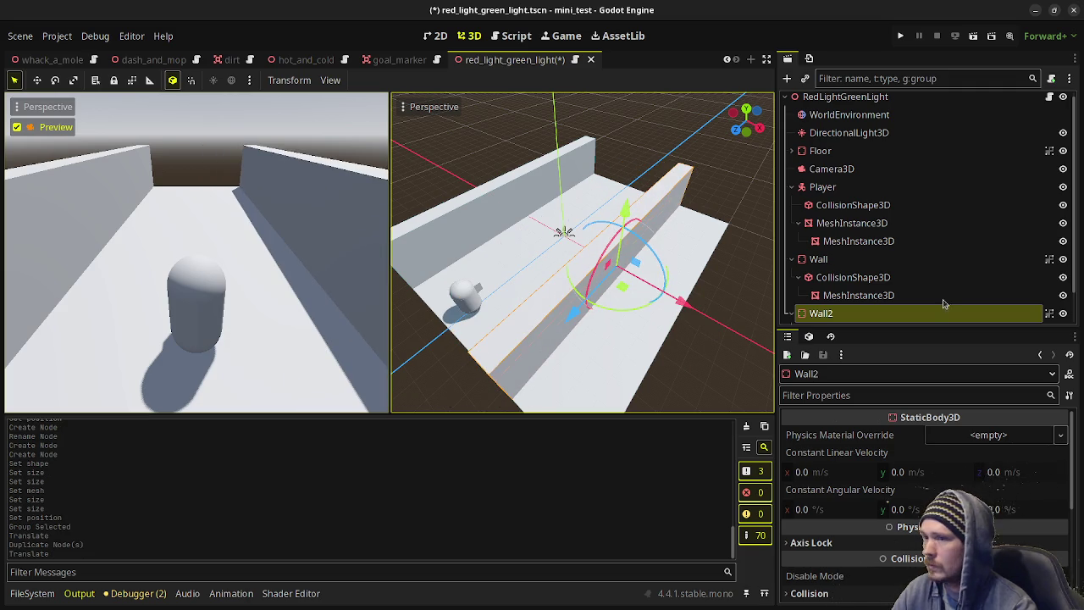
click(932, 168)
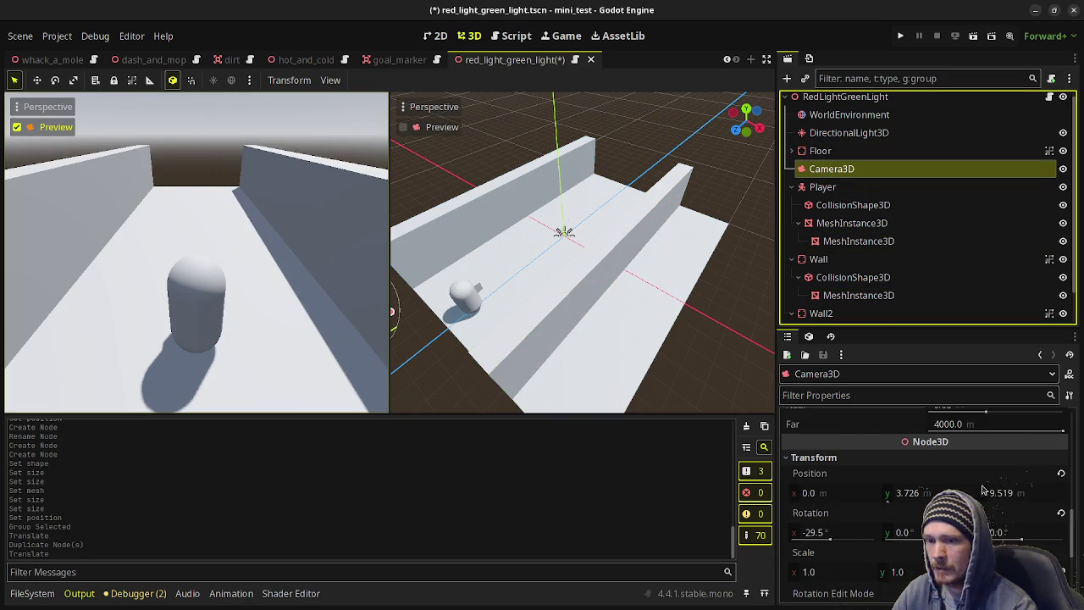
Set the camera's field of view to 60° and roughly adjust its position and tilt.
scroll(973, 474, up, 2)
click(966, 458)
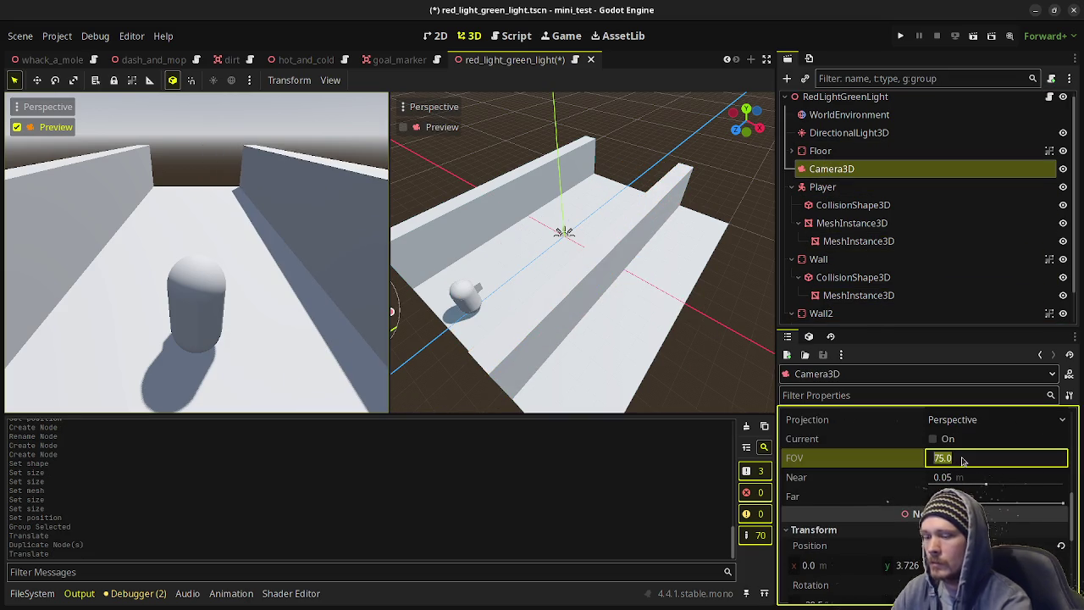
text(60)
key(Return)
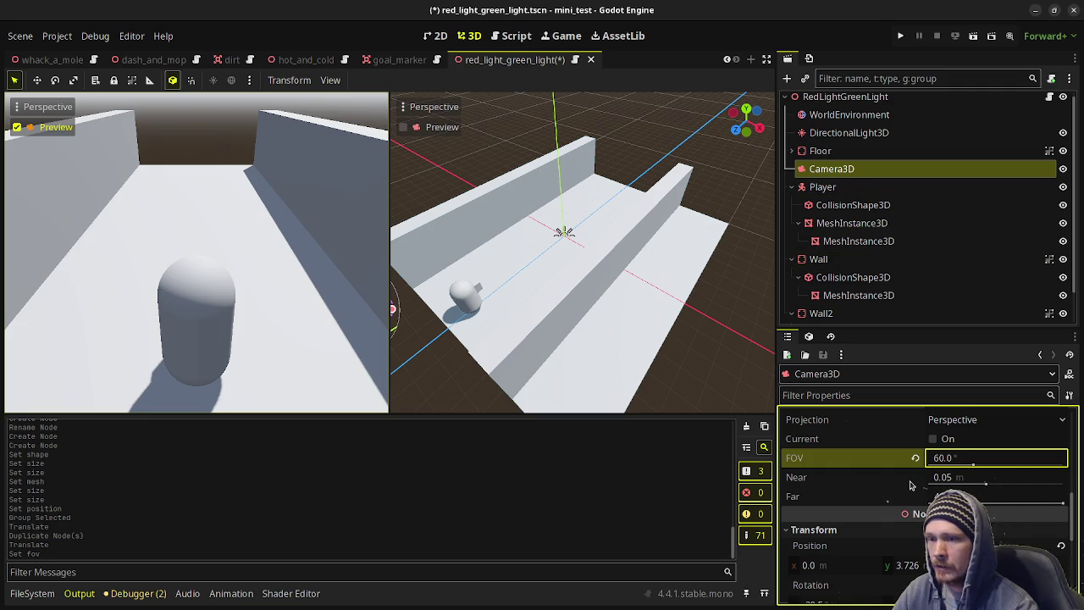
scroll(910, 483, down, 2)
mouse_move(1004, 469)
mouse_down()
mouse_move(1034, 469)
mouse_move(1023, 469)
mouse_up()
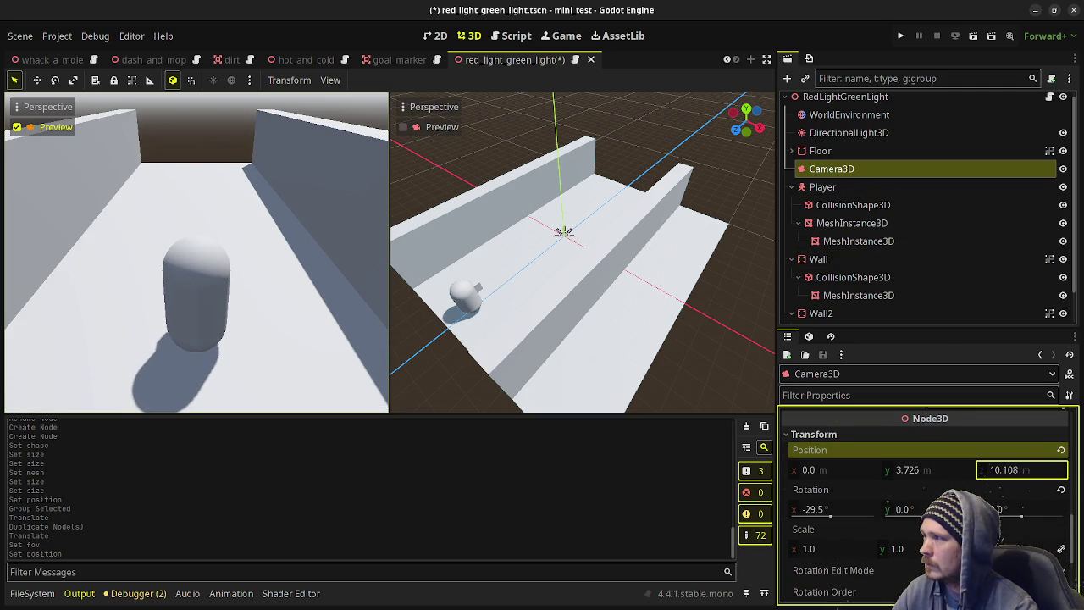
drag(843, 509, 854, 509)
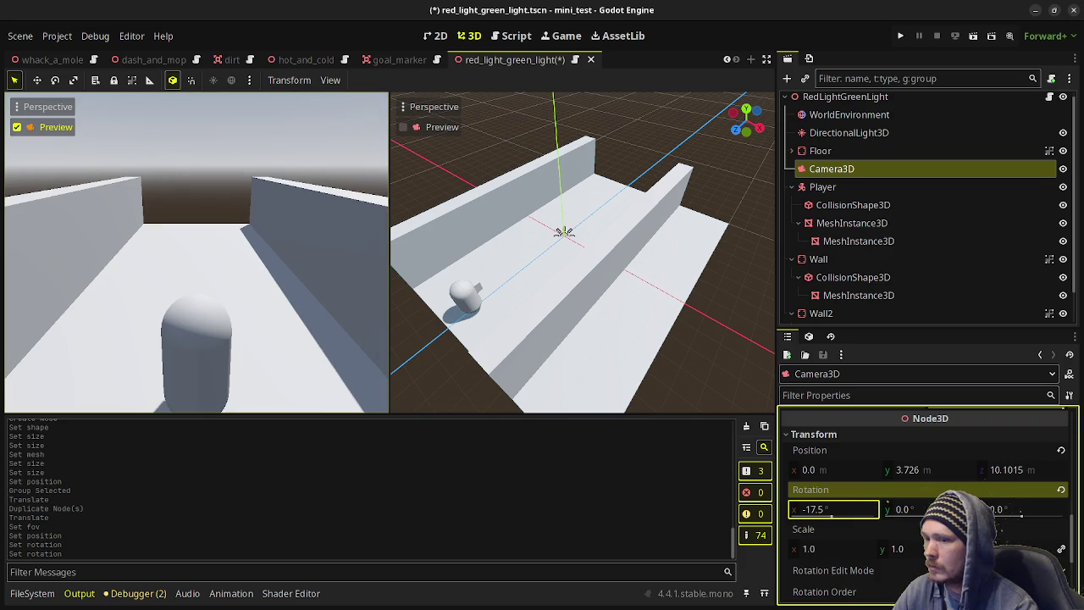
mouse_move(925, 477)
mouse_down()
mouse_move(897, 477)
mouse_move(910, 477)
mouse_up()
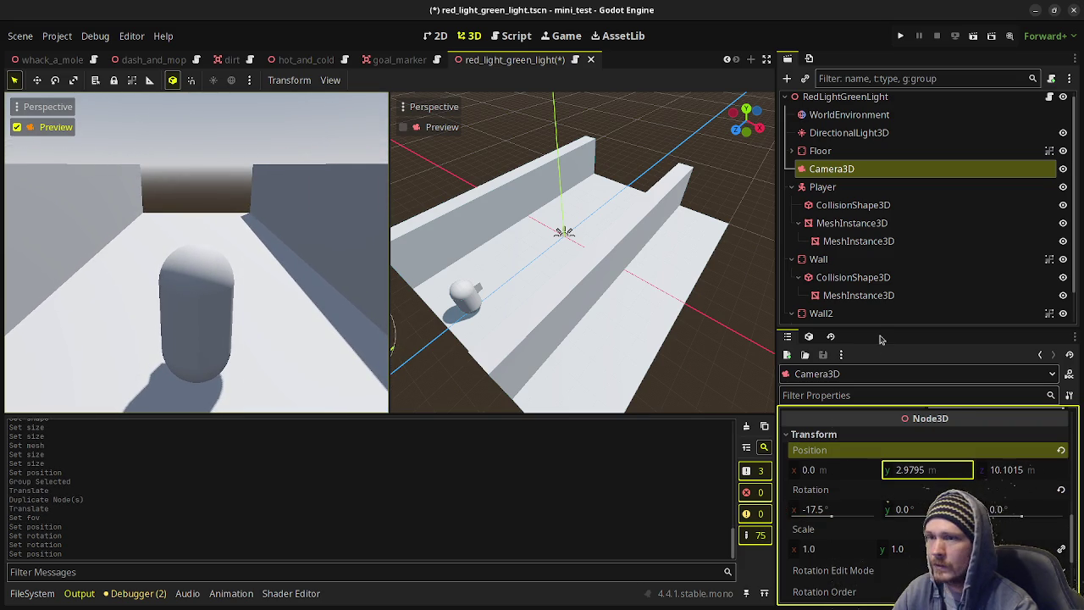
Move Player and Camera3D to the scene root, below Wall2.
click(839, 313)
click(792, 260)
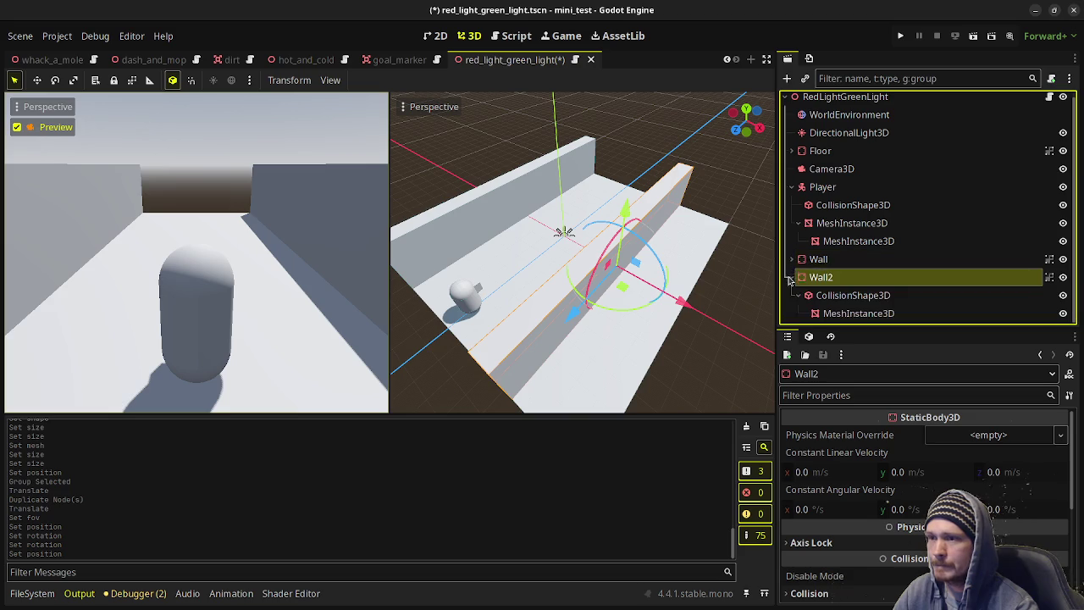
click(791, 277)
click(820, 193)
drag(820, 192, 826, 101)
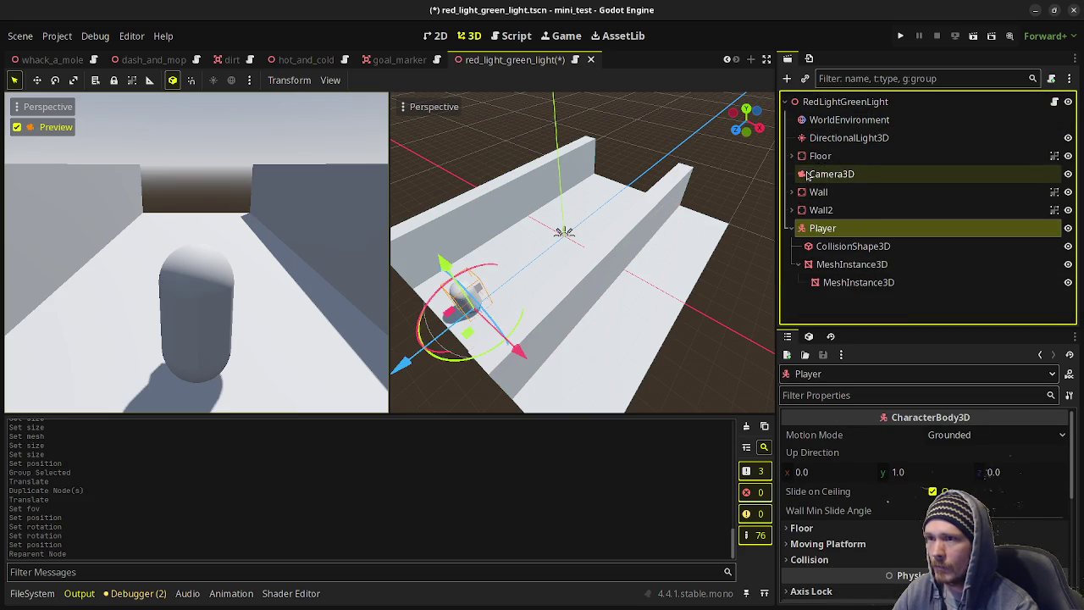
drag(832, 174, 835, 222)
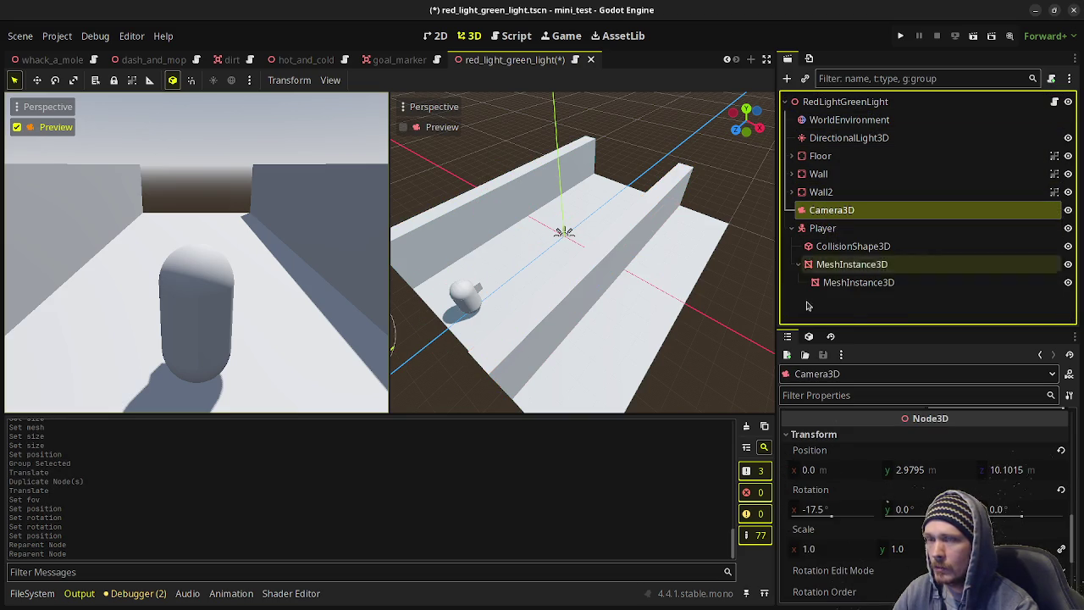
click(852, 306)
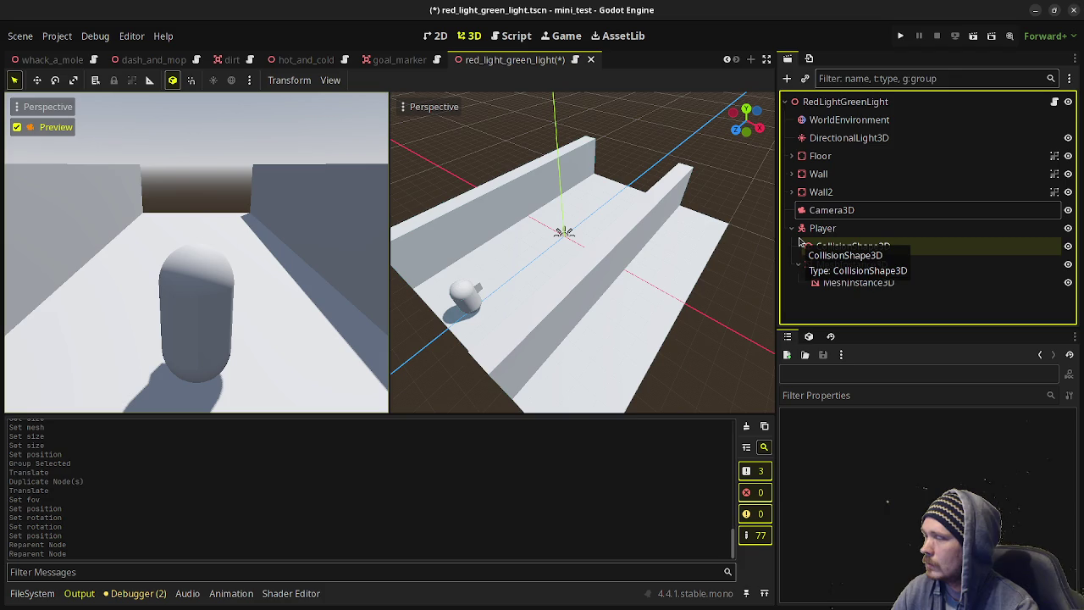
Set the camera to 4 m high, 10 m back, with a -30° X rotation.
click(839, 211)
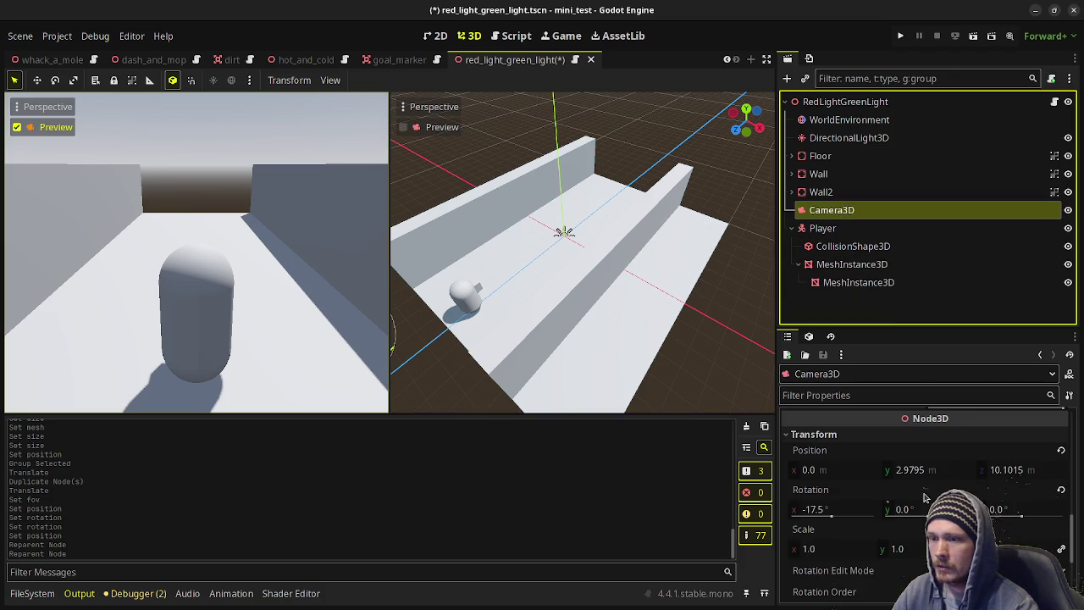
drag(903, 477, 940, 477)
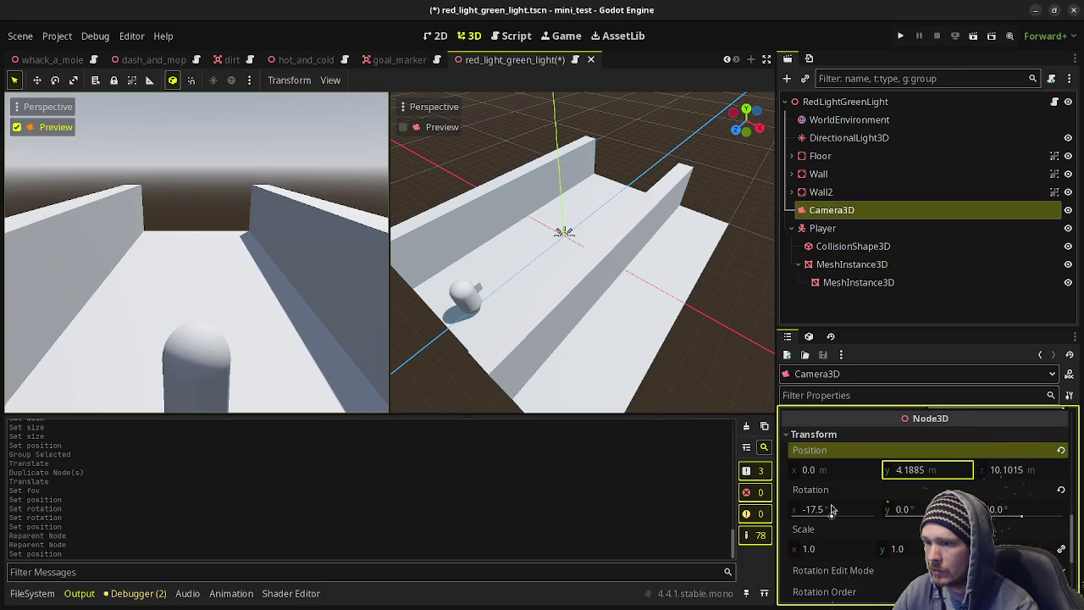
drag(828, 509, 815, 509)
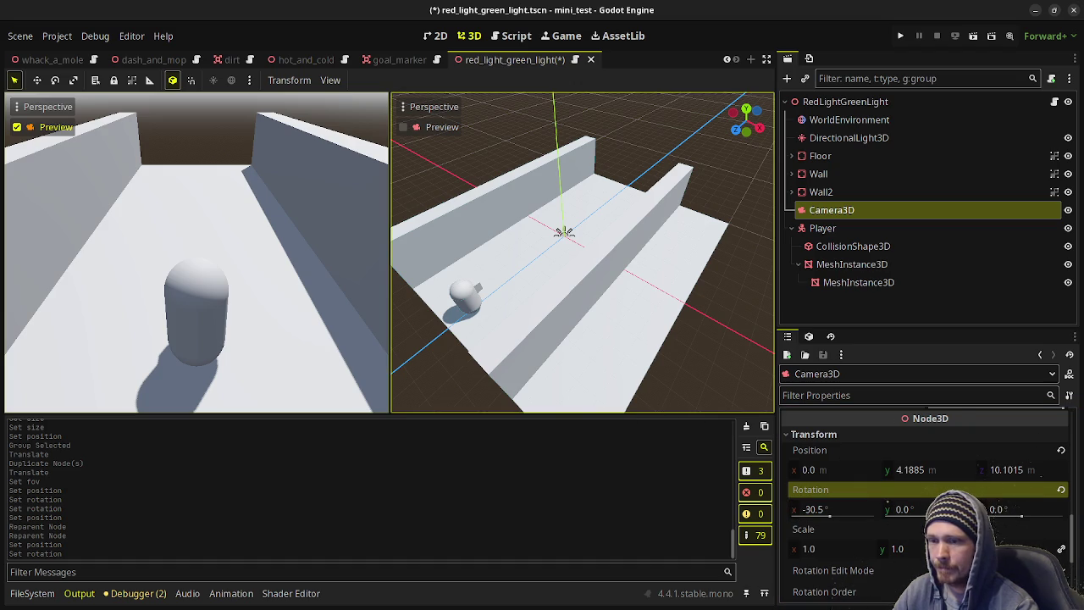
click(938, 477)
text(4)
key(Tab)
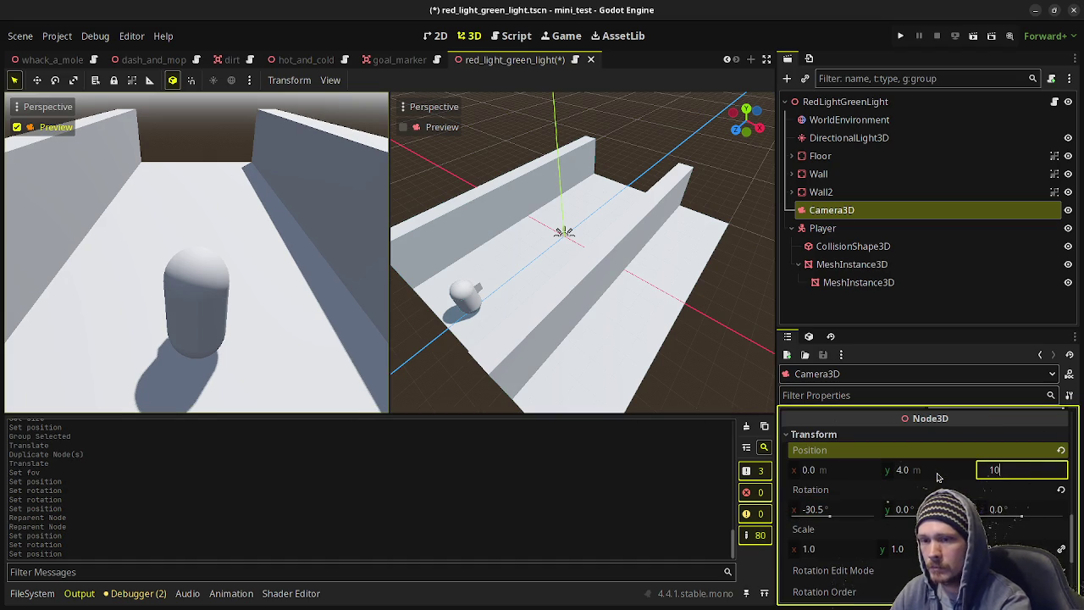
click(849, 514)
text(-30)
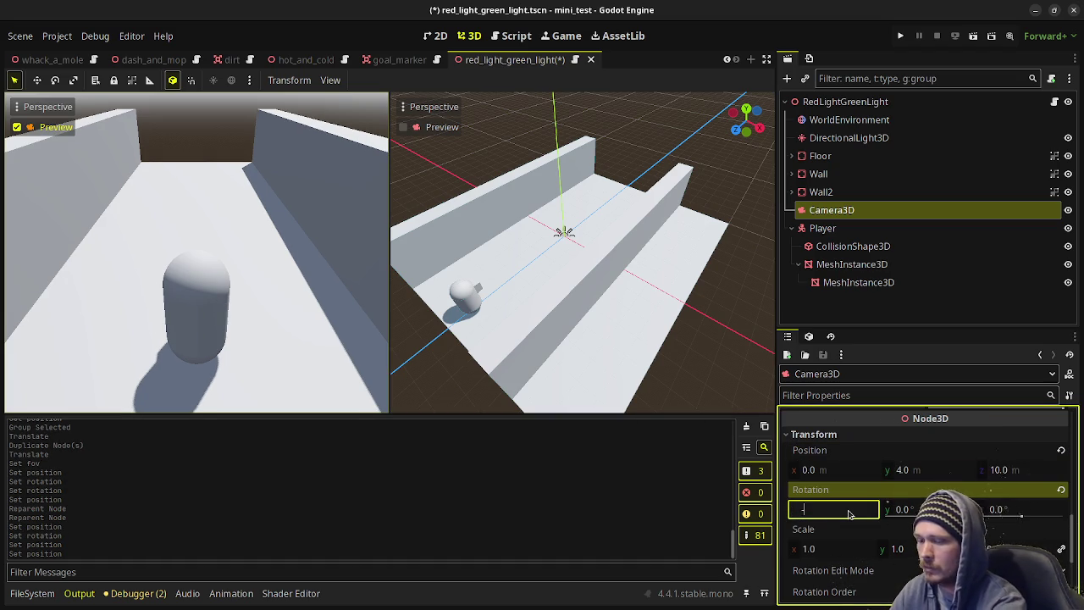
key(Return)
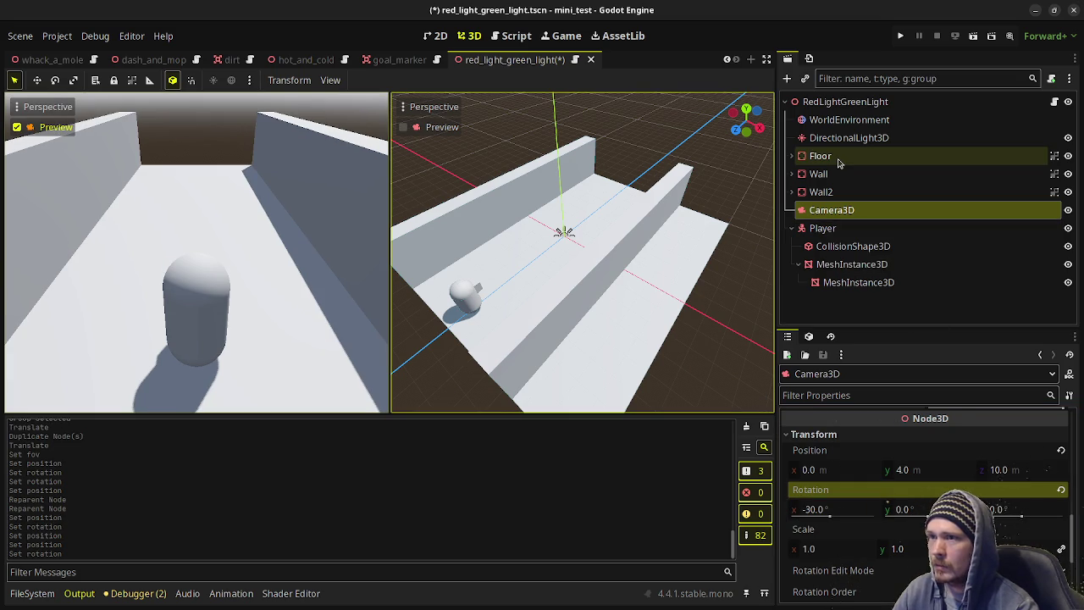
Add a Node3D under the RedLightGreenLight root and rename it Flag.
click(824, 105)
key(ctrl+a)
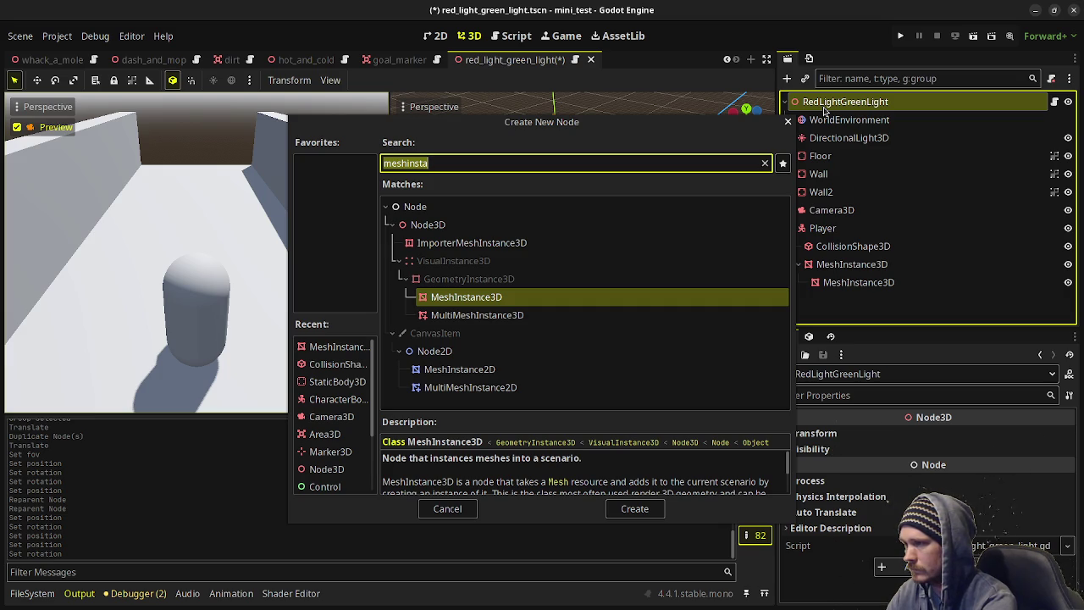
text(node3d)
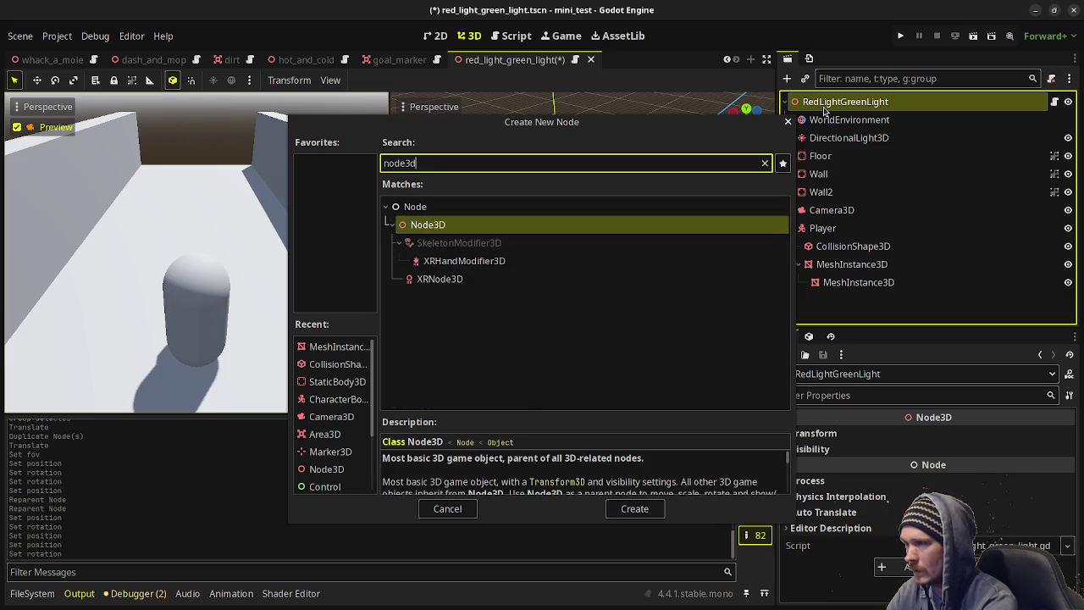
key(Return)
key(F2)
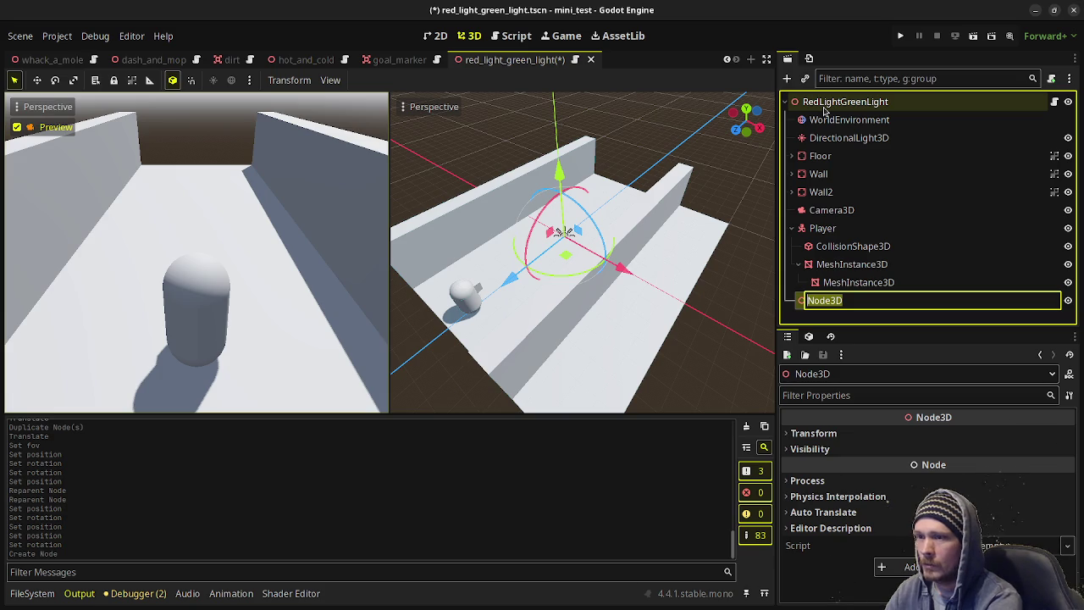
text(Face)
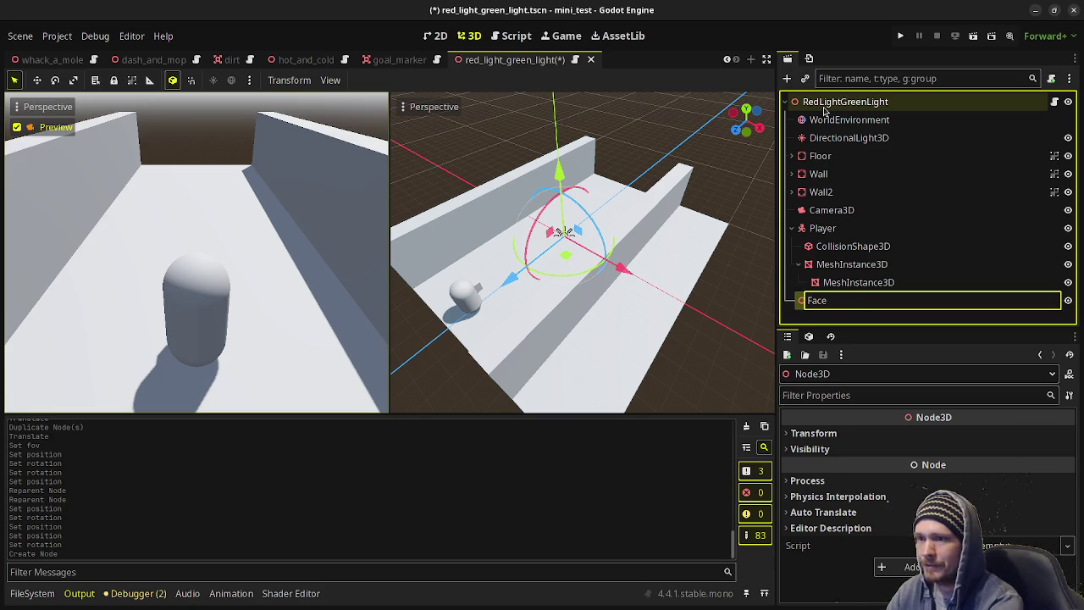
key(BackSpace)
key(BackSpace)
key(BackSpace)
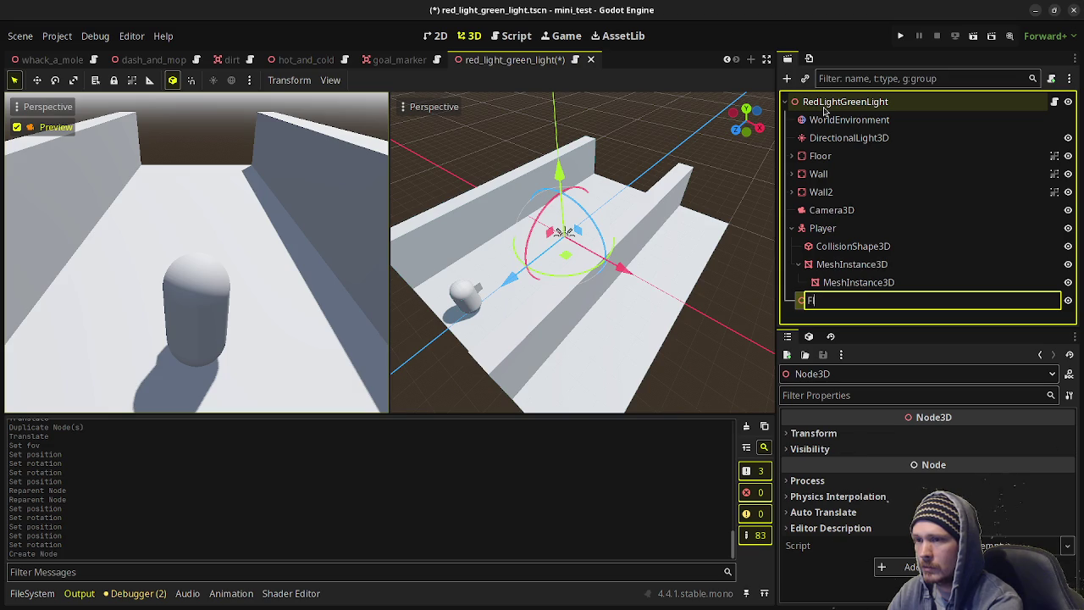
text(lag)
key(Return)
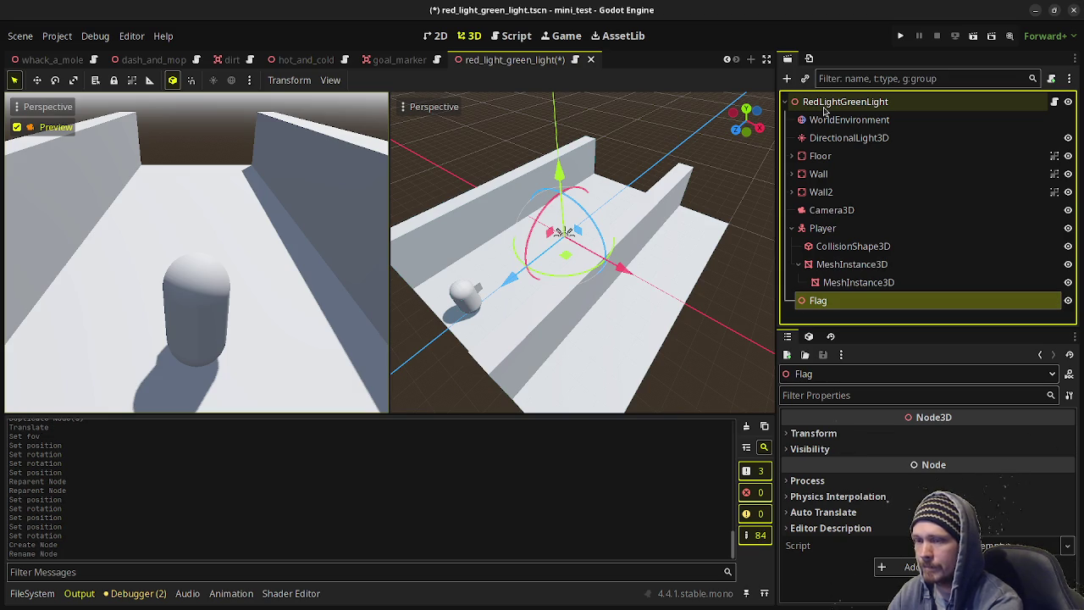
key(ctrl+a)
Add a MeshInstance3D under Flag and assign it a new BoxMesh.
text(mian)
key(BackSpace)
key(BackSpace)
key(BackSpace)
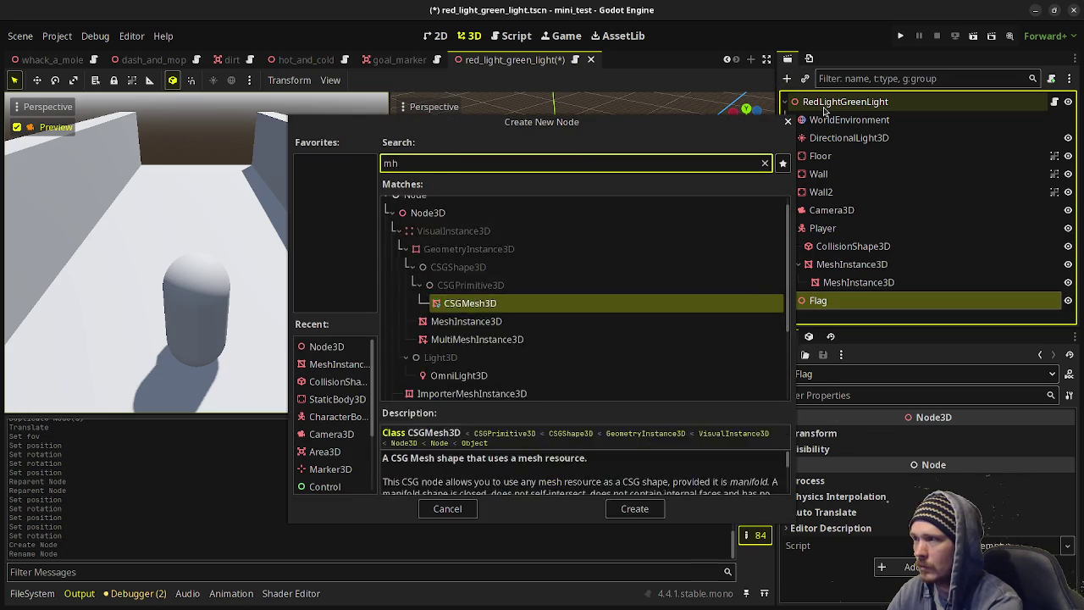
text(es)
key(Return)
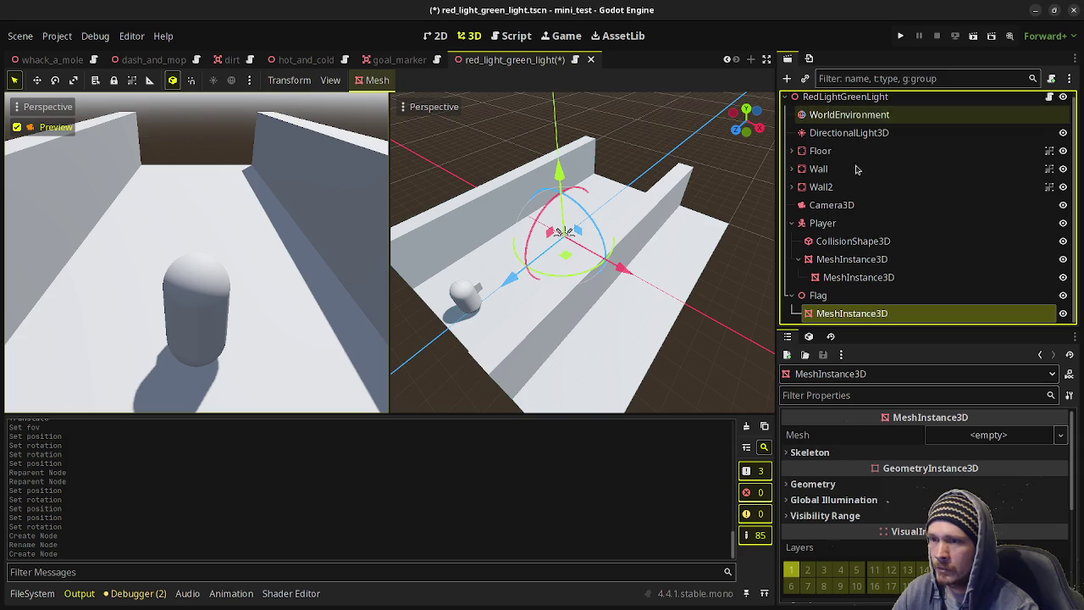
click(958, 433)
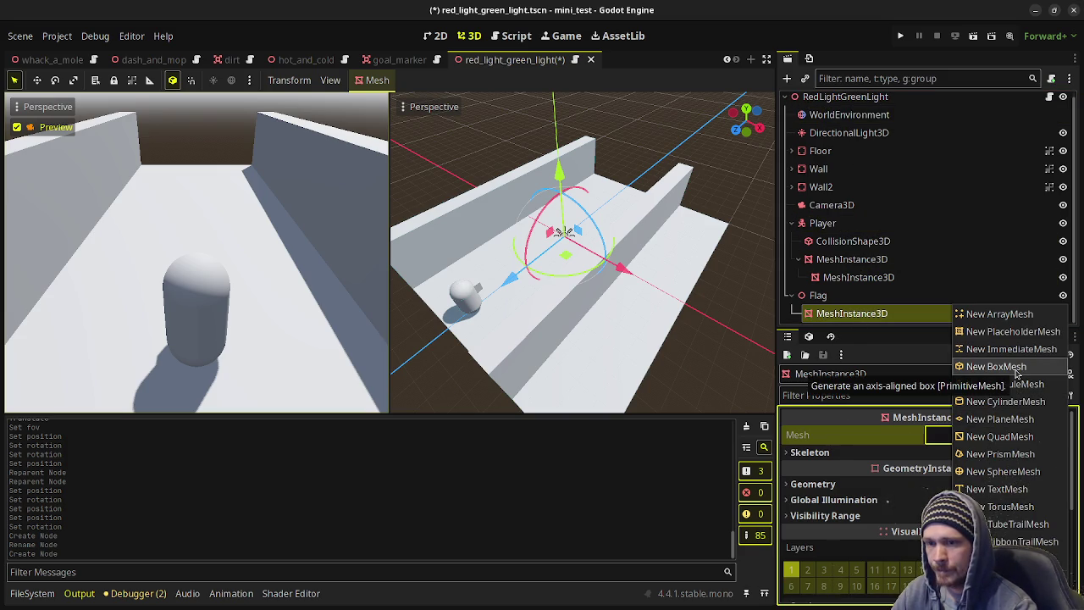
click(1017, 370)
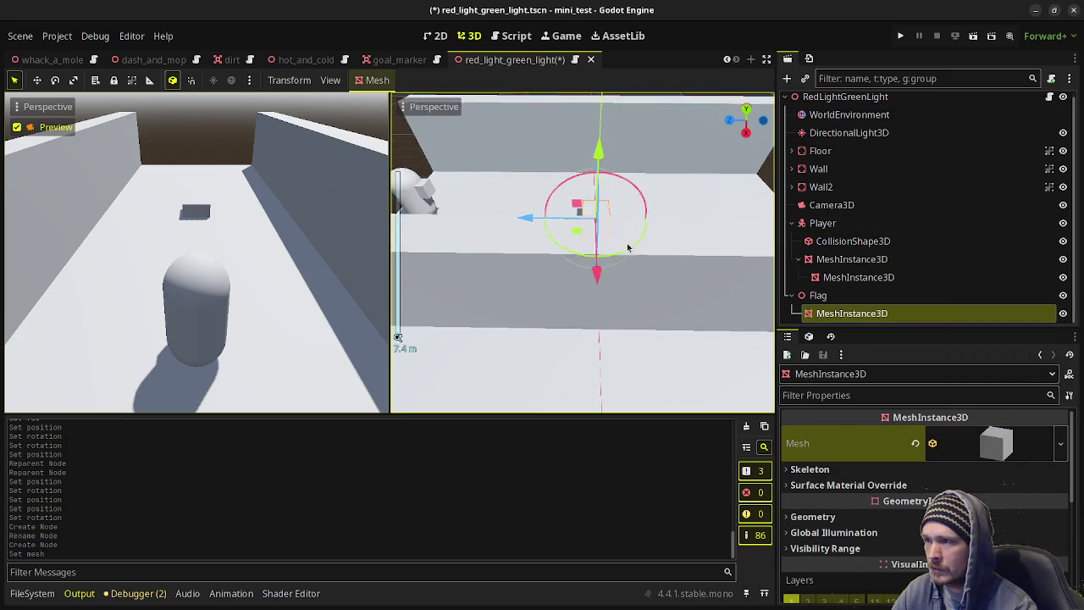
Size the flag's box mesh to 3 × 3 × 0.25 m.
click(996, 443)
scroll(838, 508, down, 3)
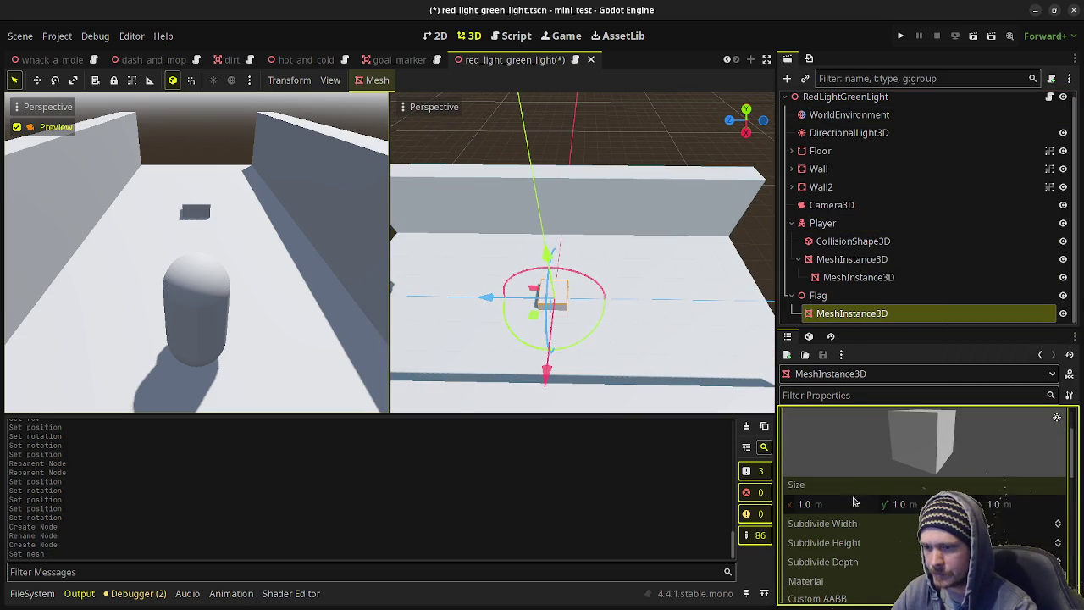
click(1010, 503)
text(25)
key(Return)
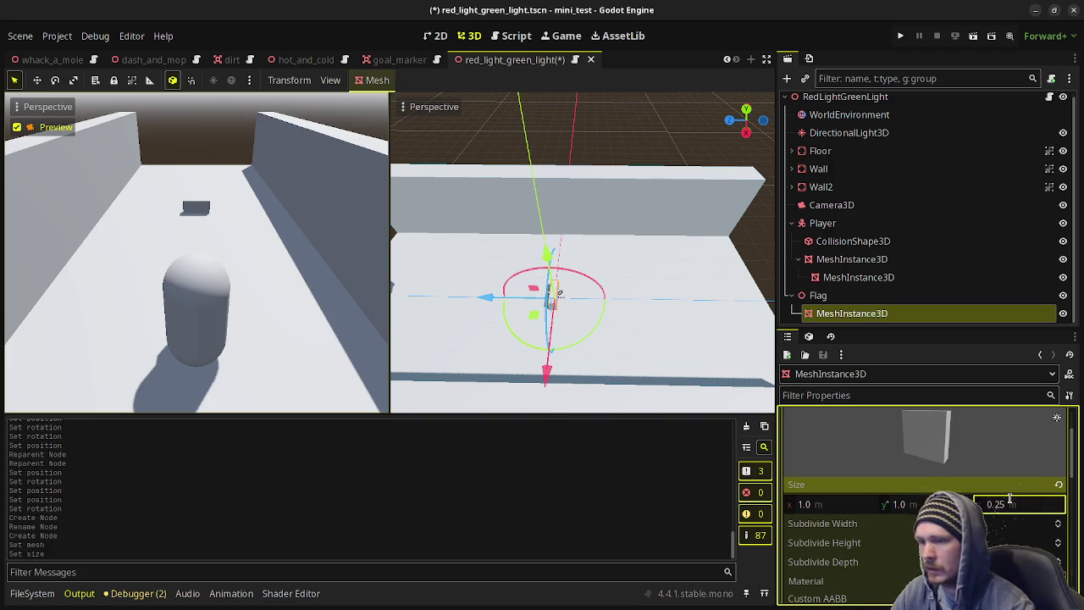
click(836, 506)
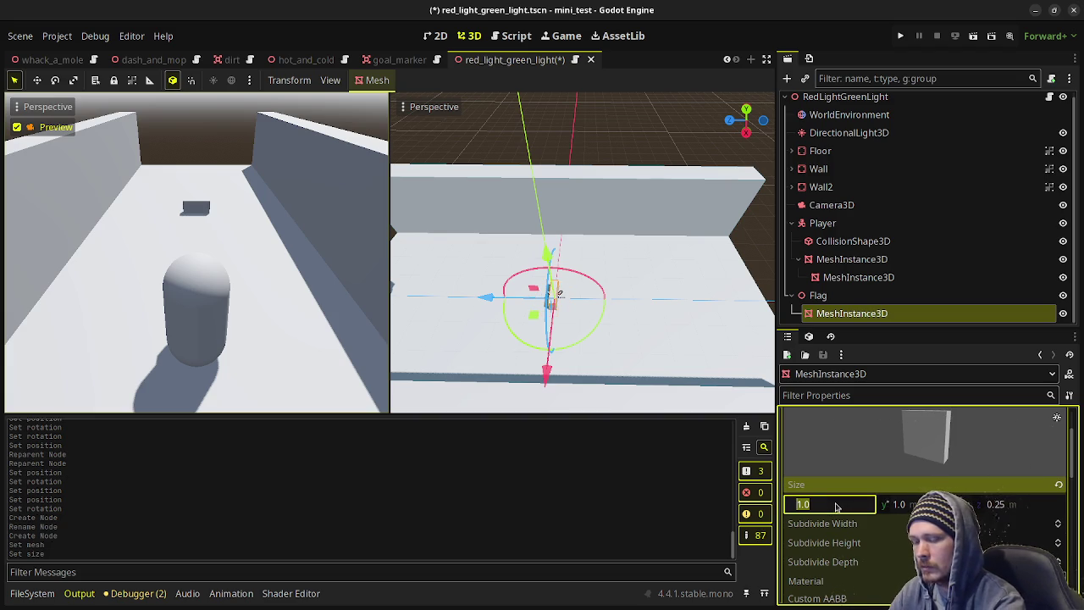
text(3)
key(Tab)
text(3)
mouse_move(525, 254)
mouse_down()
mouse_move(586, 284)
mouse_move(422, 316)
mouse_move(697, 310)
mouse_up()
Adjust the flag mesh's vertical position in its Transform settings.
scroll(998, 511, down, 8)
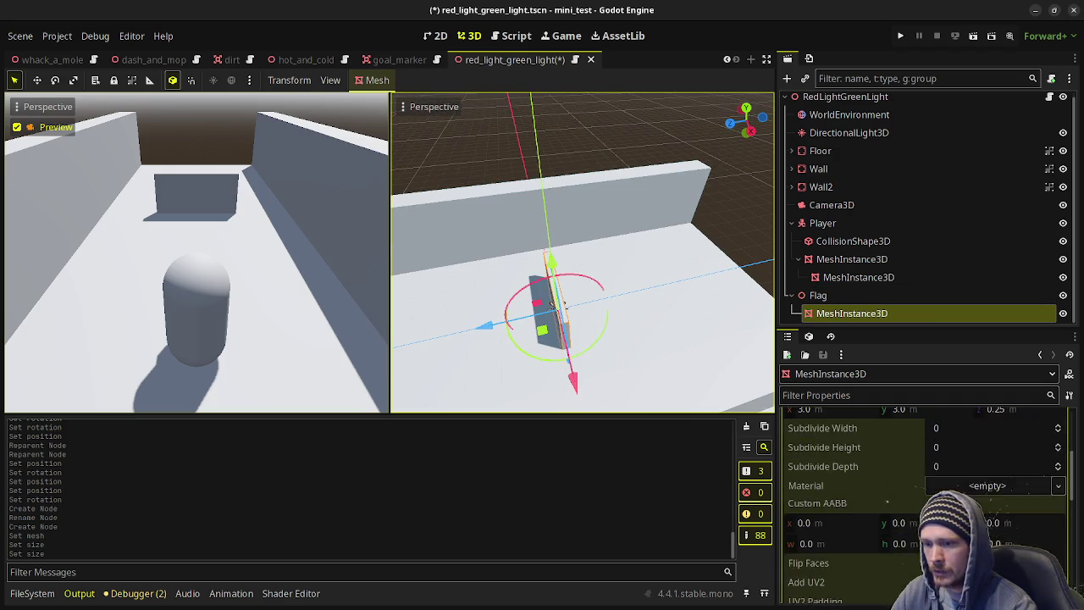
scroll(857, 516, down, 1)
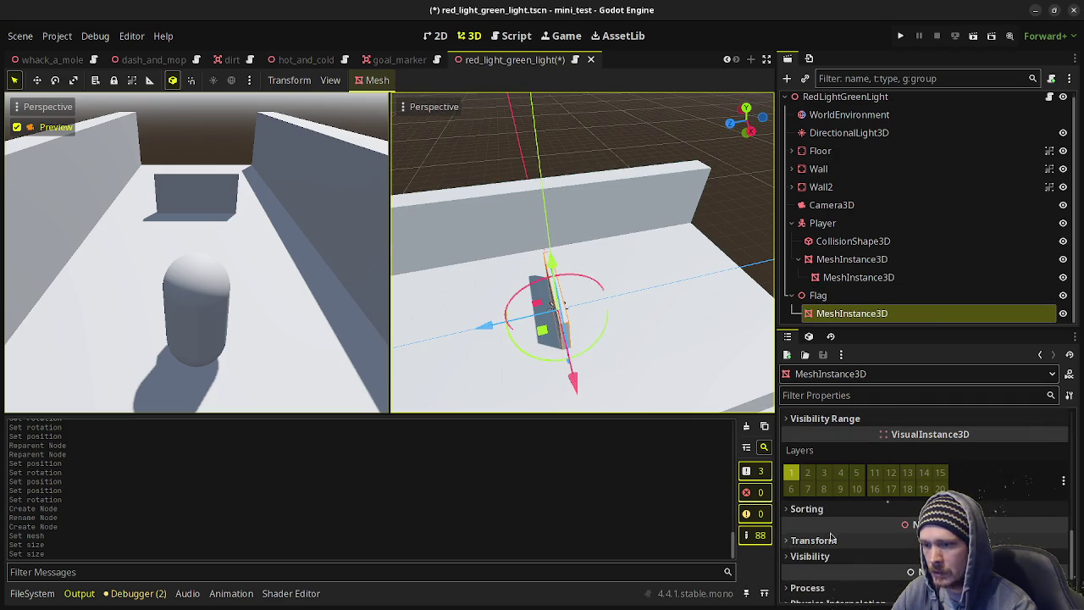
click(813, 540)
click(903, 576)
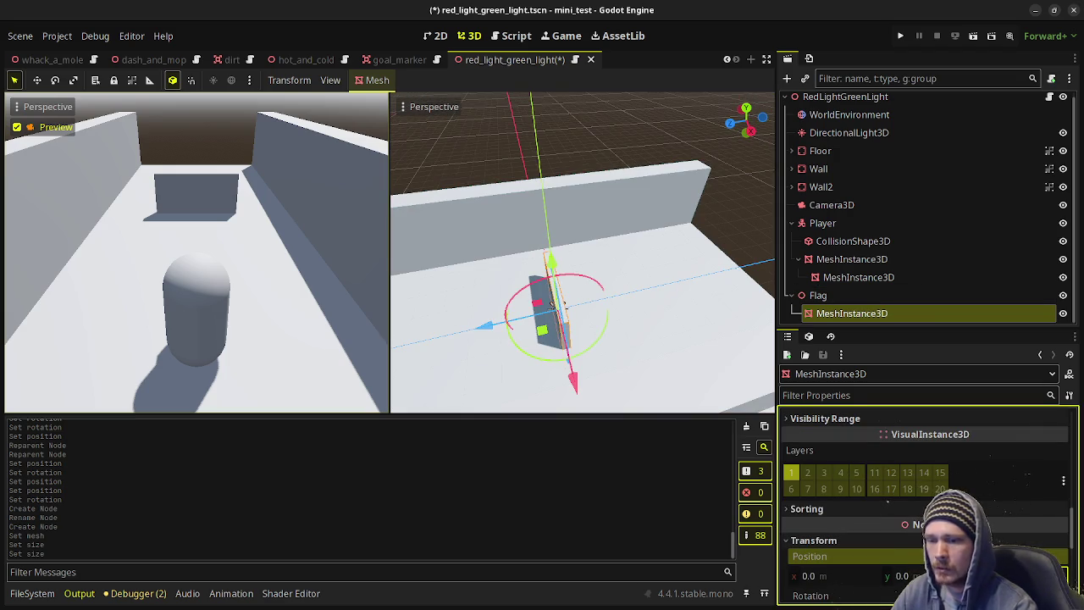
drag(554, 304, 563, 306)
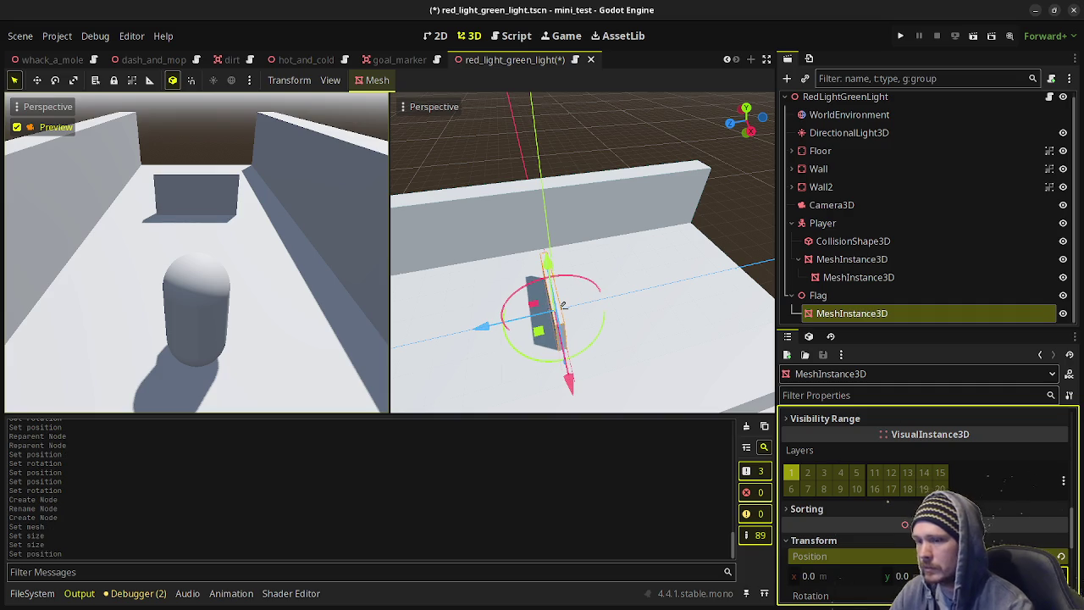
Duplicate the flag panel mesh and move the copy to z -0.125.
key(ctrl+d)
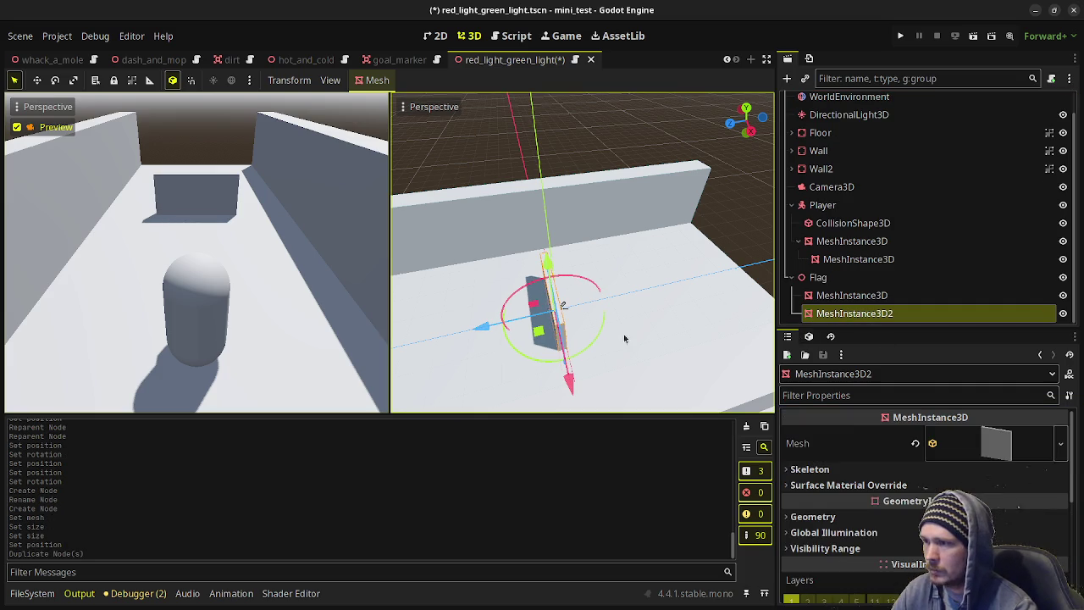
scroll(843, 559, down, 3)
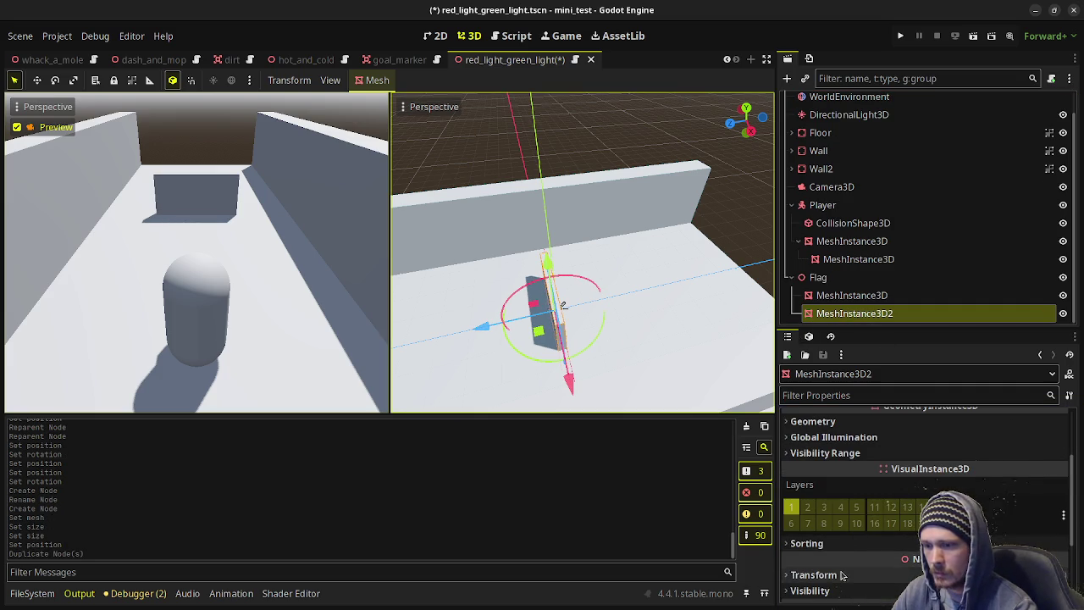
click(843, 576)
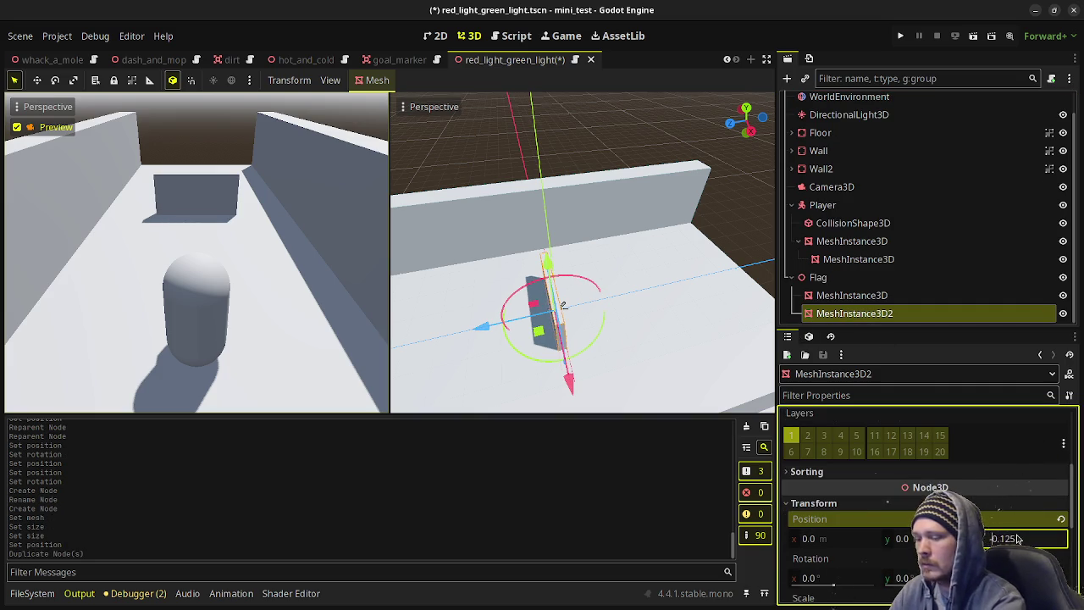
text(-)
key(Return)
Rename the first flag mesh Green and the second one Red.
click(858, 295)
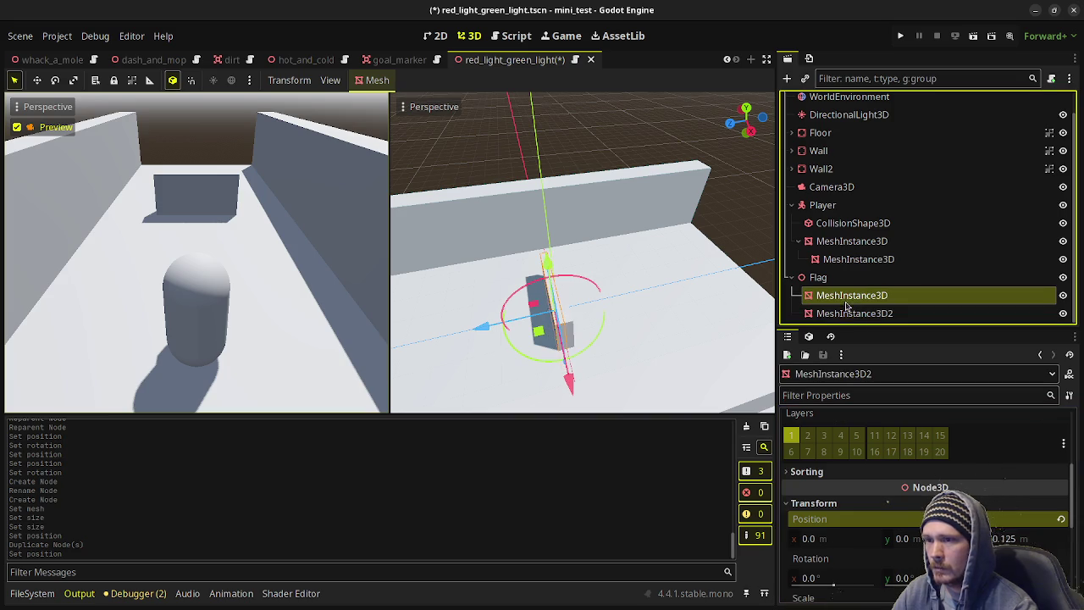
key(F2)
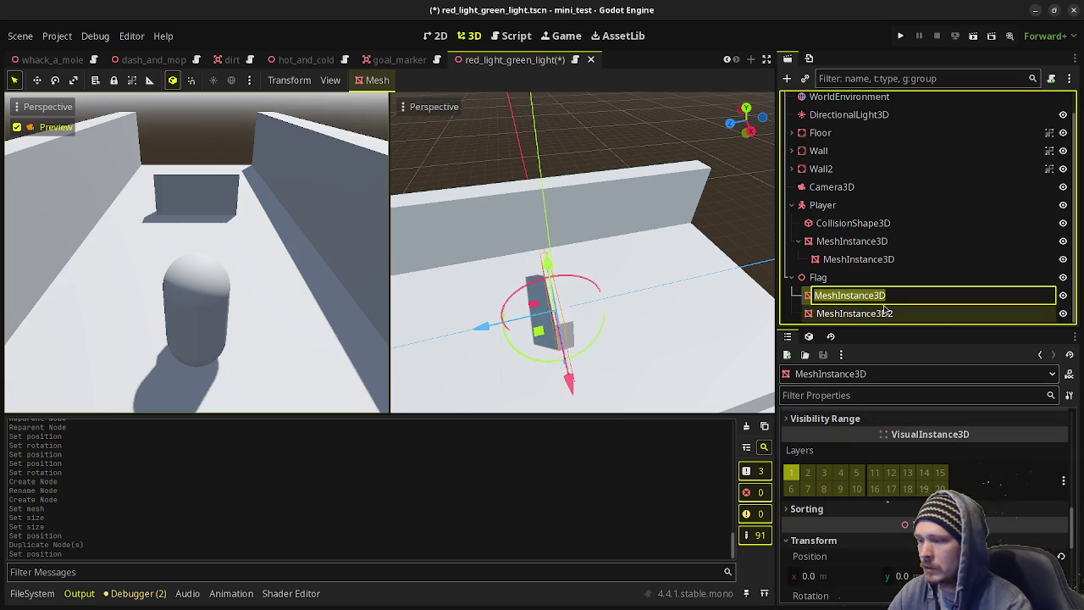
text(Green)
key(Return)
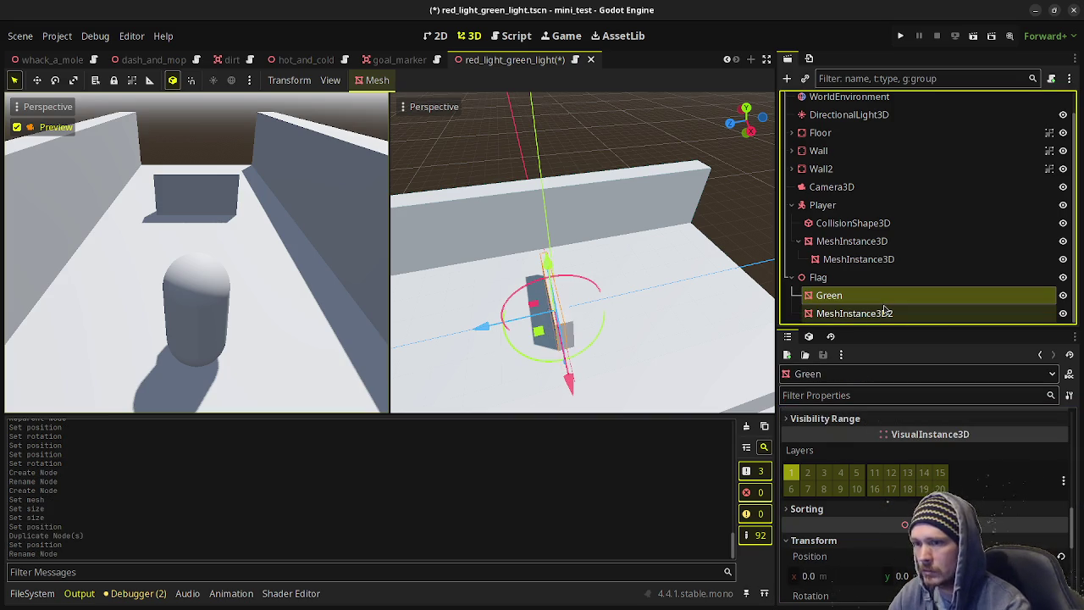
click(885, 310)
key(F2)
text(Red)
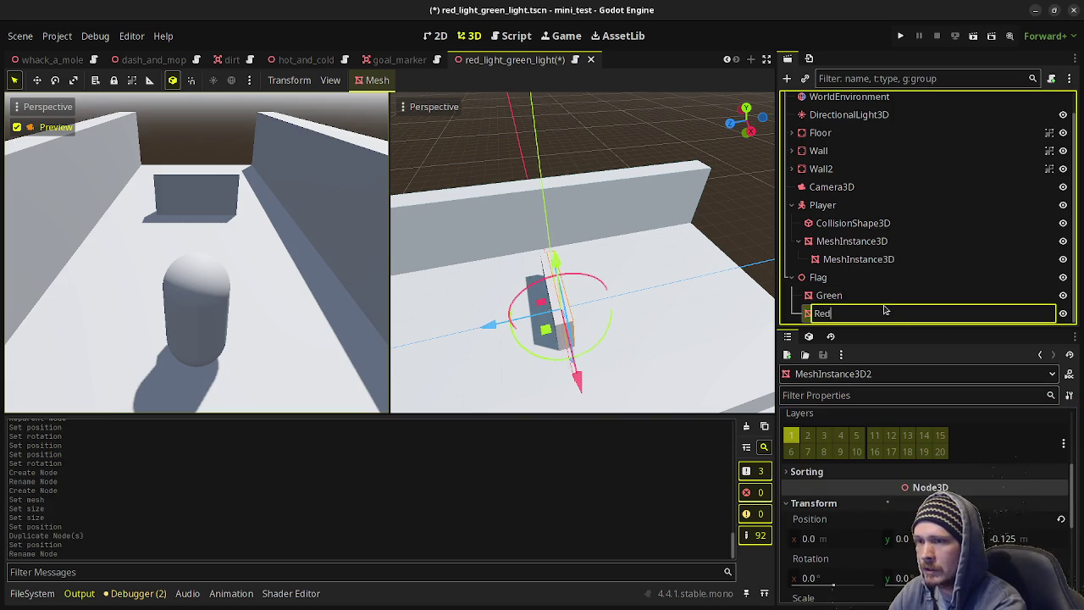
key(Return)
Select the Green mesh and expand its Geometry settings.
click(883, 295)
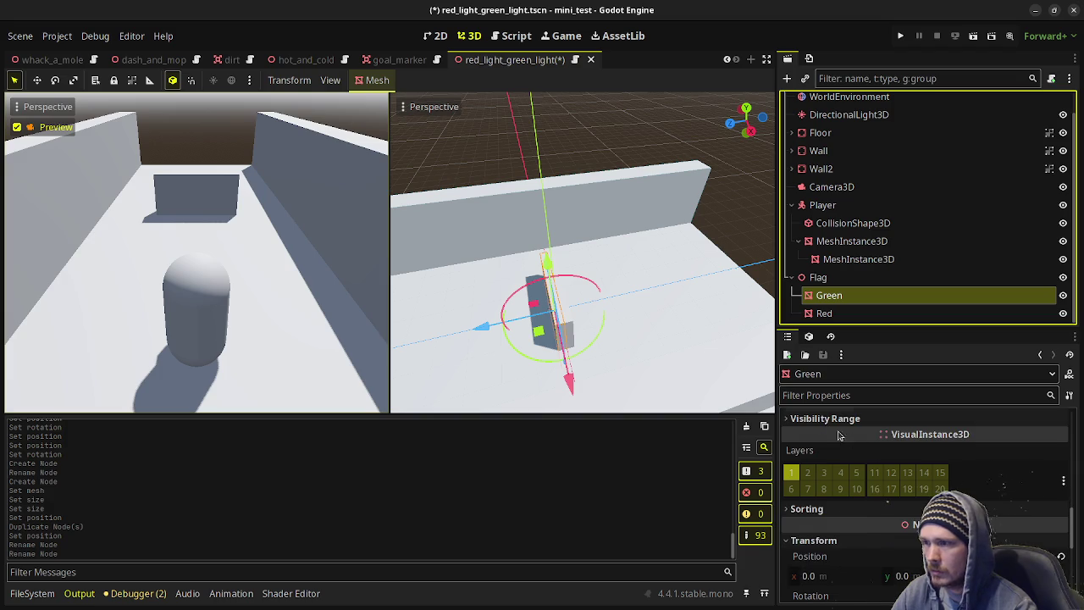
scroll(839, 435, down, 5)
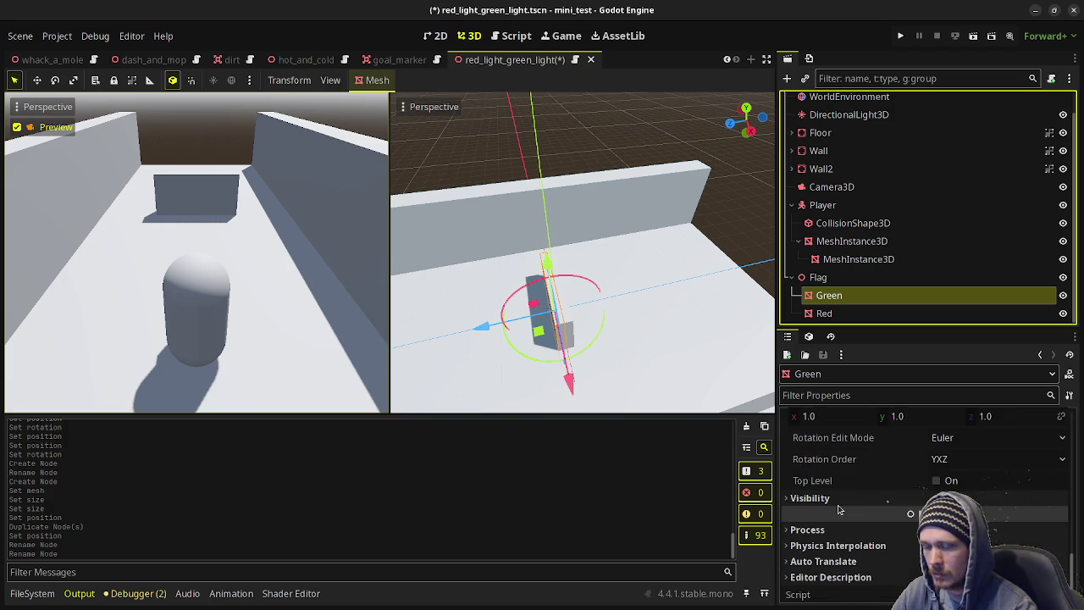
scroll(839, 492, up, 8)
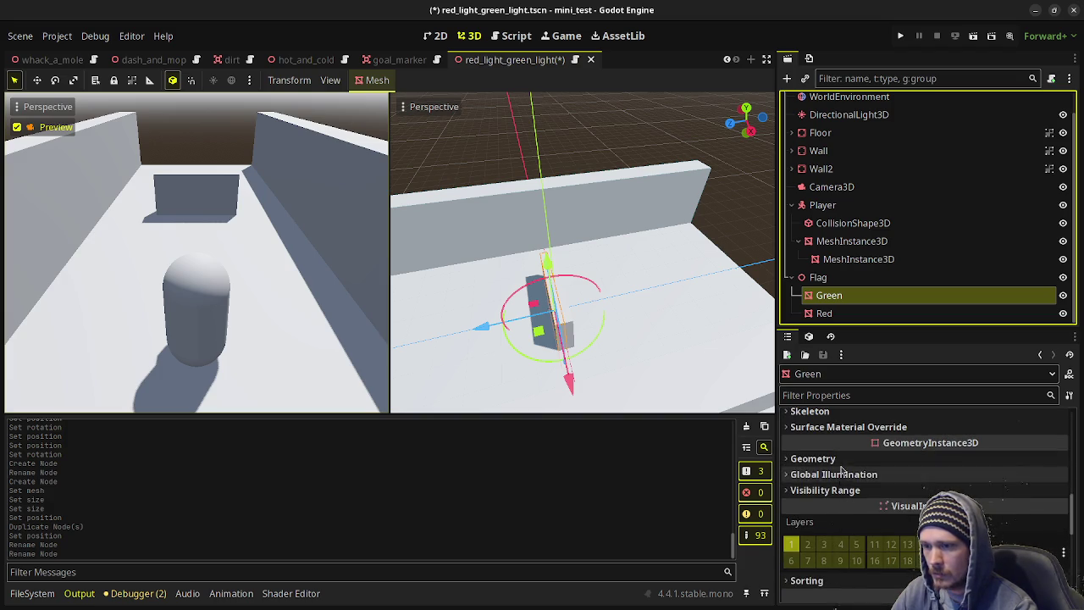
click(831, 459)
click(830, 458)
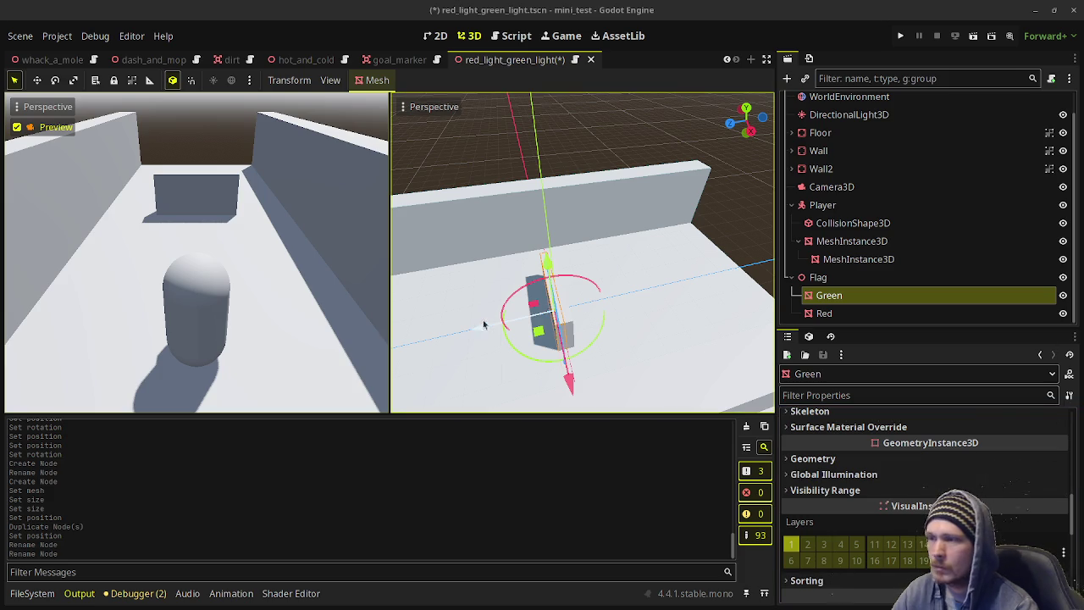
Give the Green mesh a new StandardMaterial3D as its Material Override.
click(826, 313)
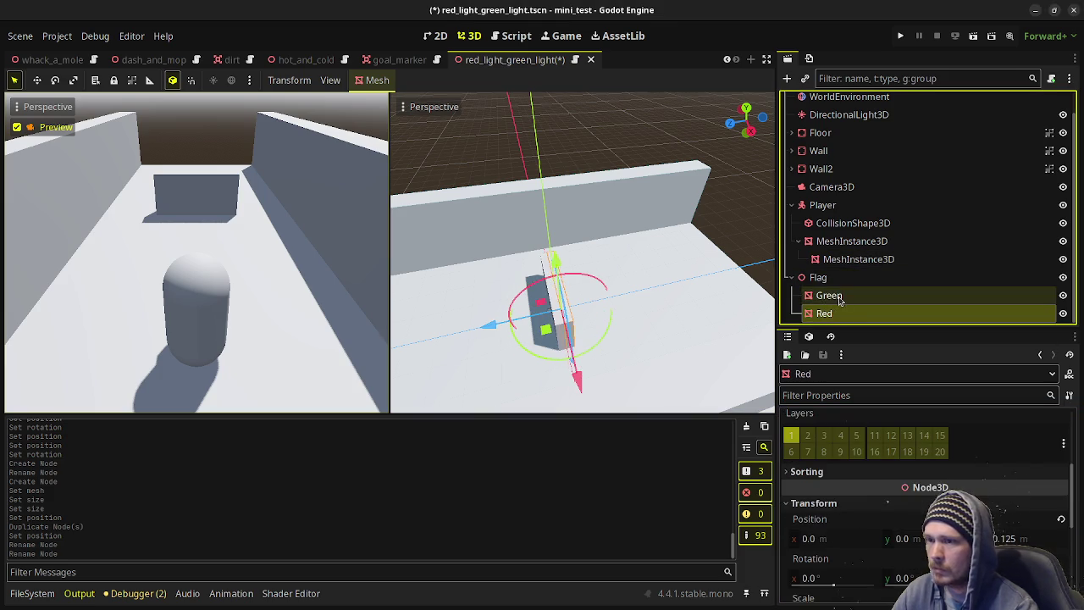
click(829, 295)
click(845, 459)
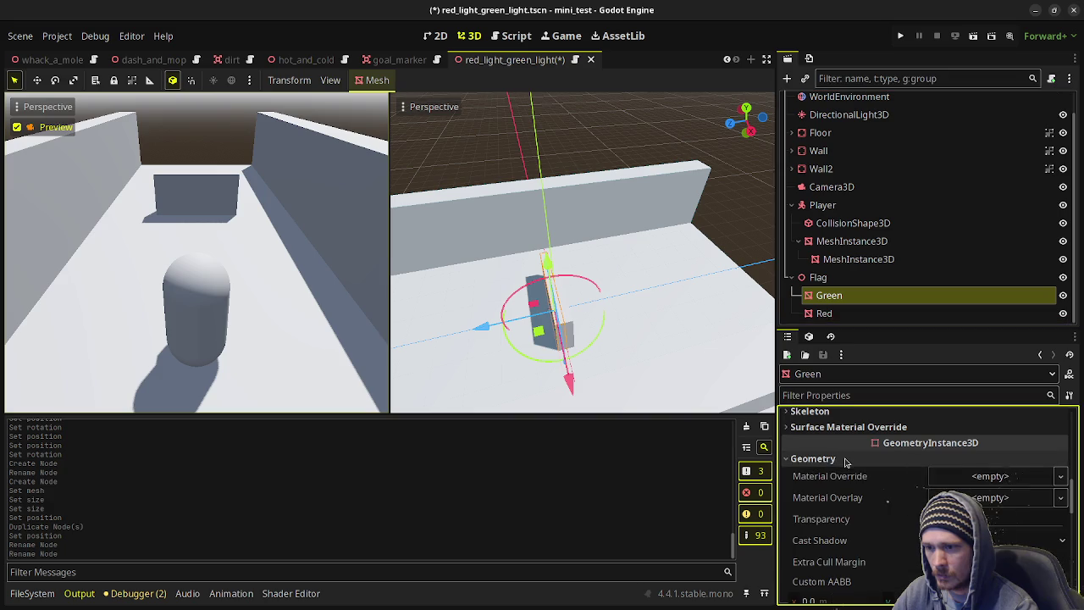
click(965, 476)
click(962, 491)
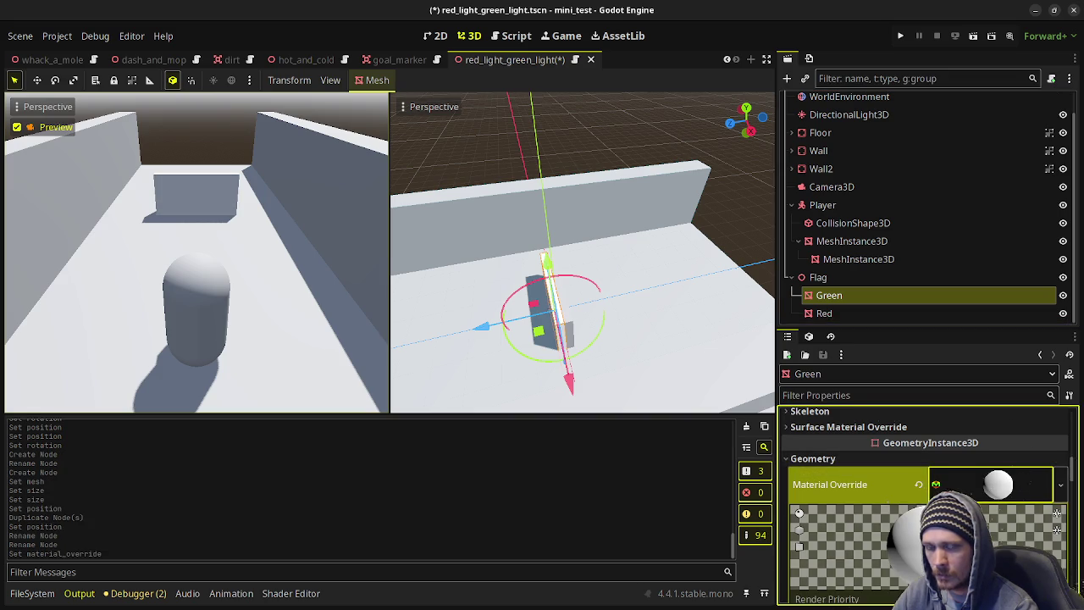
click(964, 487)
Set that material's albedo colour to green 00bf00 using RGB values.
click(815, 588)
scroll(815, 542, down, 2)
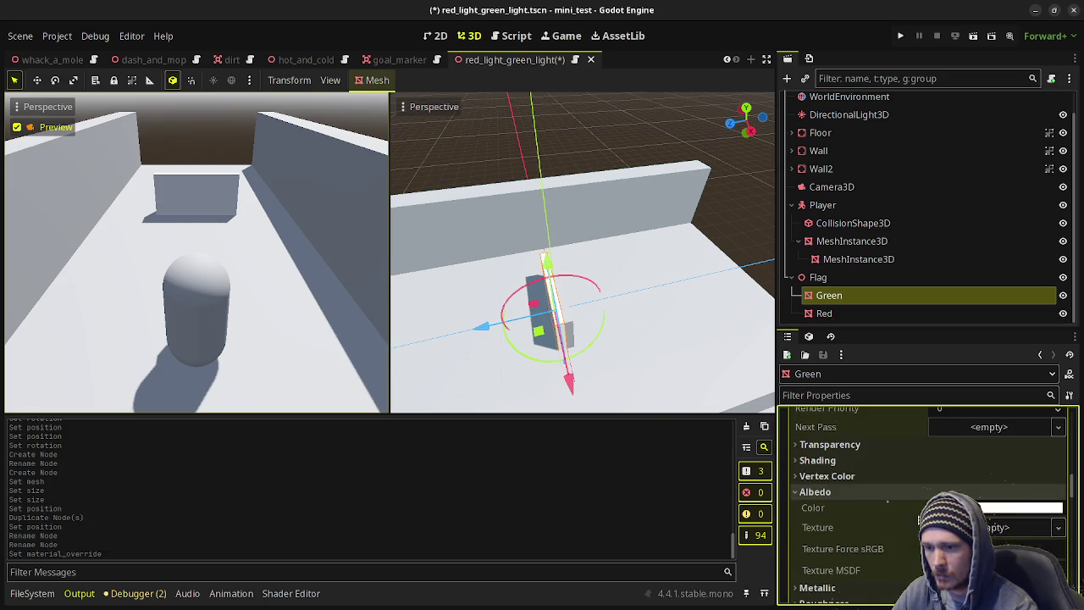
click(1017, 508)
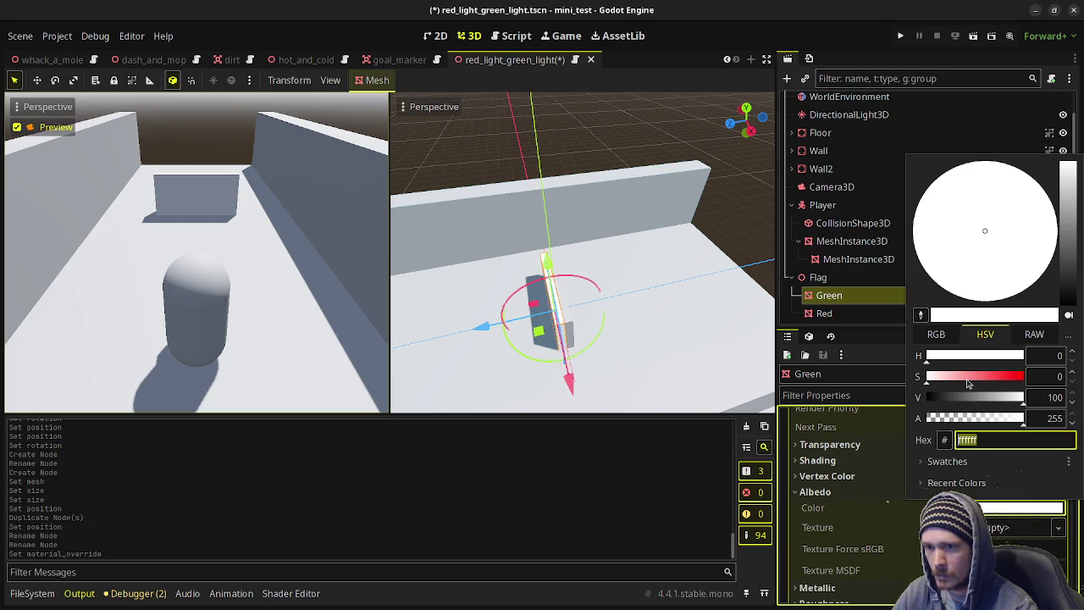
click(937, 334)
drag(970, 356, 864, 359)
drag(966, 397, 885, 402)
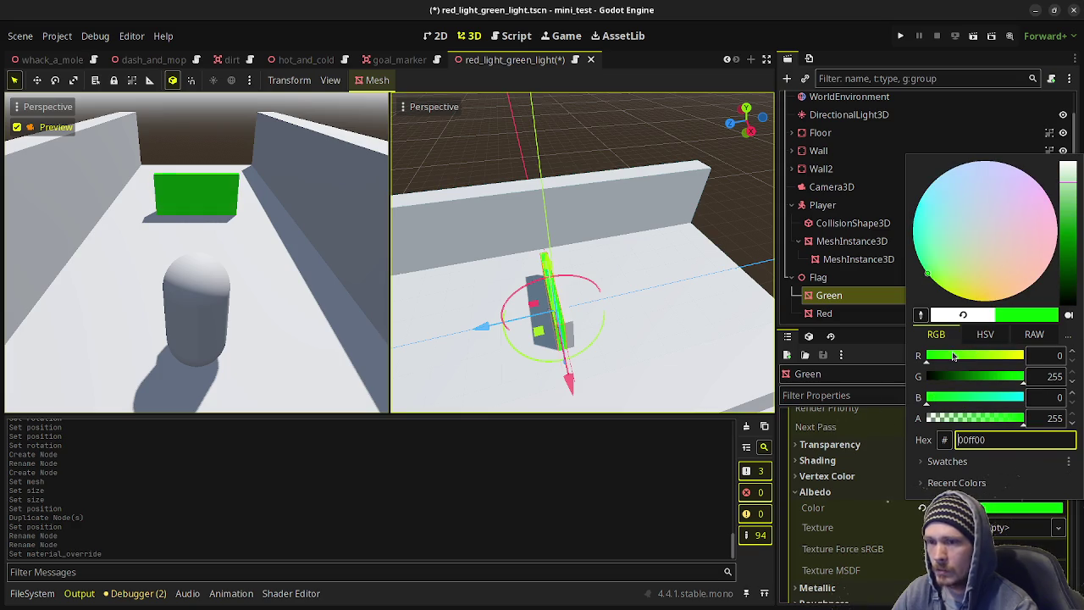
mouse_move(955, 356)
mouse_down()
mouse_move(964, 356)
mouse_move(847, 356)
mouse_up()
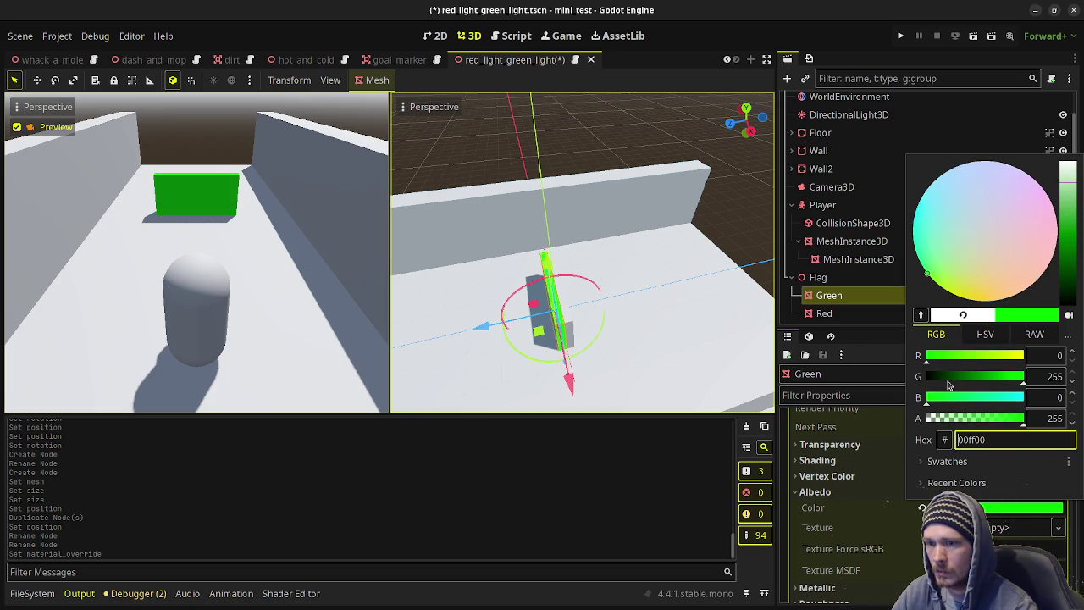
mouse_move(1009, 380)
mouse_down()
mouse_move(972, 382)
mouse_move(996, 382)
mouse_up()
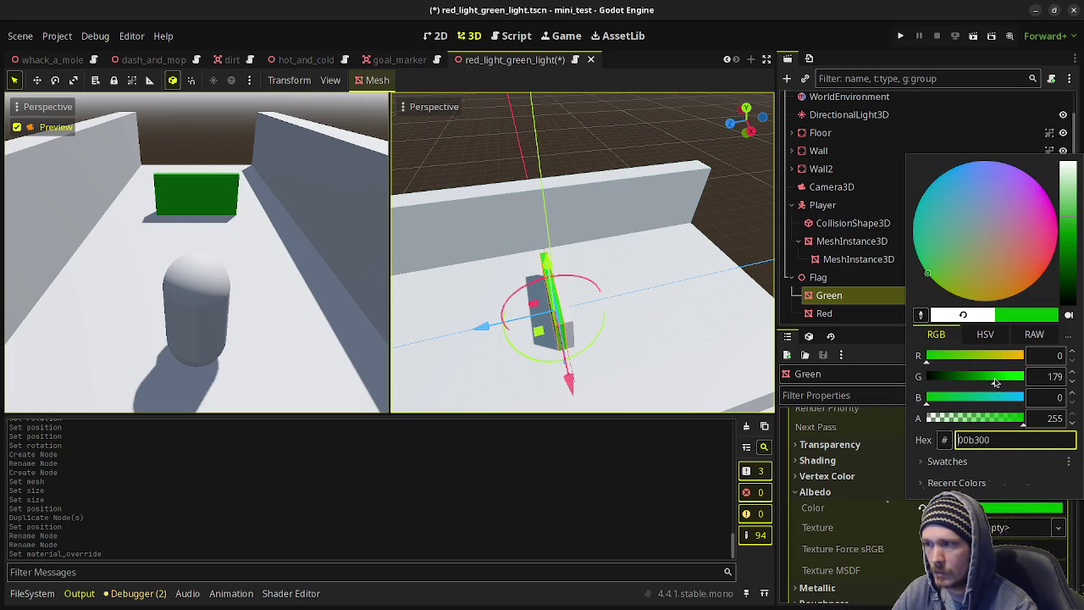
click(1001, 380)
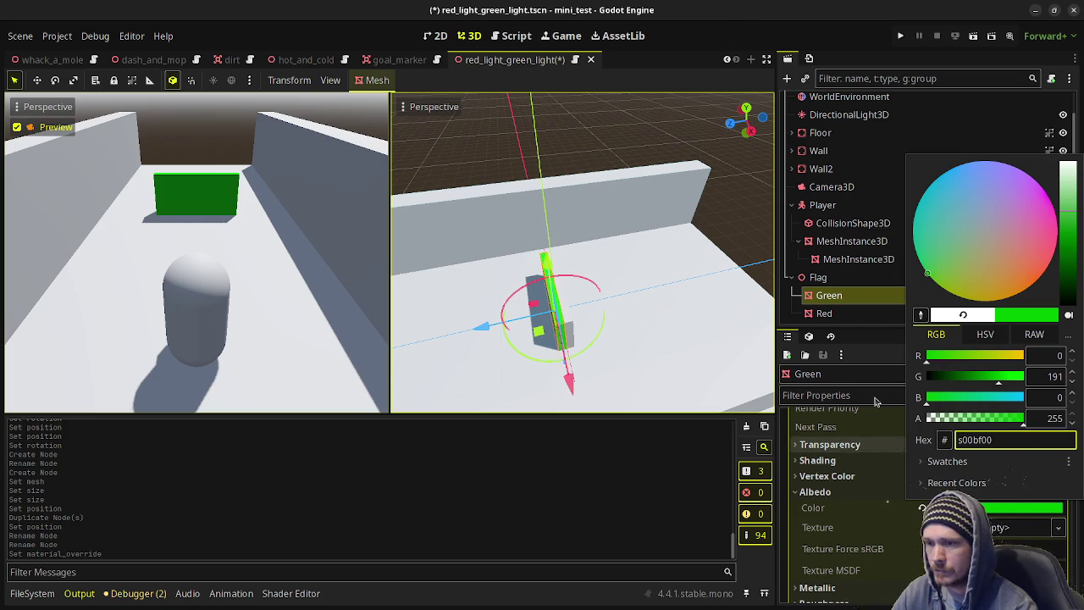
Give the Red mesh a new StandardMaterial3D as its Material Override.
click(826, 324)
click(826, 319)
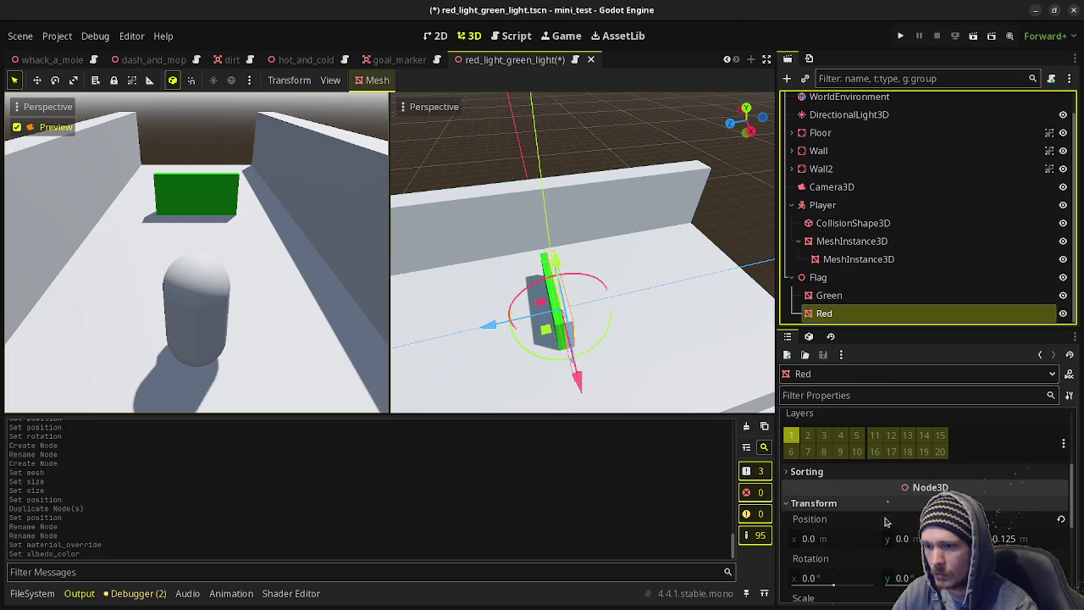
scroll(883, 464, up, 2)
scroll(883, 464, up, 2)
click(813, 517)
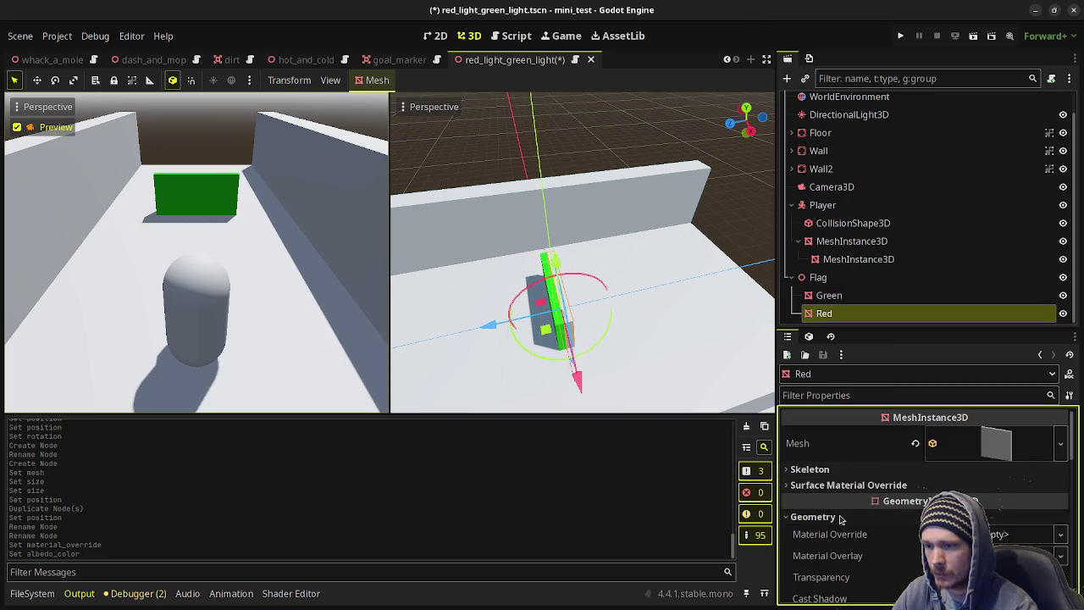
click(830, 533)
click(1025, 523)
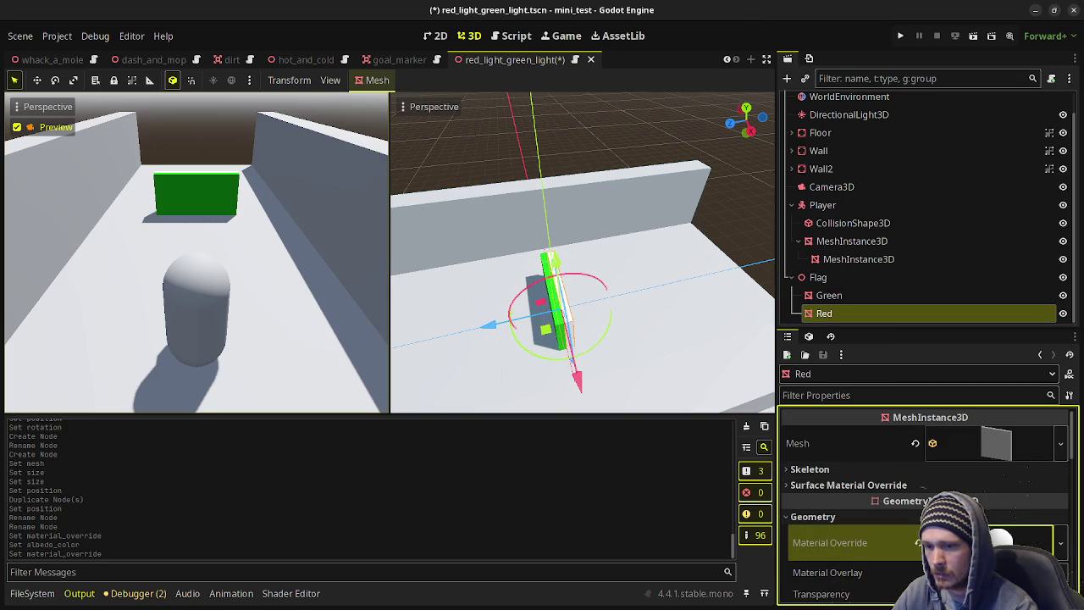
Set the Red material's albedo colour to dark red cc0000.
scroll(902, 506, down, 4)
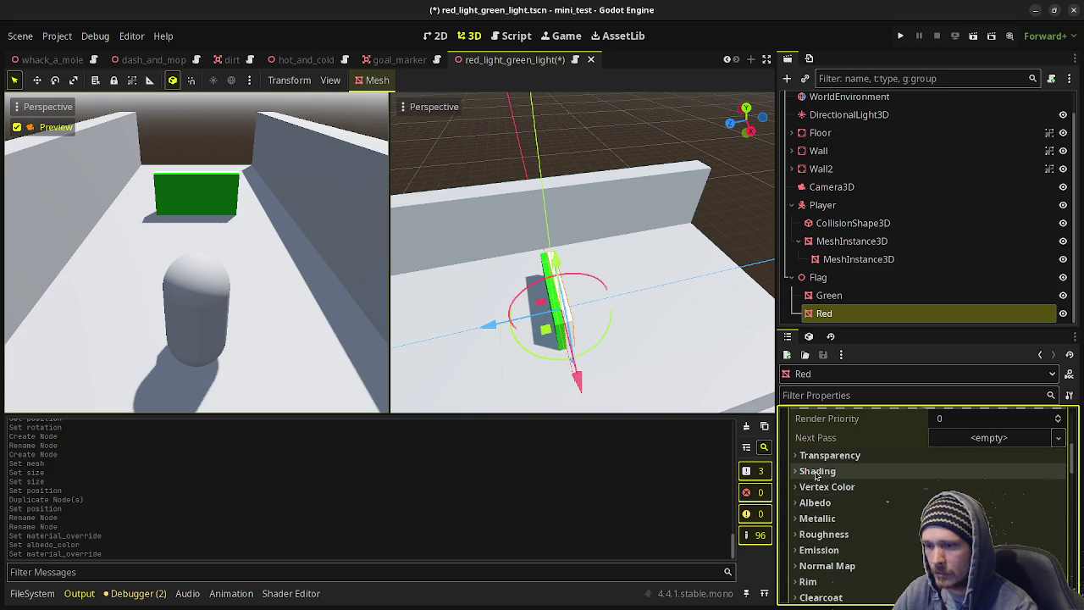
click(815, 503)
click(1016, 518)
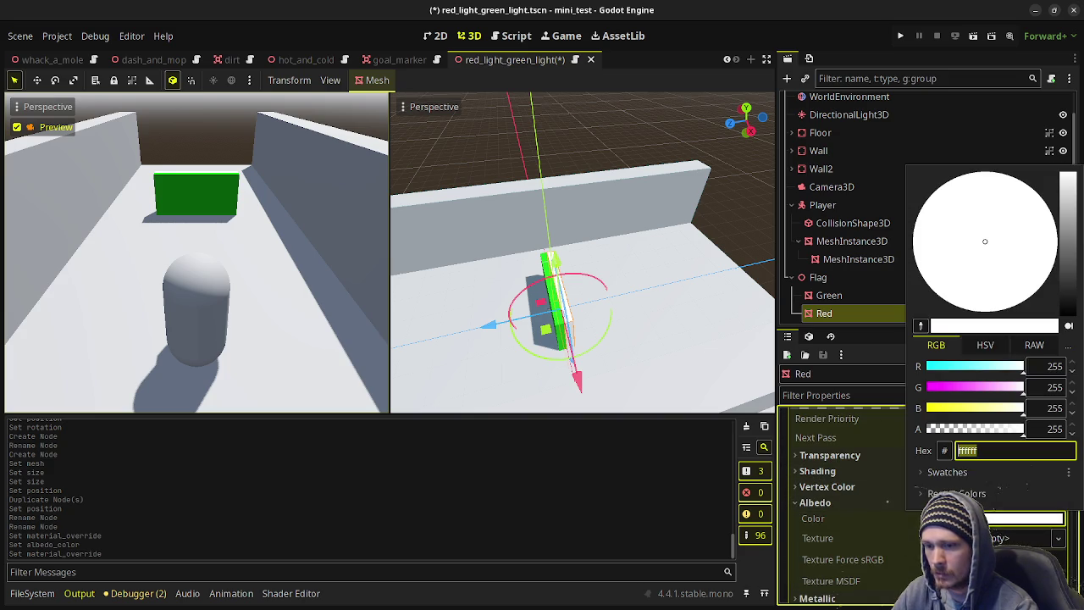
drag(974, 378, 862, 391)
drag(940, 408, 891, 406)
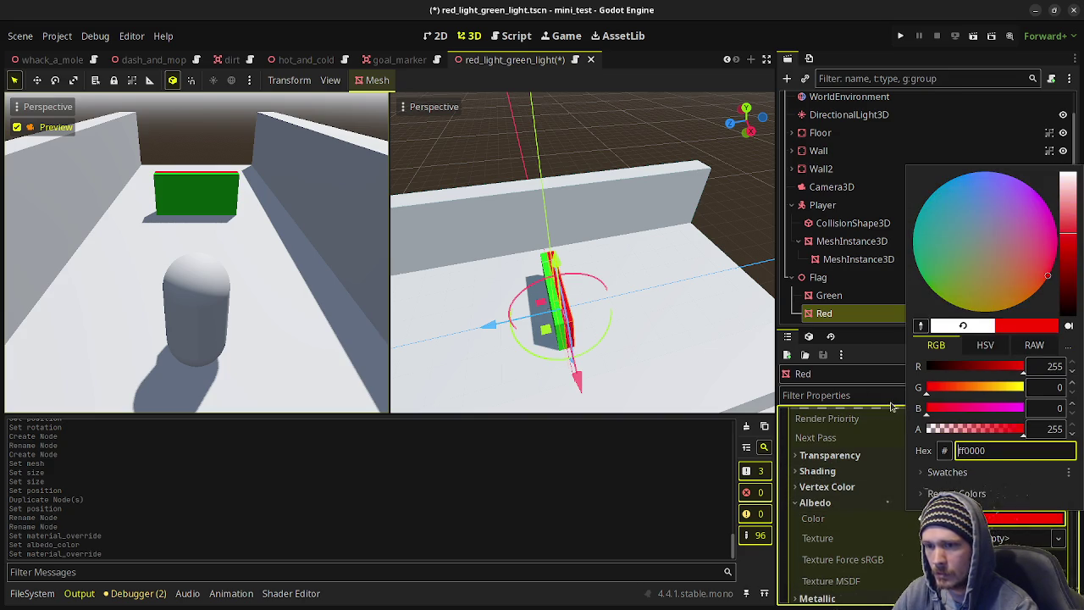
drag(1017, 372, 1004, 372)
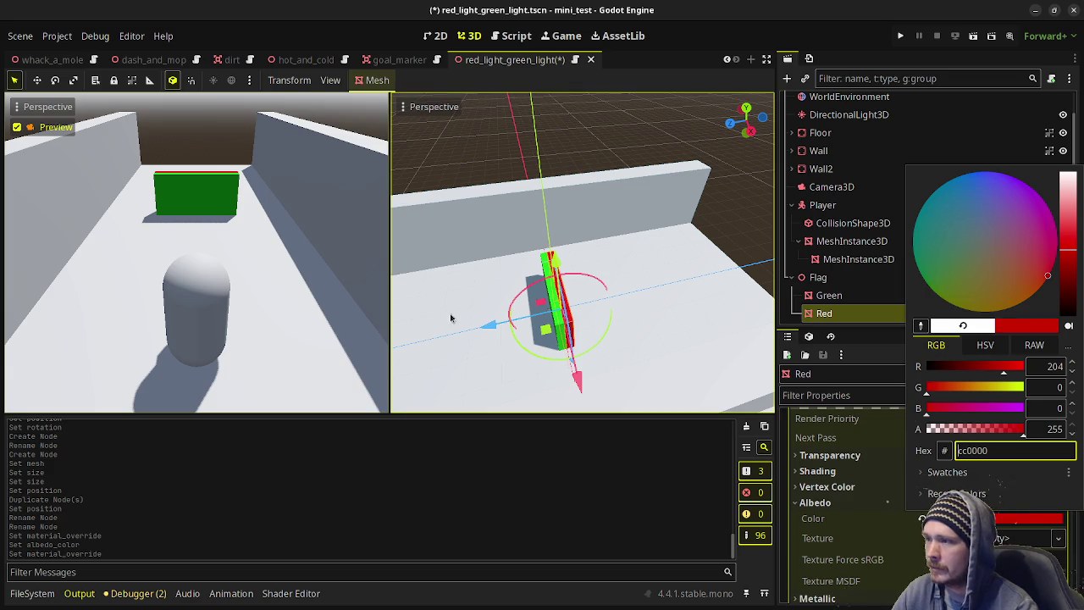
click(819, 282)
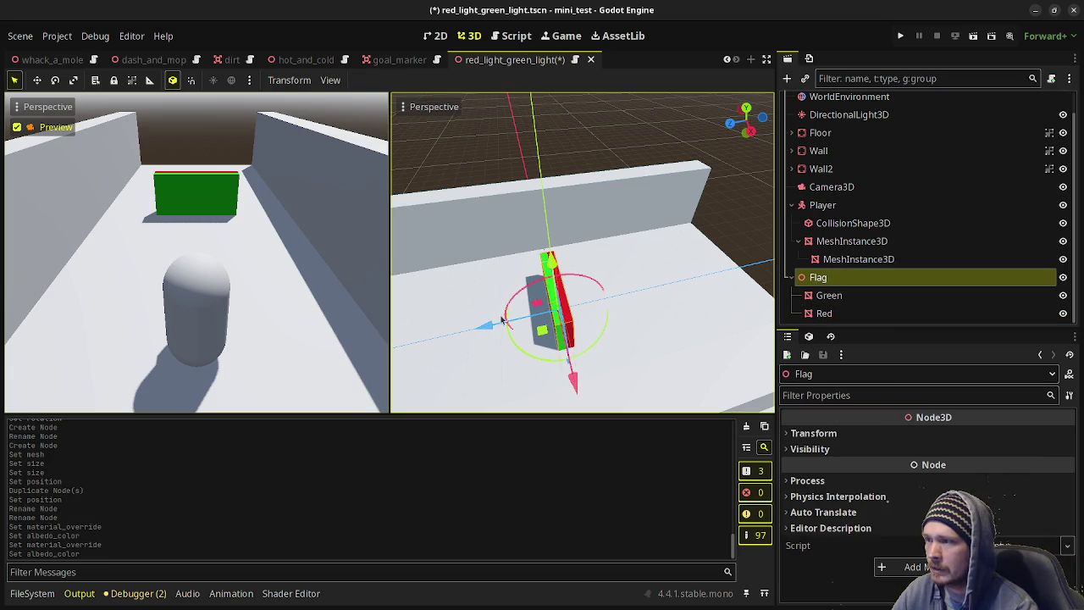
Slide the Flag to the far end of the corridor and lift it 3 m.
mouse_move(491, 325)
mouse_down()
mouse_move(726, 299)
mouse_move(703, 298)
mouse_up()
scroll(620, 301, down, 3)
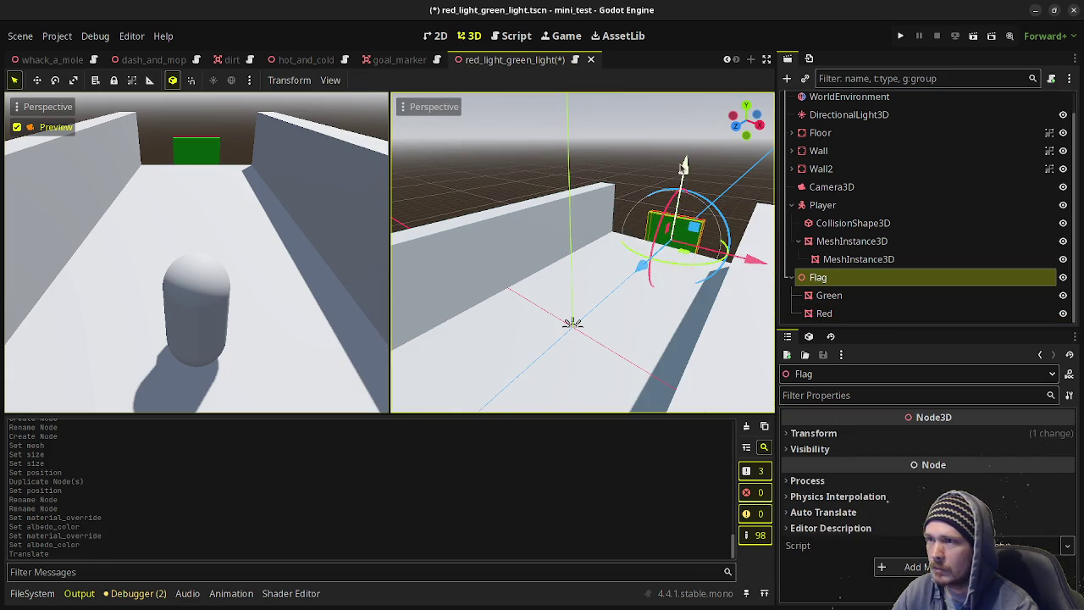
mouse_move(685, 193)
mouse_down()
mouse_move(708, 100)
mouse_move(710, 114)
mouse_up()
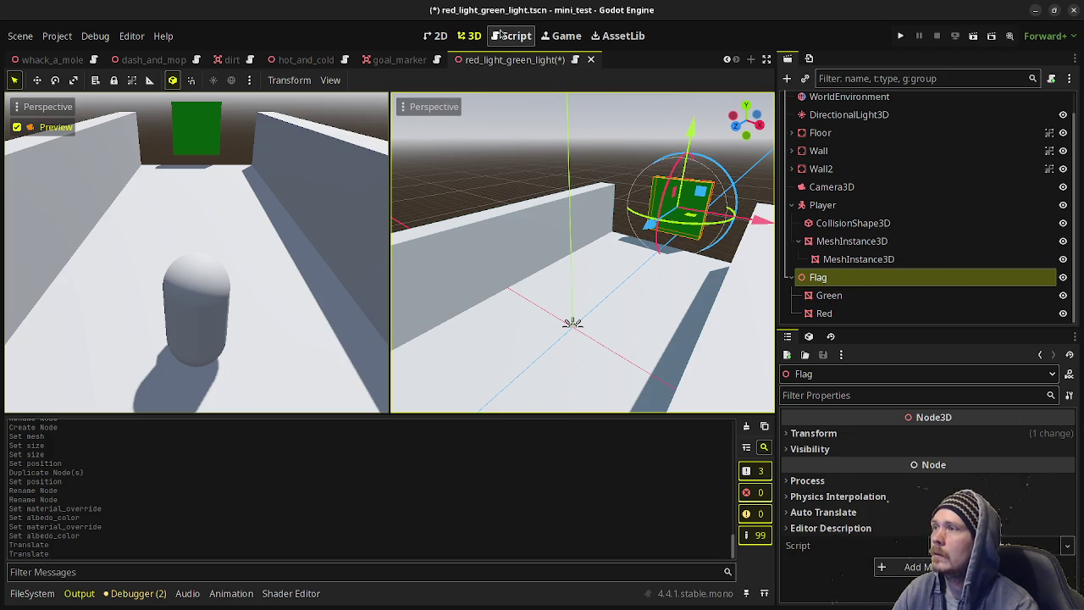
Add an empty func _physics_process to red_light_green_light.gd and save.
key(ctrl+s)
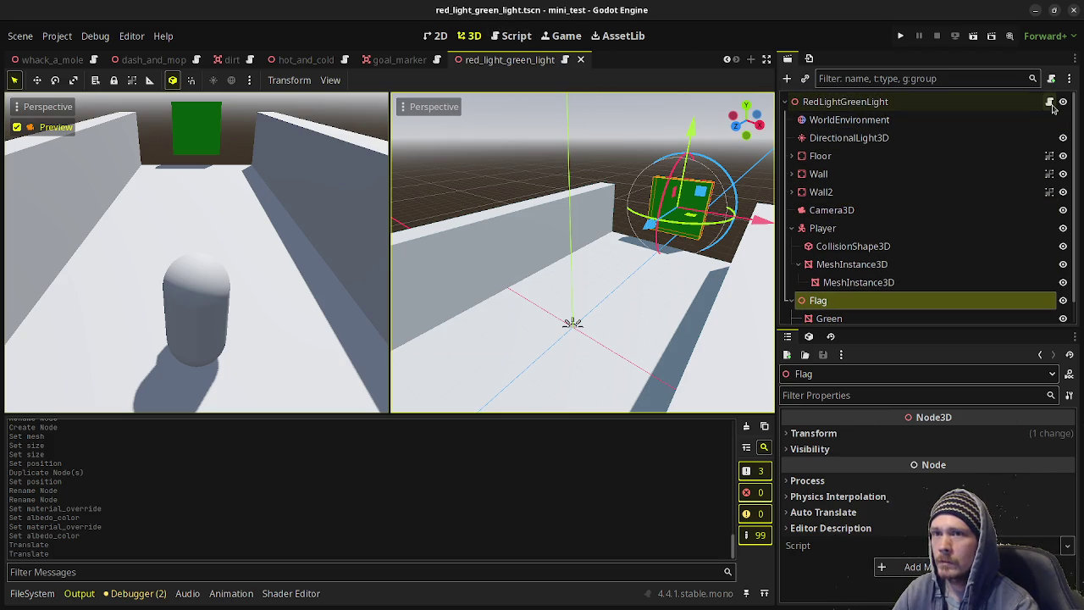
click(1050, 101)
click(286, 177)
key(Return)
key(Return)
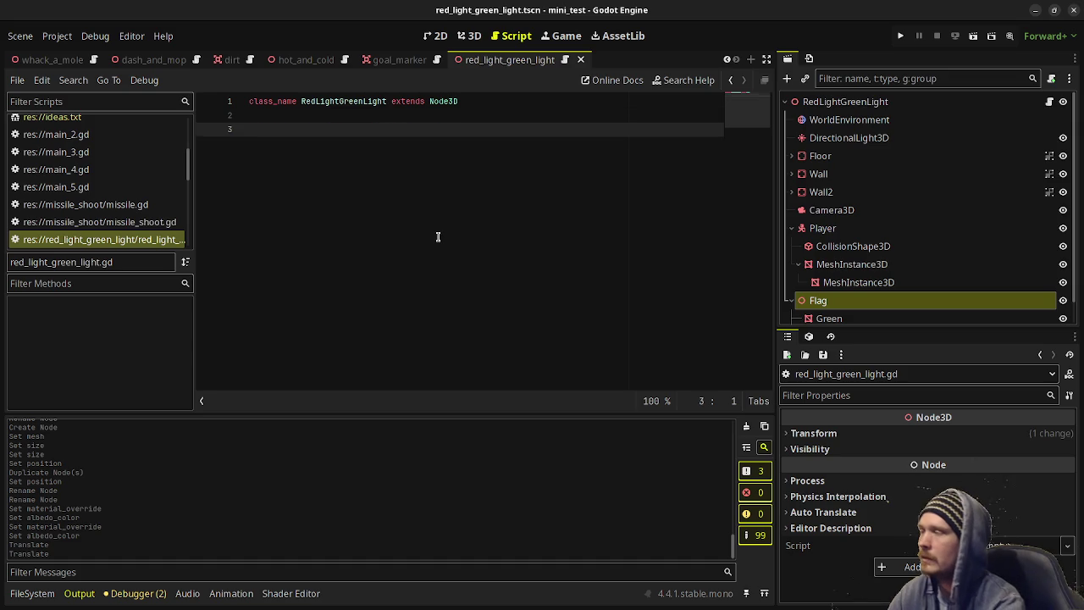
text(func _p)
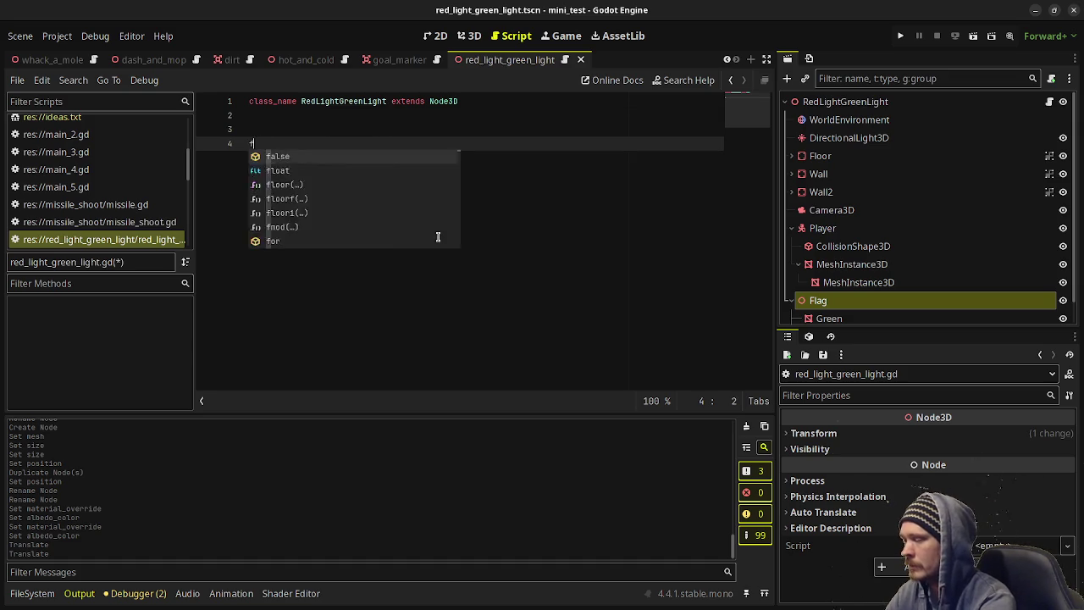
key(Return)
key(Return)
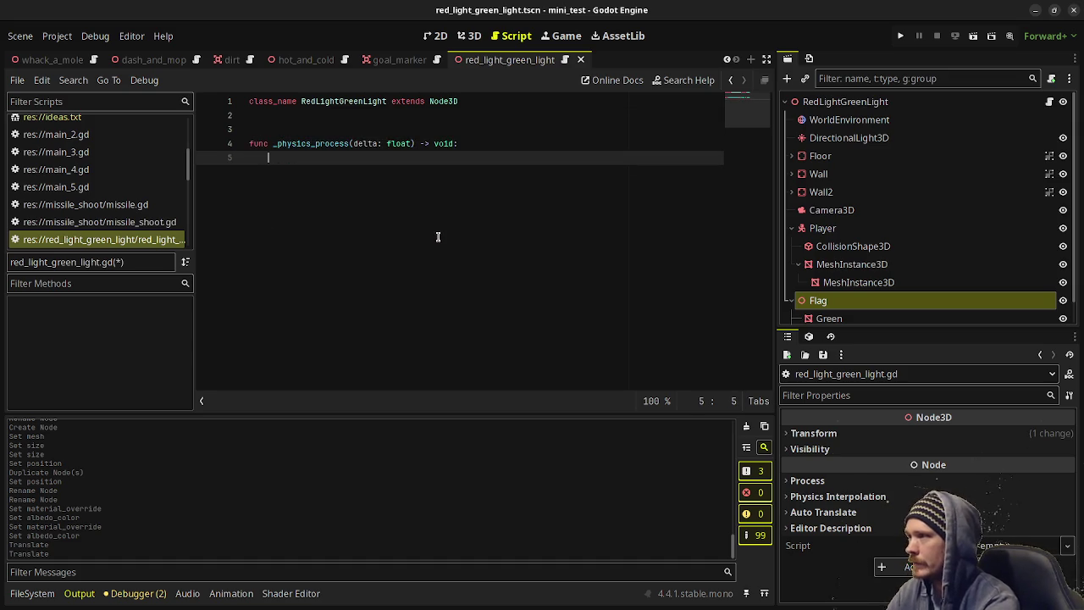
key(ctrl+s)
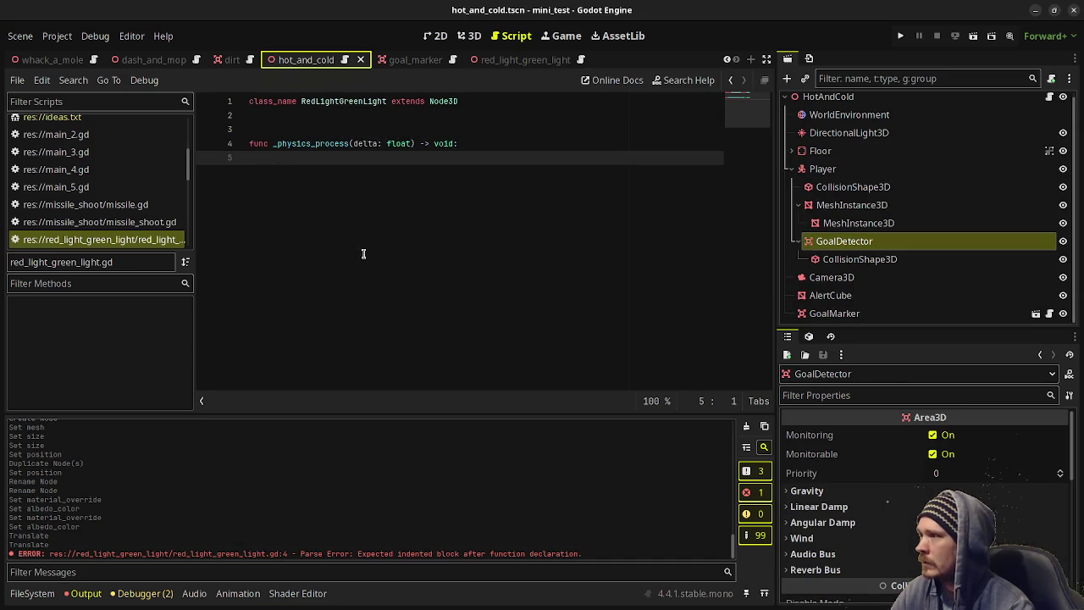
Select the player movement code, lines 59–67, in hot_and_cold.gd.
click(346, 61)
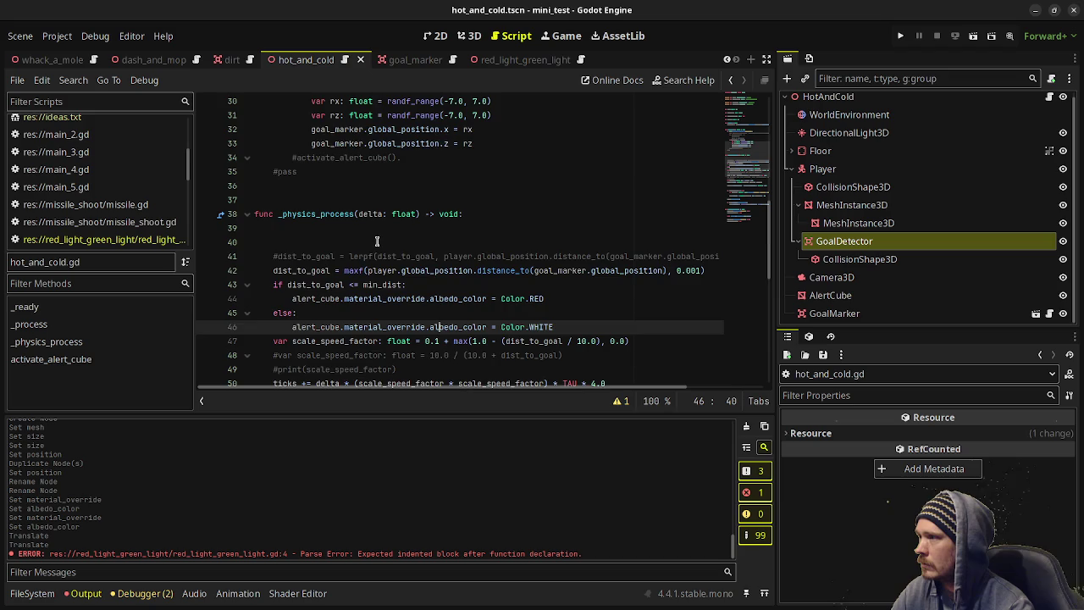
click(378, 245)
scroll(378, 246, down, 5)
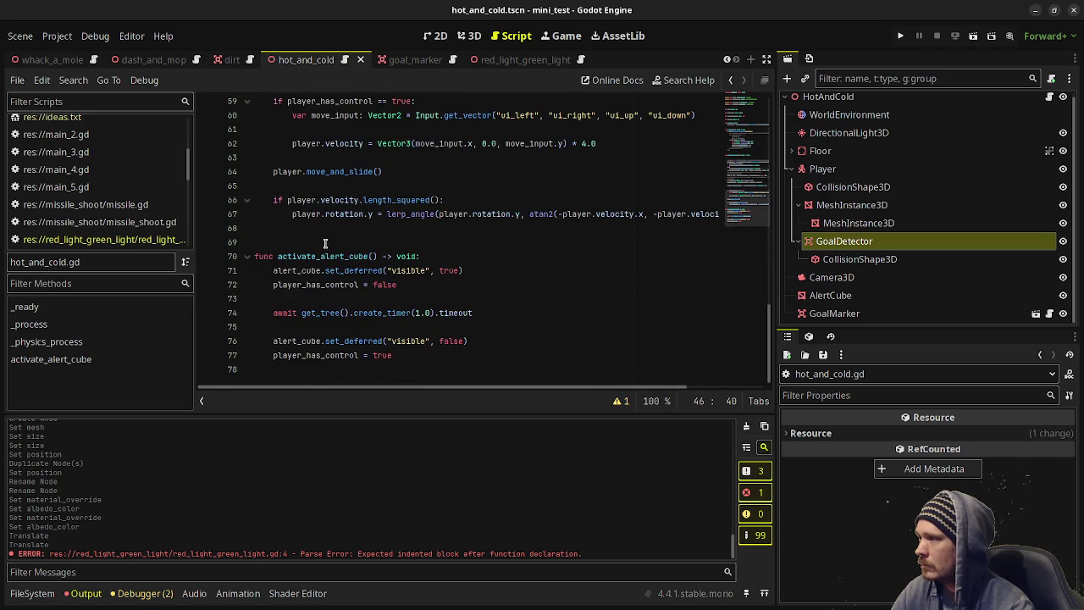
scroll(321, 254, up, 1)
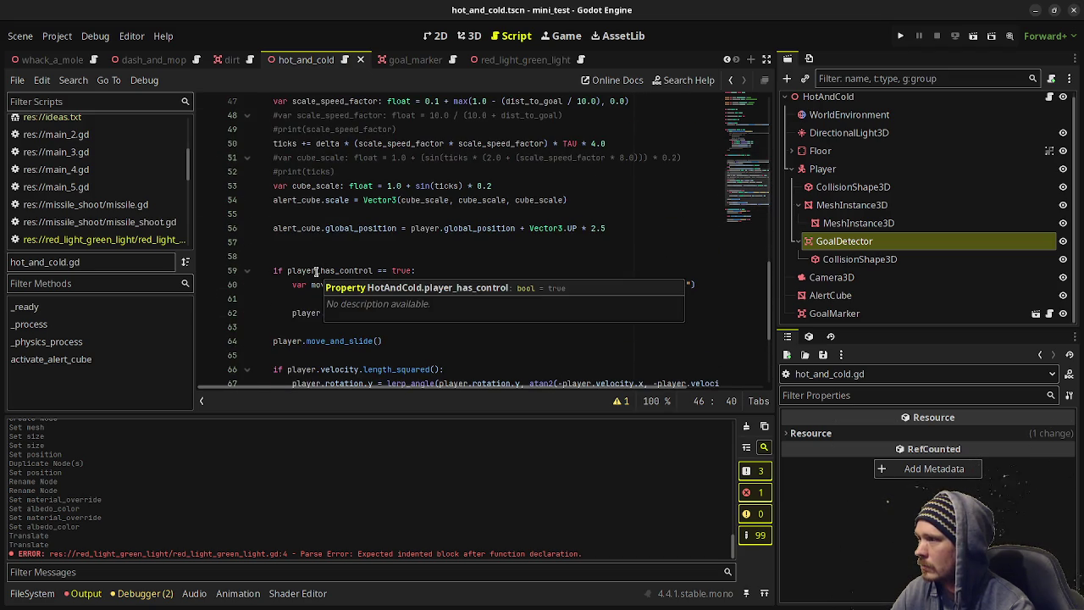
mouse_move(275, 271)
mouse_down()
mouse_move(398, 318)
mouse_move(737, 340)
mouse_up()
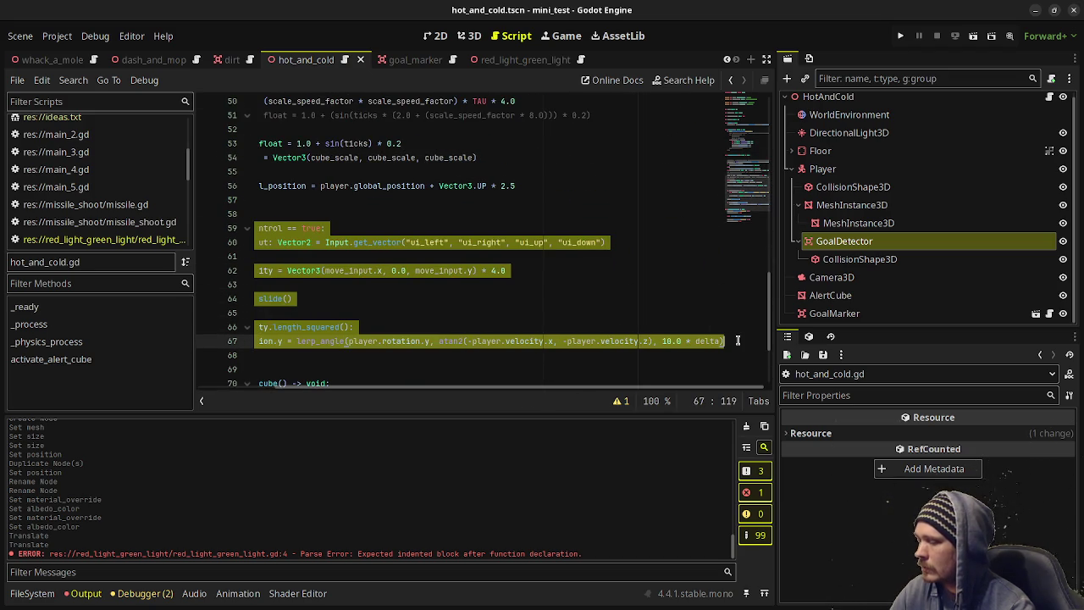
click(500, 60)
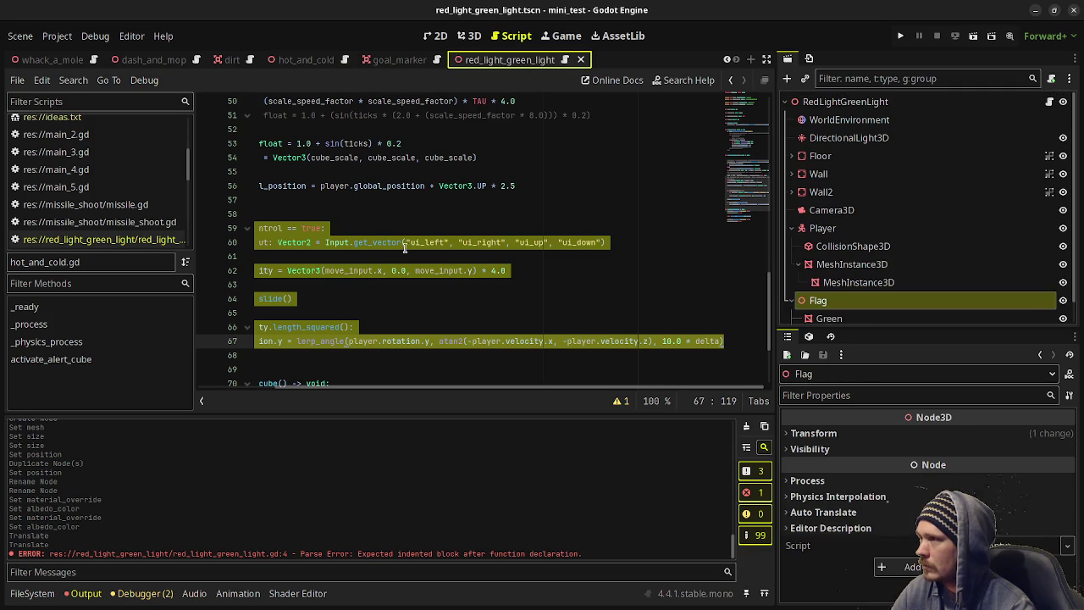
click(564, 63)
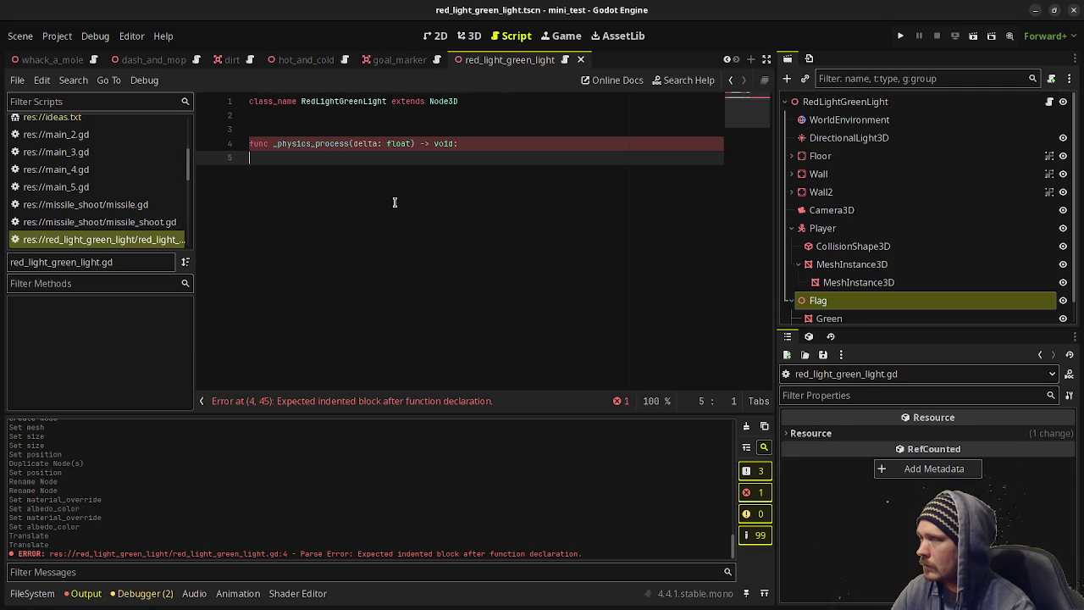
key(ctrl+v)
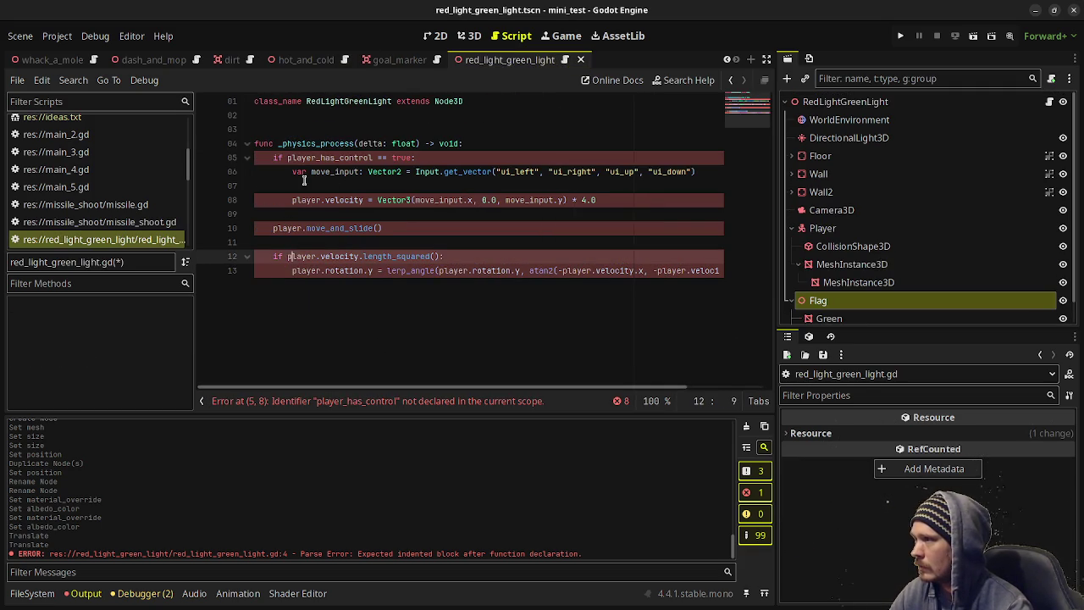
click(337, 129)
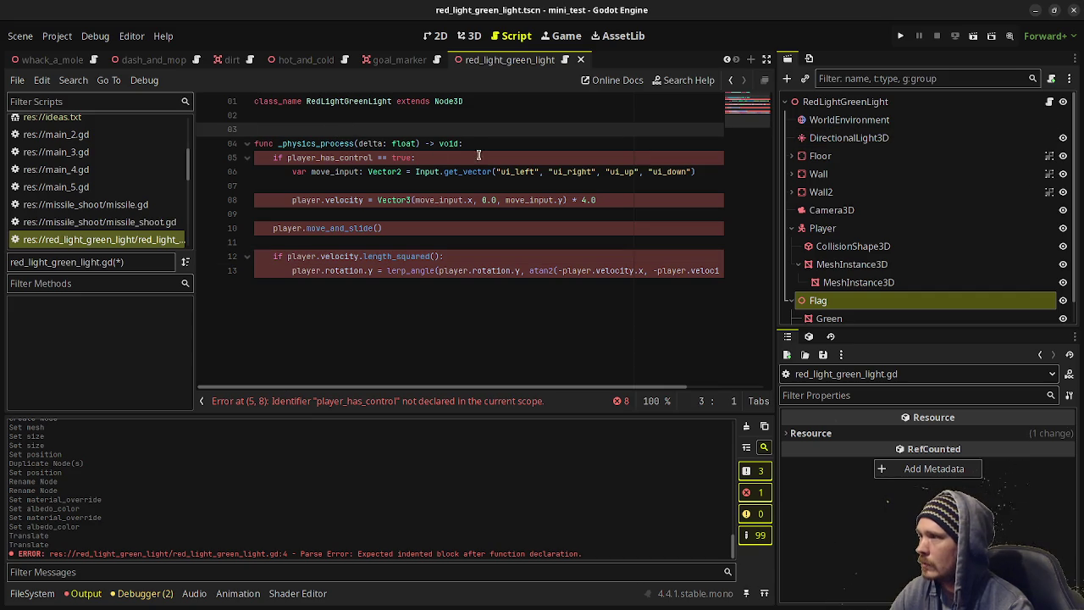
key(Return)
key(Return)
key(Up)
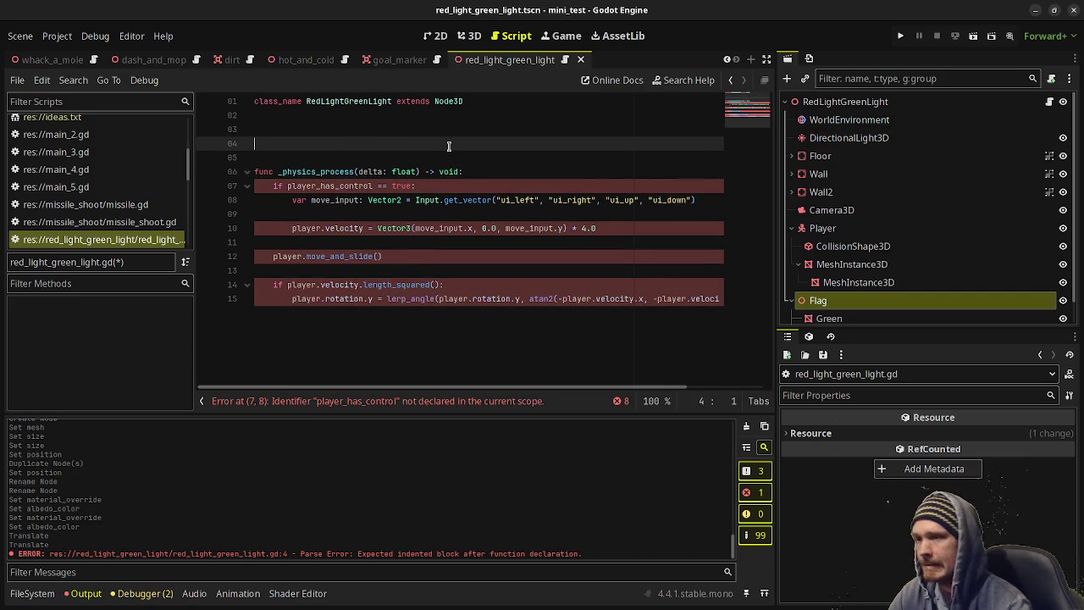
mouse_move(834, 229)
mouse_down()
mouse_move(848, 235)
mouse_move(643, 246)
mouse_move(327, 145)
mouse_move(317, 162)
mouse_up()
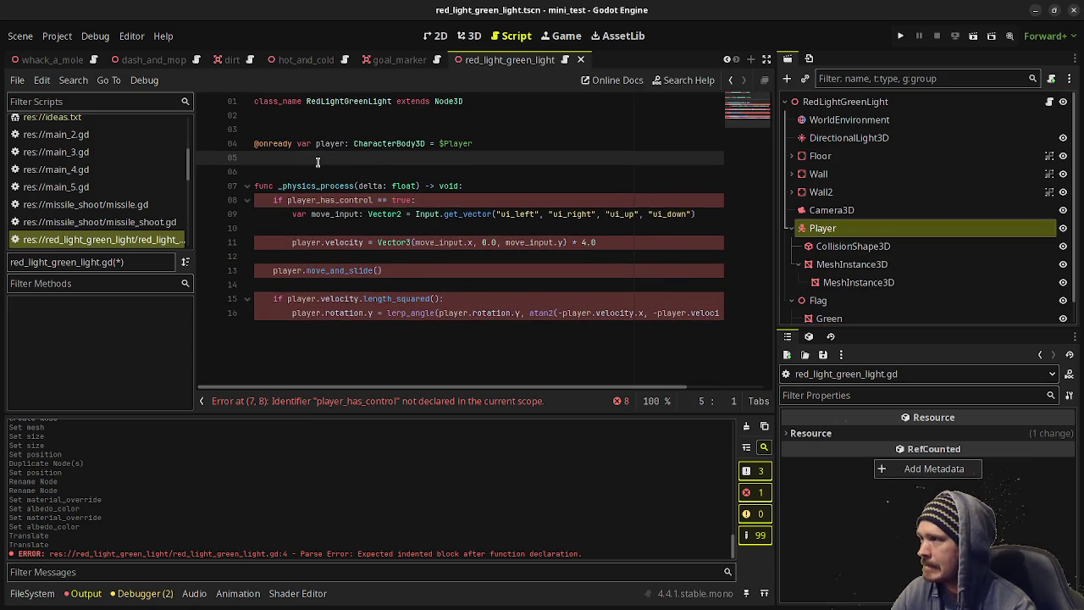
Declare 'var player_has_control: bool = true', save, and test-run the scene with F6.
key(Return)
key(Return)
text(var pla)
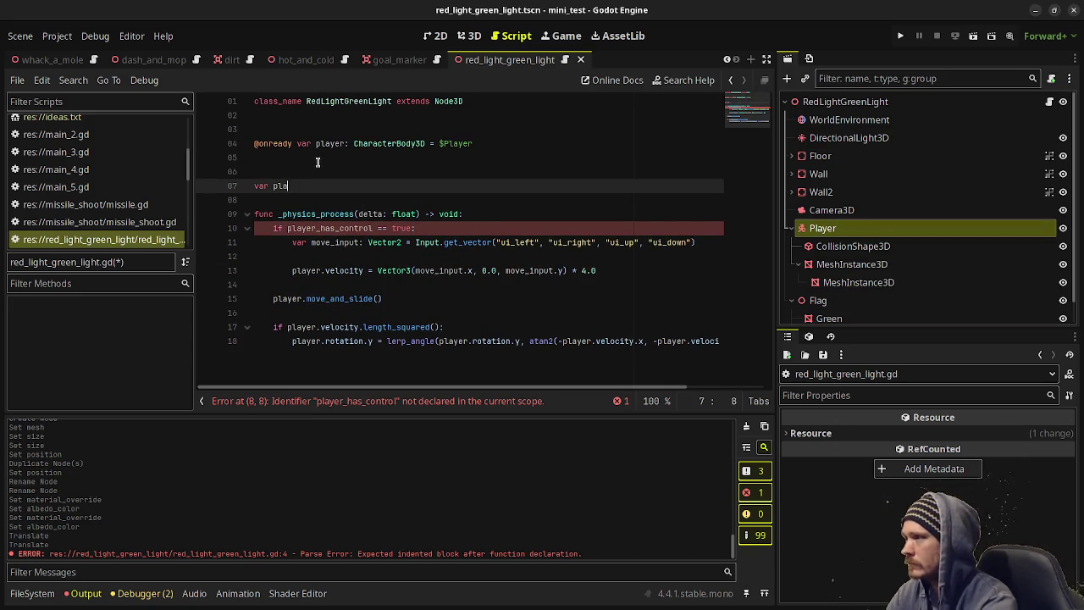
text(yer_has_controler)
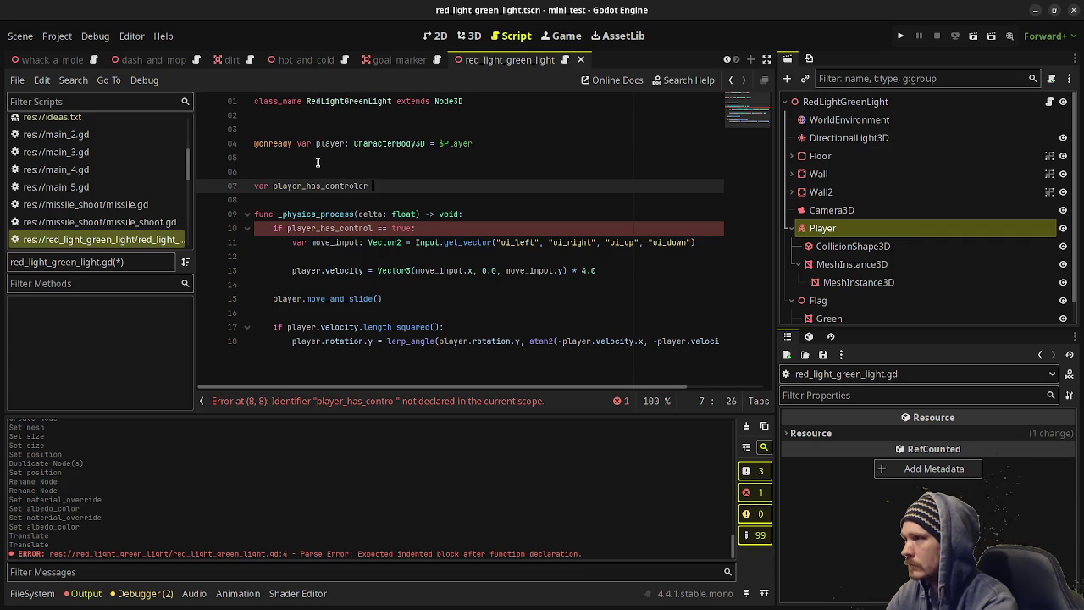
key(BackSpace)
key(BackSpace)
key(BackSpace)
text(=)
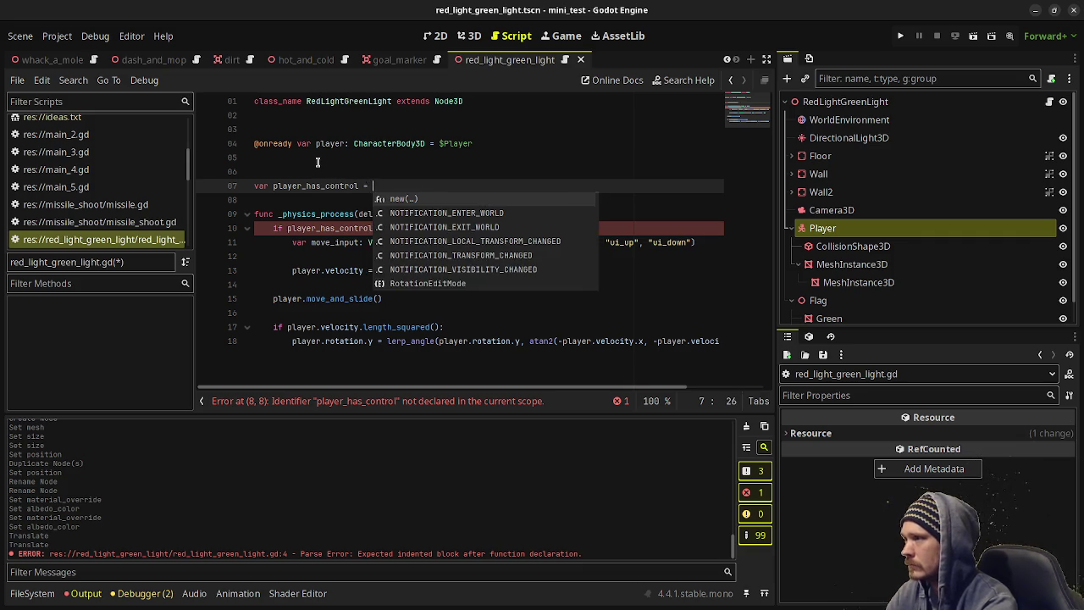
key(BackSpace)
key(BackSpace)
key(BackSpace)
text(: f)
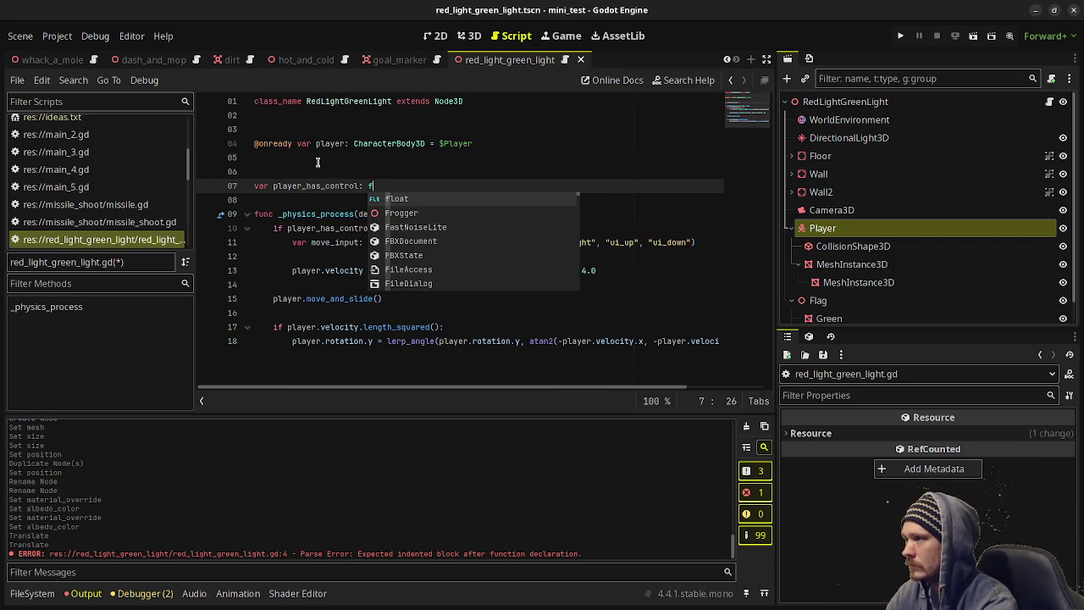
key(BackSpace)
text(bool =)
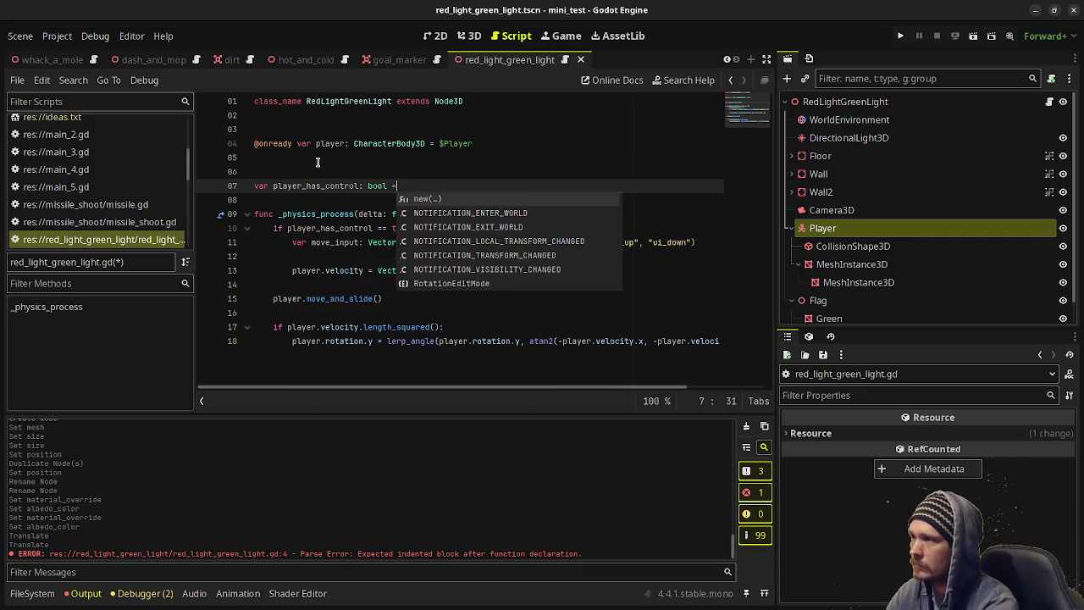
text( true)
key(ctrl+s)
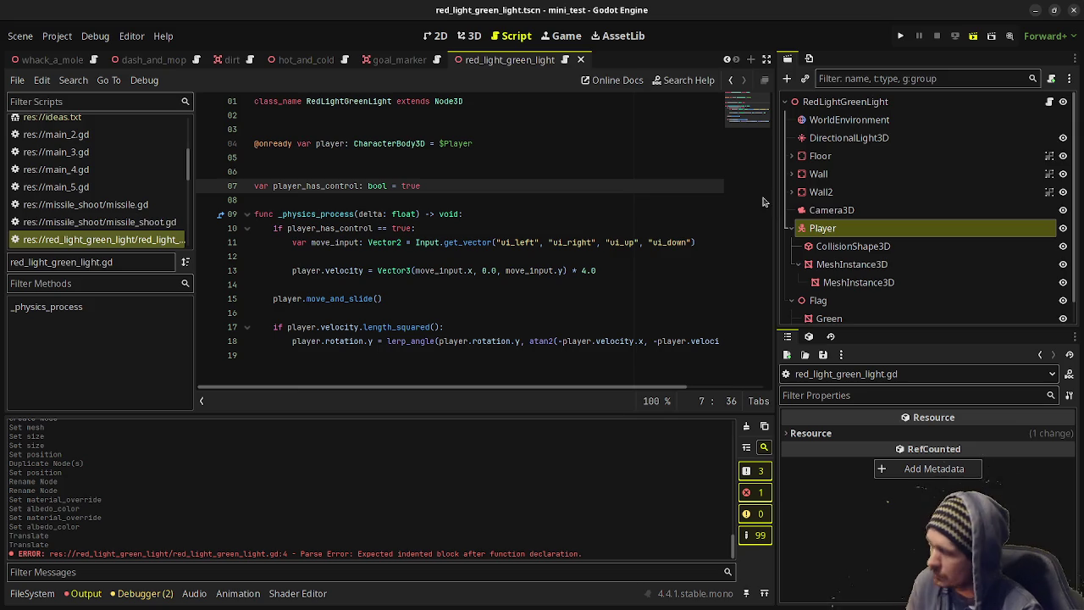
key(F6)
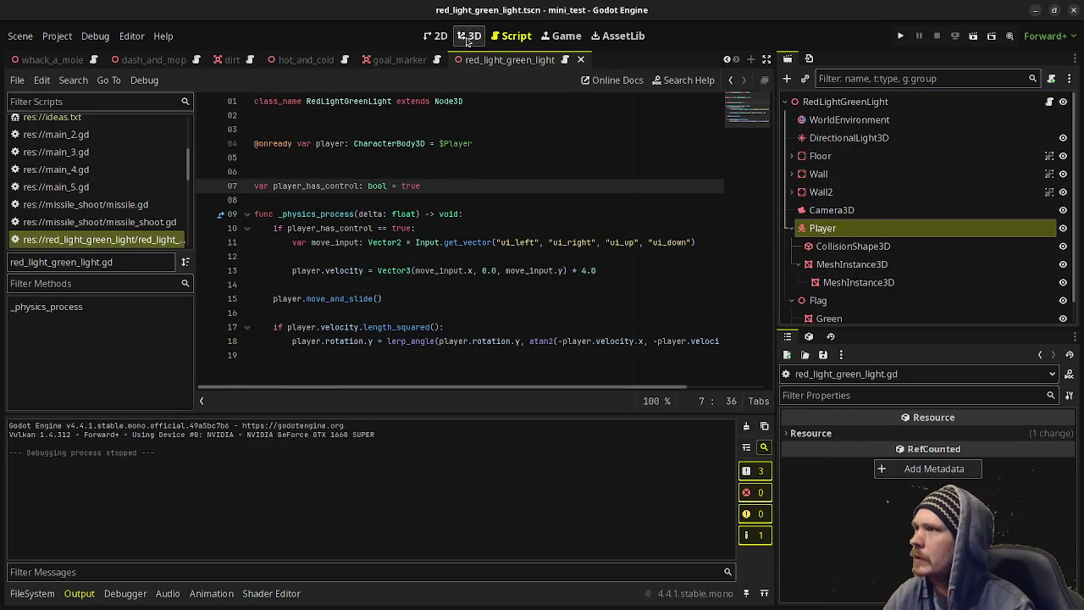
Add a StaticBody3D named Box under the scene root in the 3D view.
click(467, 35)
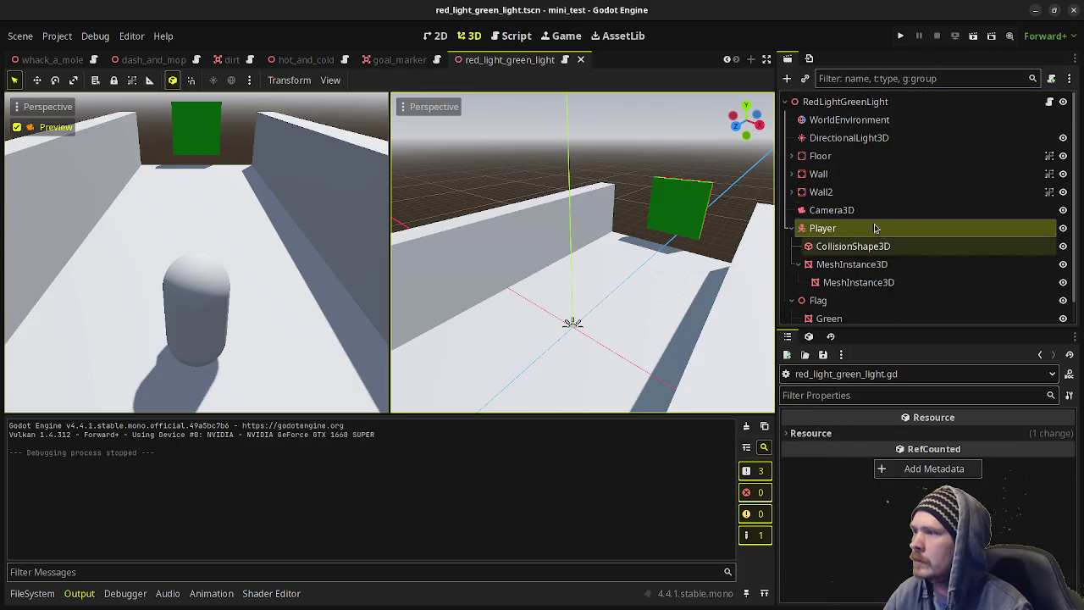
click(820, 103)
key(ctrl+a)
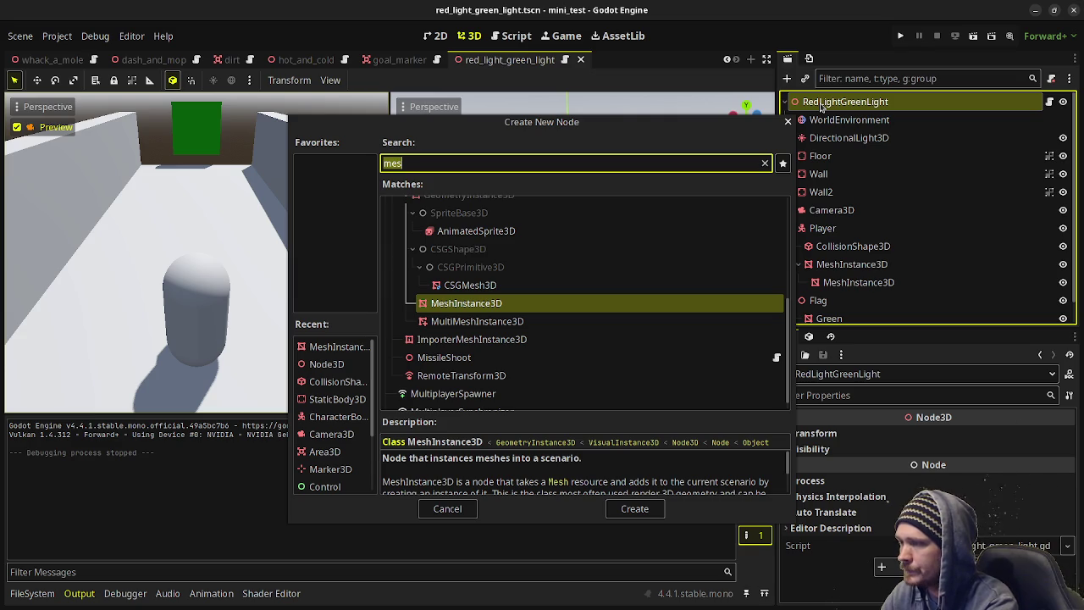
text(static)
key(Return)
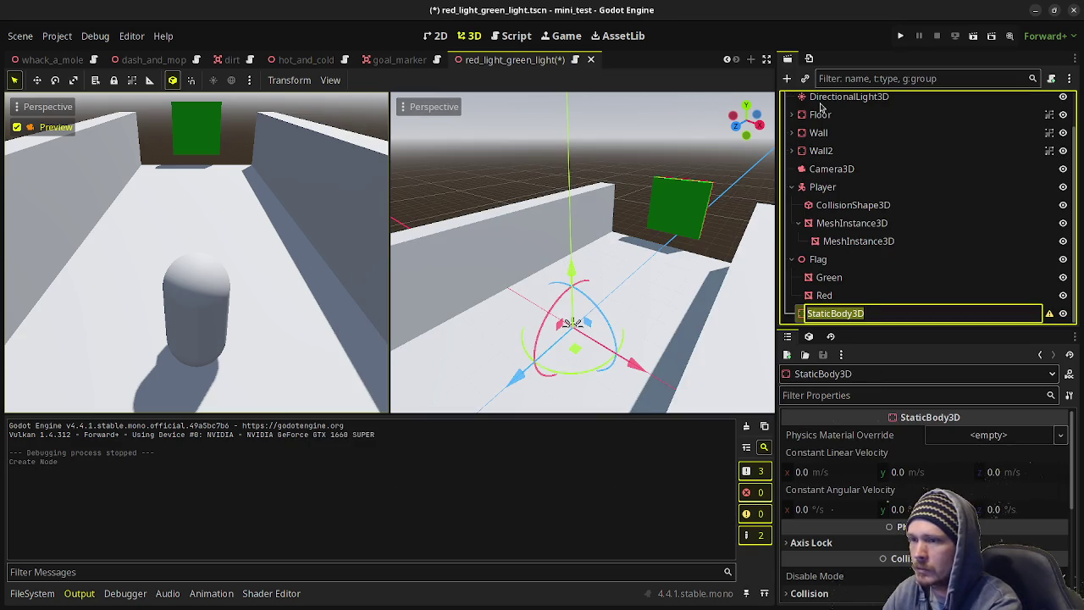
text(Box)
key(Return)
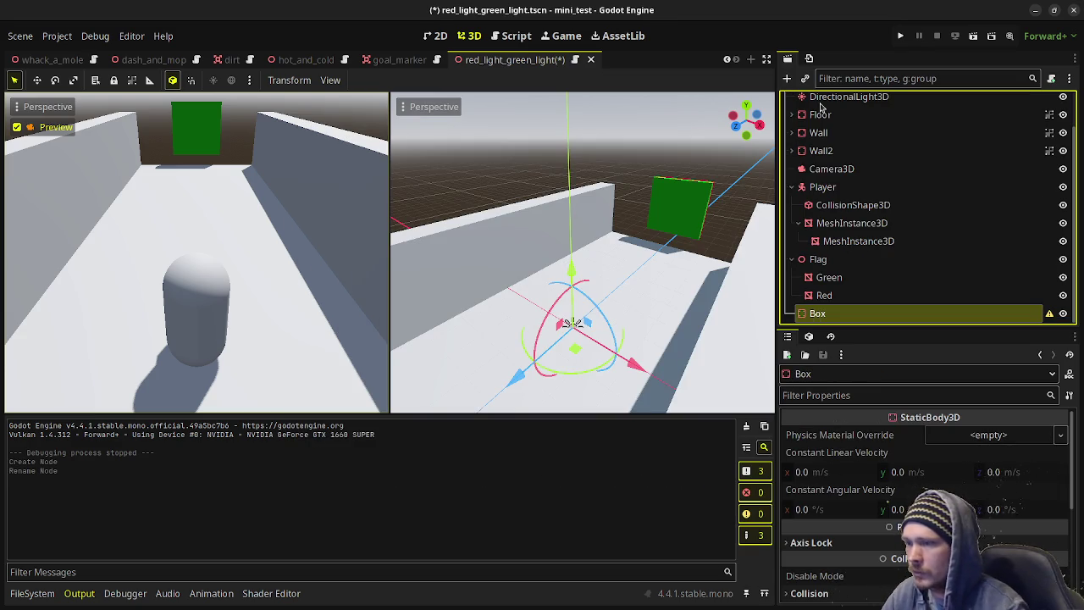
click(990, 434)
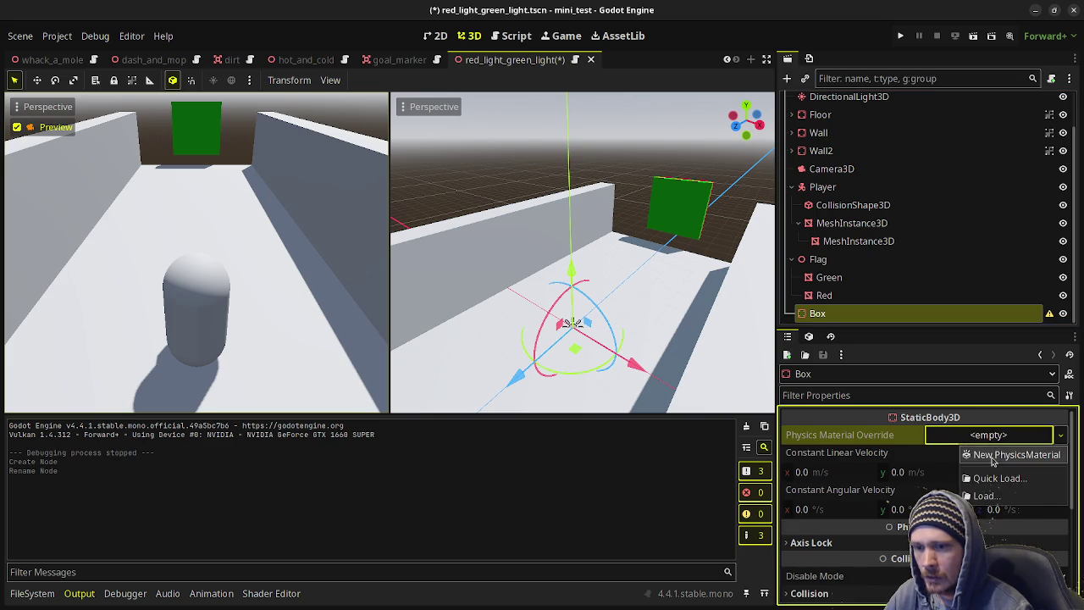
click(851, 312)
Add a CollisionShape3D and a MeshInstance3D as children of Box.
key(ctrl+a)
text(co)
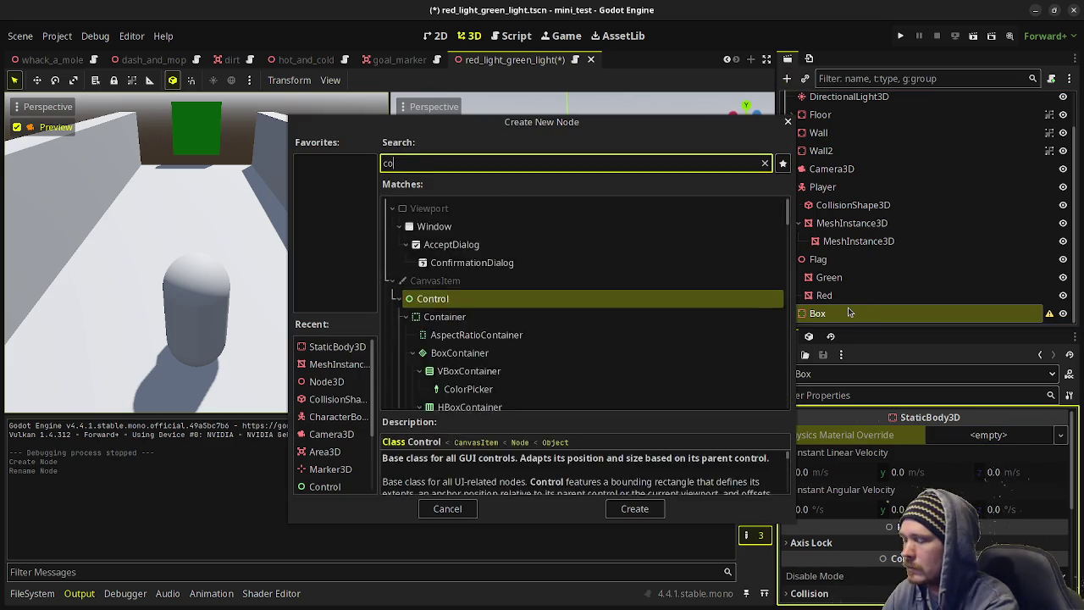
text(llis)
key(Return)
key(ctrl+a)
text(meshi)
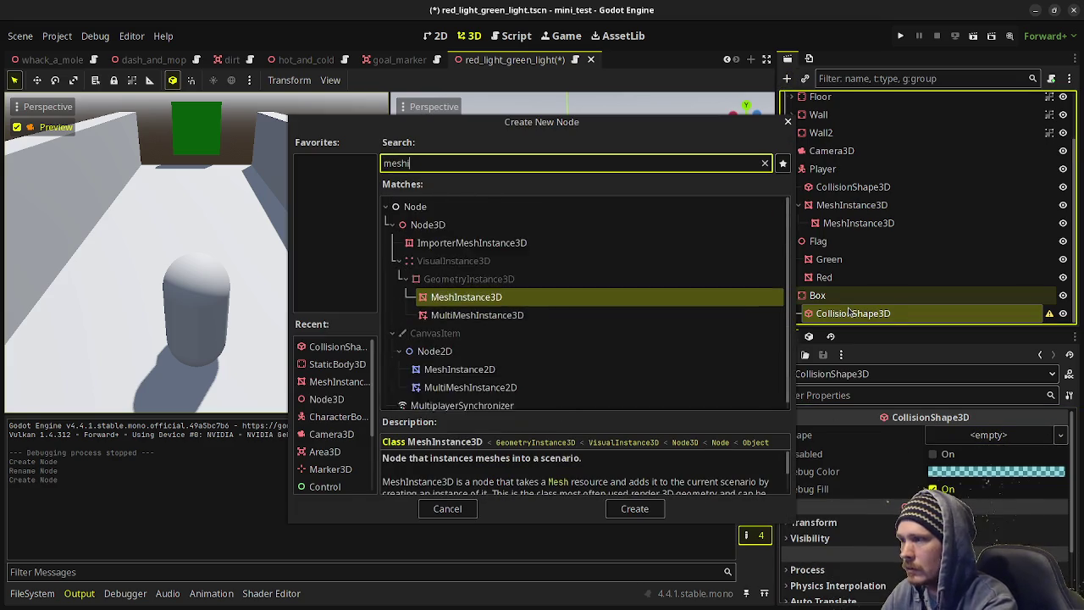
key(Return)
Assign a BoxShape3D to the collision shape and a New BoxMesh to the mesh.
click(844, 296)
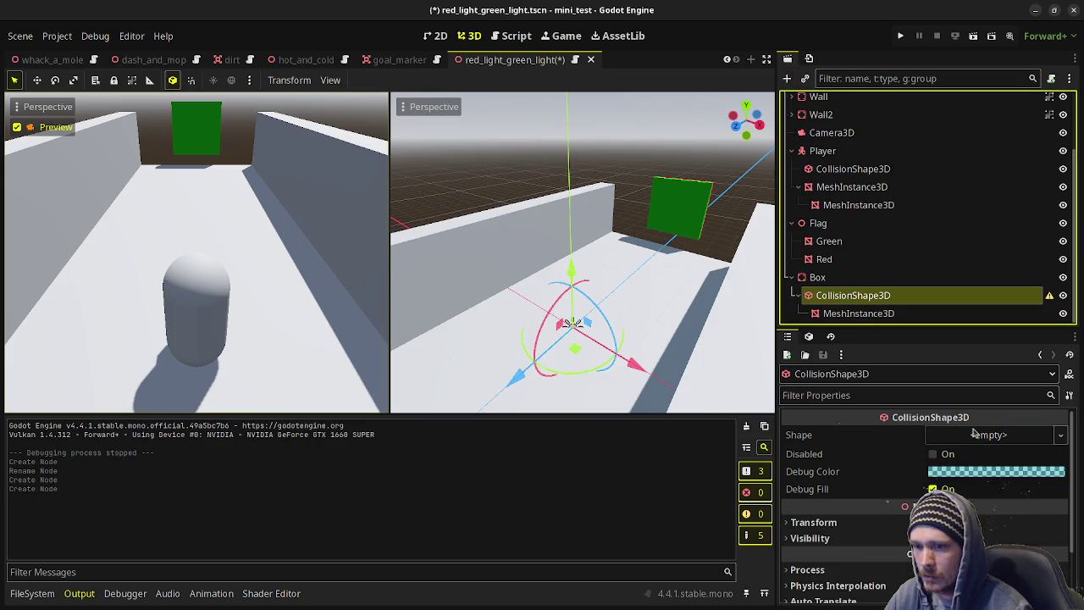
click(987, 435)
click(970, 455)
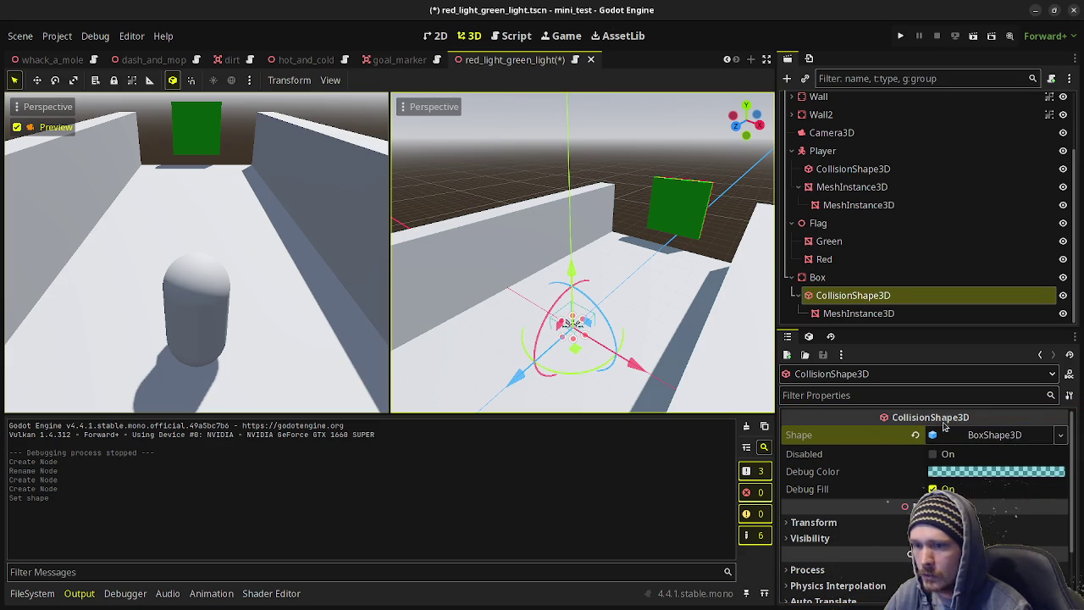
click(864, 315)
click(987, 434)
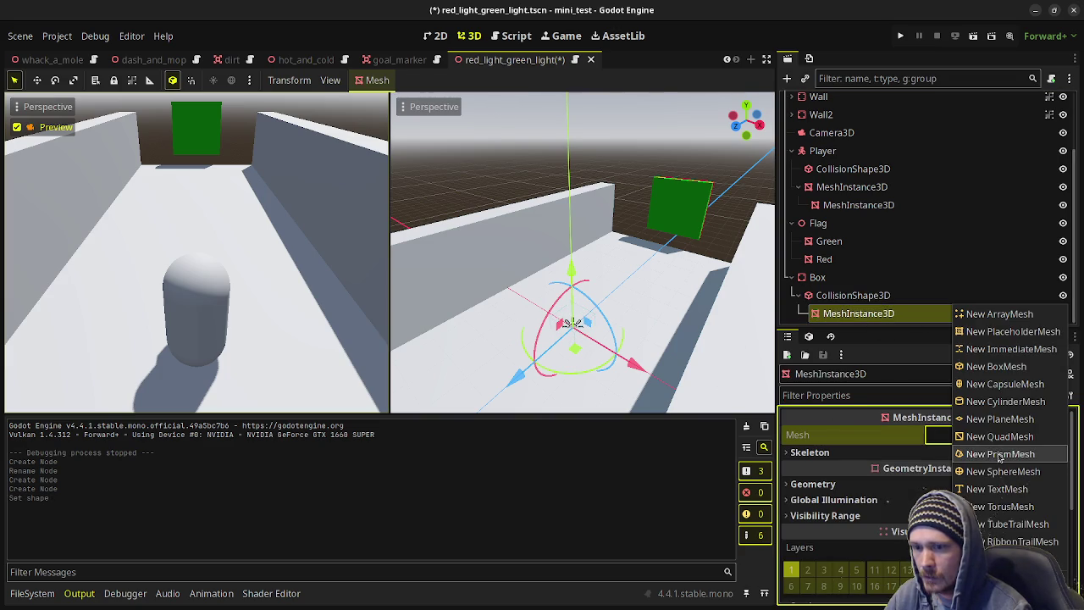
click(991, 362)
click(838, 295)
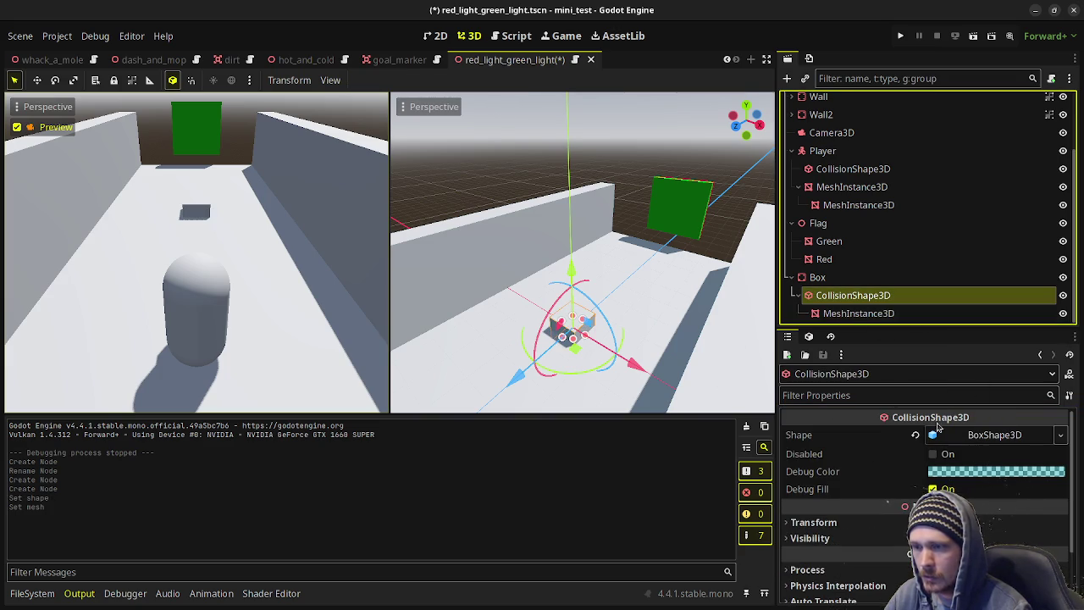
scroll(636, 318, up, 3)
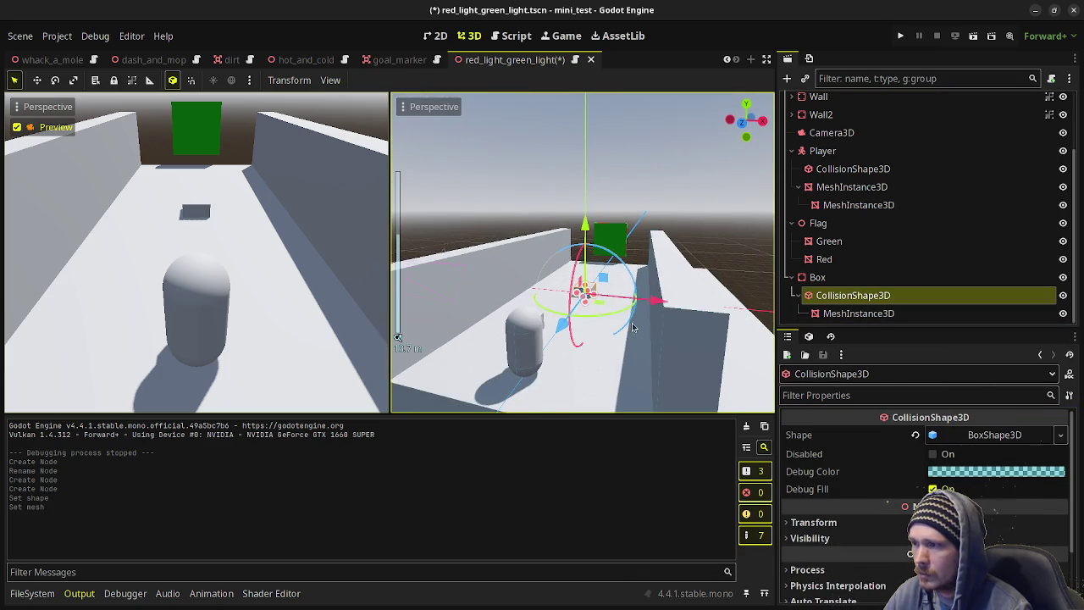
scroll(633, 327, up, 2)
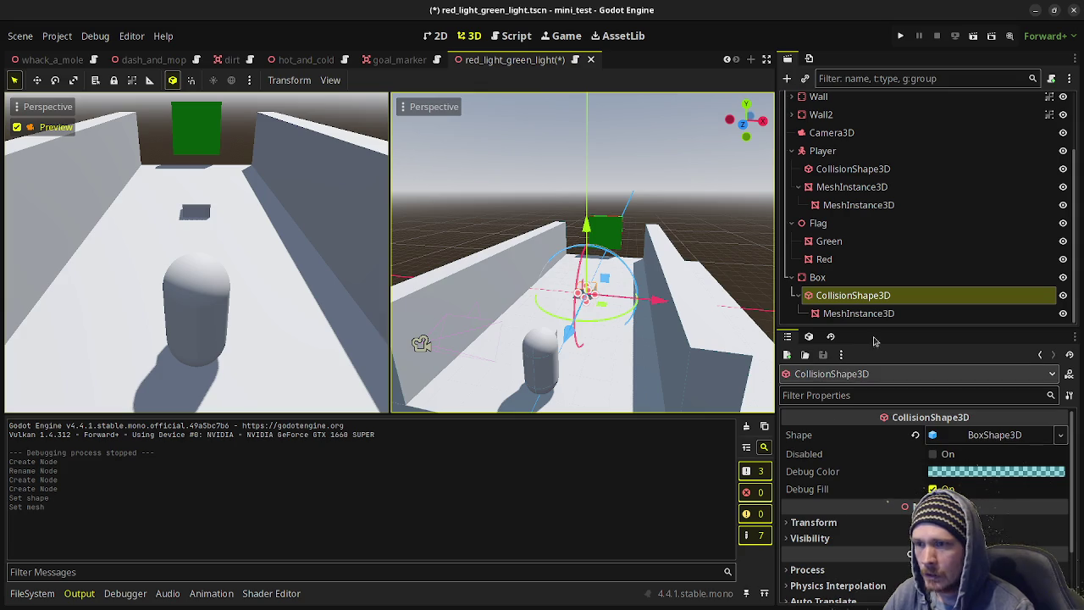
Resize the Box's collision BoxShape3D to 1.5 m.
click(980, 436)
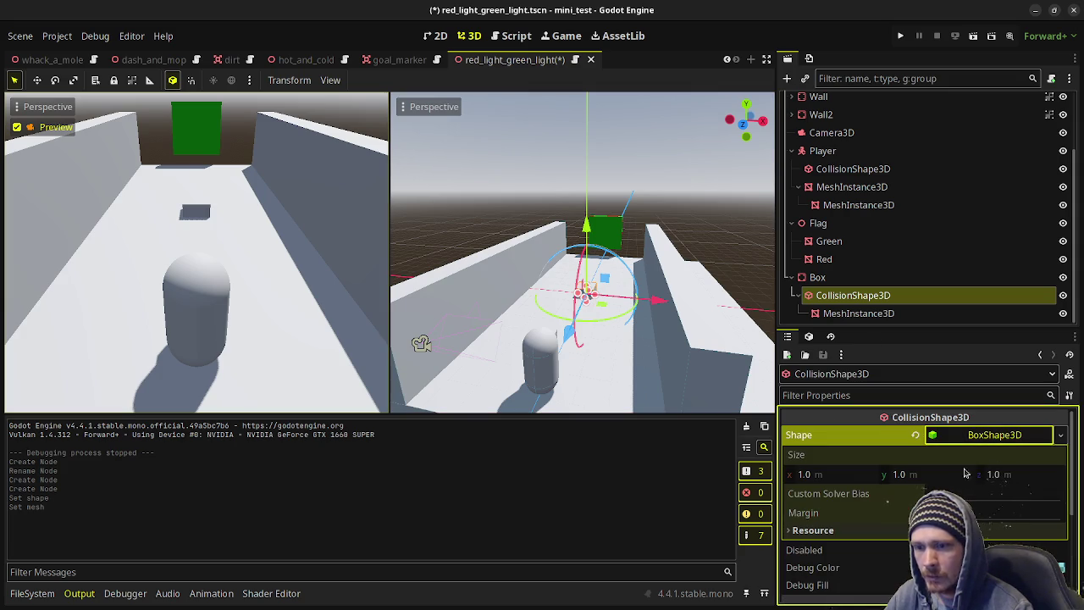
click(813, 476)
text(1.)
key(Tab)
text(1.2)
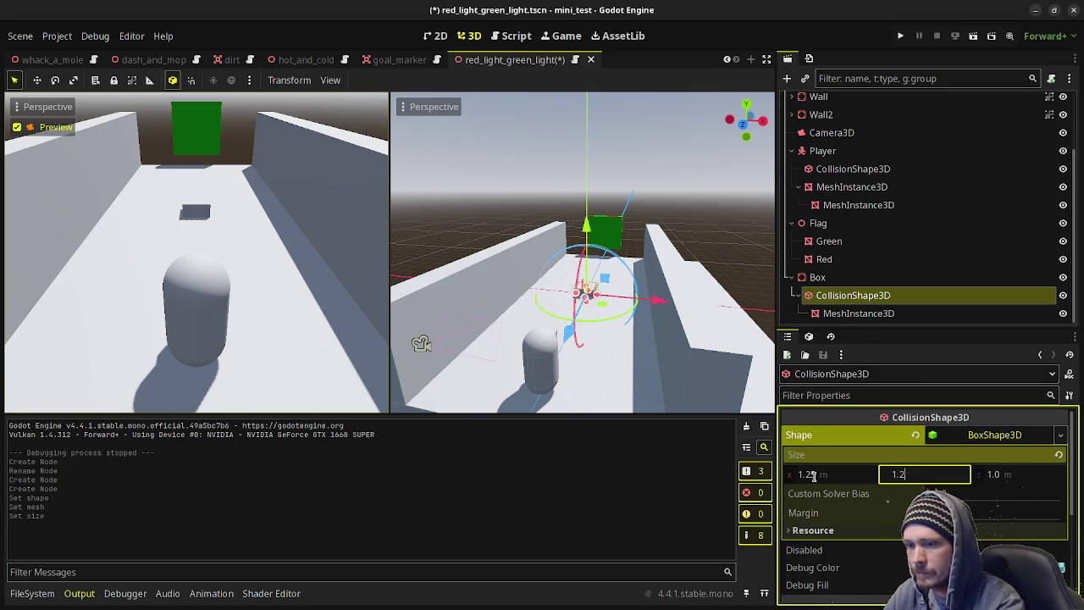
key(Tab)
text(1.2)
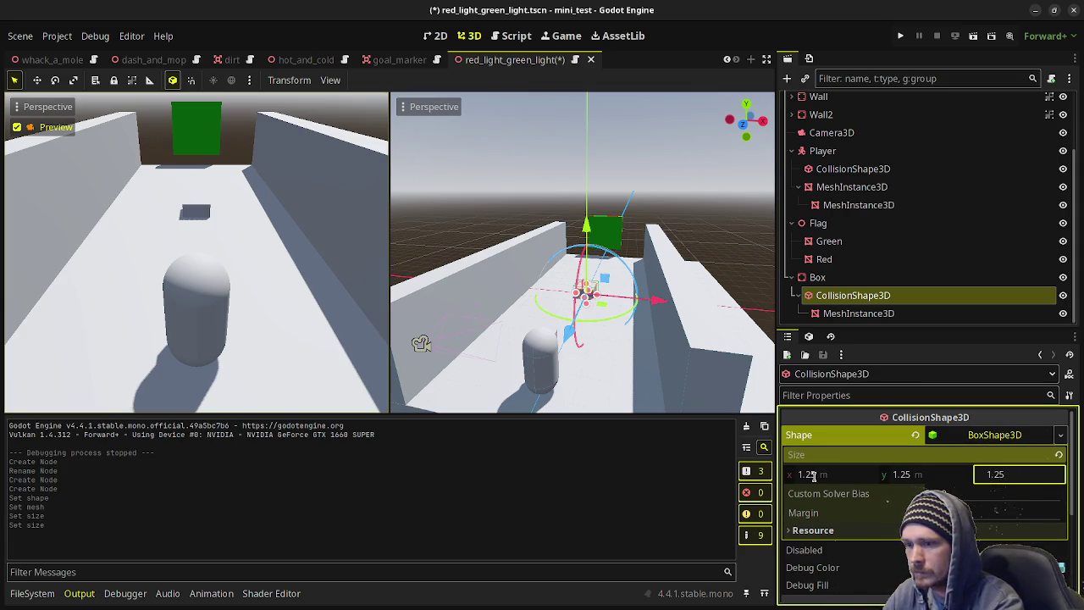
click(814, 476)
text(1.5)
key(Tab)
text(1.5)
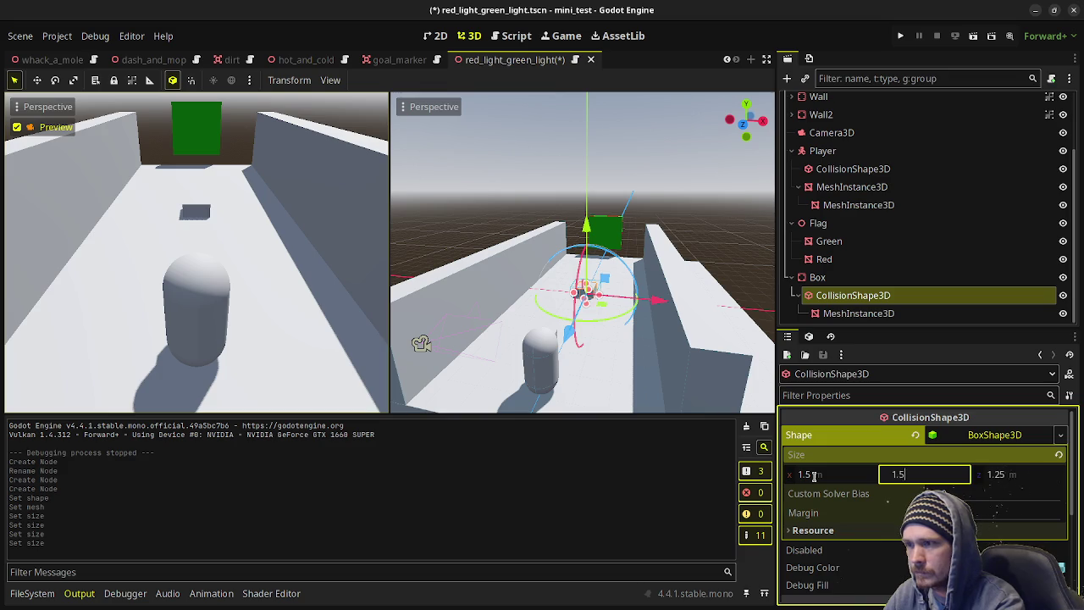
key(Tab)
text(1.)
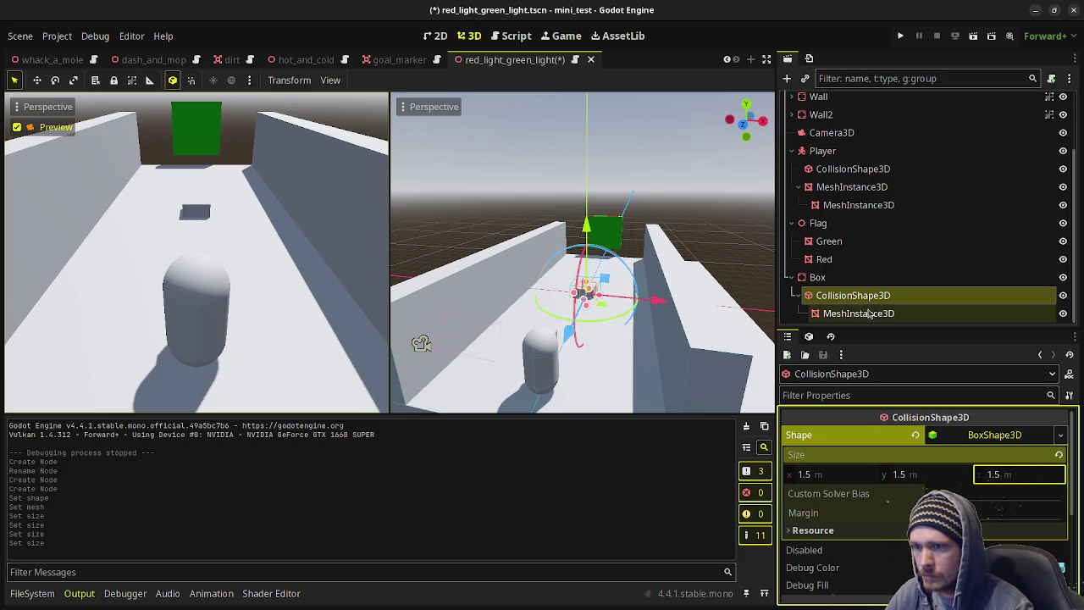
Set the BoxMesh size to 1.5 × 1.5 × 1.5.
click(877, 313)
click(949, 449)
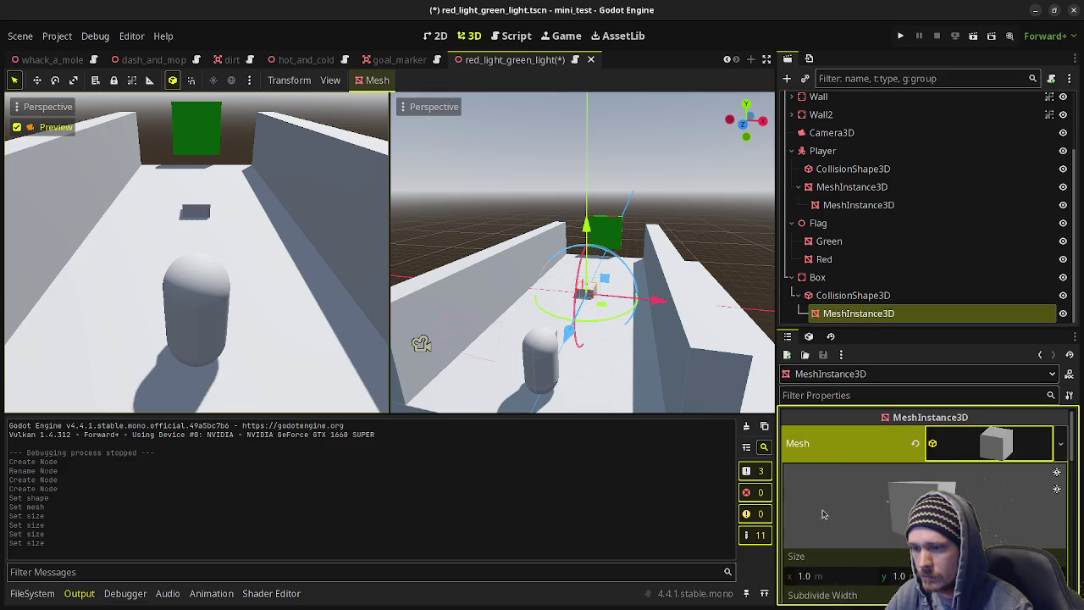
click(804, 576)
text(1.5)
key(Tab)
text(1.5)
key(Tab)
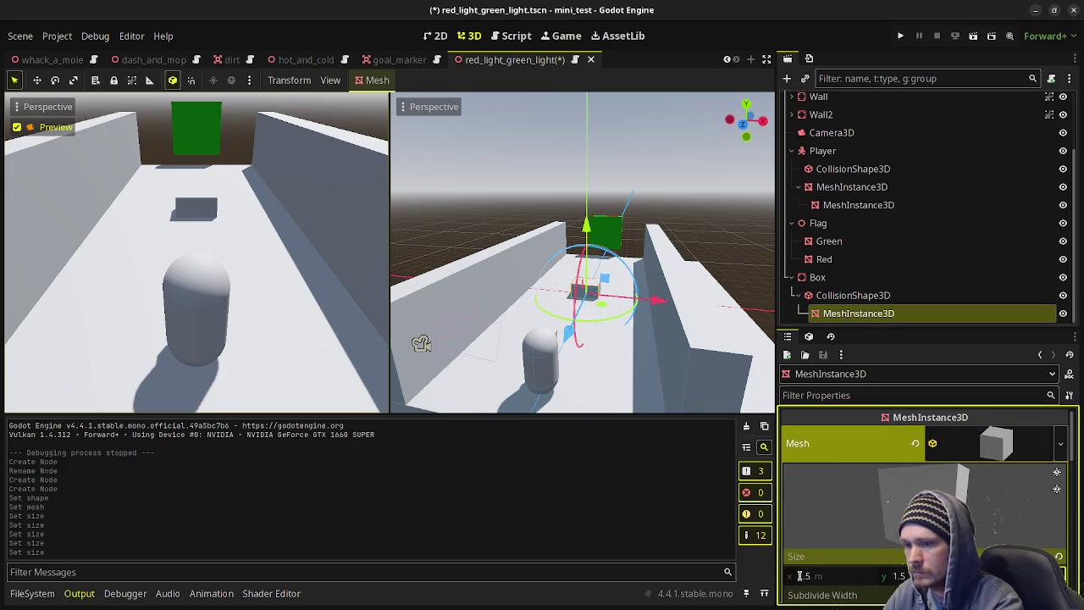
text(1.5)
key(Tab)
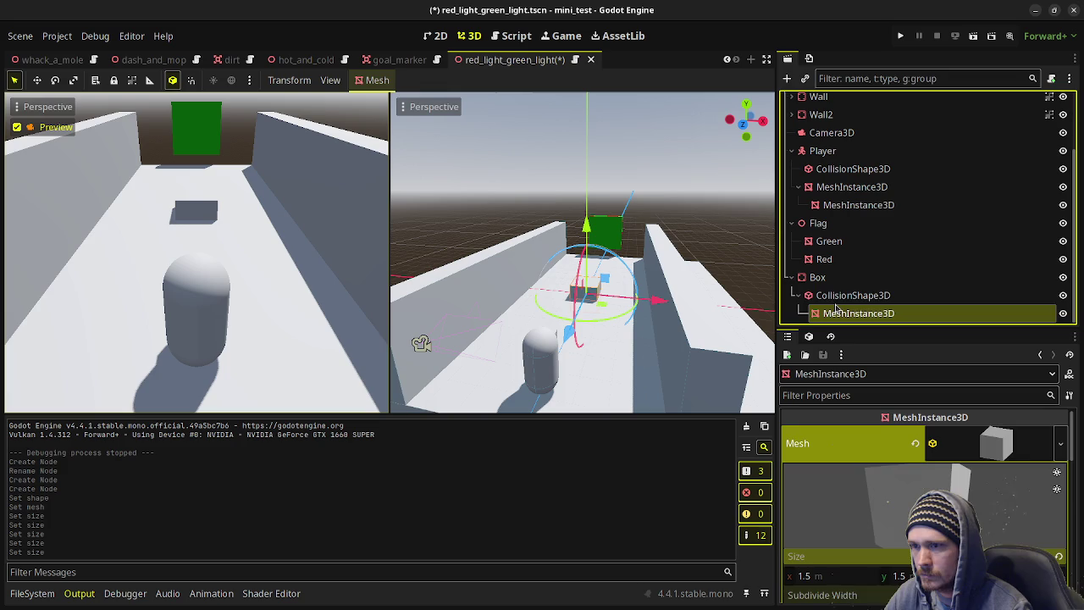
Raise the box to position y 0.75 and parent the mesh directly under Box.
click(853, 295)
scroll(908, 489, down, 2)
click(923, 458)
text(0.75)
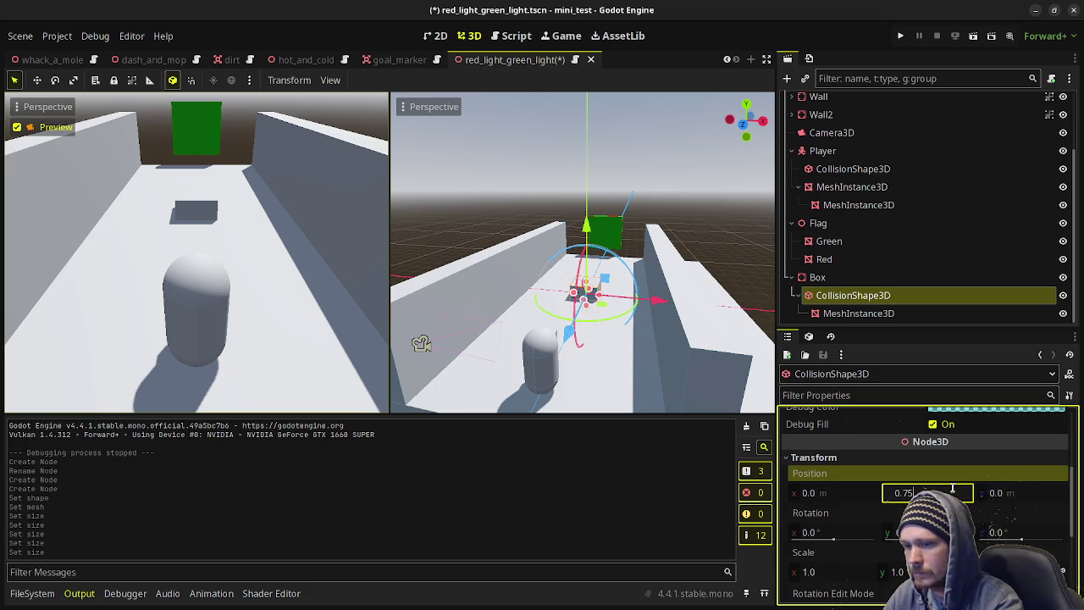
key(Return)
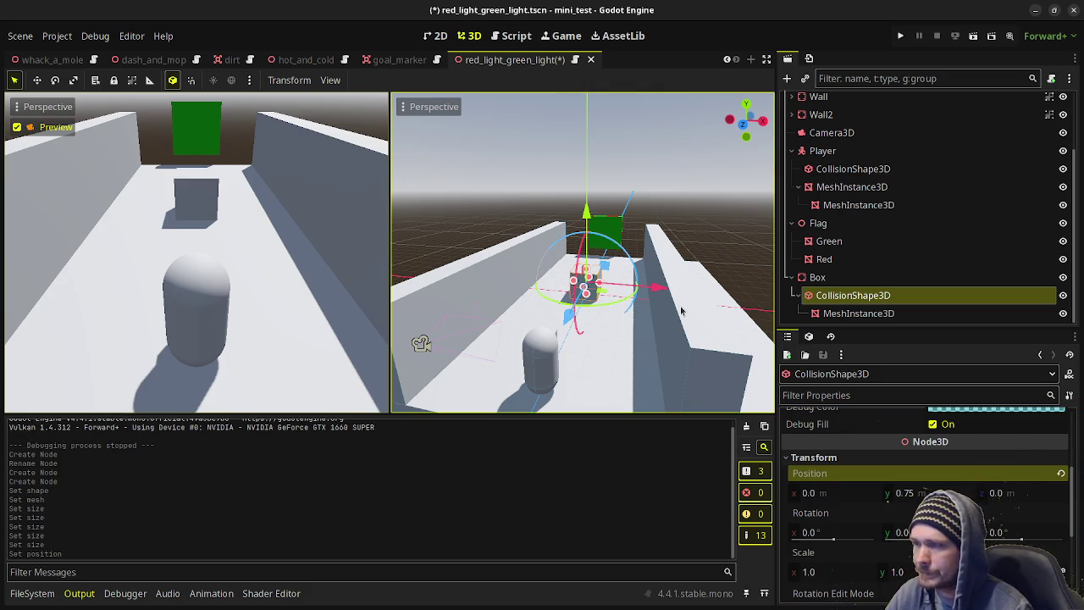
click(841, 313)
drag(840, 314, 820, 277)
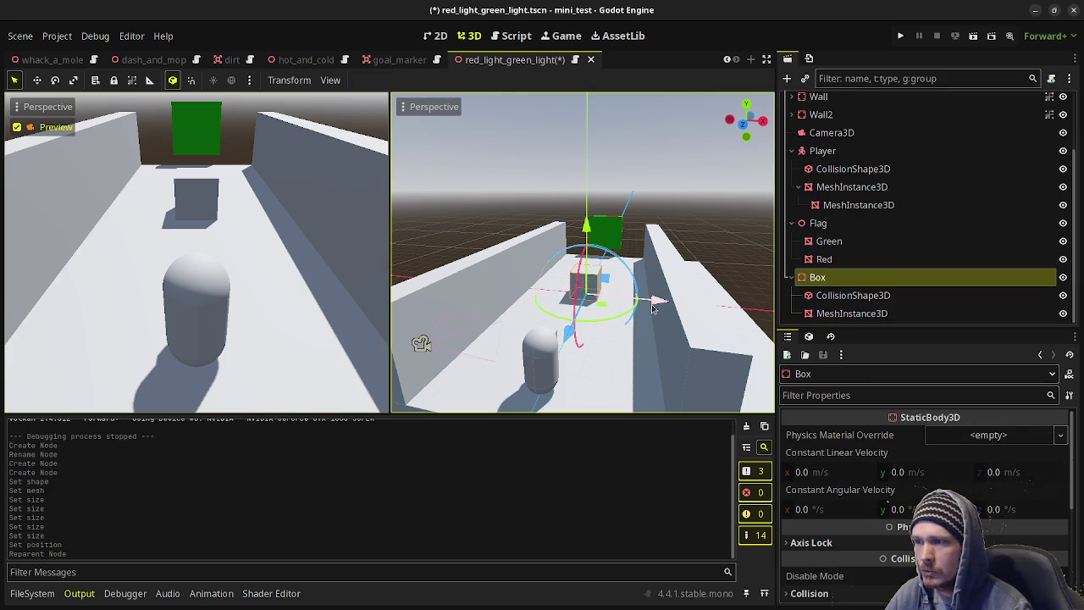
Switch to top view and try shifting the first box sideways, then undo the move.
key(KP_7)
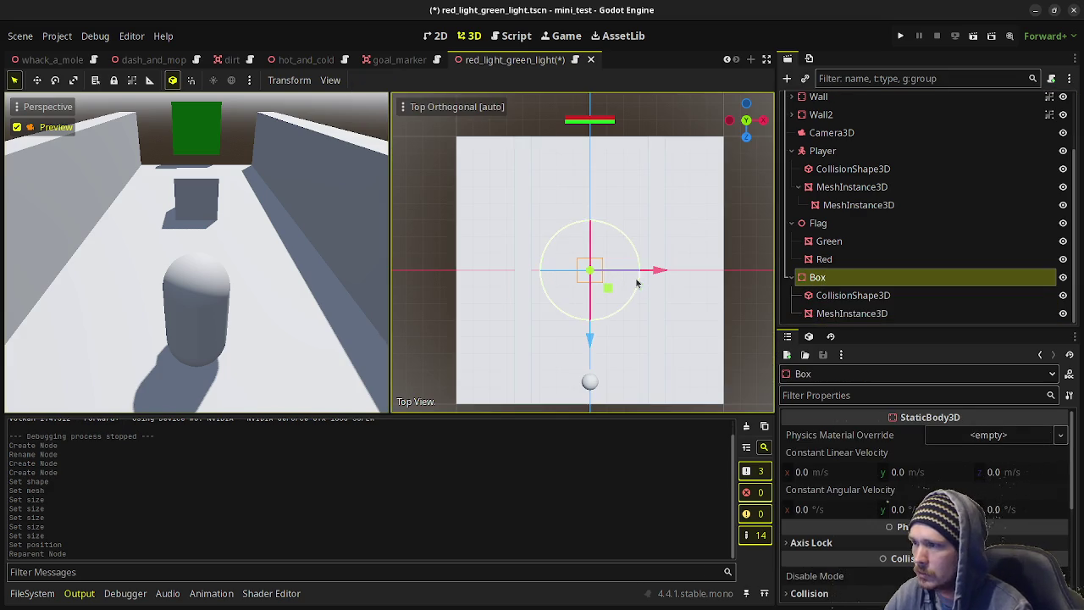
drag(655, 271, 621, 276)
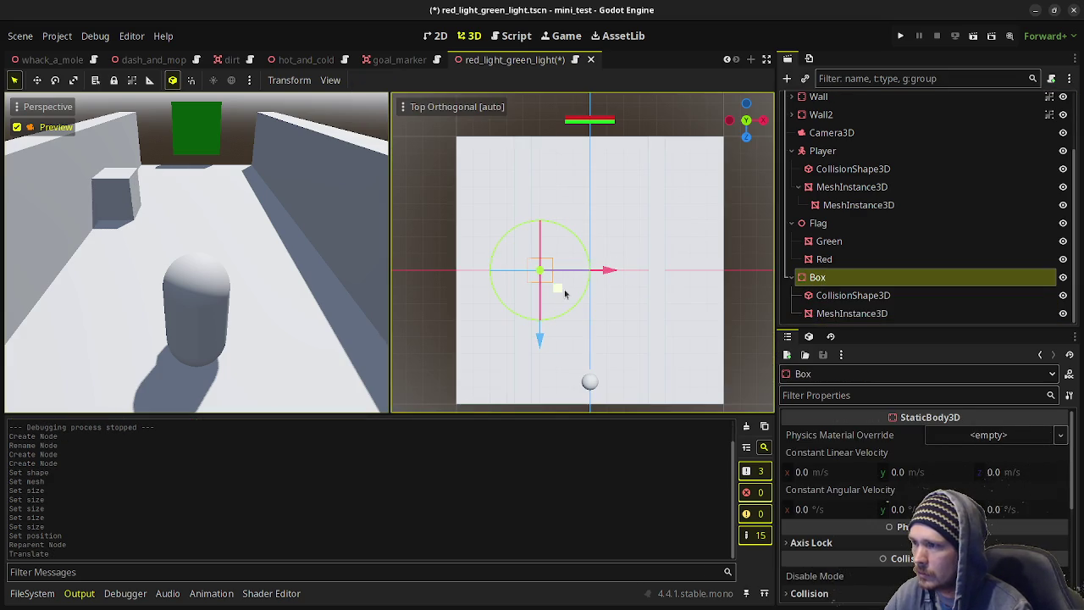
drag(560, 292, 615, 276)
key(ctrl+z)
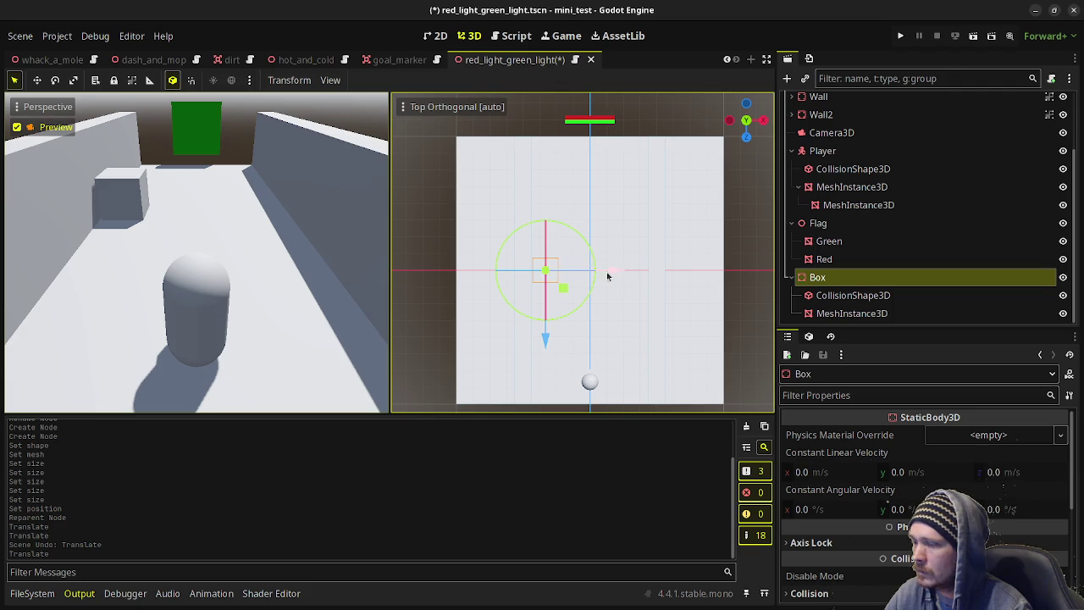
Duplicate Box as Box2, mirror it to x 2.6621 and move it 5 m along the corridor.
key(ctrl+d)
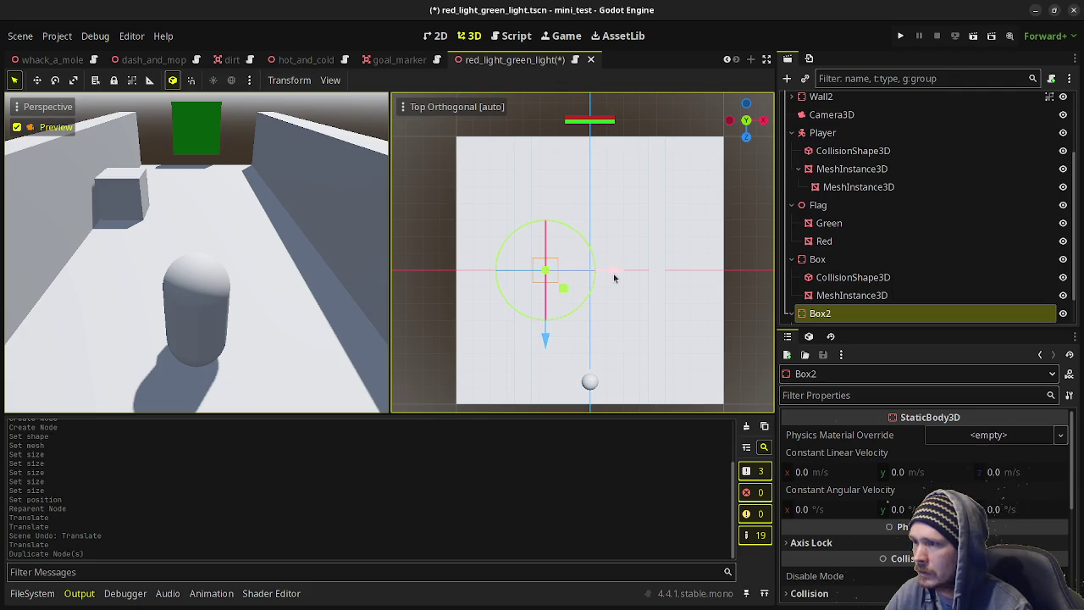
mouse_move(615, 278)
mouse_down()
mouse_move(703, 288)
mouse_move(700, 278)
mouse_up()
key(ctrl+z)
key(ctrl+z)
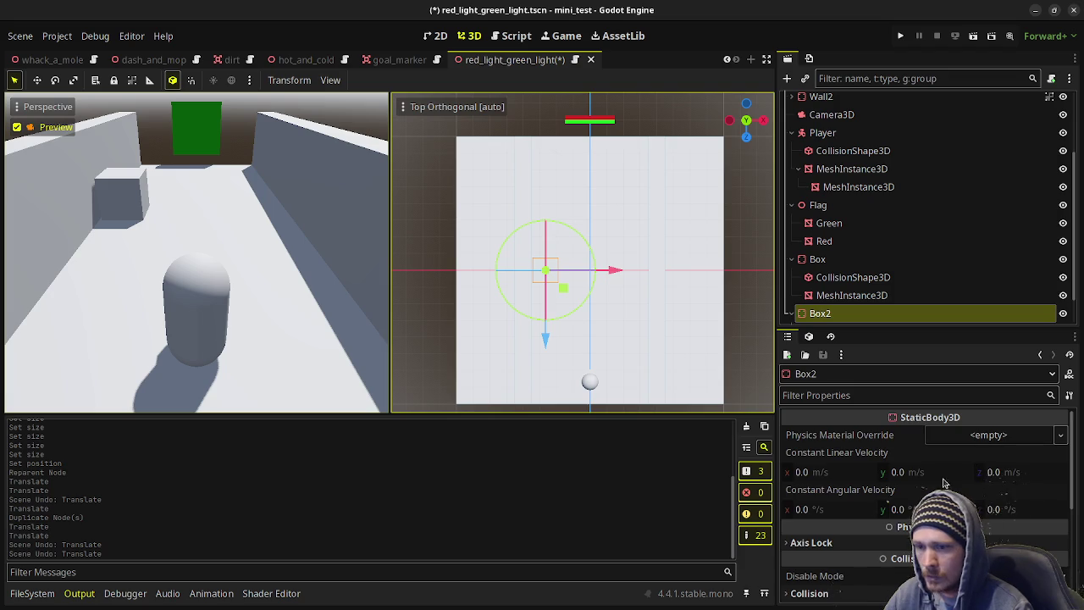
scroll(847, 517, down, 5)
click(817, 521)
click(818, 558)
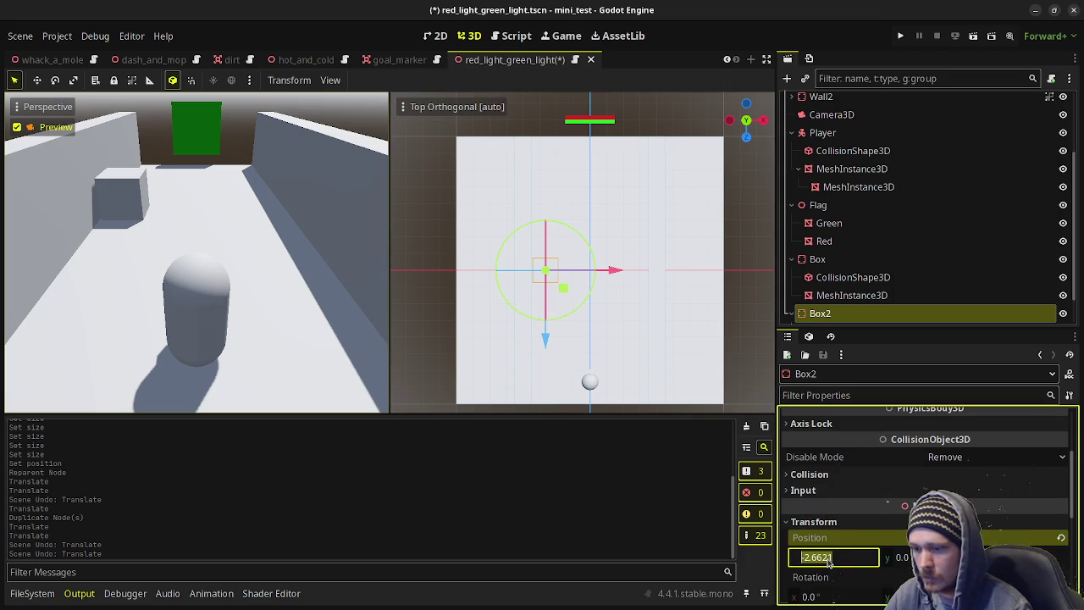
key(Delete)
key(Return)
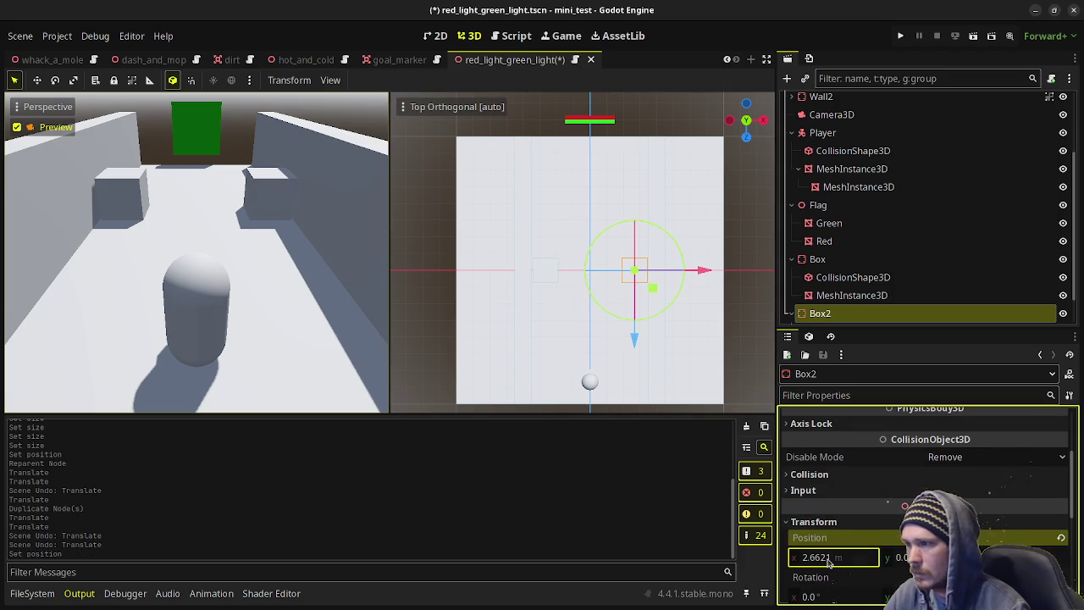
mouse_move(635, 342)
mouse_down()
mouse_move(641, 259)
mouse_move(646, 413)
mouse_up()
Duplicate Box2 into Box3, save the scene and run the game to test it.
key(ctrl+d)
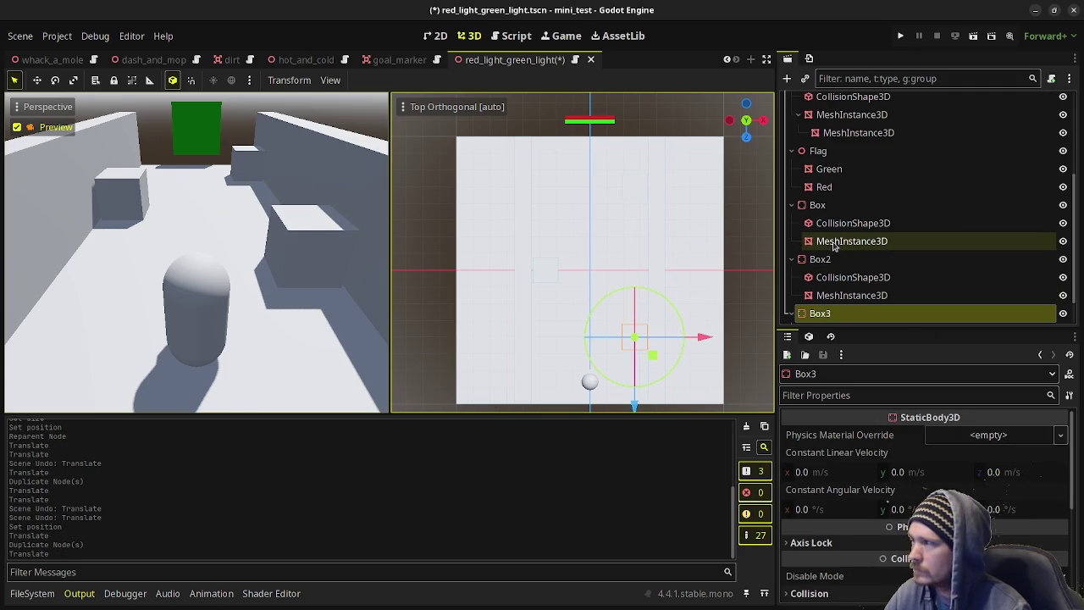
key(ctrl+s)
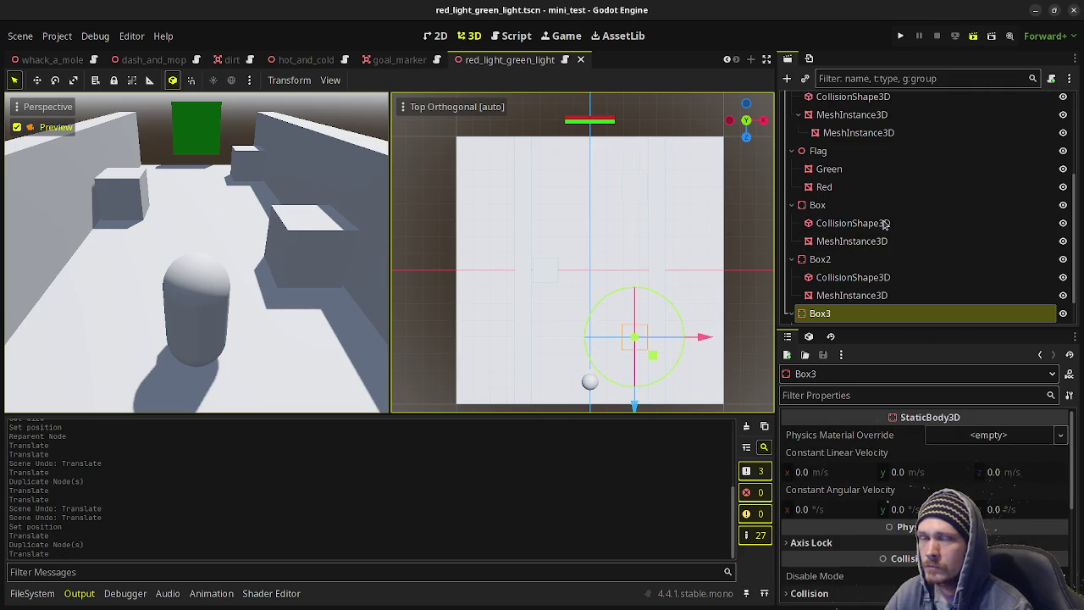
key(F6)
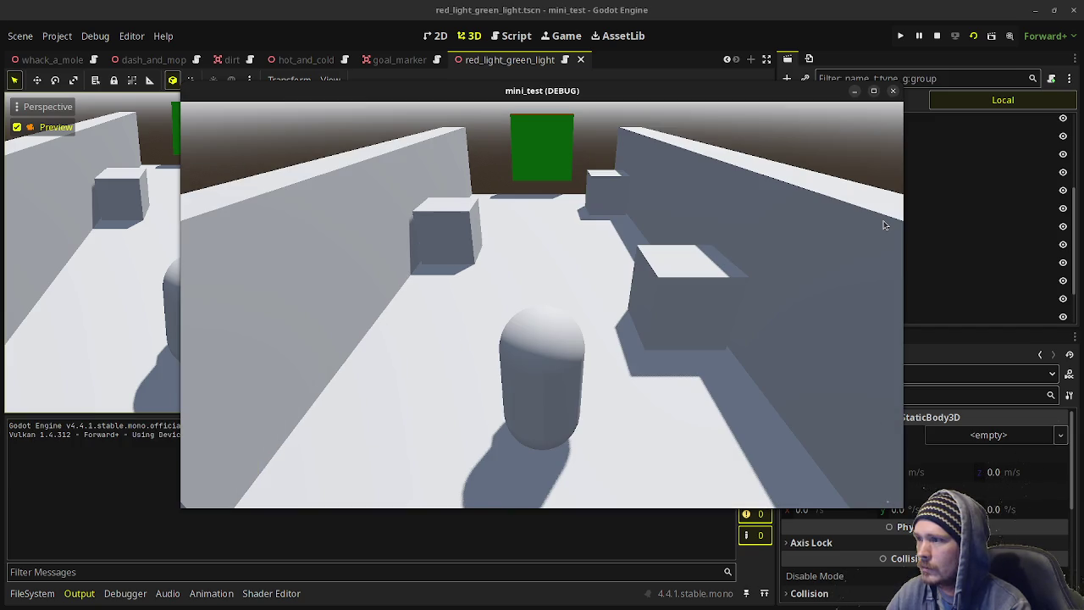
Walk the player toward the right-hand box, stop the test run and select the Floor node.
key(d)
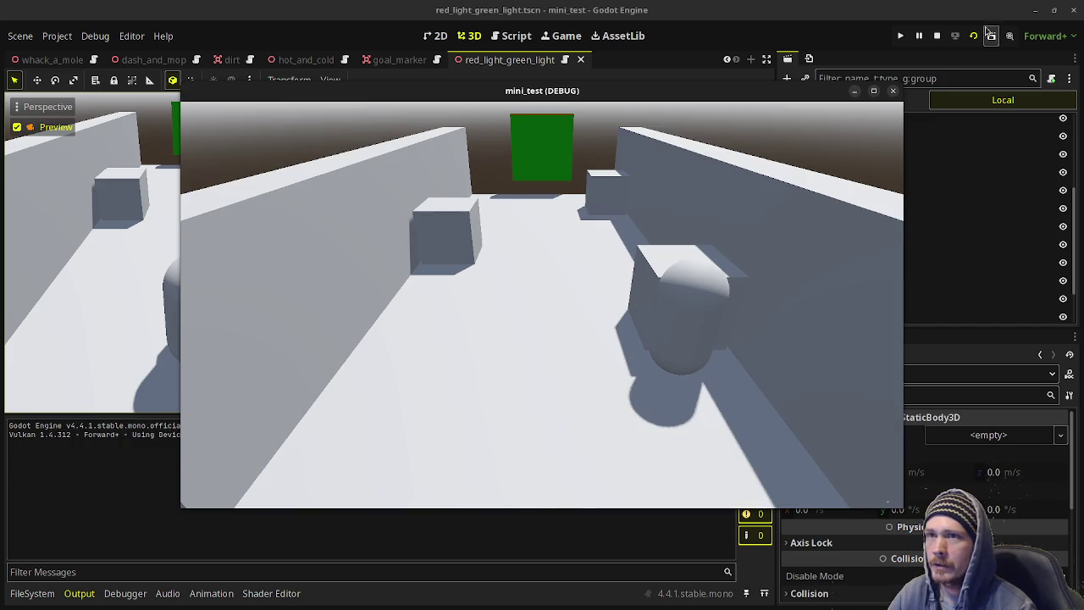
click(938, 34)
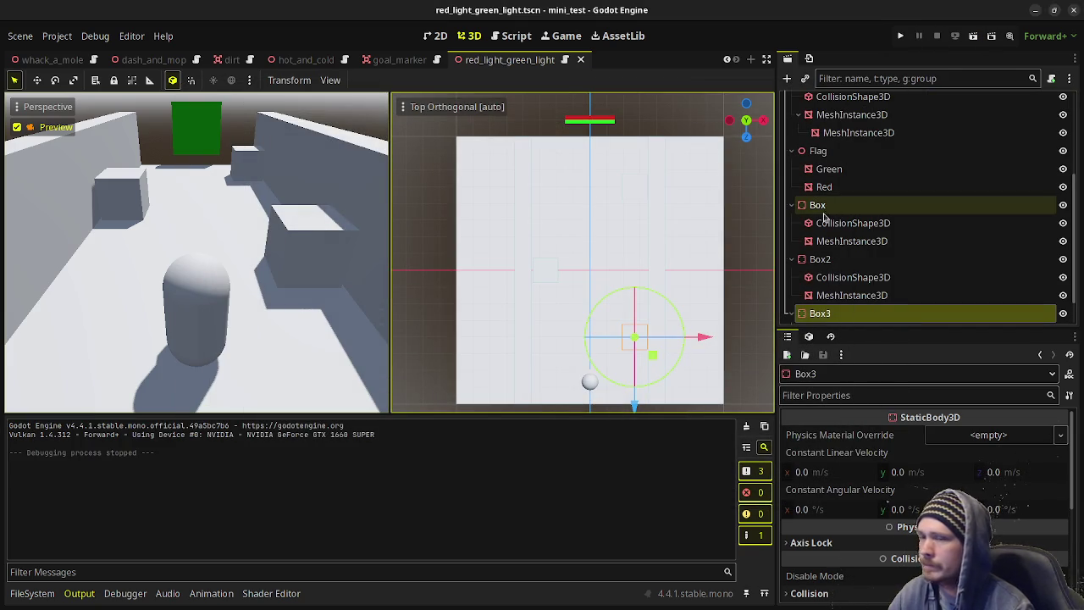
click(584, 170)
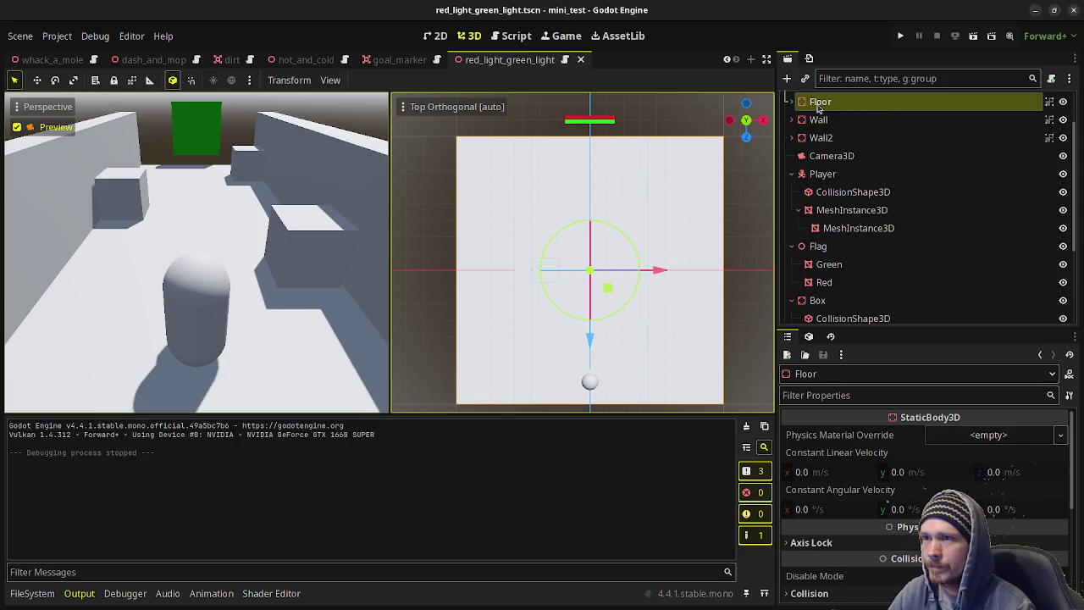
Lengthen the Floor's collision shape and mesh to 32 m.
click(791, 102)
click(853, 119)
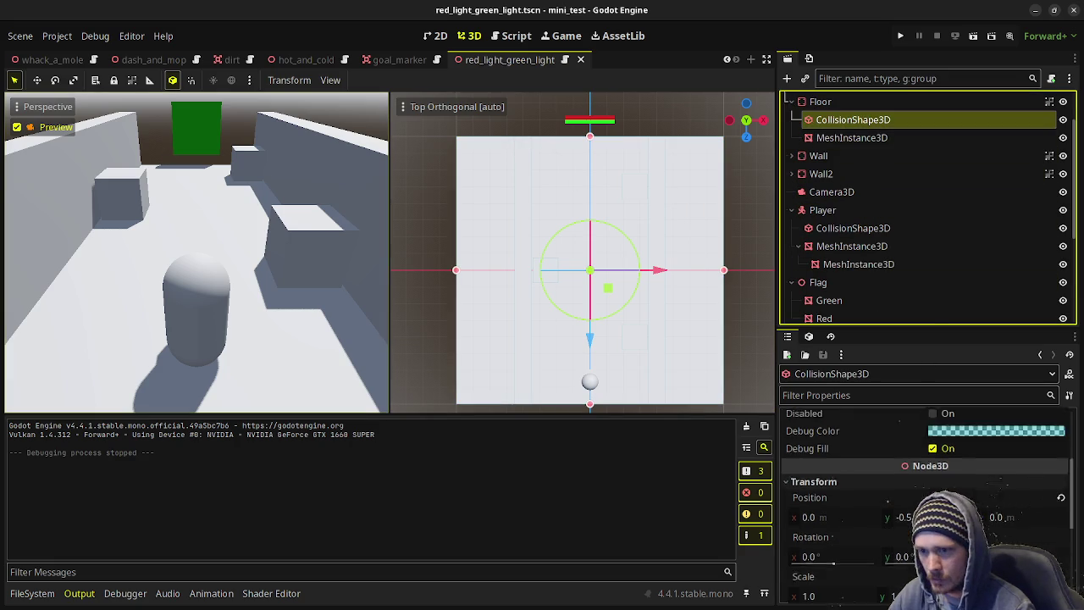
click(996, 435)
click(1011, 480)
text(32)
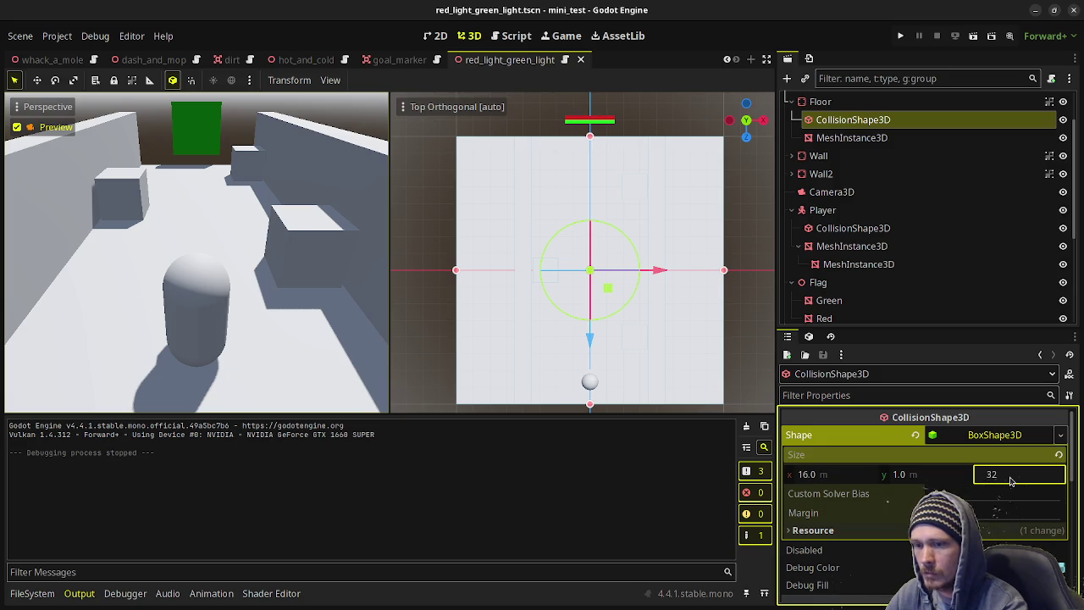
key(Return)
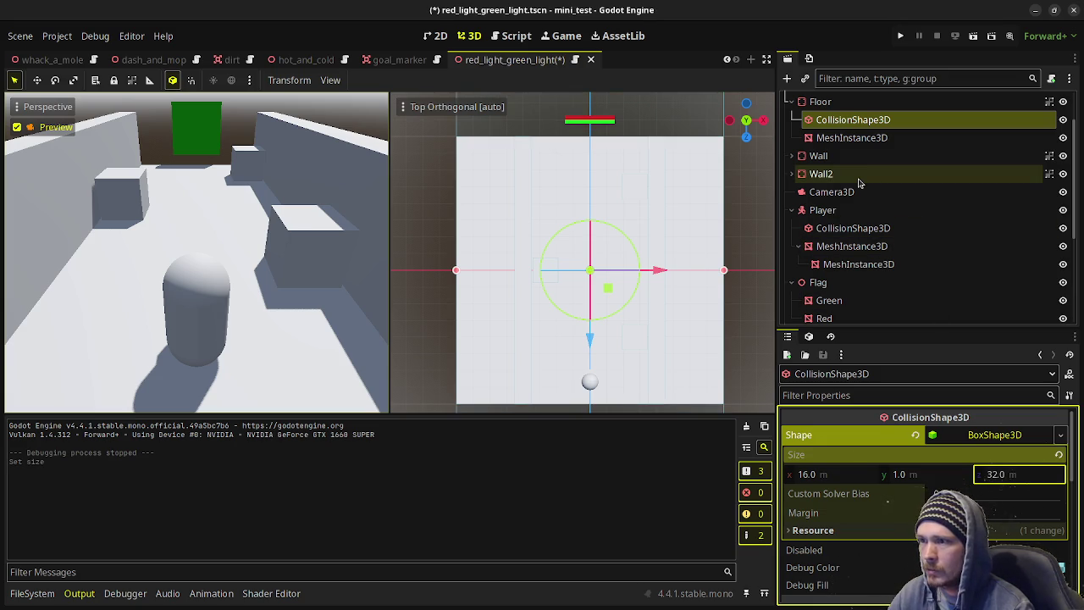
click(875, 142)
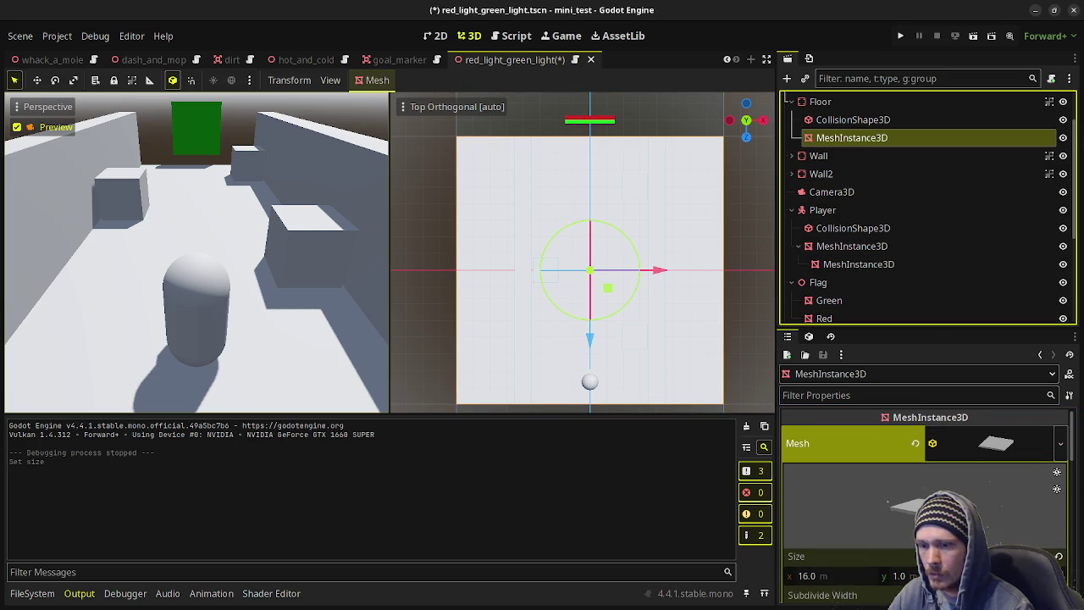
click(1058, 576)
key(Return)
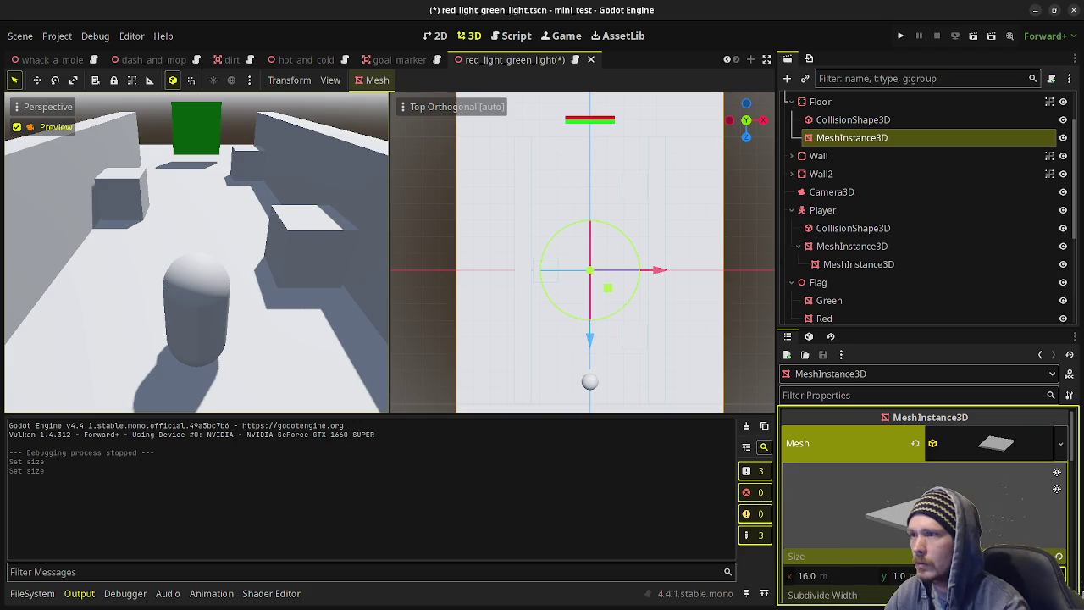
Change the Wall's collision shape length from 16 m to 32 m.
click(817, 158)
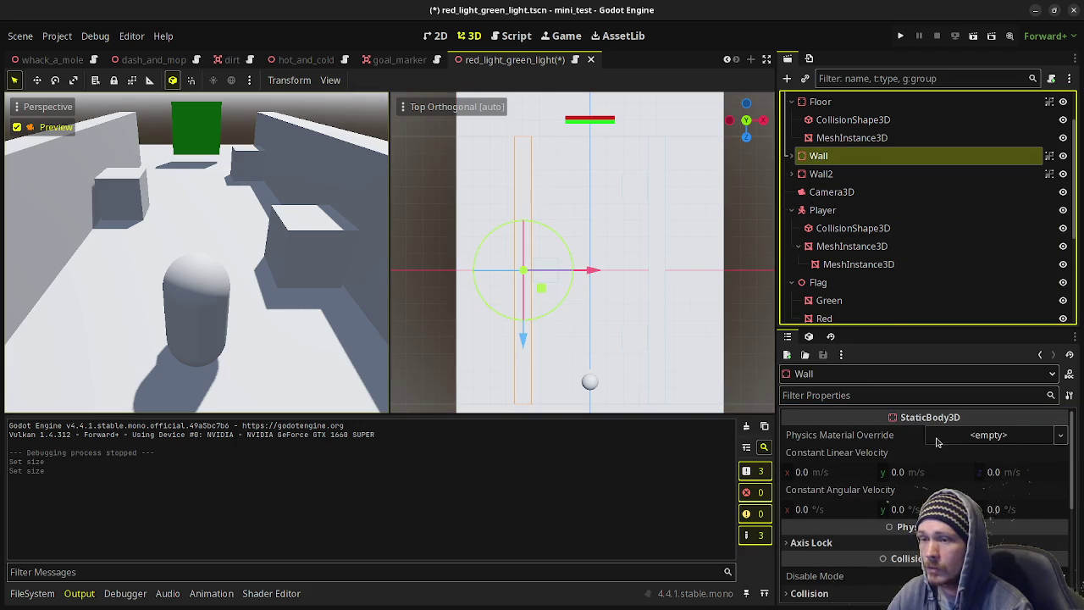
click(791, 156)
click(837, 175)
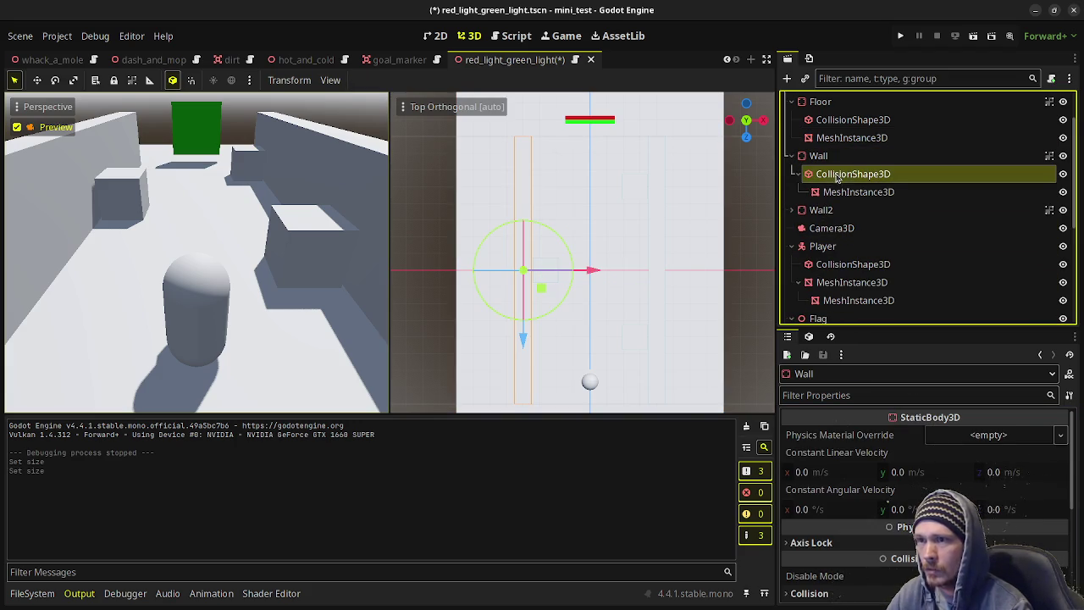
click(1004, 437)
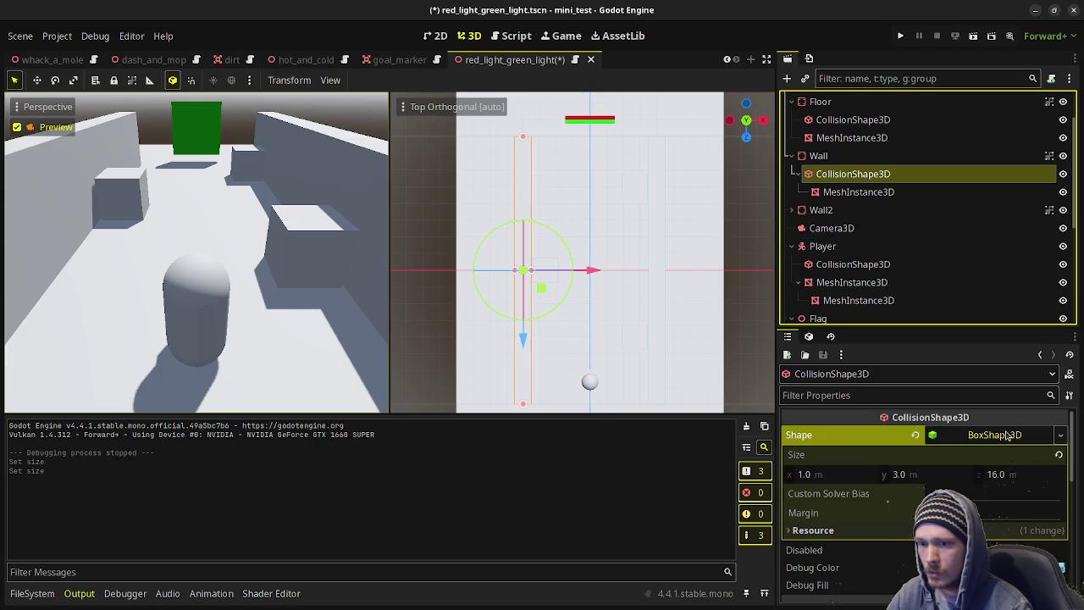
click(1009, 474)
text(32)
key(Return)
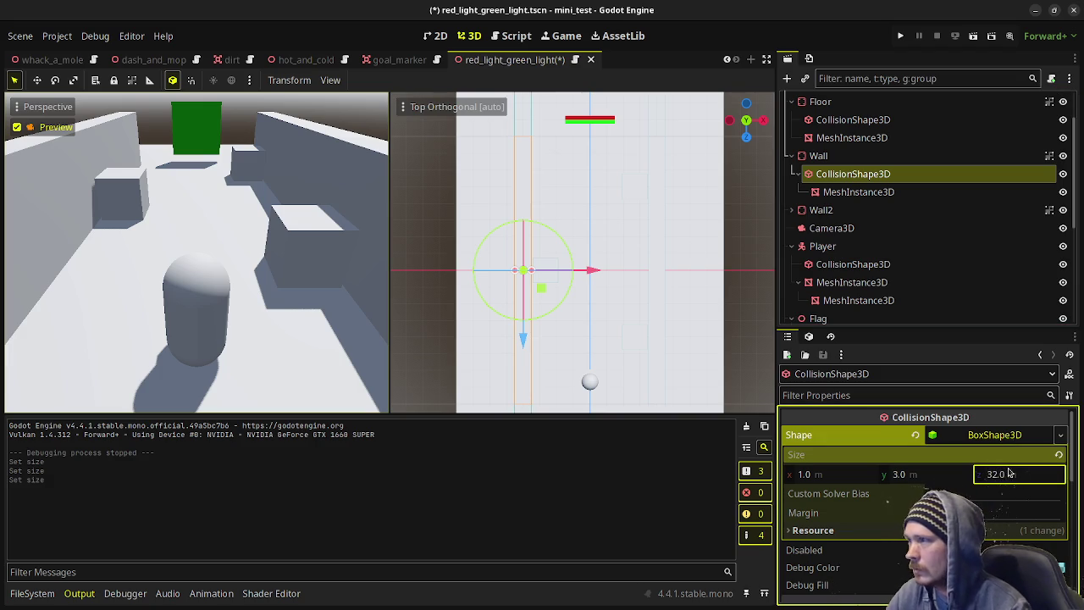
Make the Wall's mesh 32 m long and reparent it directly under Wall.
click(881, 191)
click(983, 443)
scroll(981, 506, down, 1)
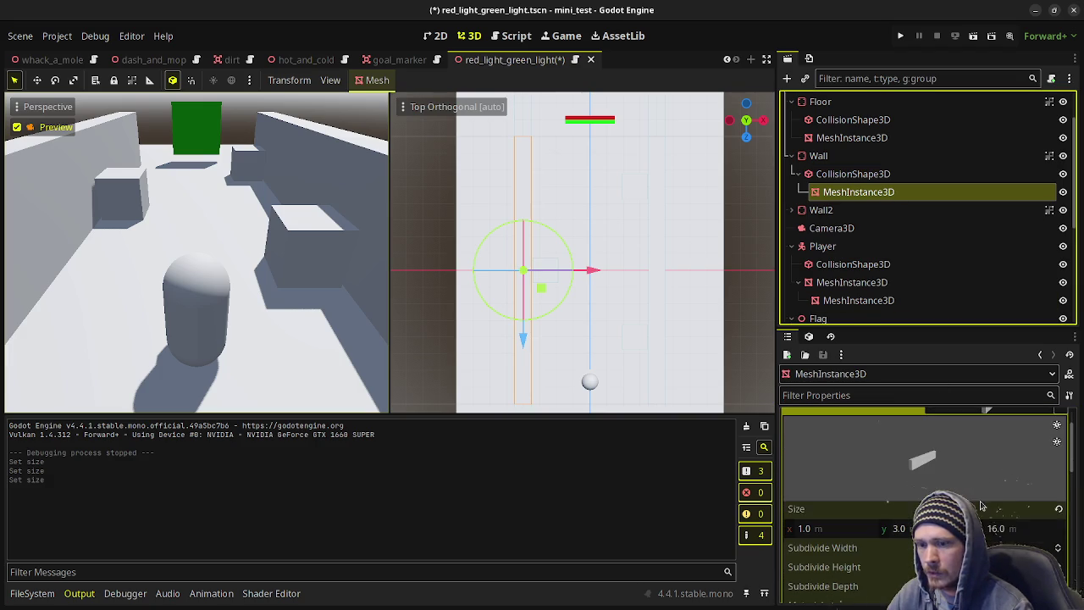
click(1009, 533)
text(32)
key(Return)
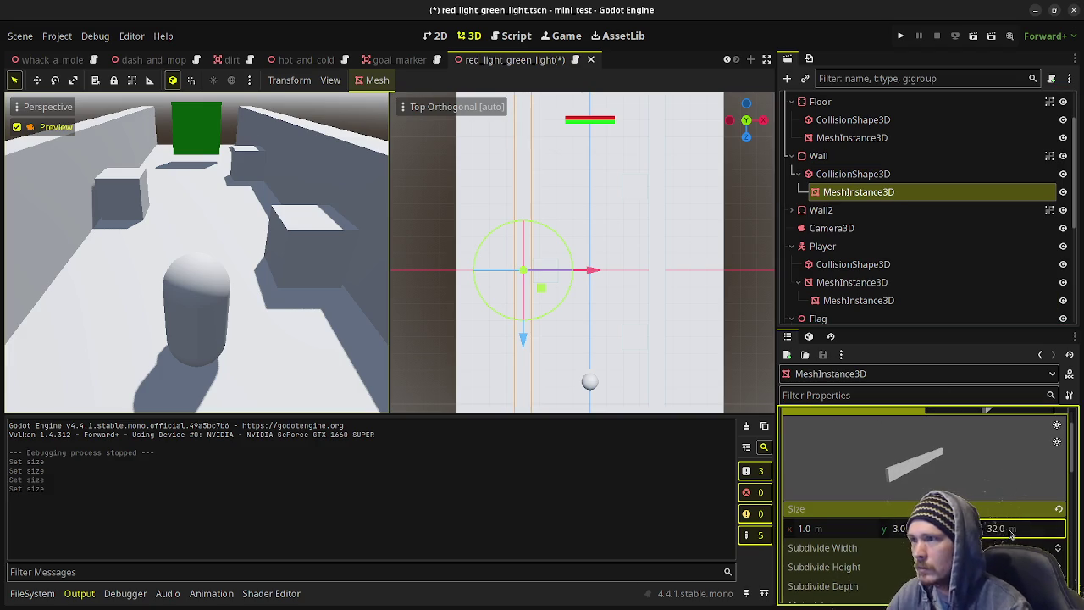
click(840, 193)
drag(826, 198, 826, 158)
Reparent Wall2's MeshInstance3D directly under Wall2.
click(791, 210)
mouse_move(822, 244)
mouse_down()
mouse_move(807, 212)
mouse_move(792, 214)
mouse_up()
click(791, 156)
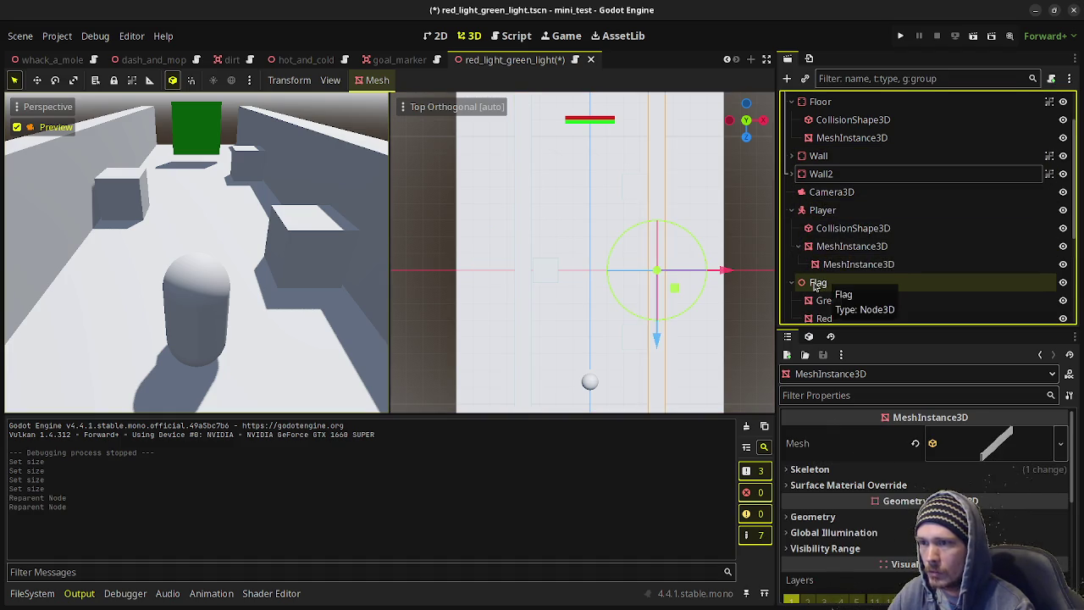
Move the Flag 8 m down the corridor and pull Camera3D back to z 18.205.
click(818, 282)
scroll(644, 229, down, 5)
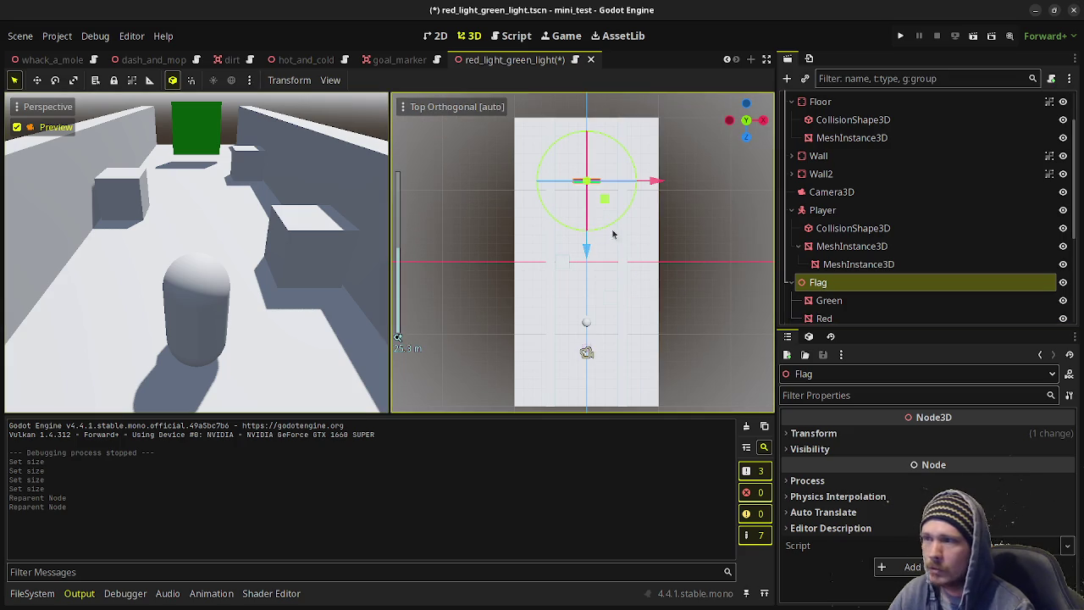
drag(587, 245, 594, 176)
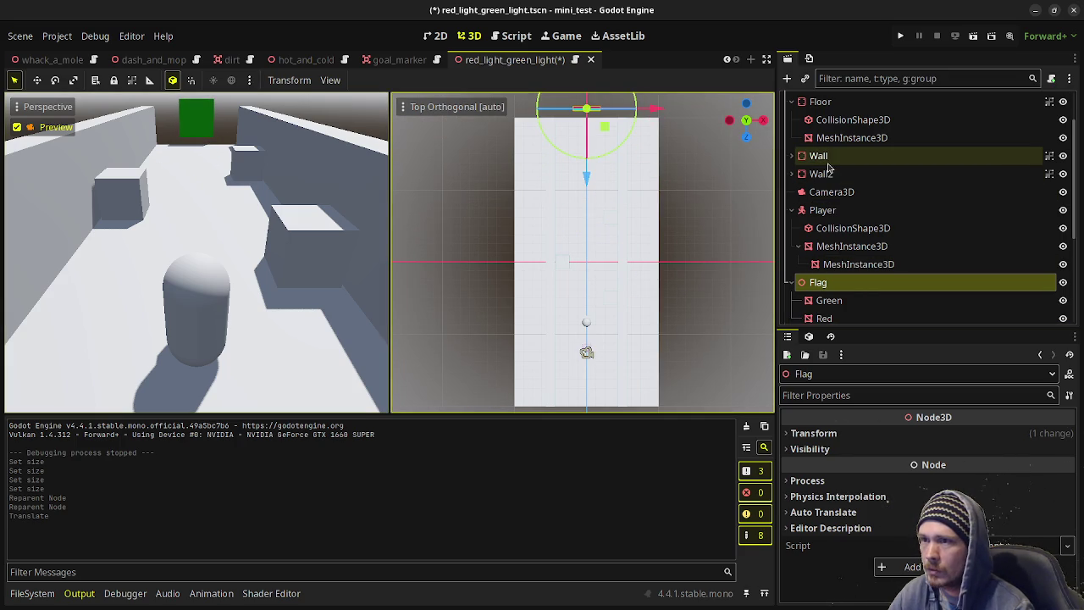
click(831, 191)
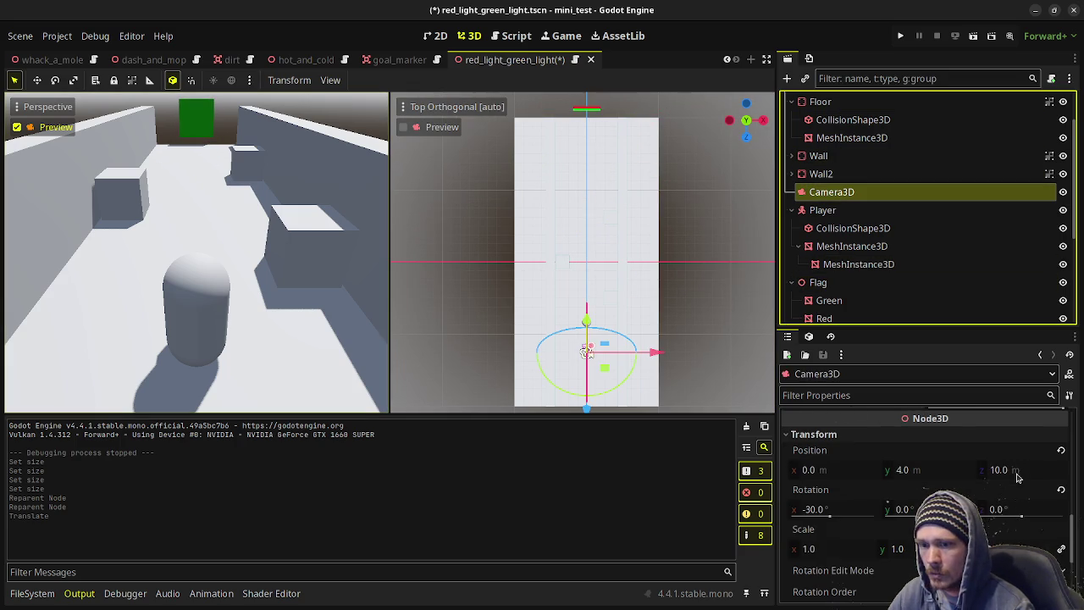
drag(1031, 475, 1072, 474)
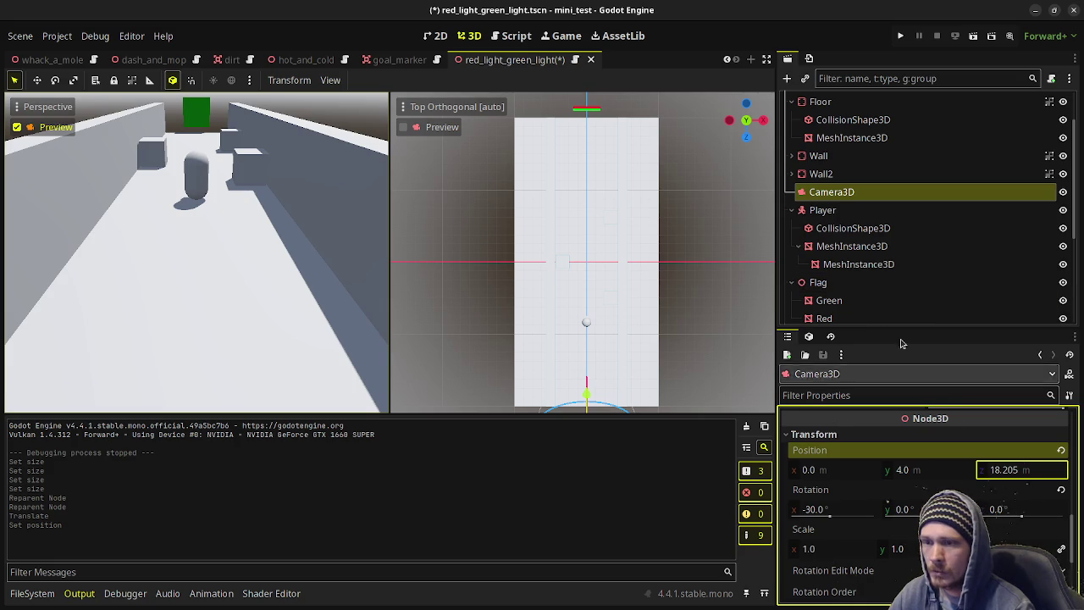
Give Box2 a new position along the corridor.
click(818, 283)
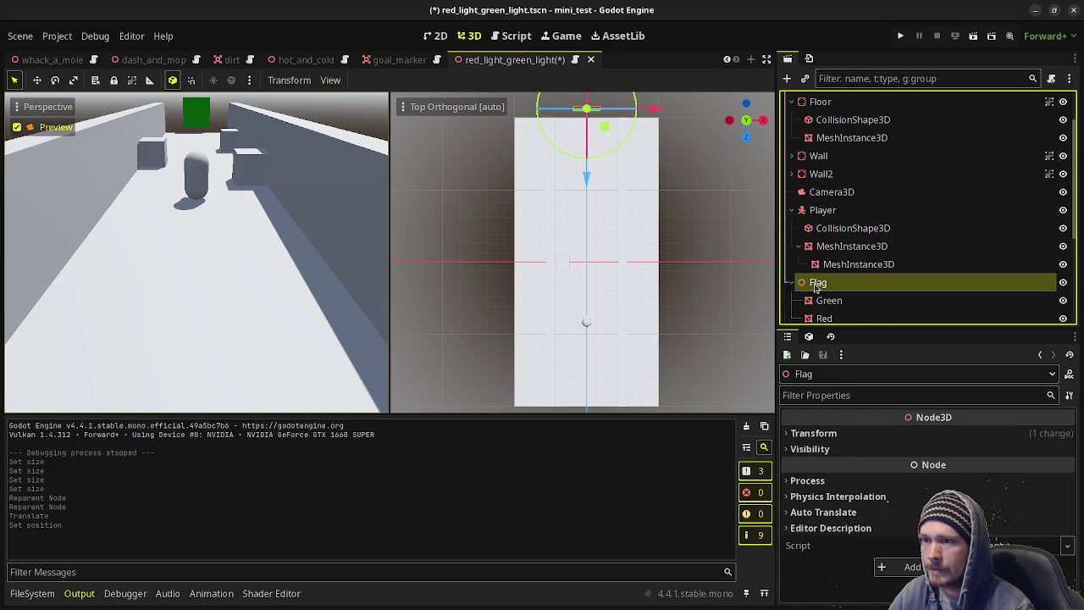
scroll(818, 254, down, 3)
click(817, 222)
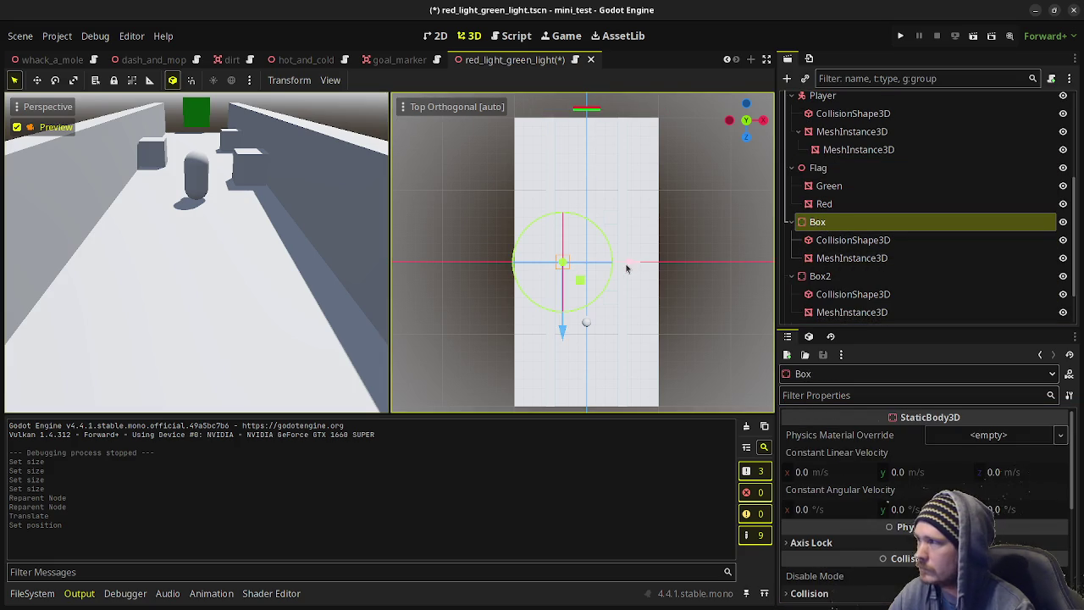
click(820, 277)
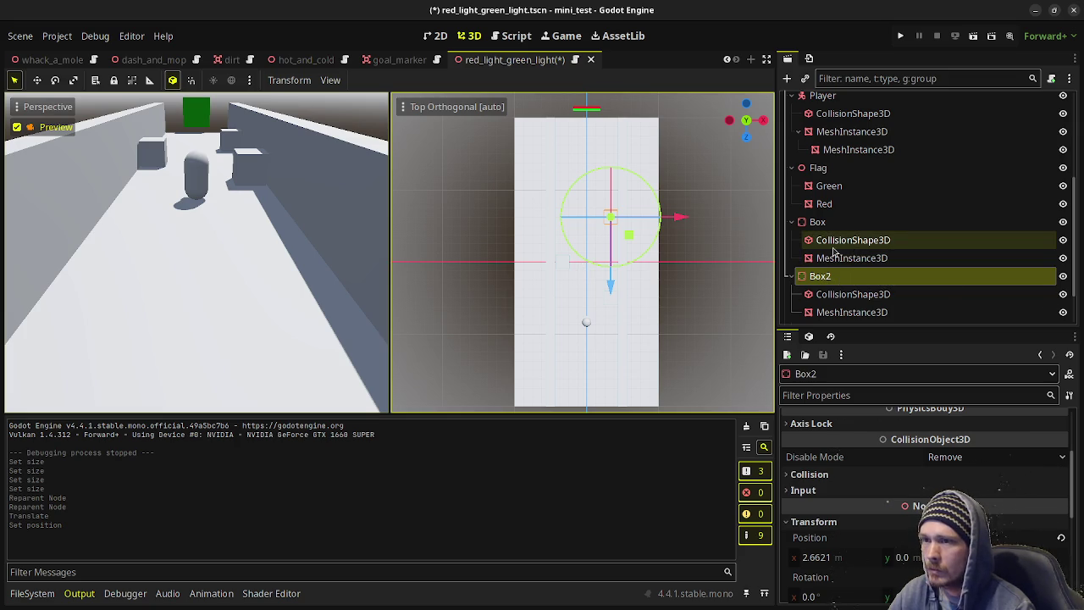
click(836, 278)
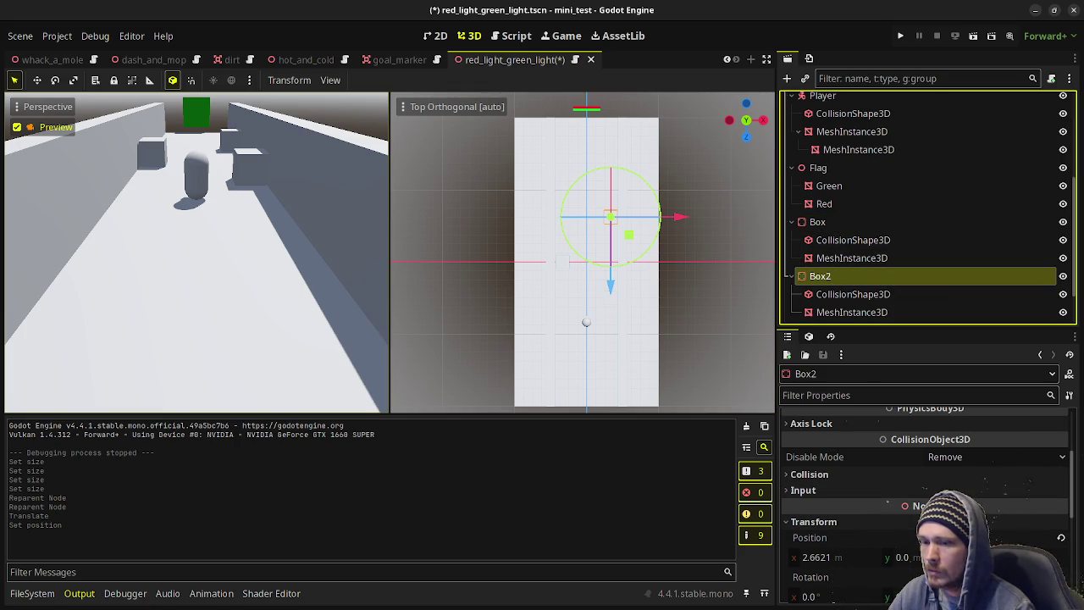
click(1046, 558)
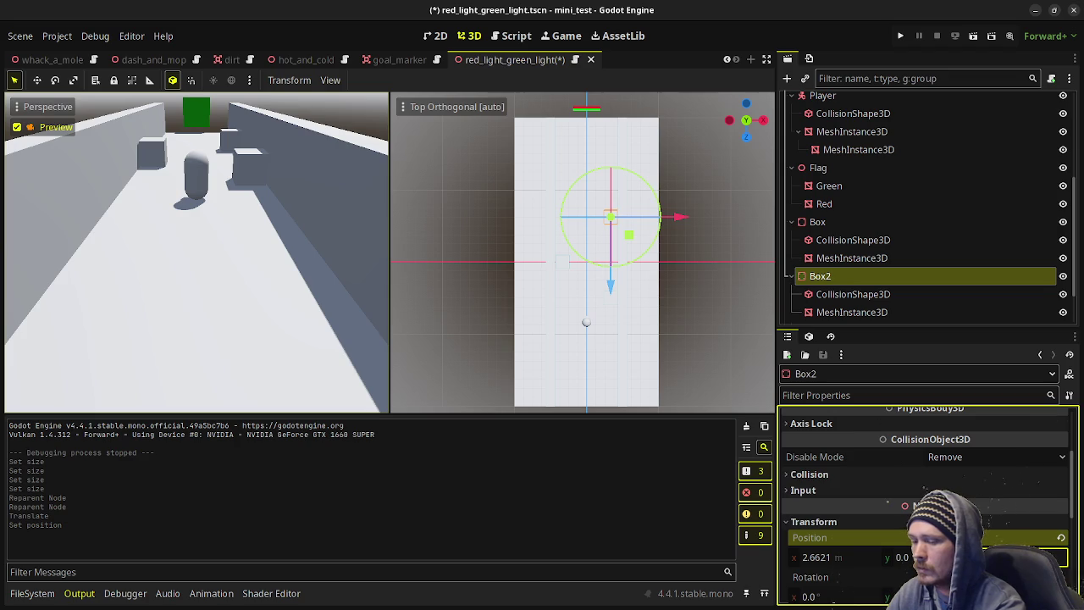
key(Return)
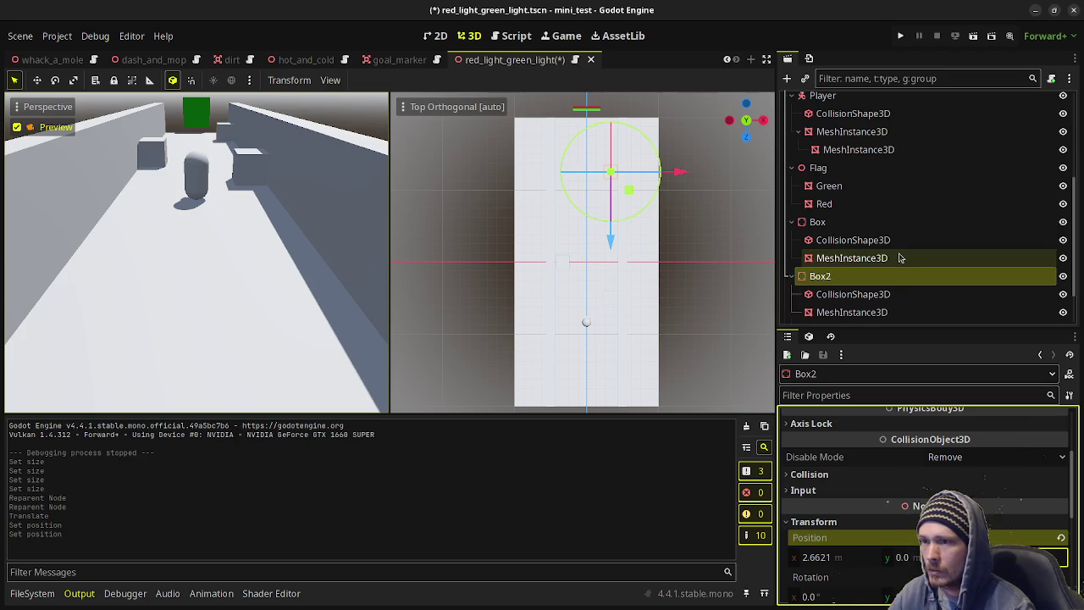
Duplicate Box2 into a third box placed at z 10 m.
key(ctrl+d)
scroll(928, 474, down, 5)
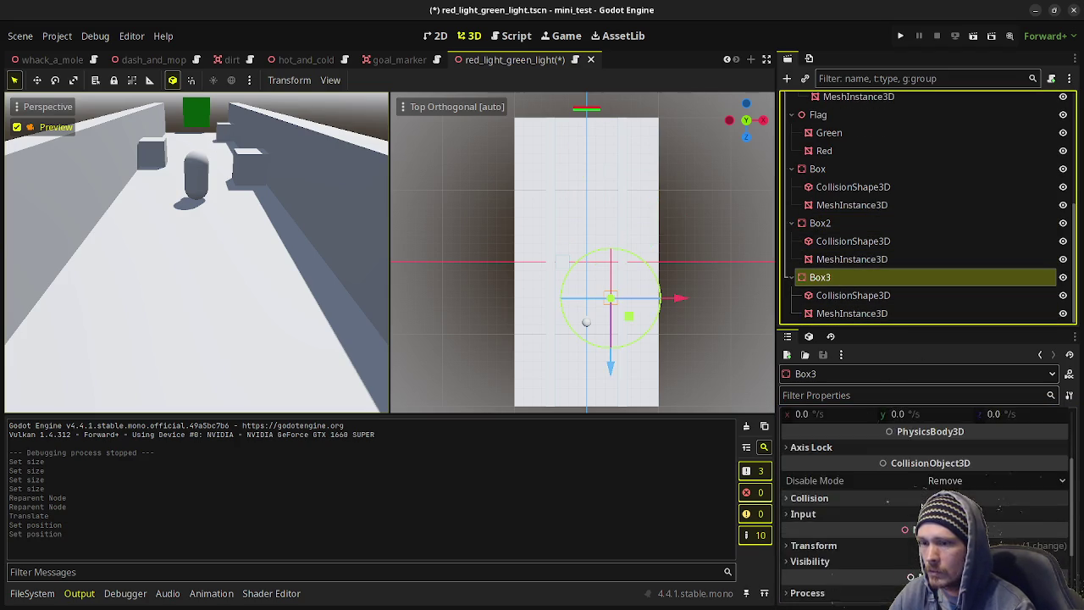
click(1013, 493)
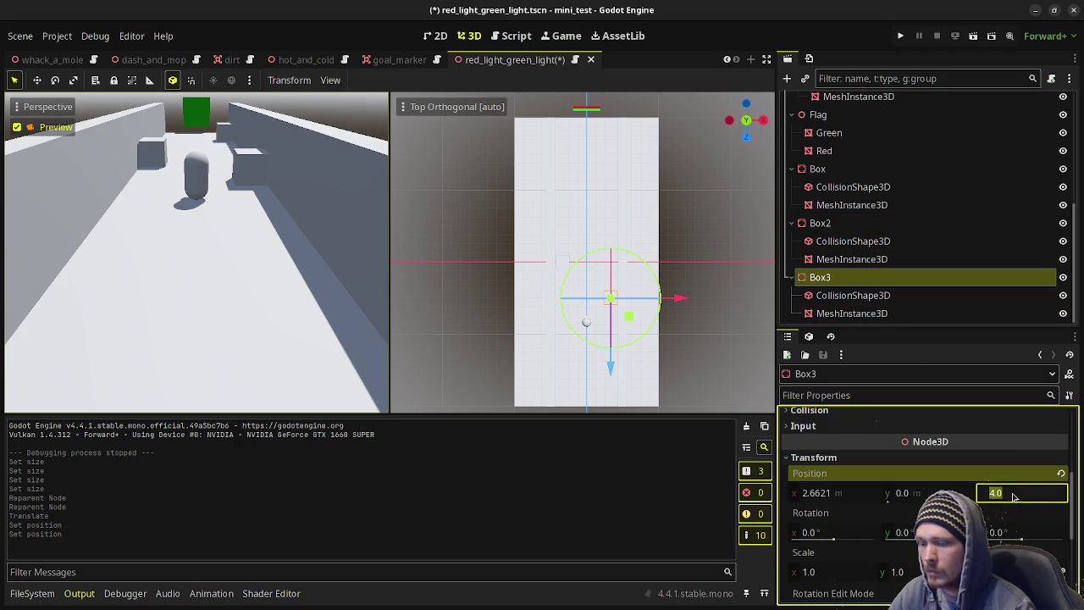
key(Return)
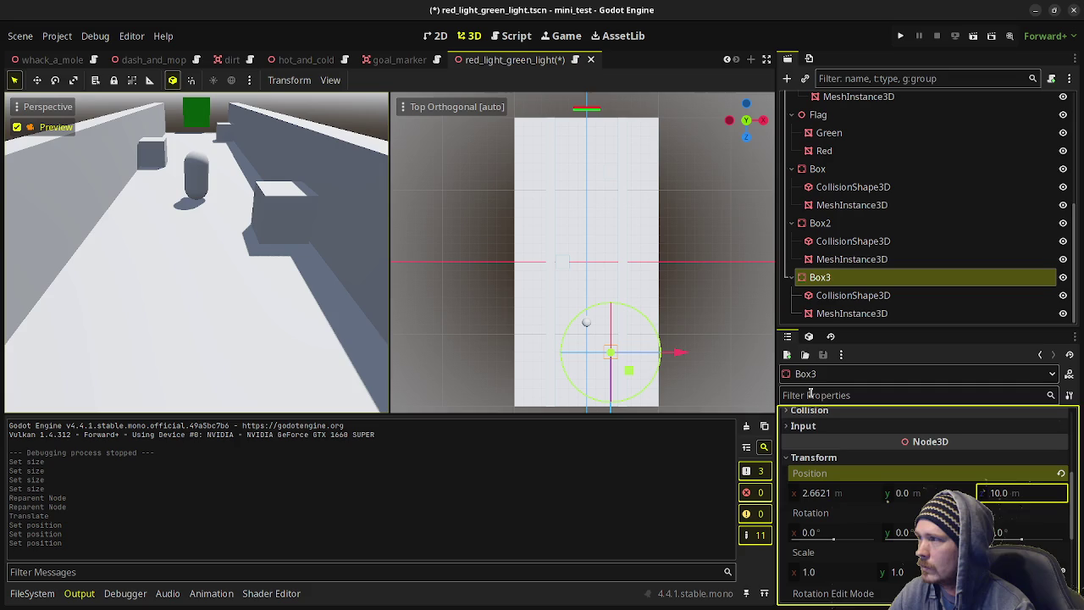
Move the Player back toward the corridor's start and save the scene.
scroll(851, 172, up, 2)
scroll(852, 172, up, 2)
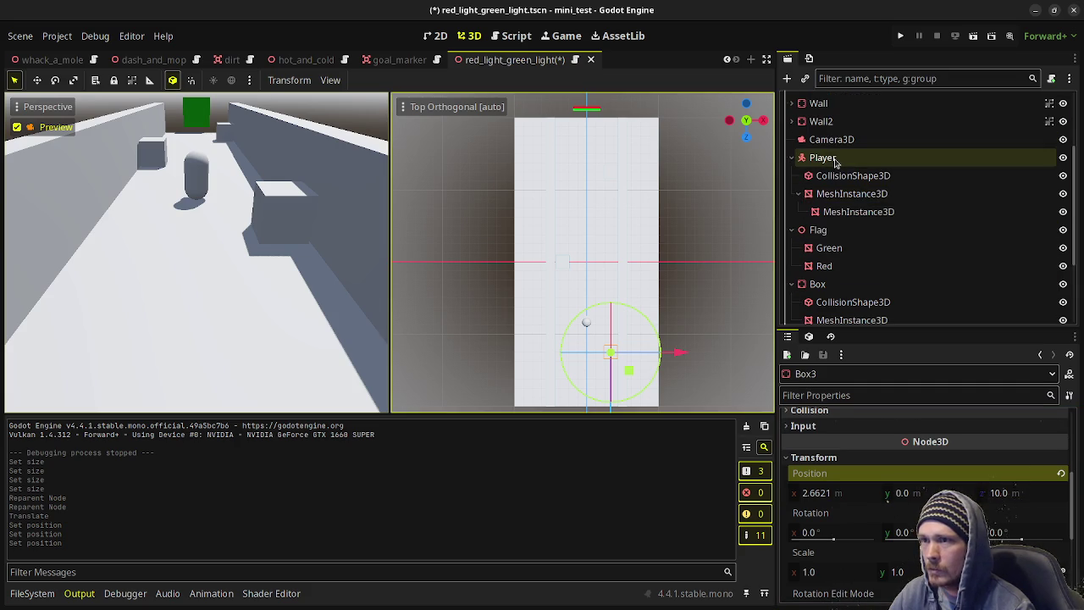
click(847, 157)
drag(586, 322, 587, 398)
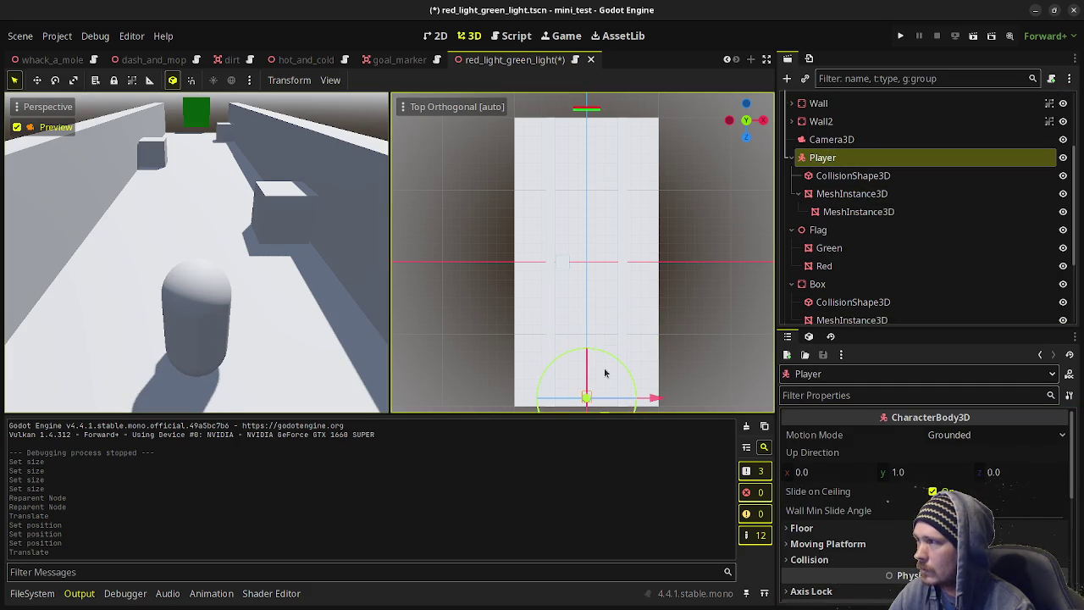
key(ctrl+s)
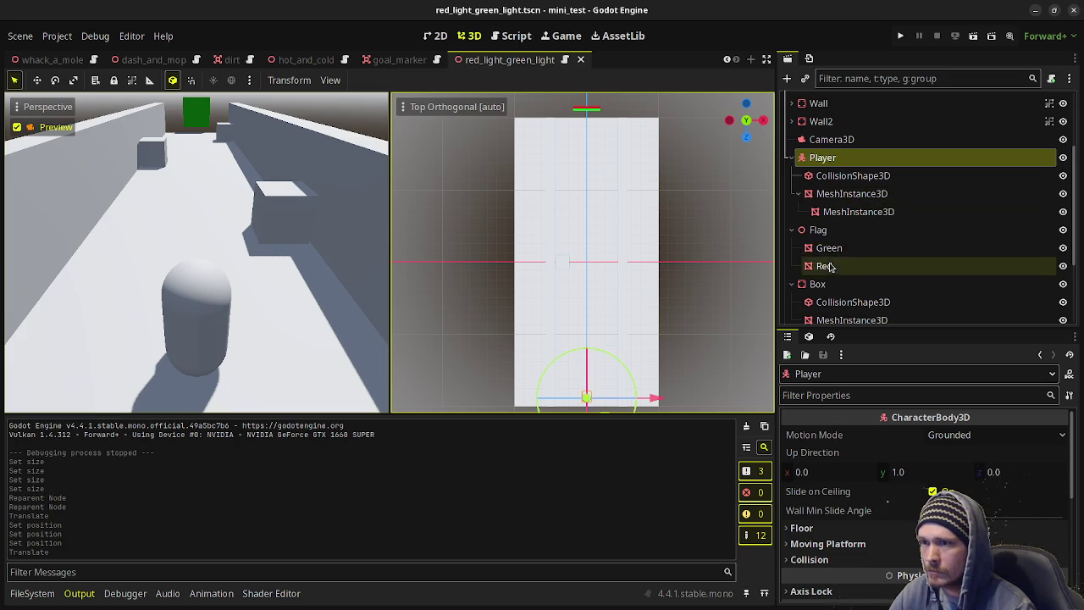
Shift Box3 2 m to z 8 m, then select the first Box.
scroll(847, 287, down, 2)
click(847, 286)
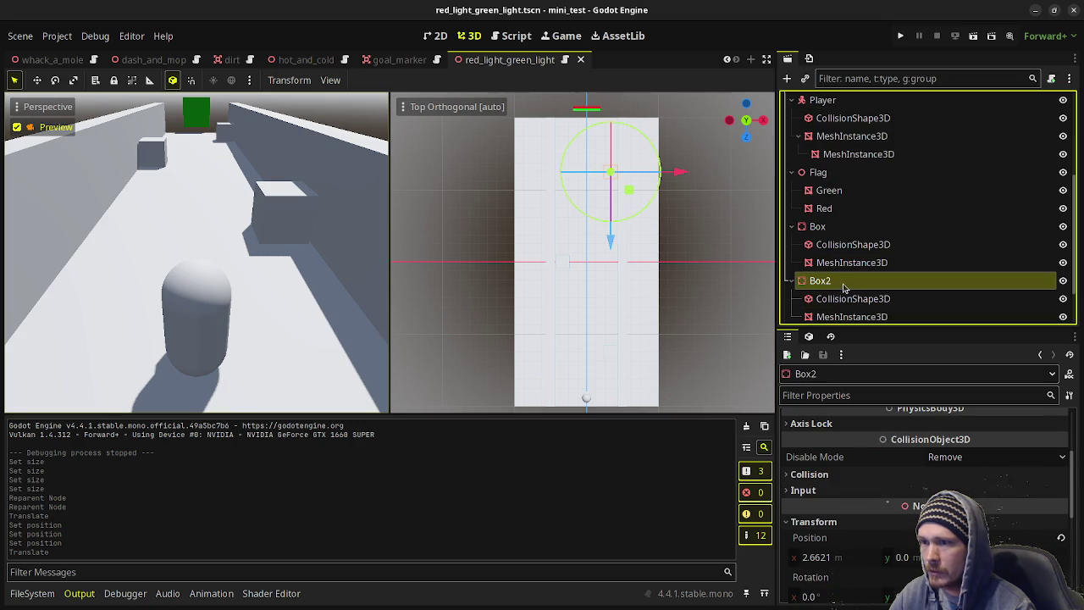
key(ctrl+d)
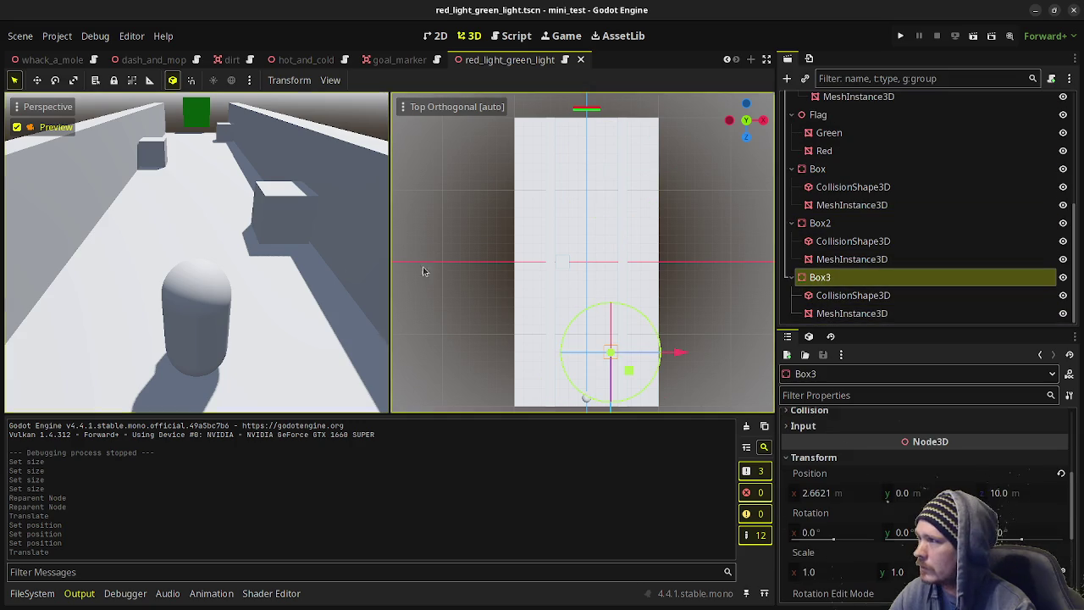
scroll(619, 394, down, 2)
drag(604, 406, 607, 392)
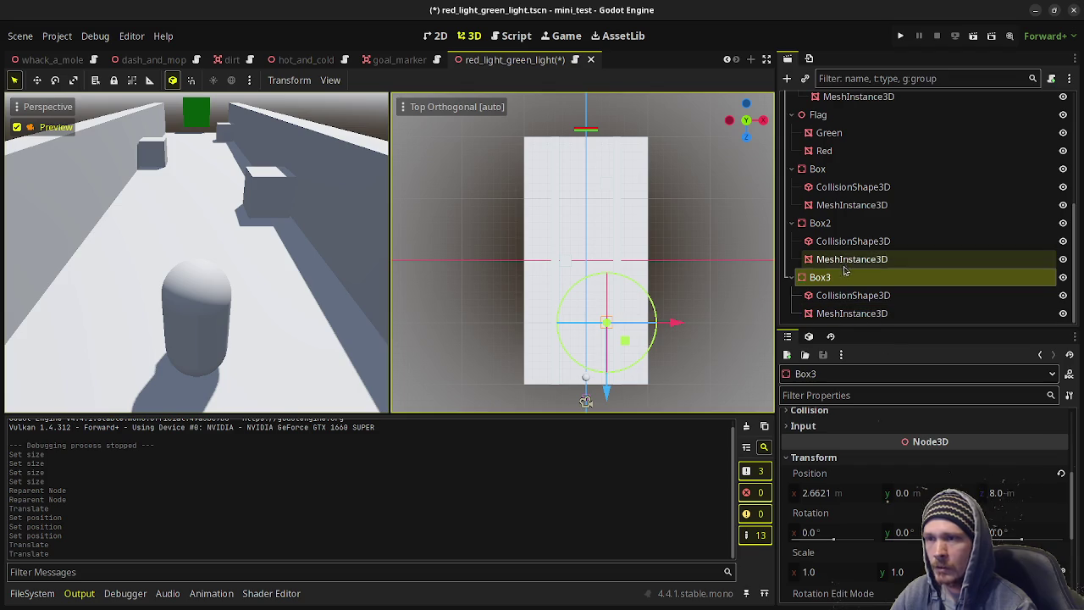
scroll(903, 241, up, 5)
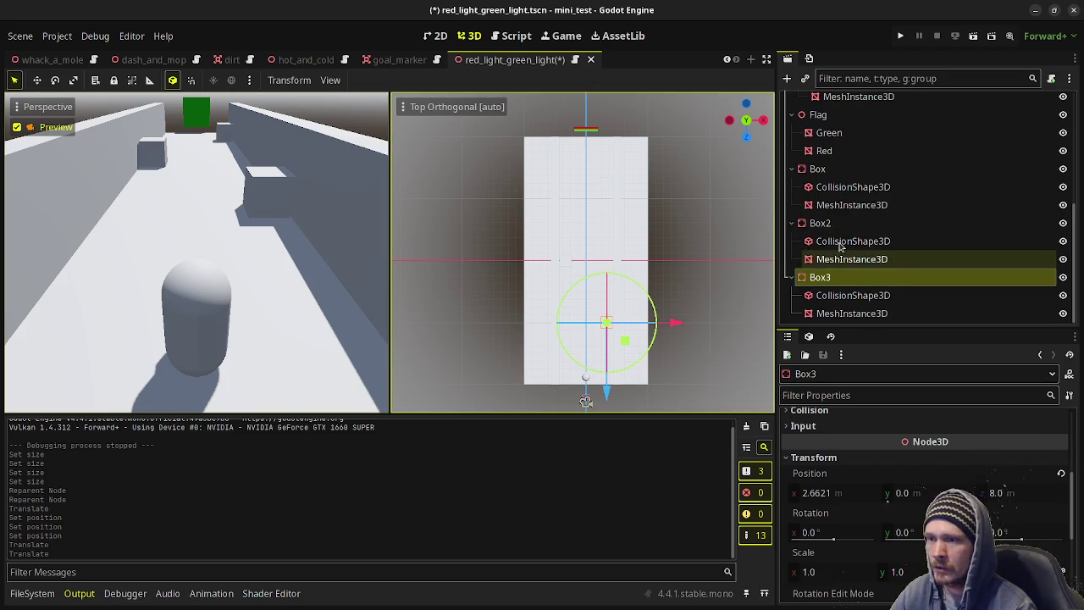
scroll(868, 226, down, 1)
click(798, 229)
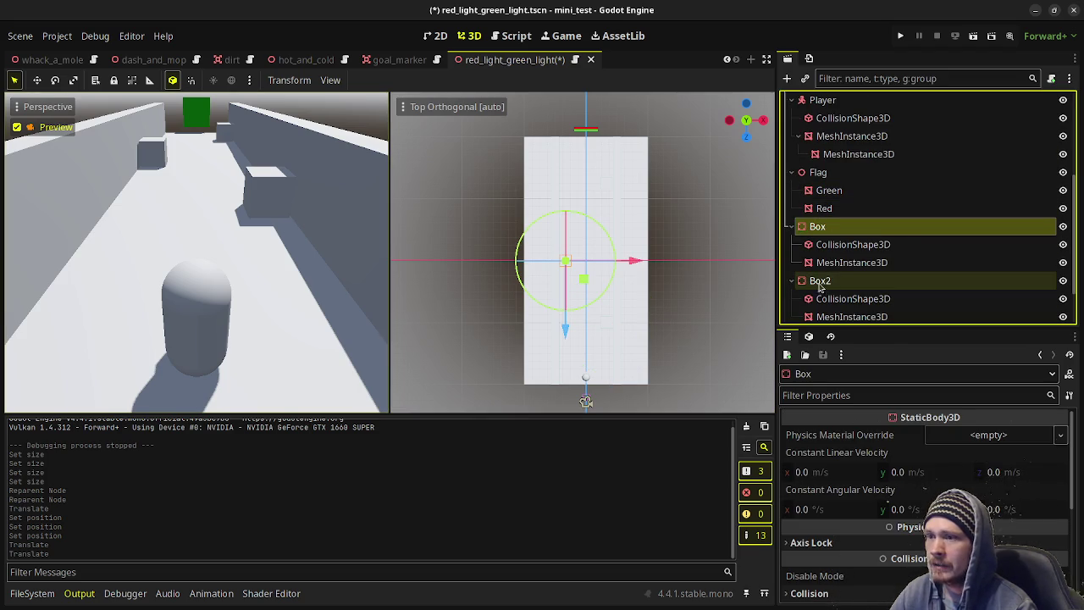
scroll(847, 263, up, 5)
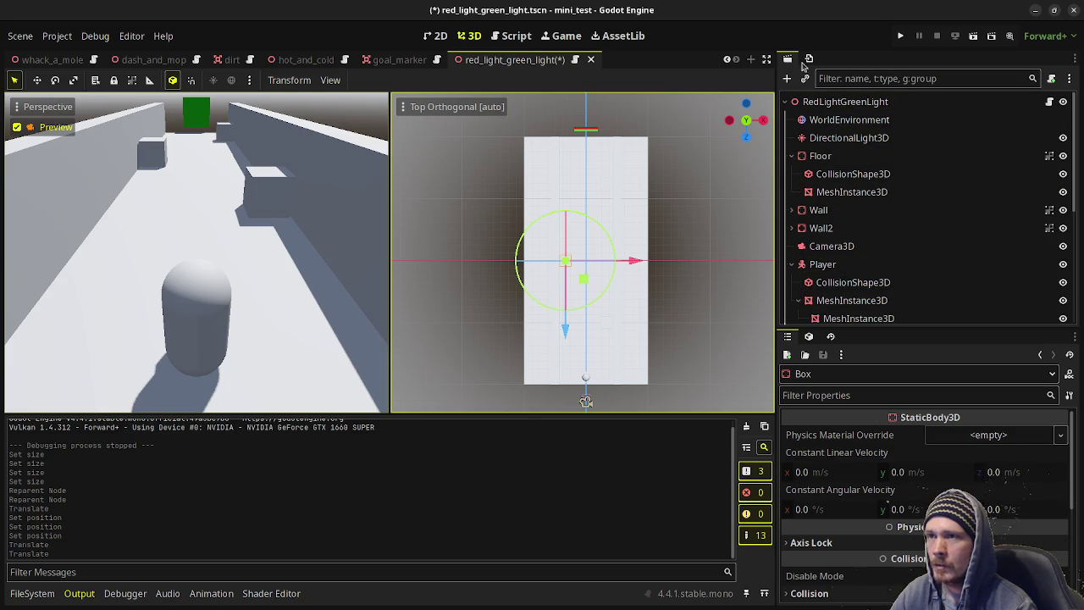
Save, change the line 13 speed multiplier from 4.0 to 3.0 in the script, and run the game.
key(ctrl+s)
click(511, 35)
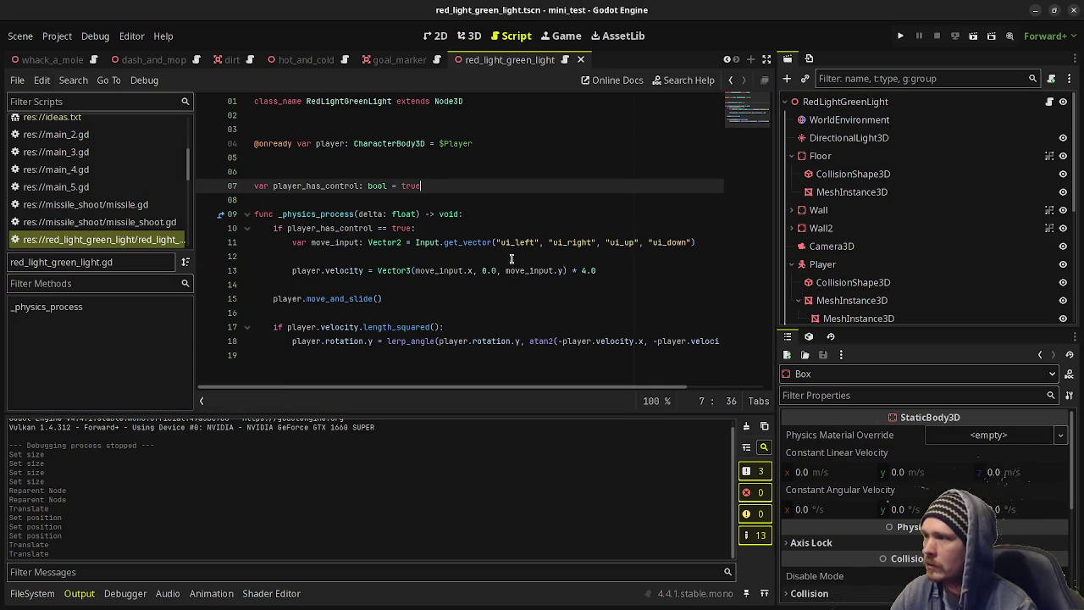
click(589, 270)
key(BackSpace)
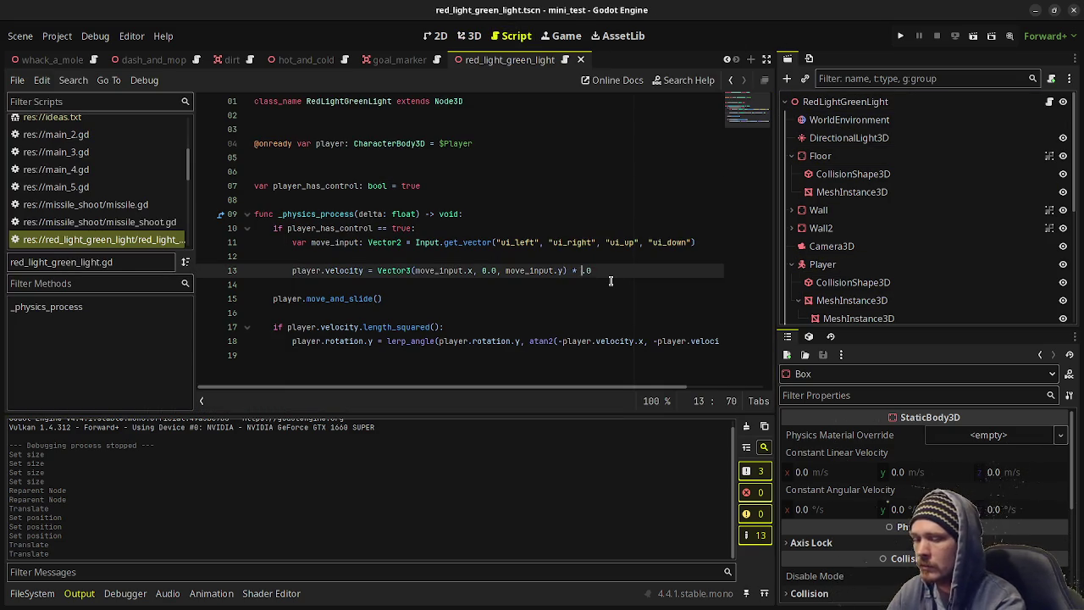
text(3)
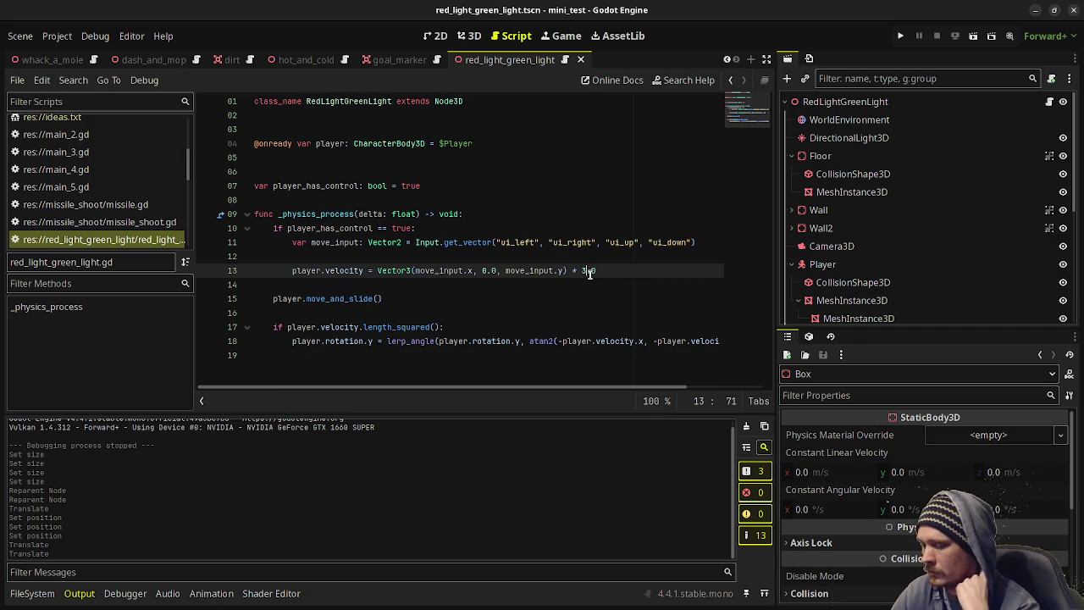
key(F6)
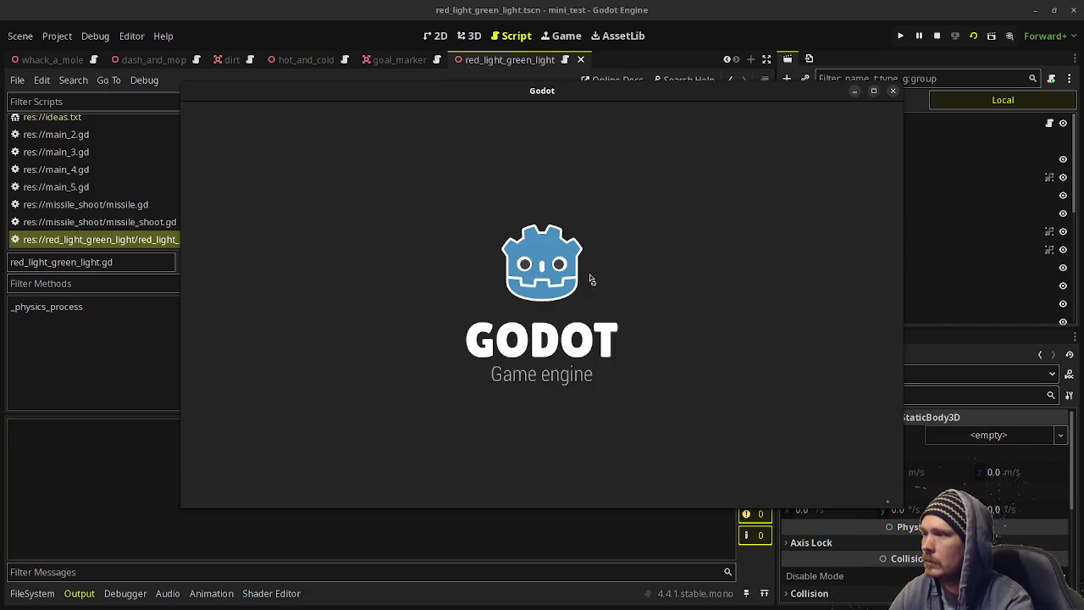
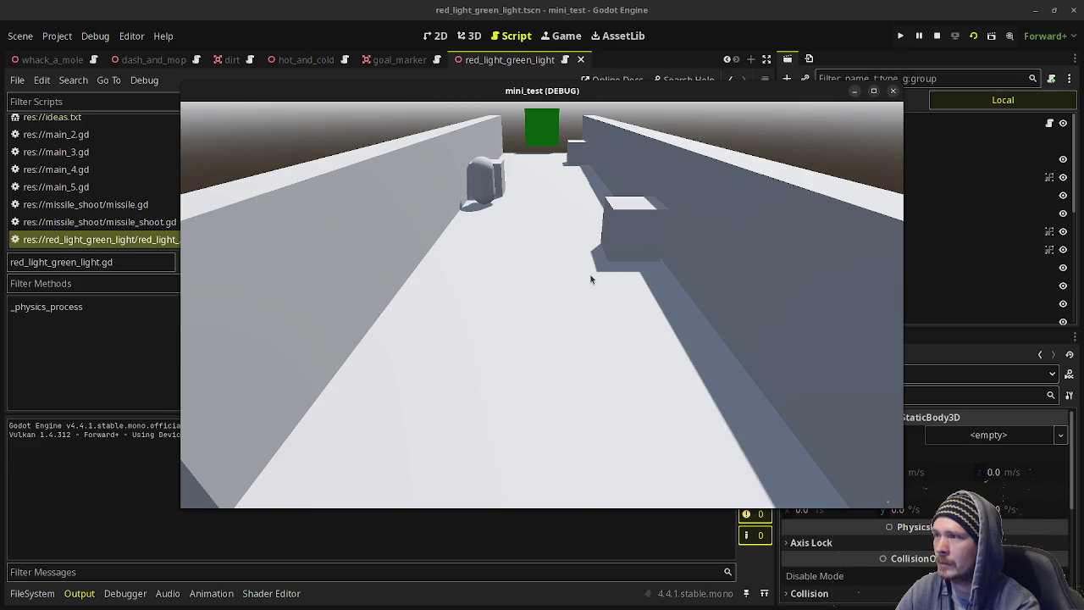
Stop the running mini_test playtest and go back to red_light_green_light.gd.
click(938, 36)
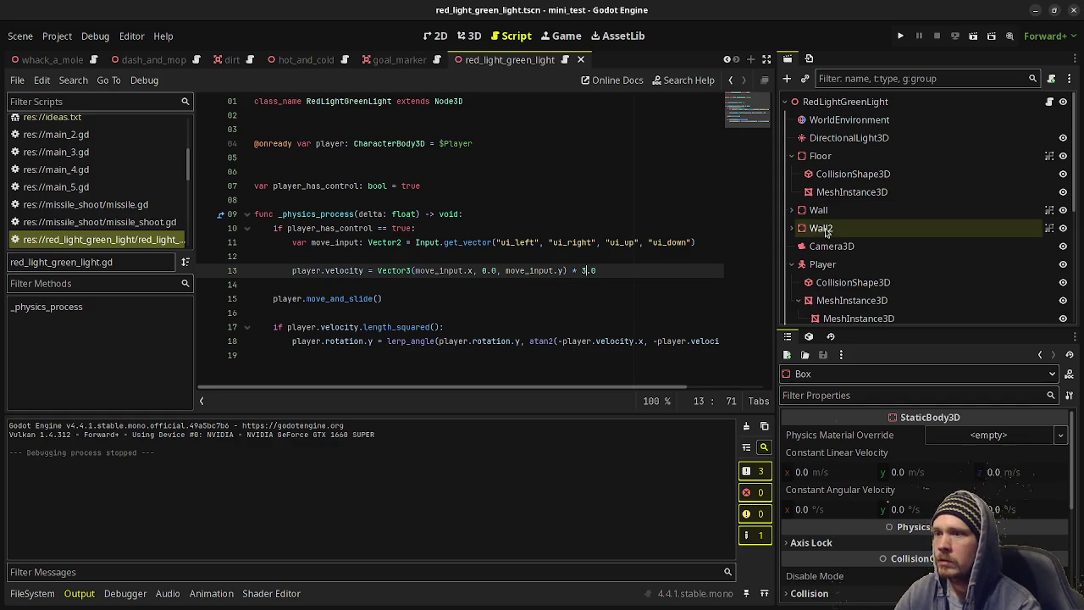
click(791, 264)
scroll(845, 277, down, 1)
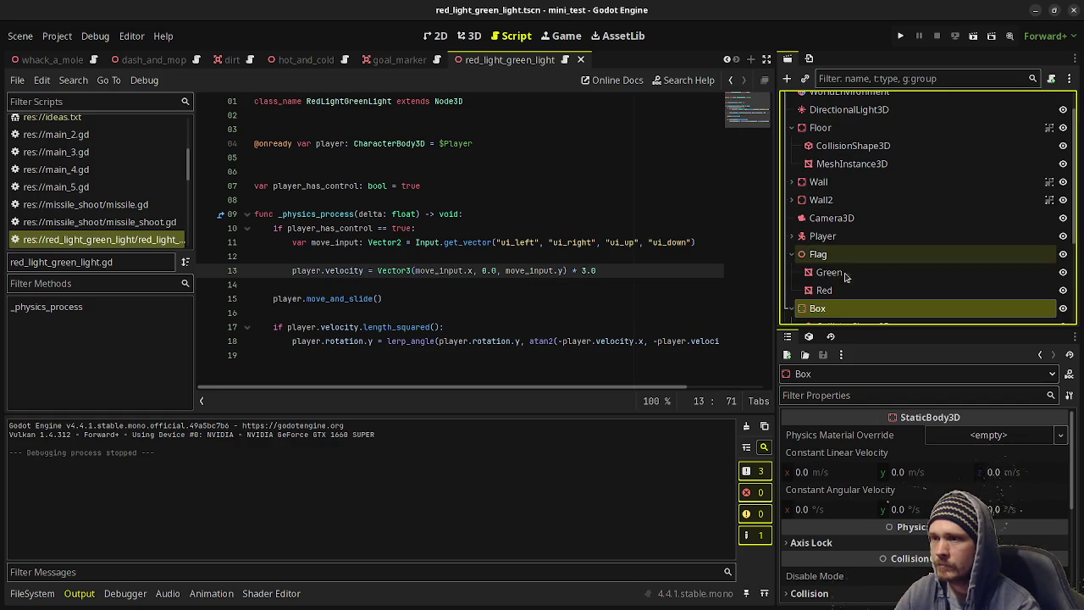
drag(818, 254, 329, 173)
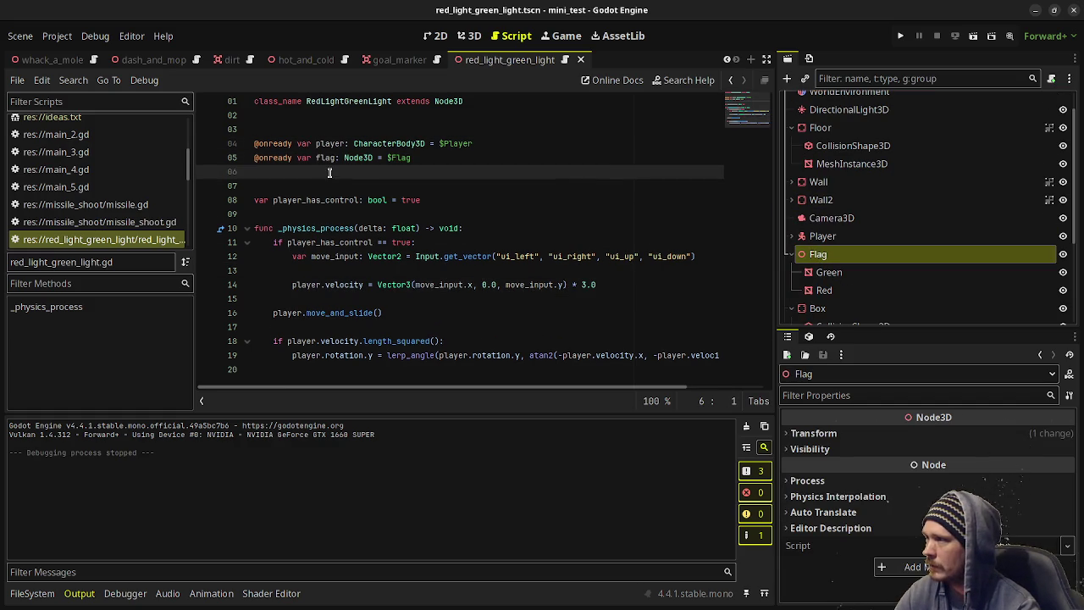
click(446, 196)
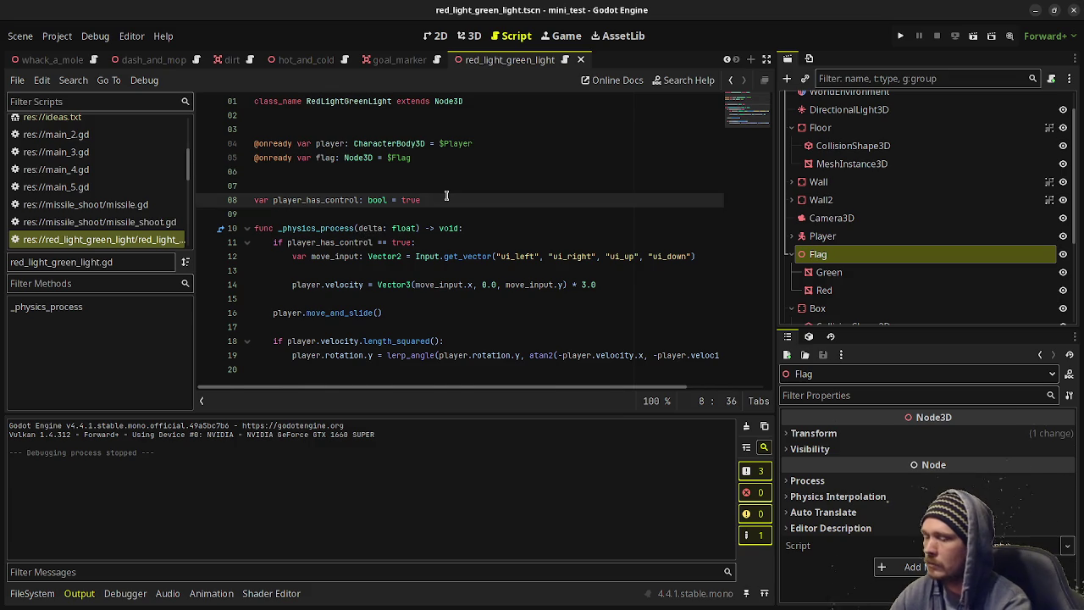
key(Return)
key(Return)
key(Up)
key(Return)
key(Return)
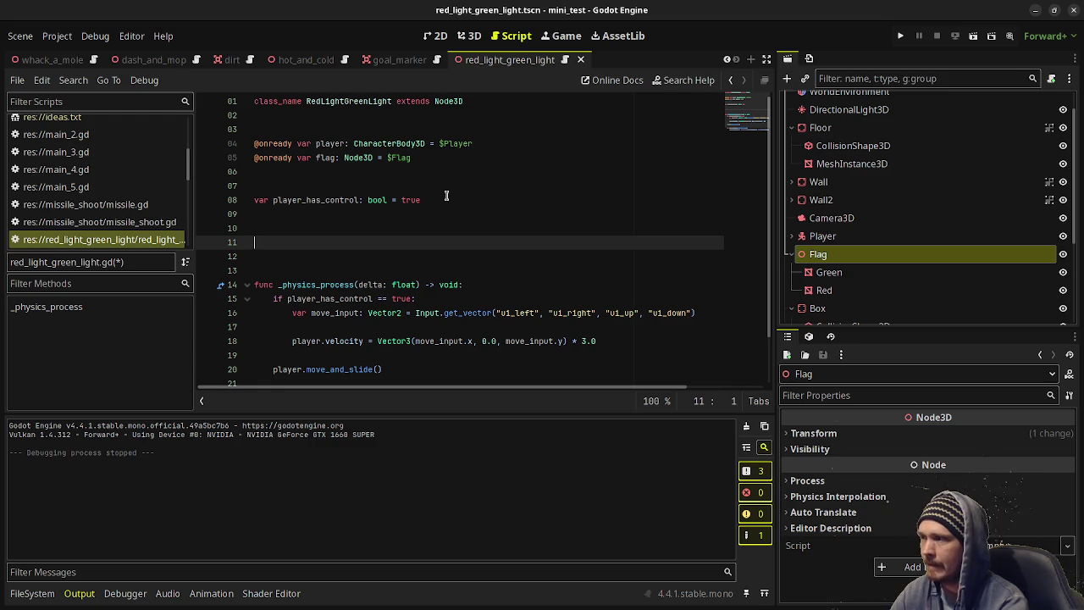
Add a _ready() -> void function that calls toggle_flag().
text(func _ready)
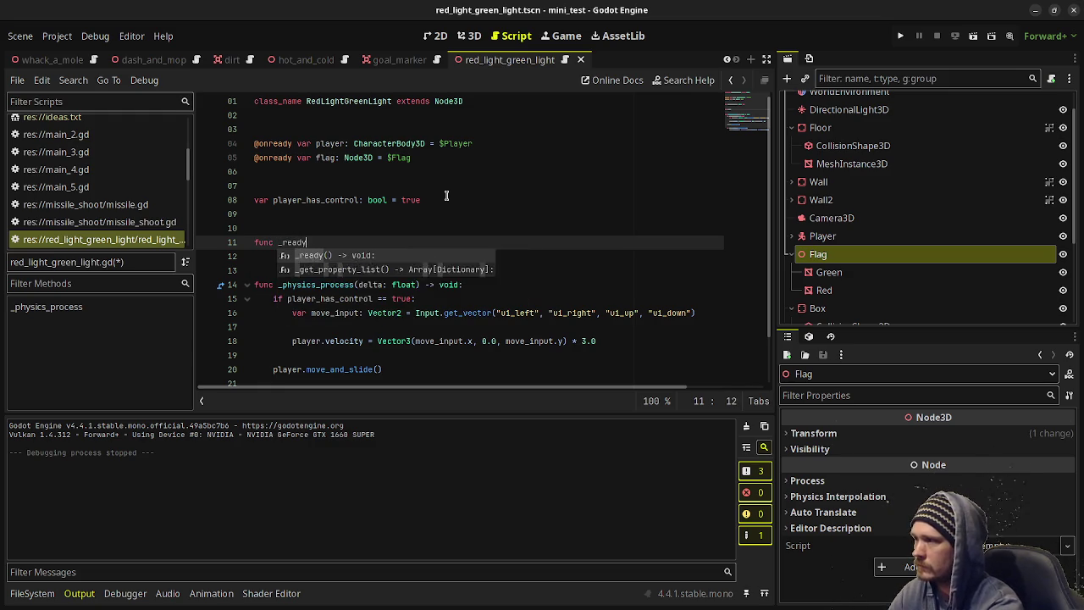
text(() -> void:)
key(Return)
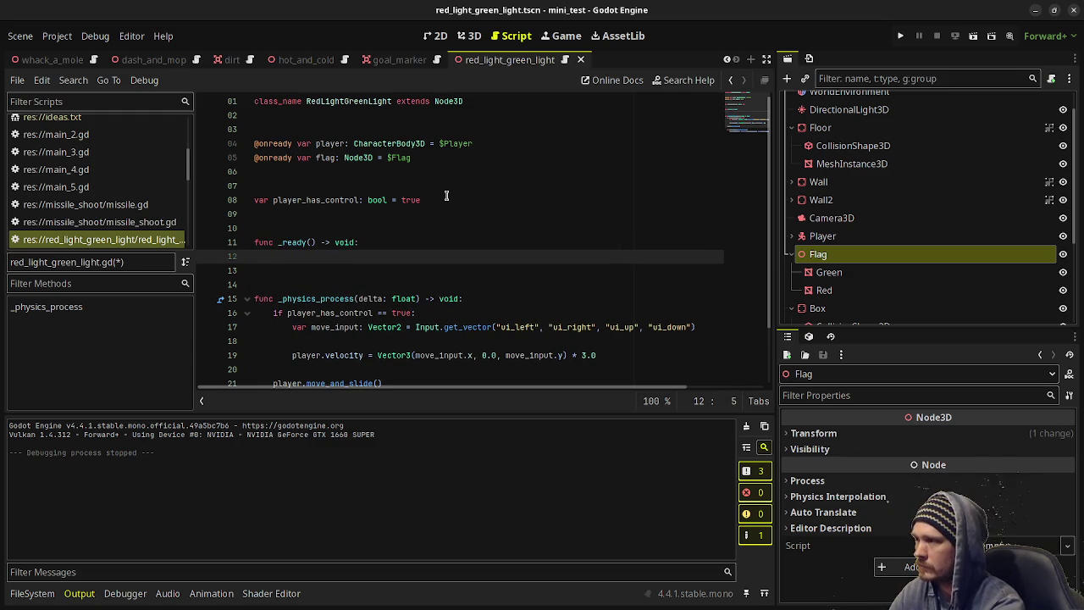
text(toggle_flag())
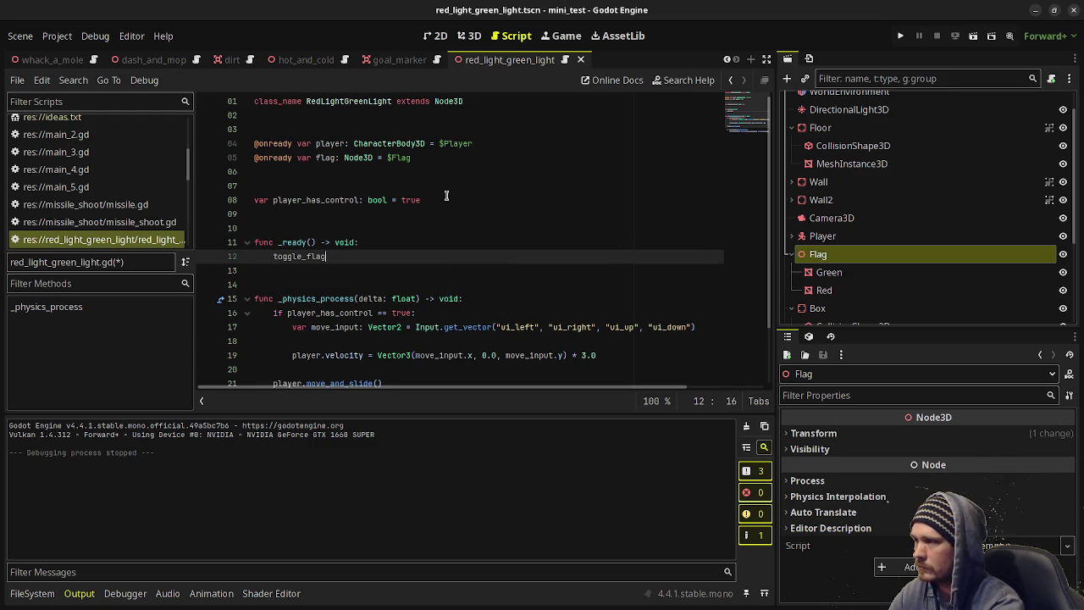
Add toggle_flag() -> void, awaiting a get_tree().create_timer(randf_range(3.0, 6.0)).timeout.
scroll(446, 196, down, 2)
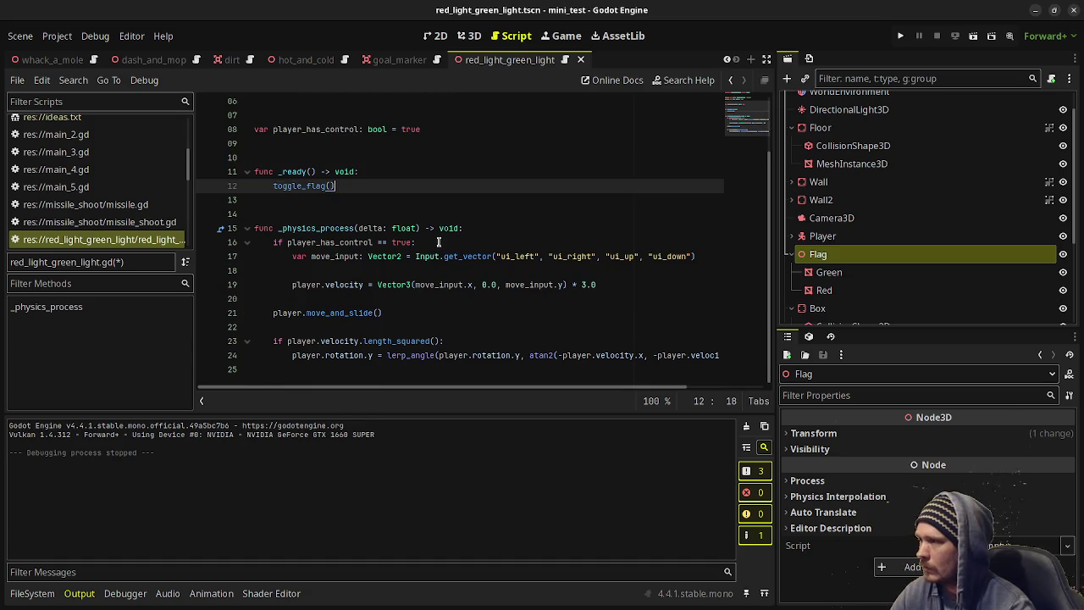
click(335, 373)
text(func toggle_fl)
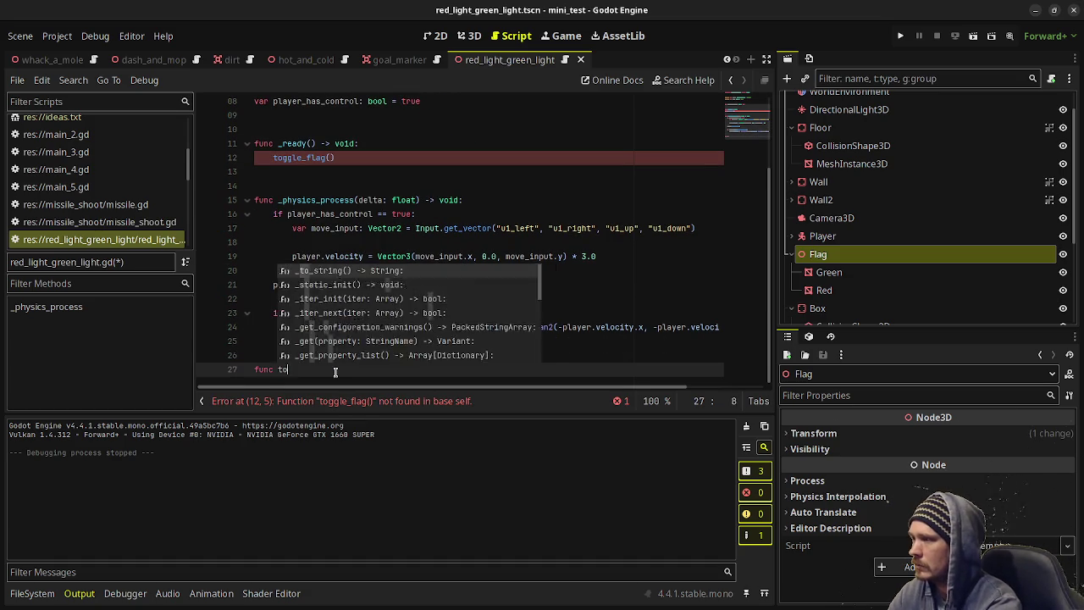
text(ag() -> void:)
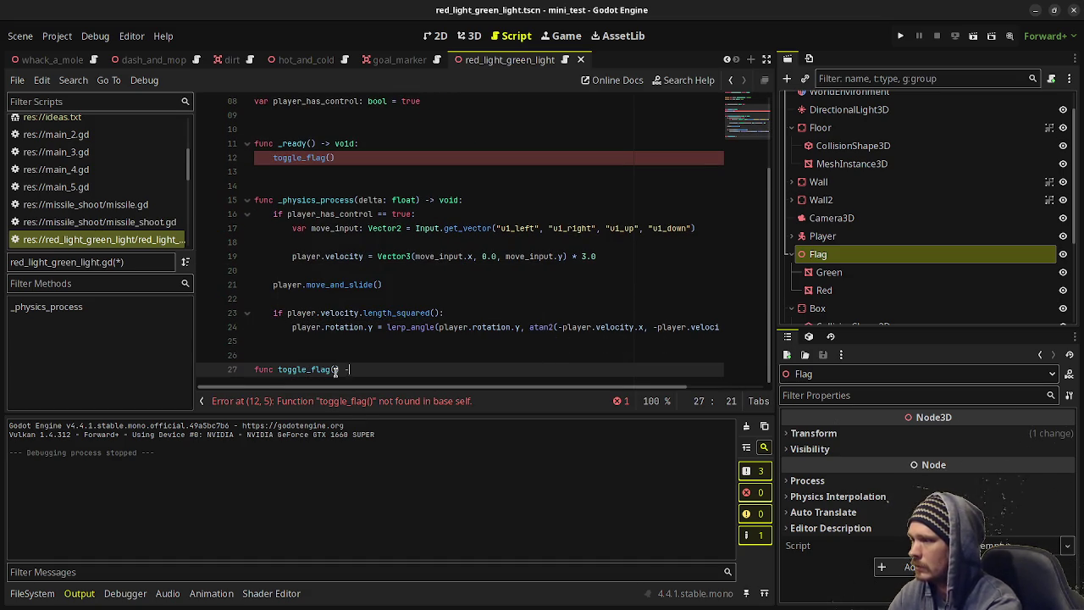
key(Return)
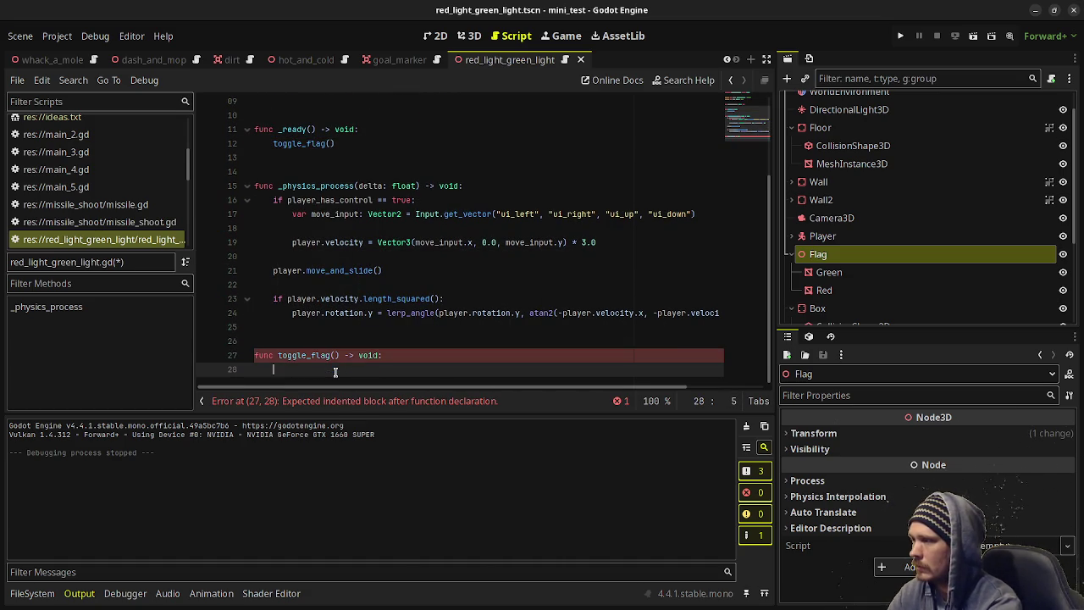
key(Return)
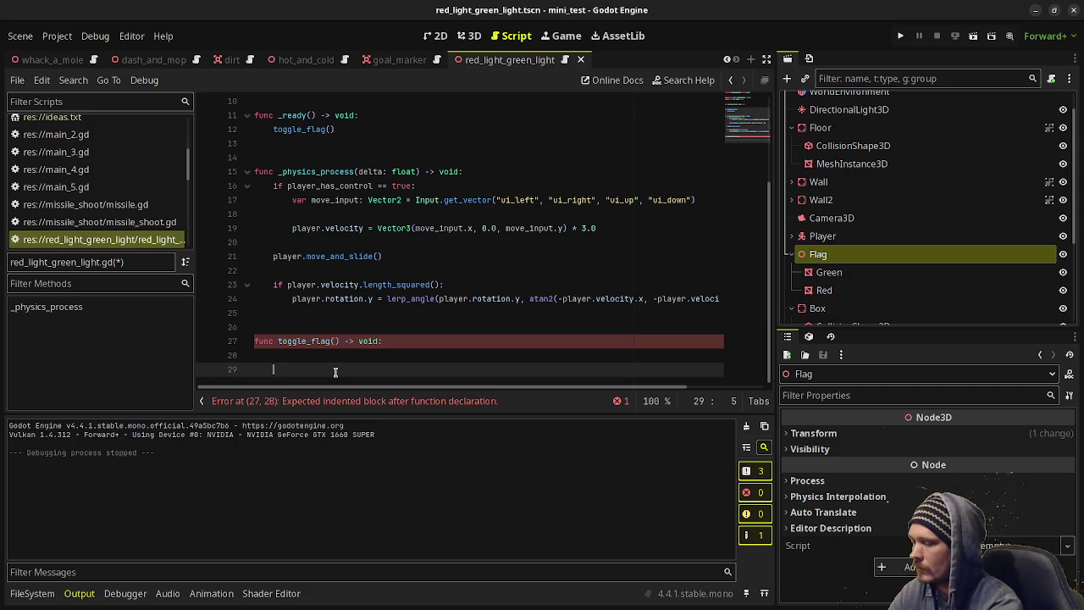
text(await get_tre)
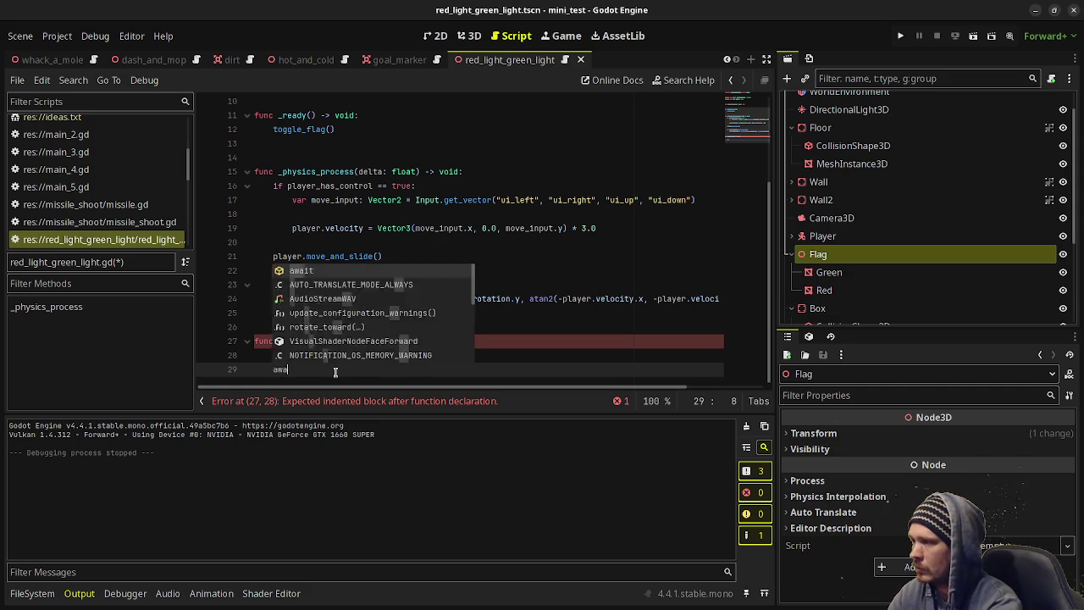
key(Return)
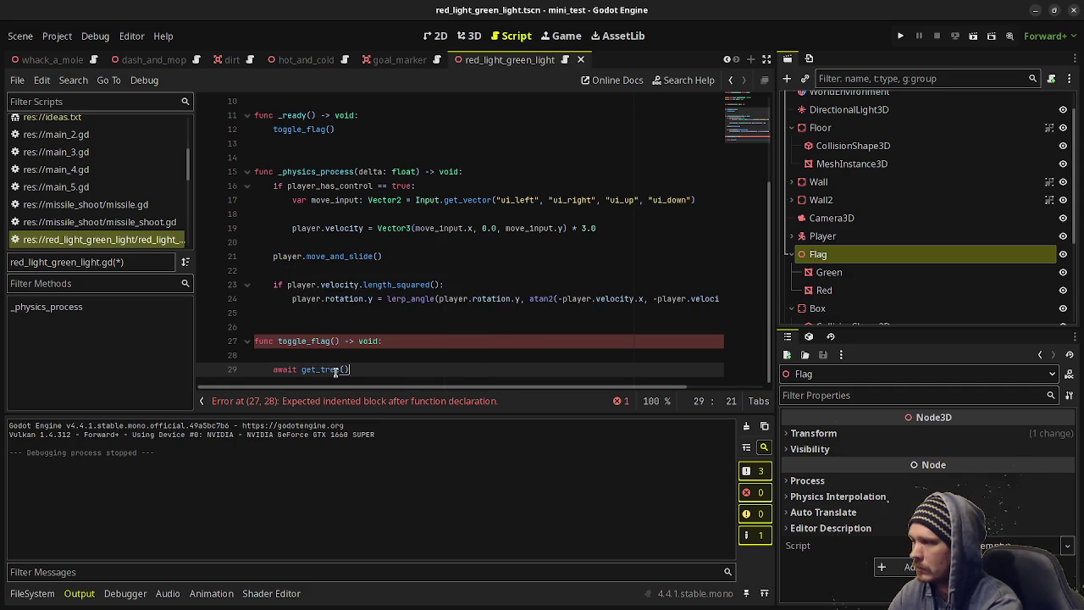
text(.create_timer(randf_range)
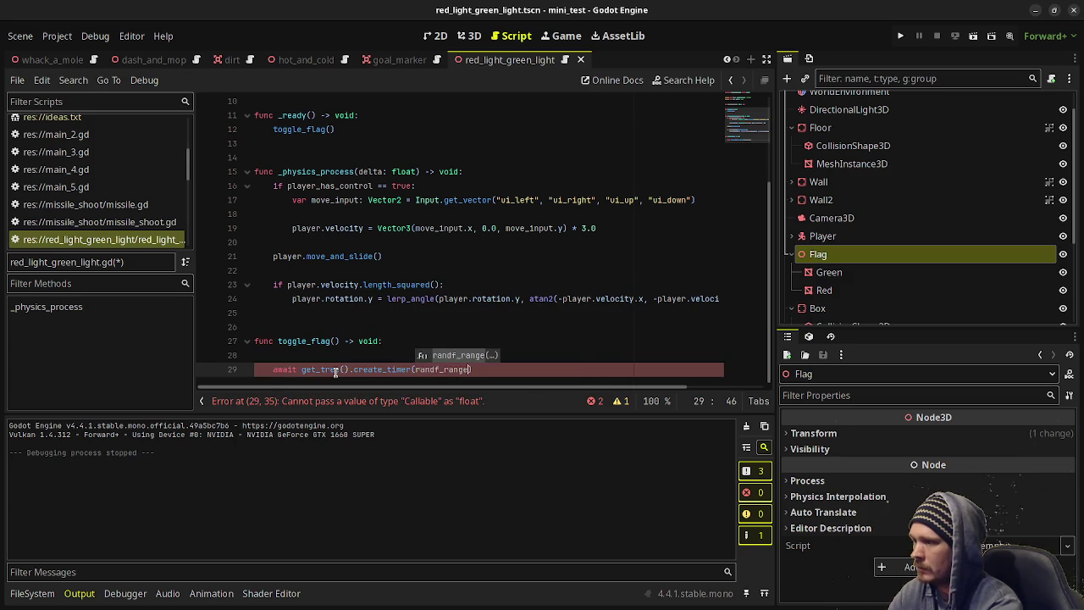
text(()
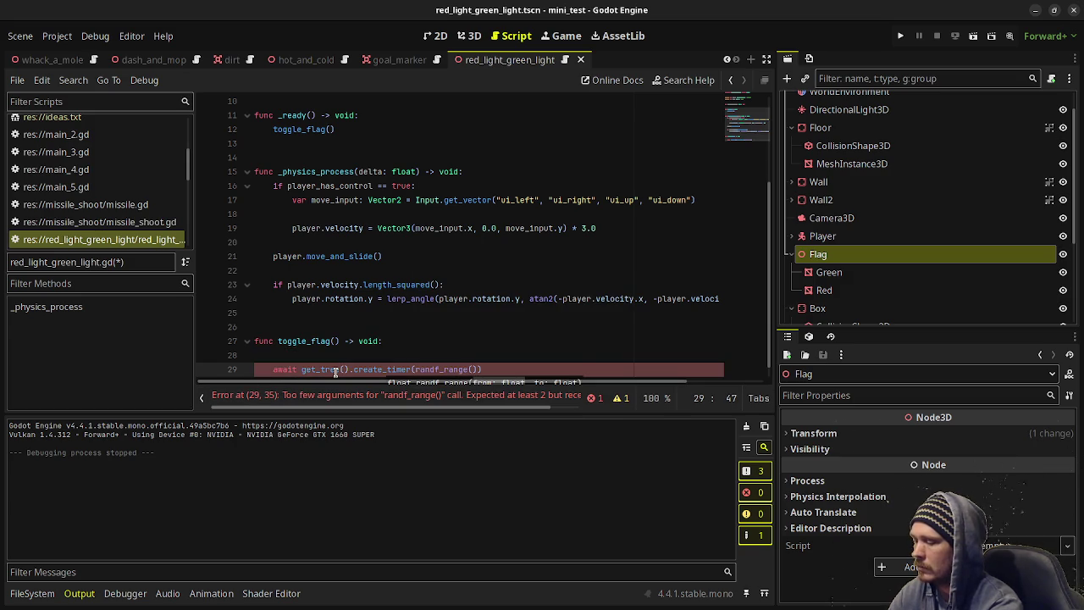
text(3.0, )
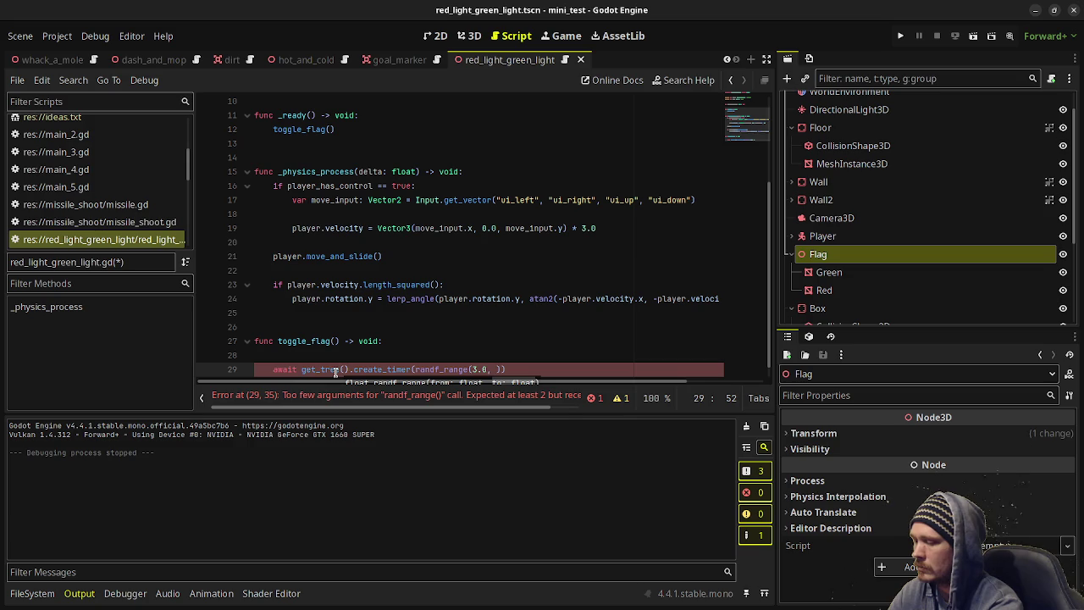
text(6.0)
key(End)
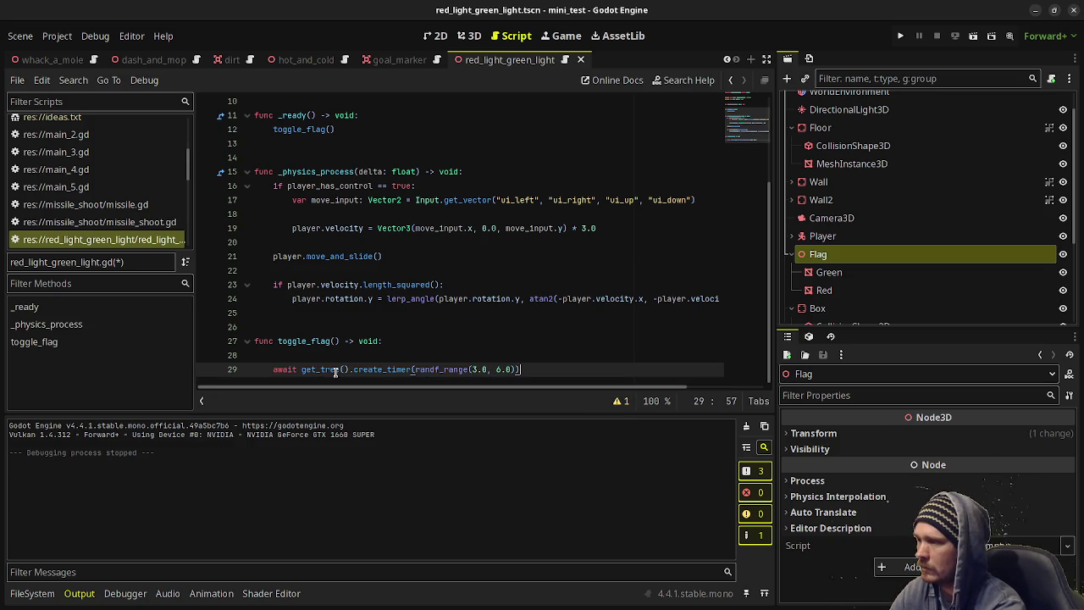
text(.timeout)
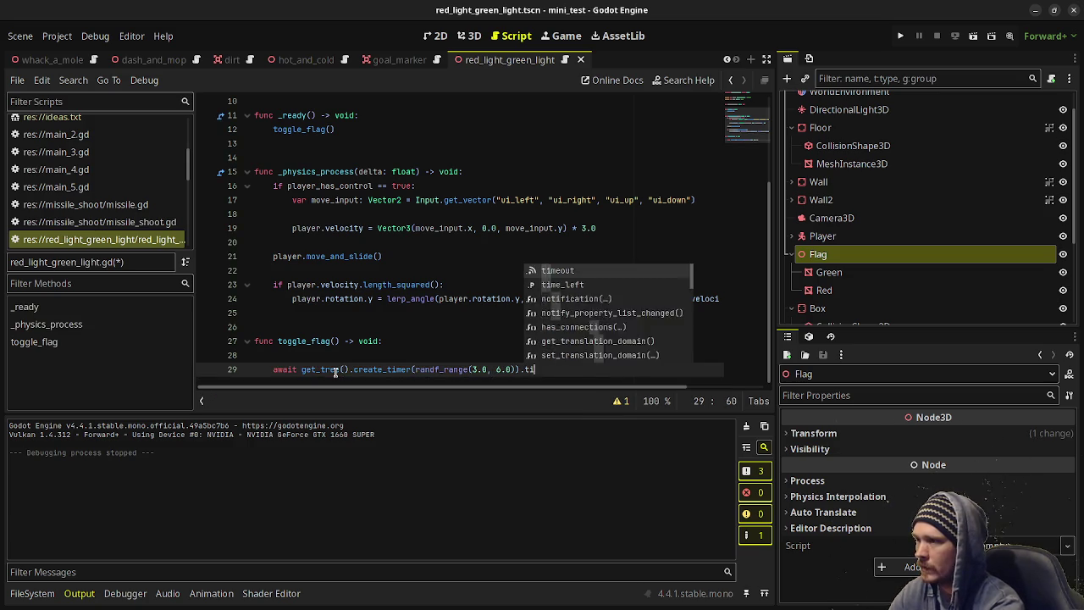
Create a tween that turns the flag's rotation by deg_to_rad(180.0) over 0.25 seconds.
key(Return)
key(Return)
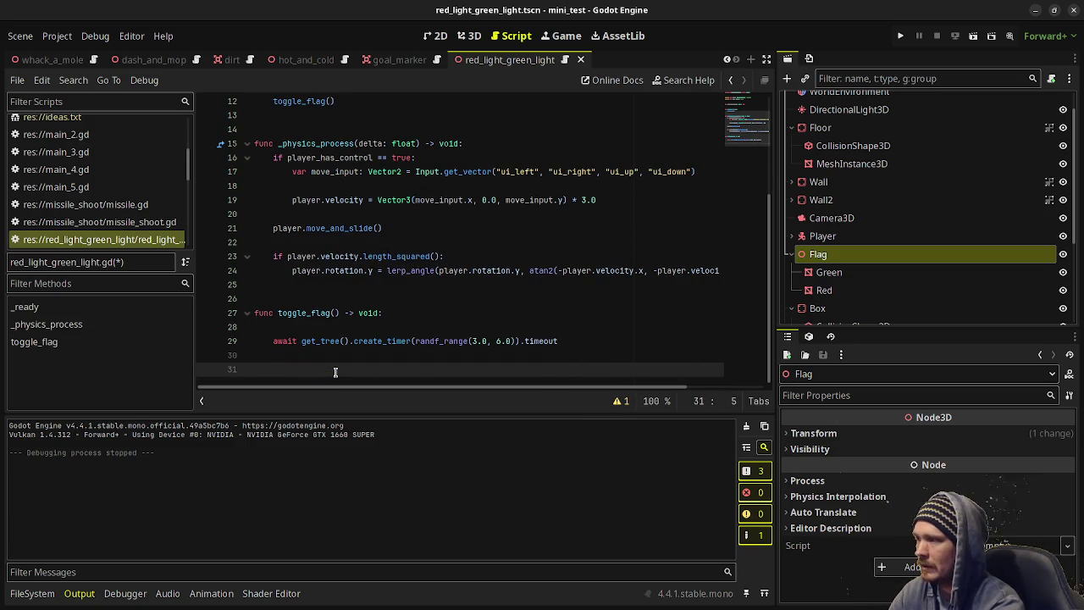
text(var tw)
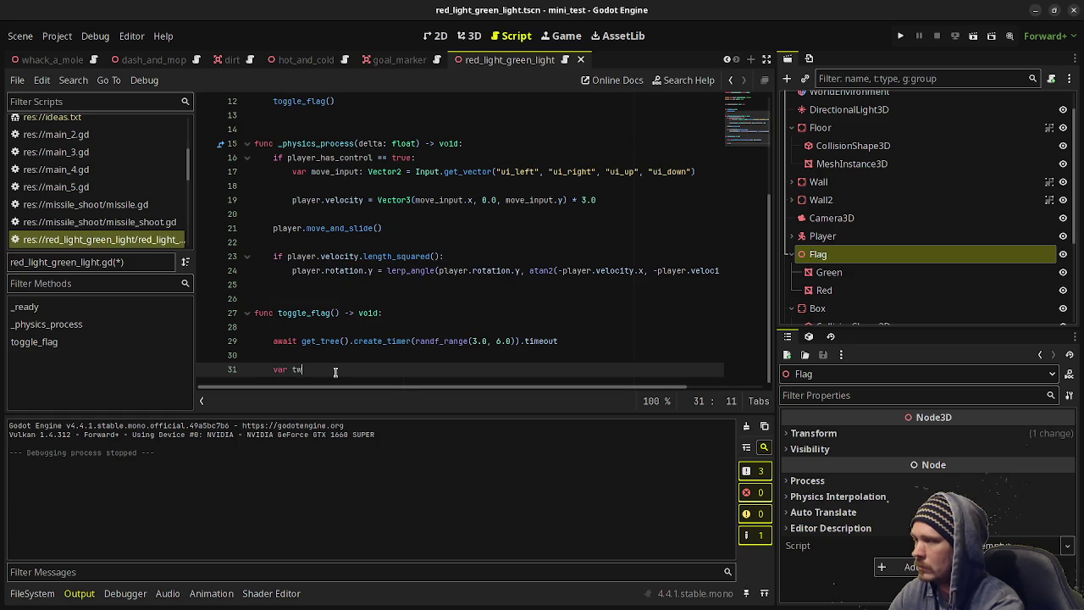
text(een: Tween = create)
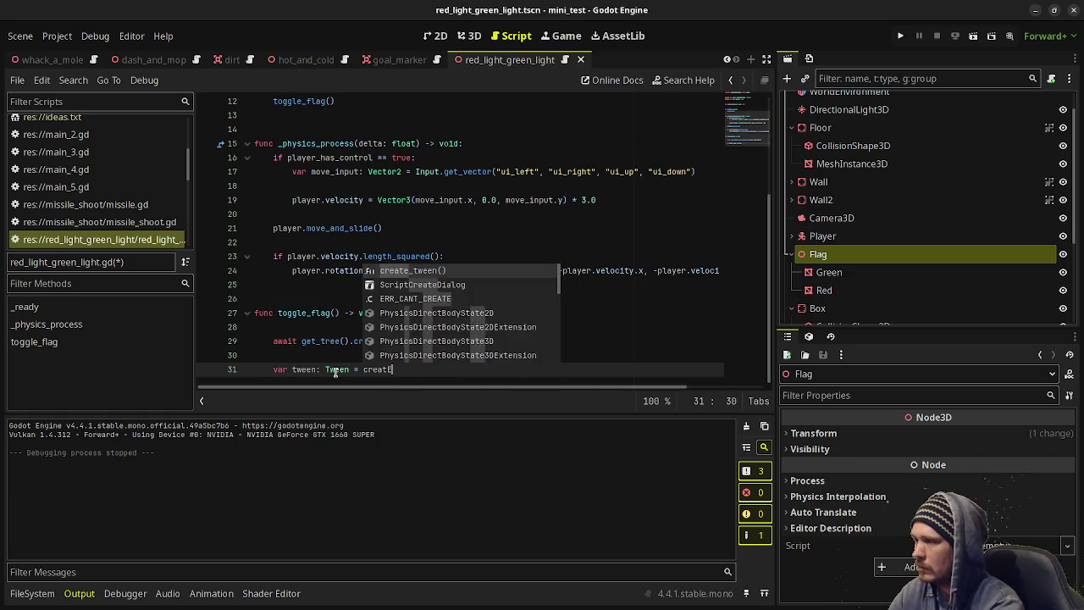
text(_tween()
key(End)
key(Return)
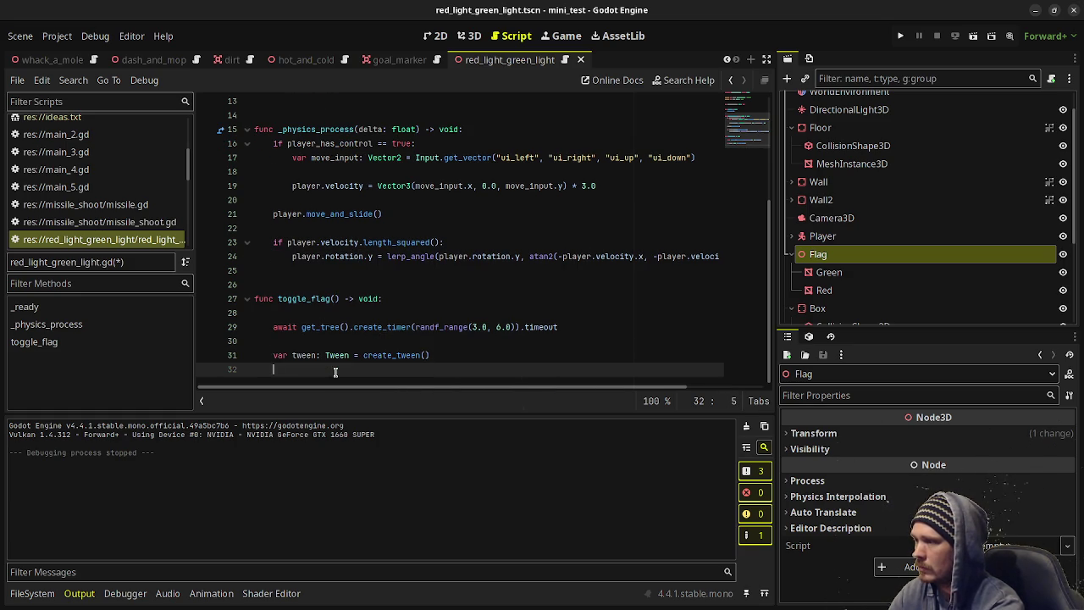
text(tween.tween_pro)
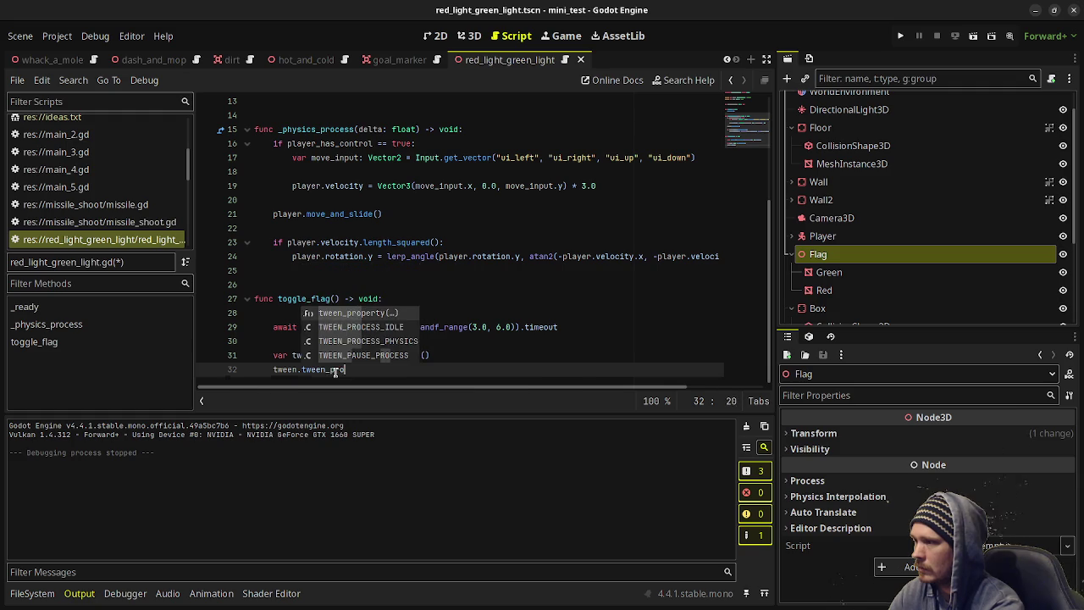
key(Return)
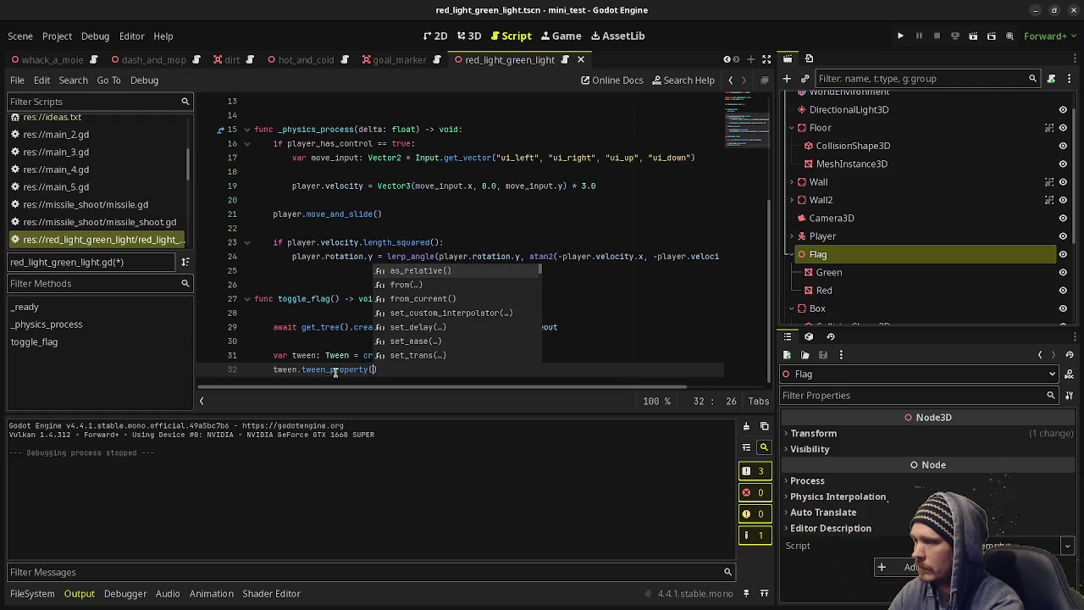
text(flag, "rotat)
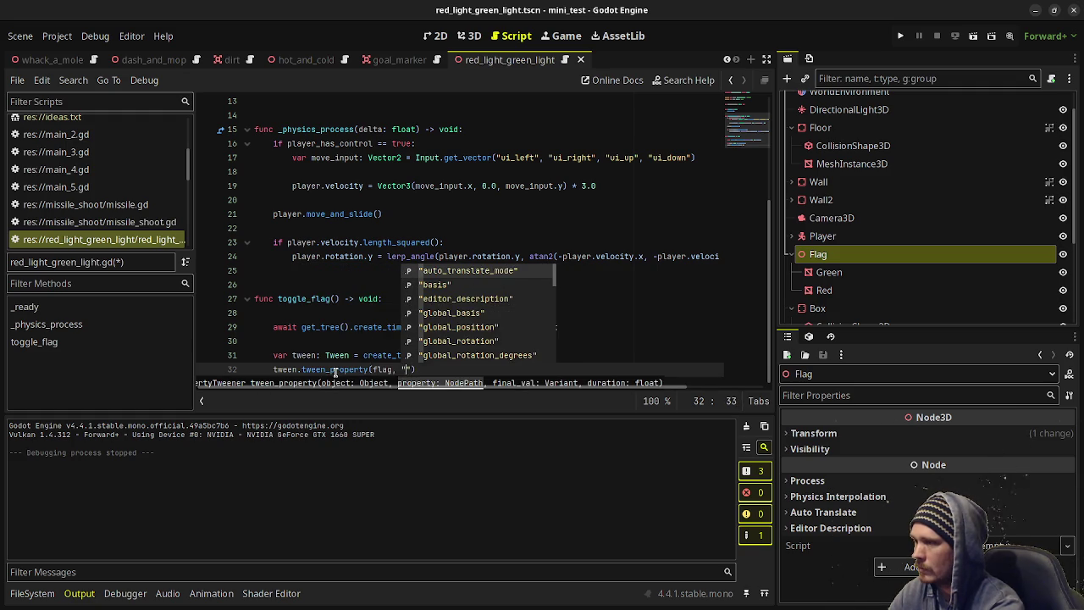
text(ion", )
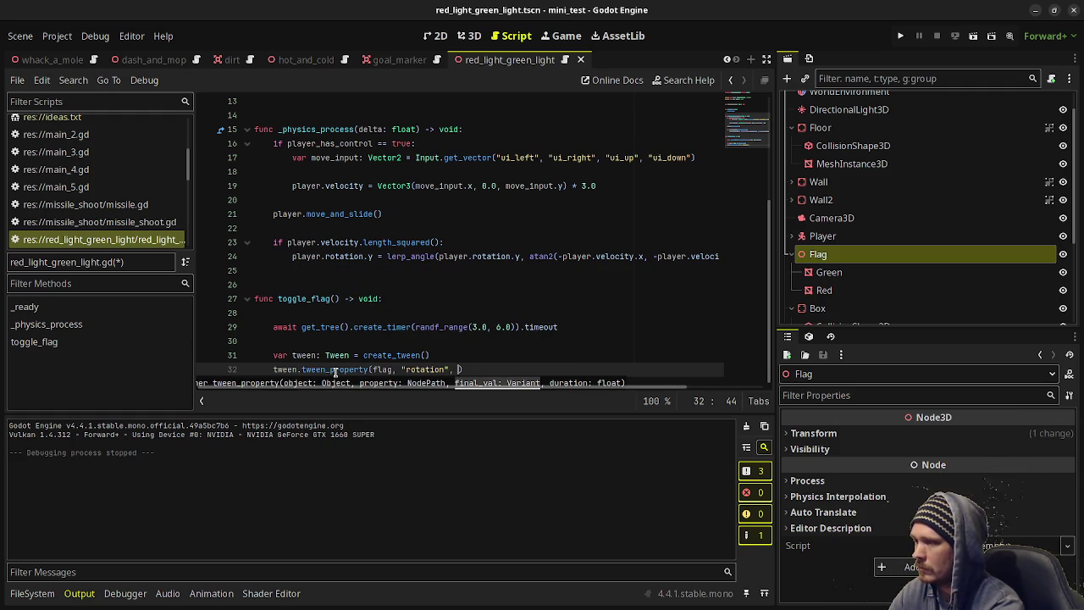
text(Vector3)
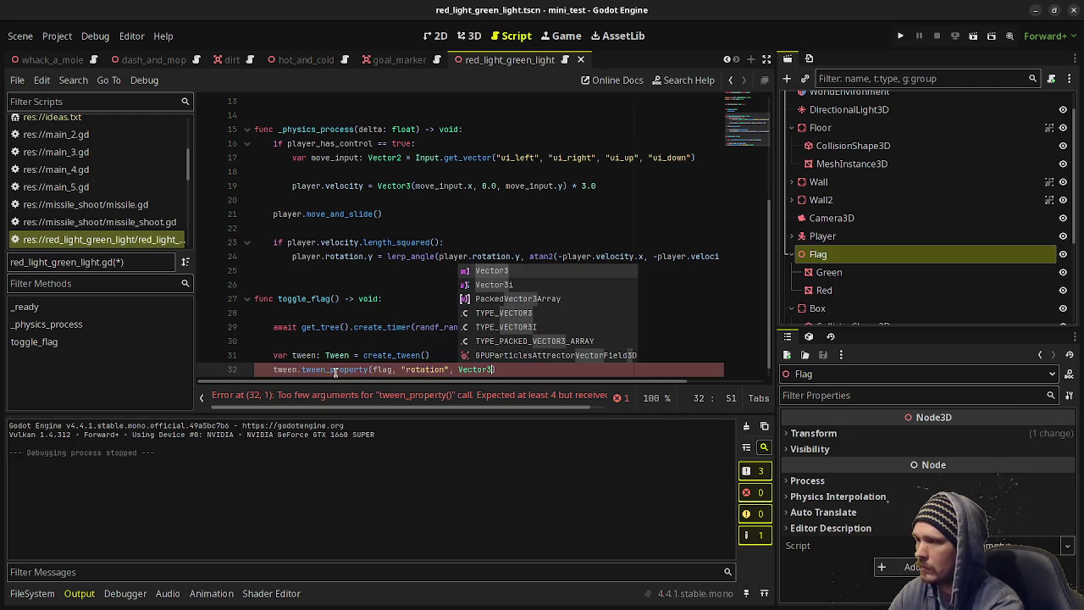
text((0.0)
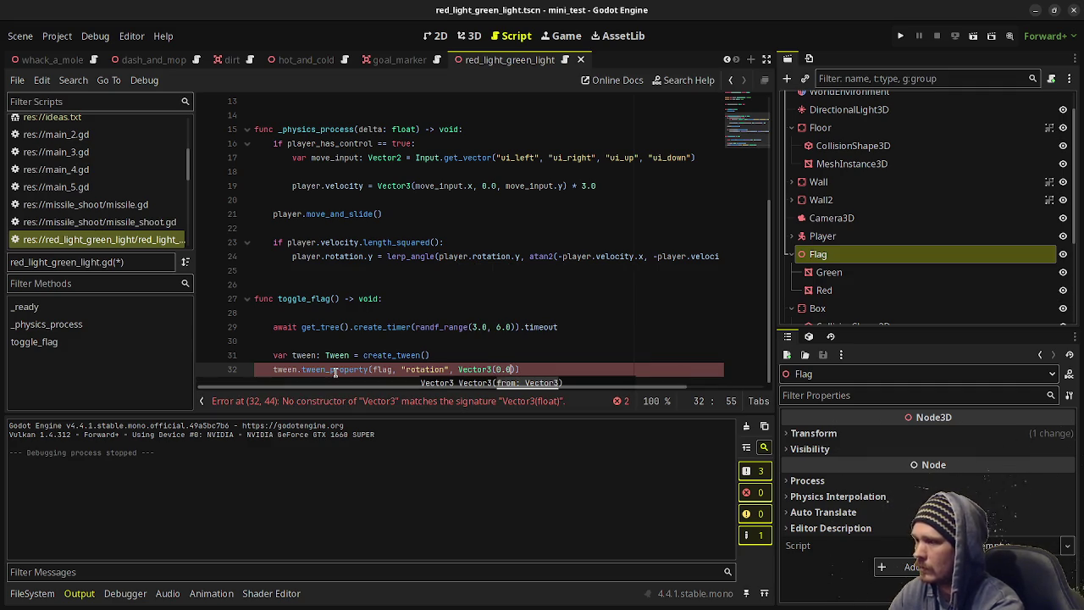
text(,)
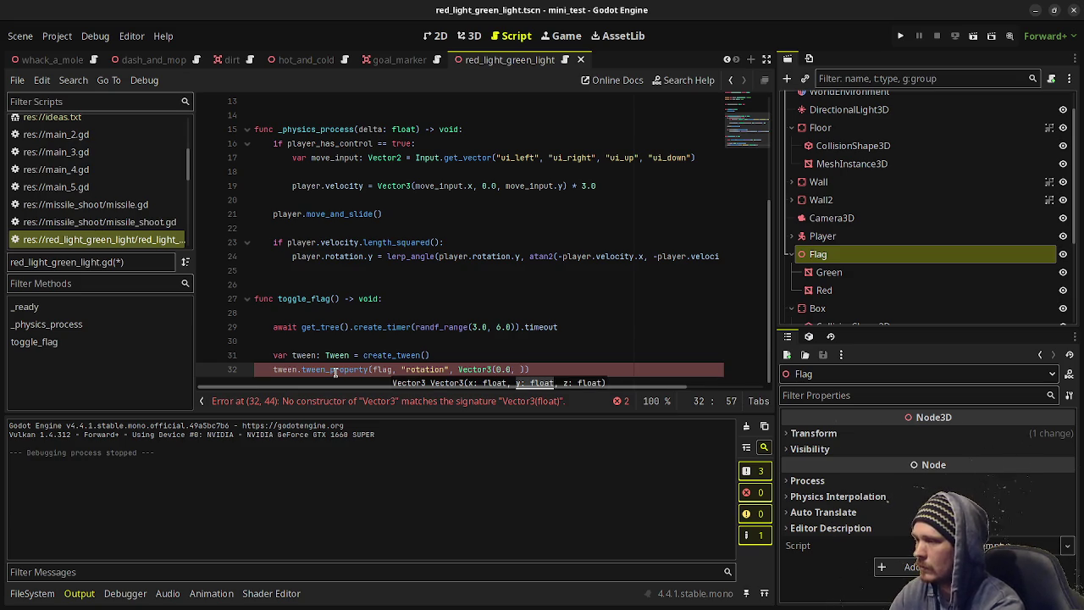
text(flag.rotation)
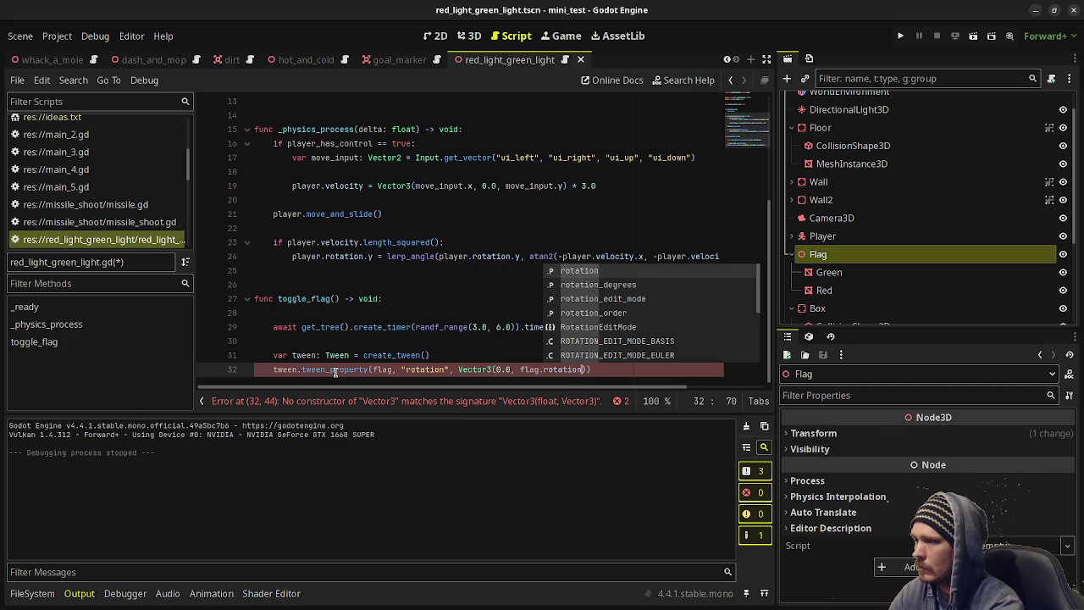
text( + )
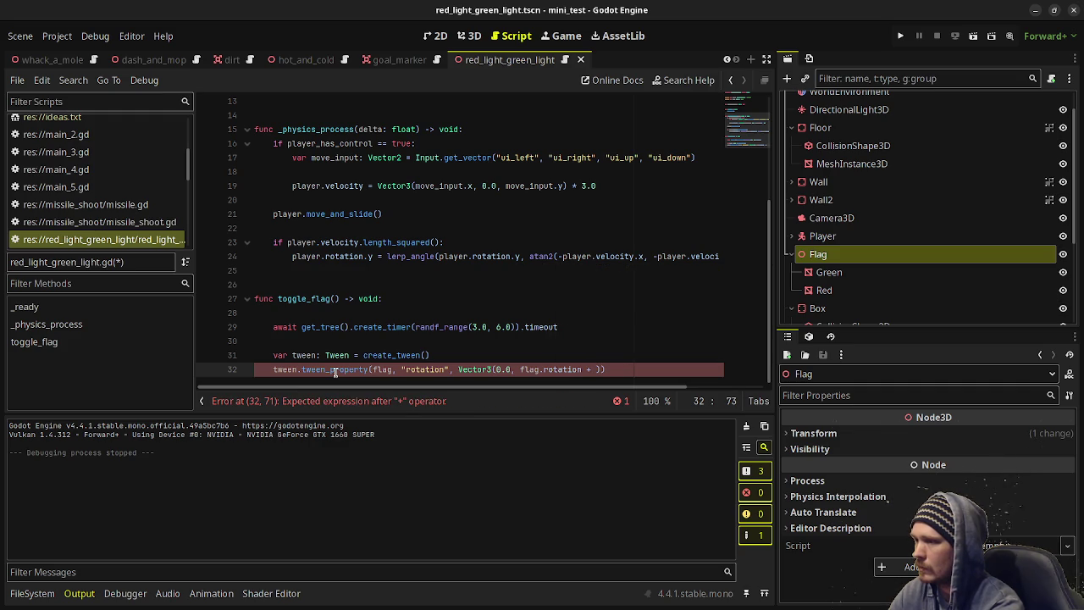
text(deg_to_rad()
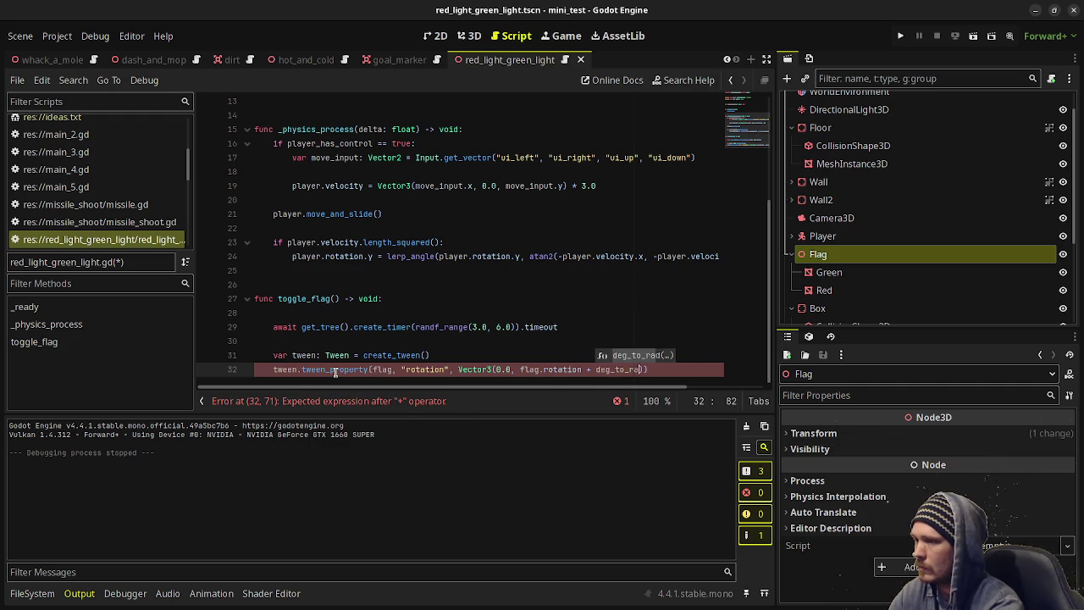
text(180.0))
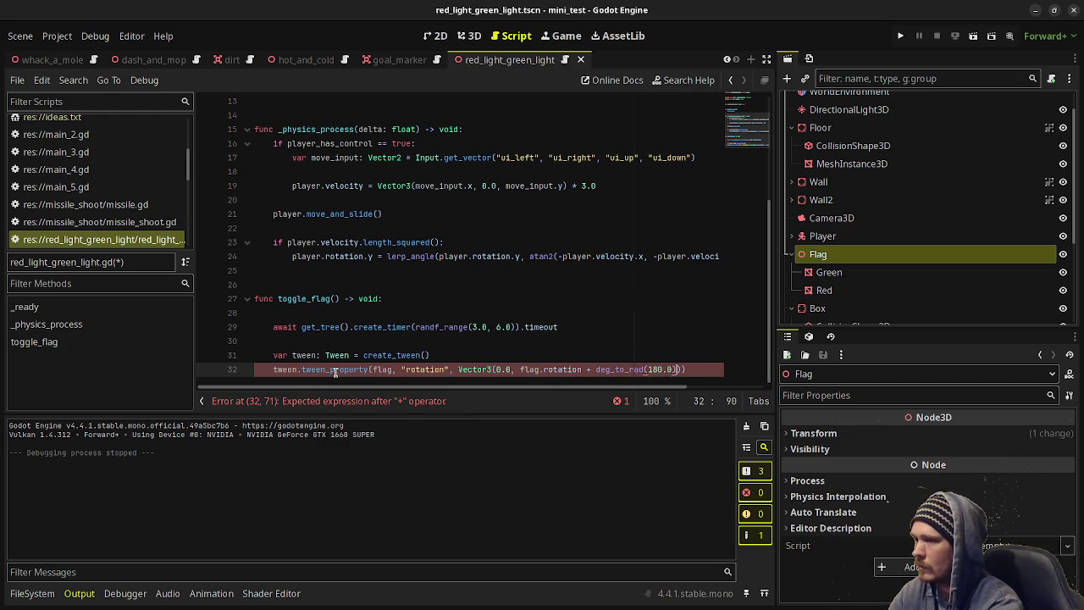
text(, 0.0))
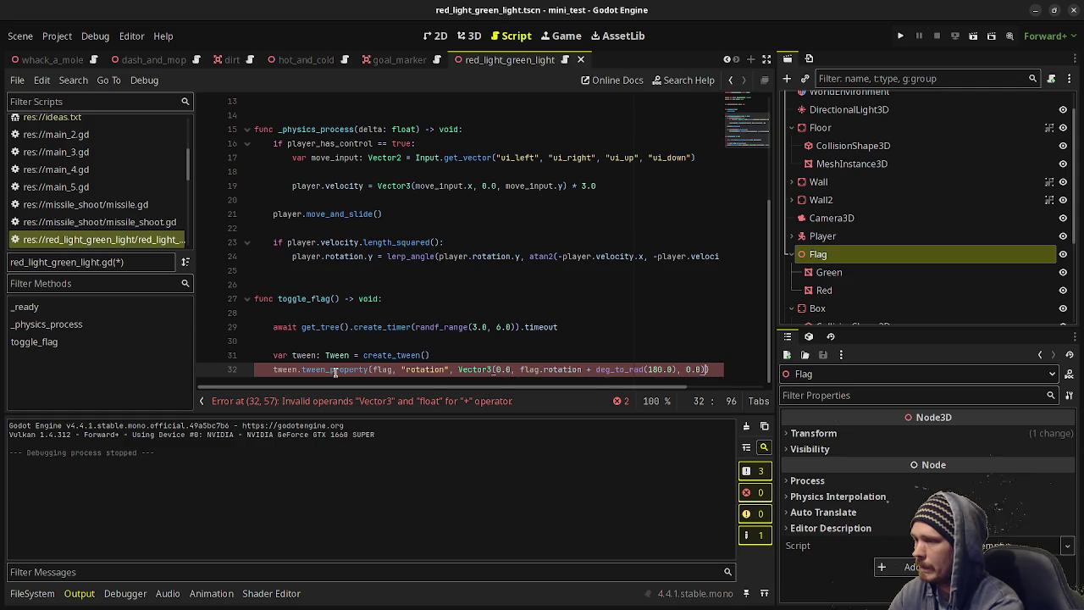
text(, 0.25))
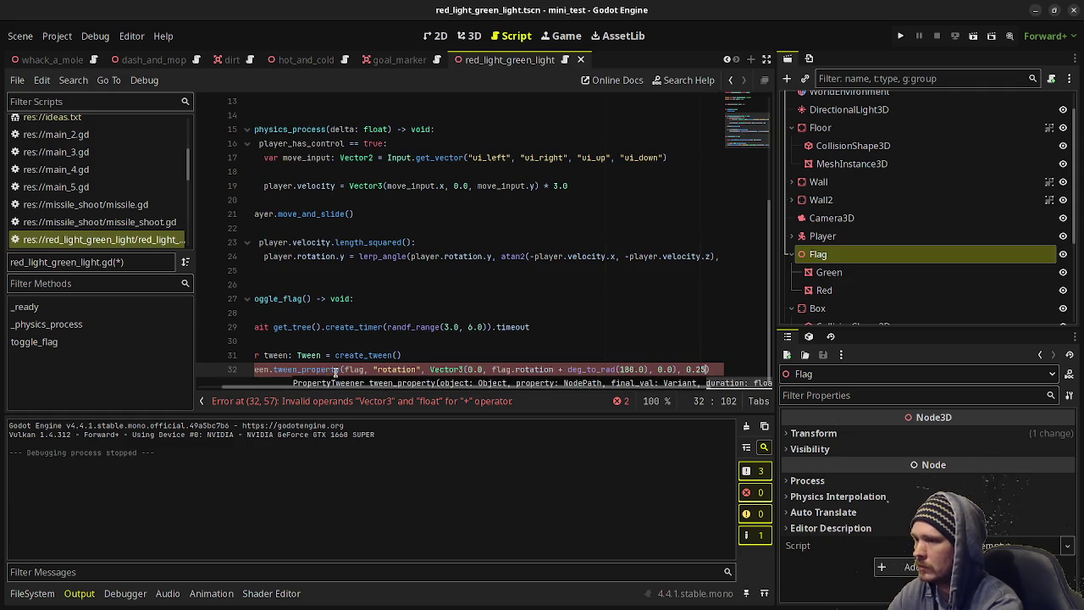
text(.set_trans)
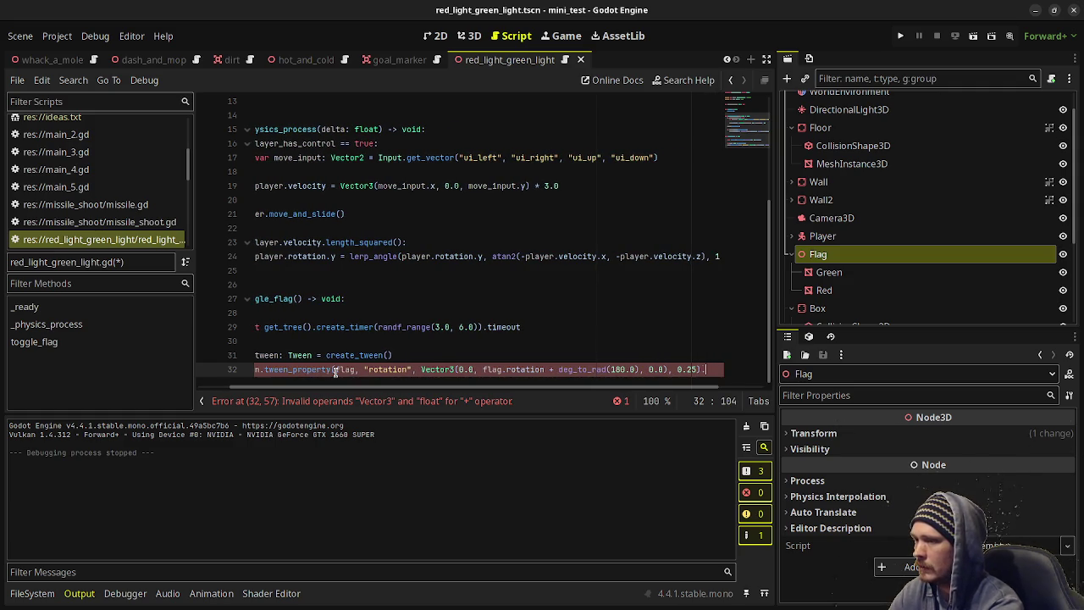
Chain Tween.TRANS_CIRC transition and Tween.EASE_IN_OUT easing onto the tween, then save.
key(Return)
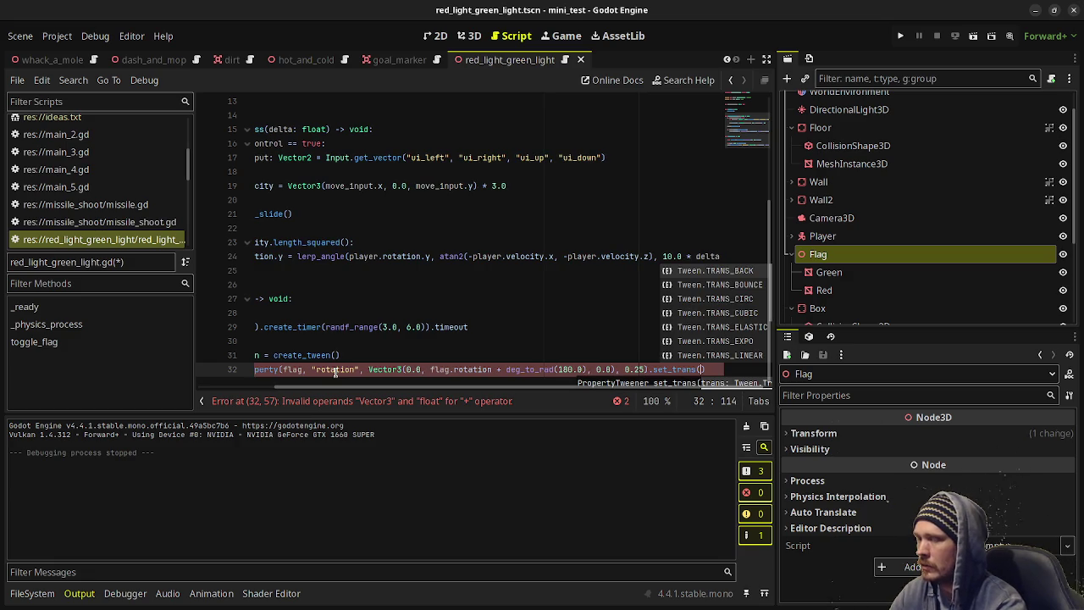
key(Down)
key(Down)
key(Down)
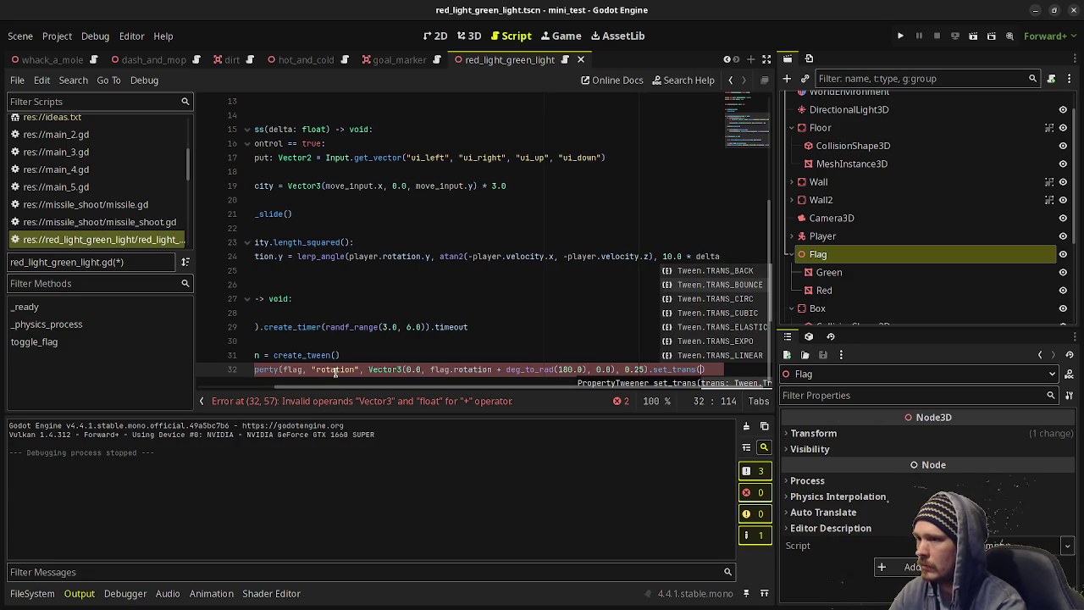
key(Up)
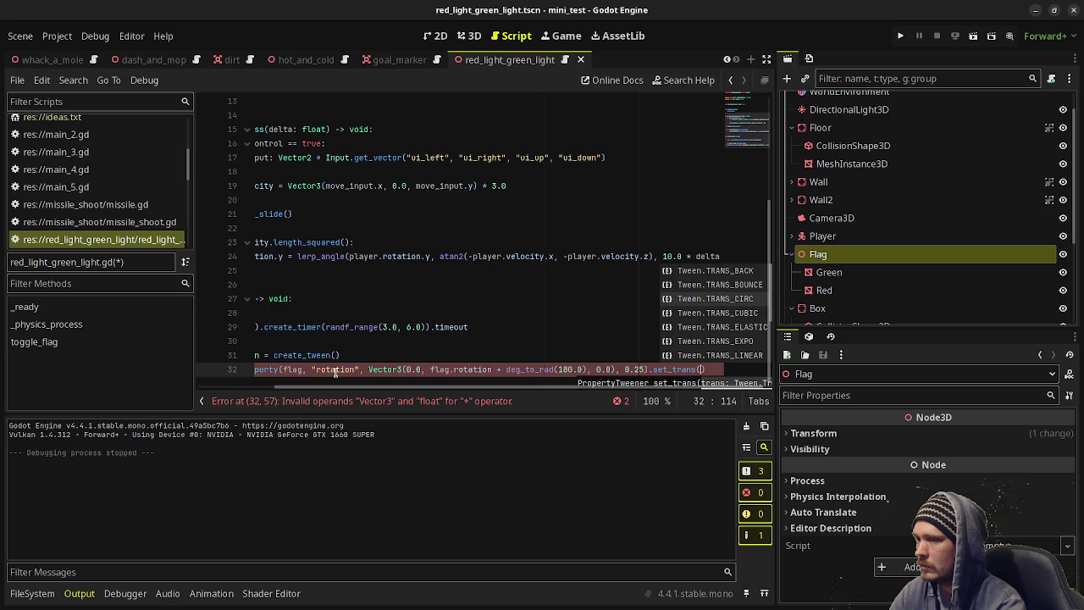
key(Return)
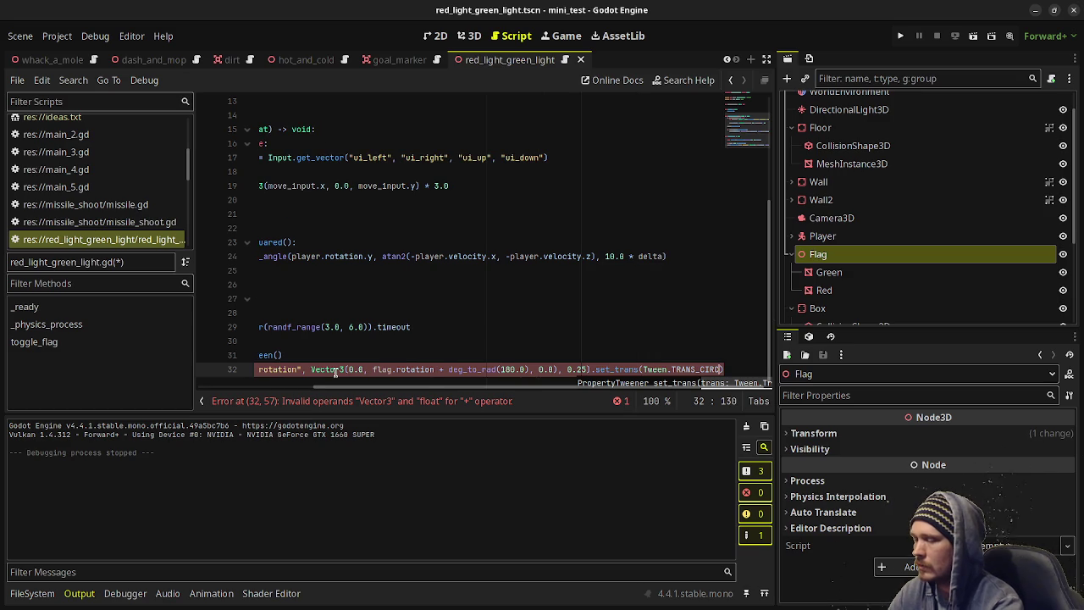
key(End)
text(.set_)
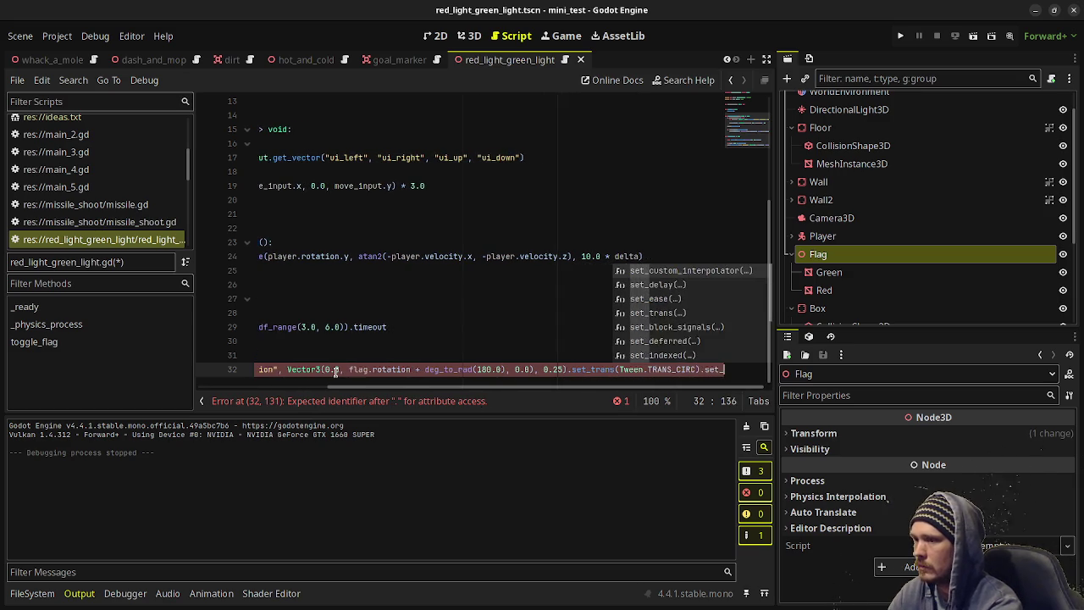
text(ease)
key(Return)
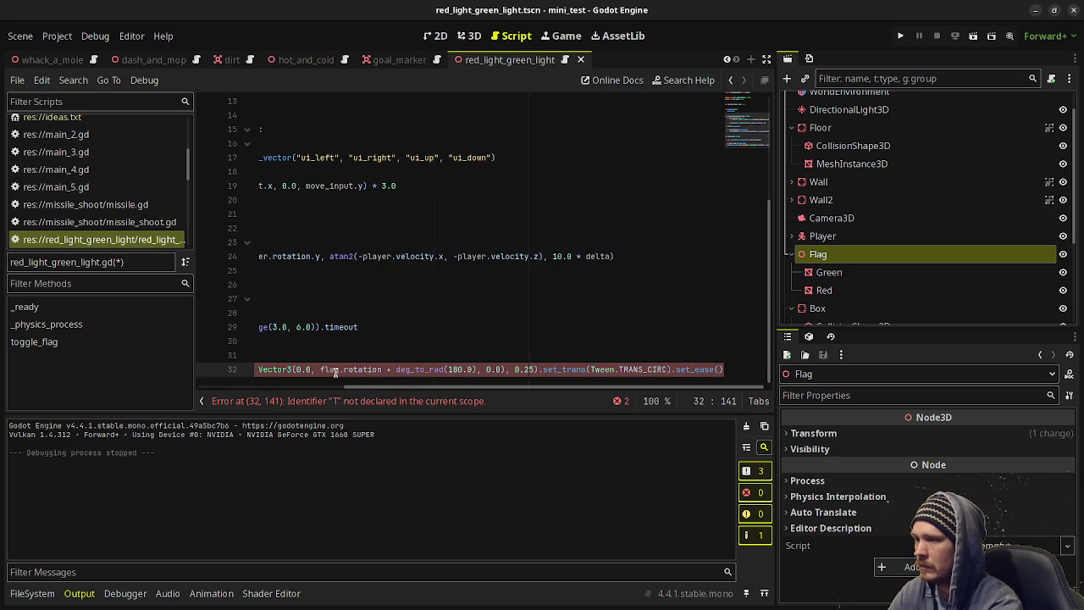
text(Tween.EASE)
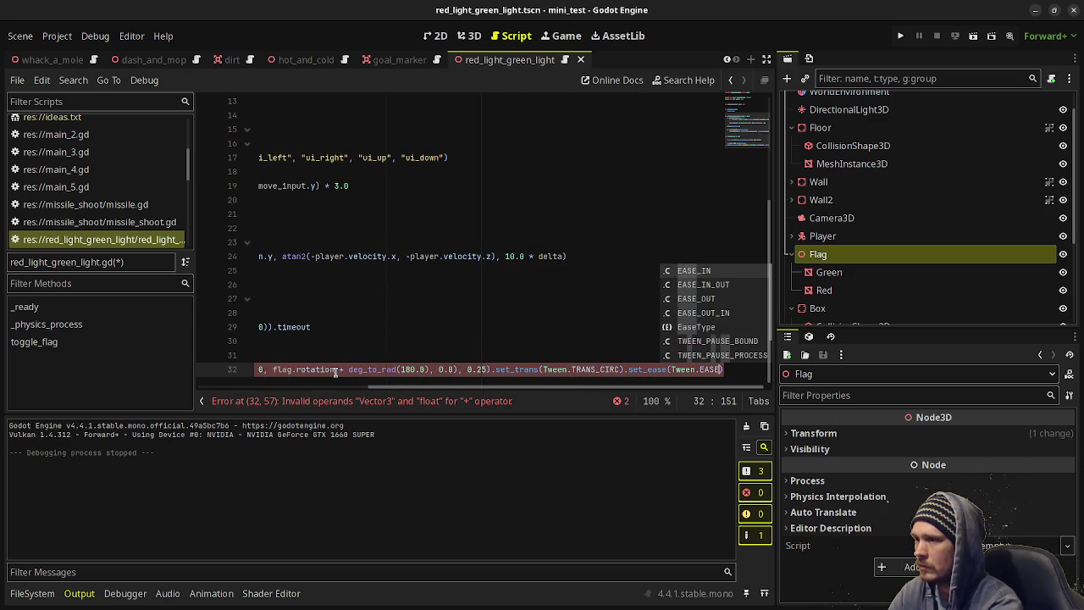
key(Down)
key(Down)
key(Up)
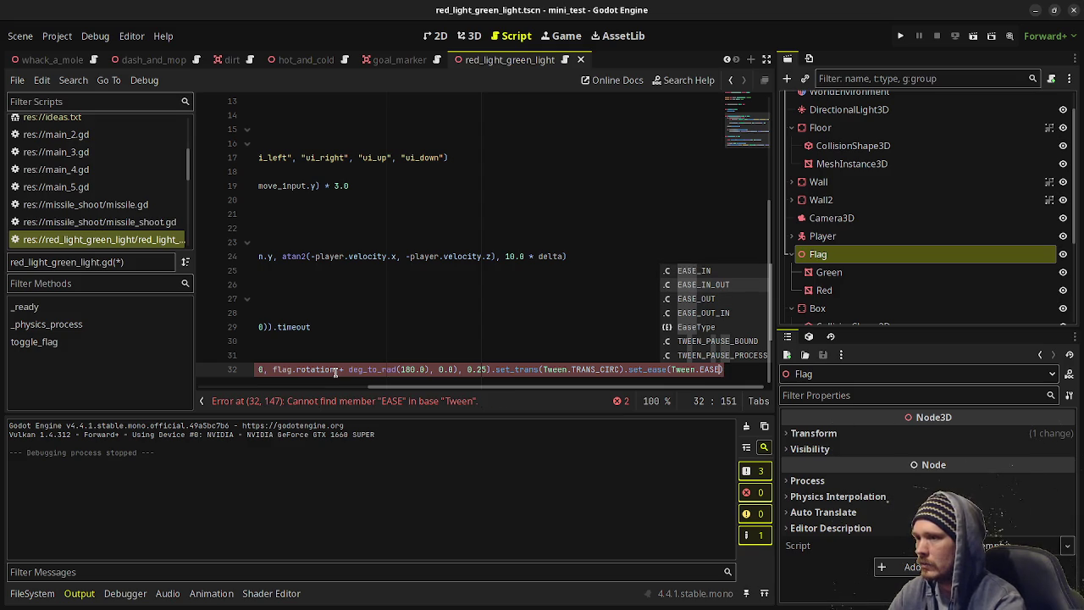
key(Return)
key(ctrl+s)
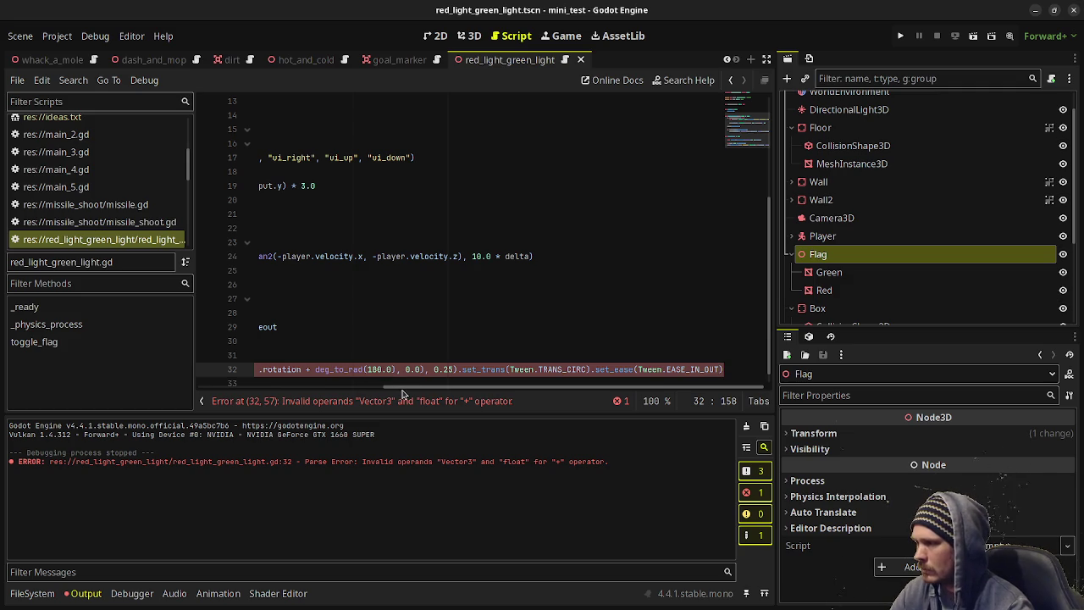
Fix the parse error by using flag.rotation.y in the Vector3, then save.
scroll(381, 390, left, 2)
drag(381, 391, 343, 389)
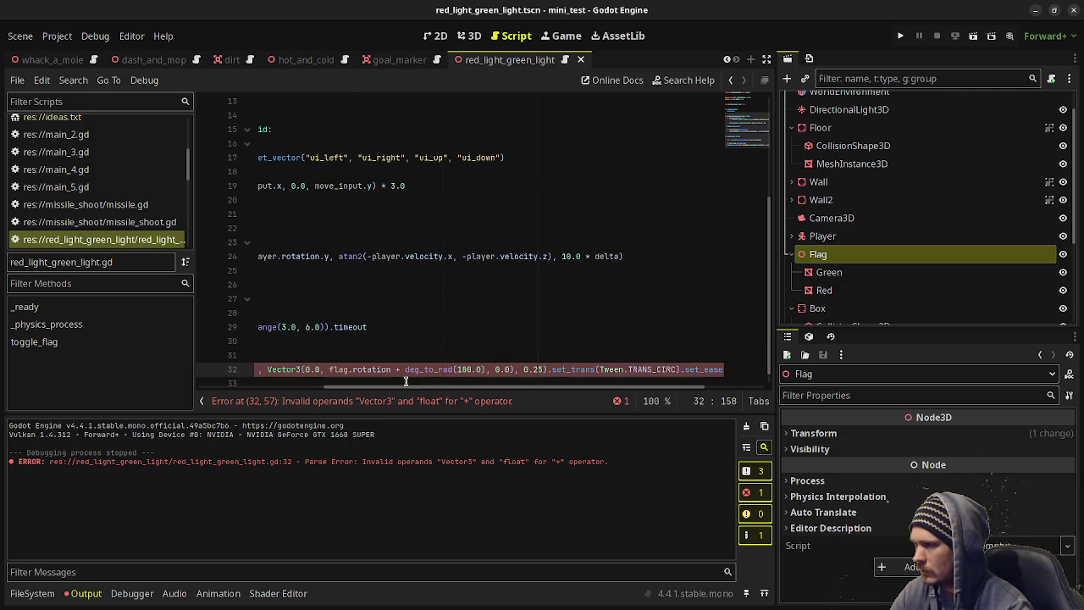
click(394, 369)
text(.y)
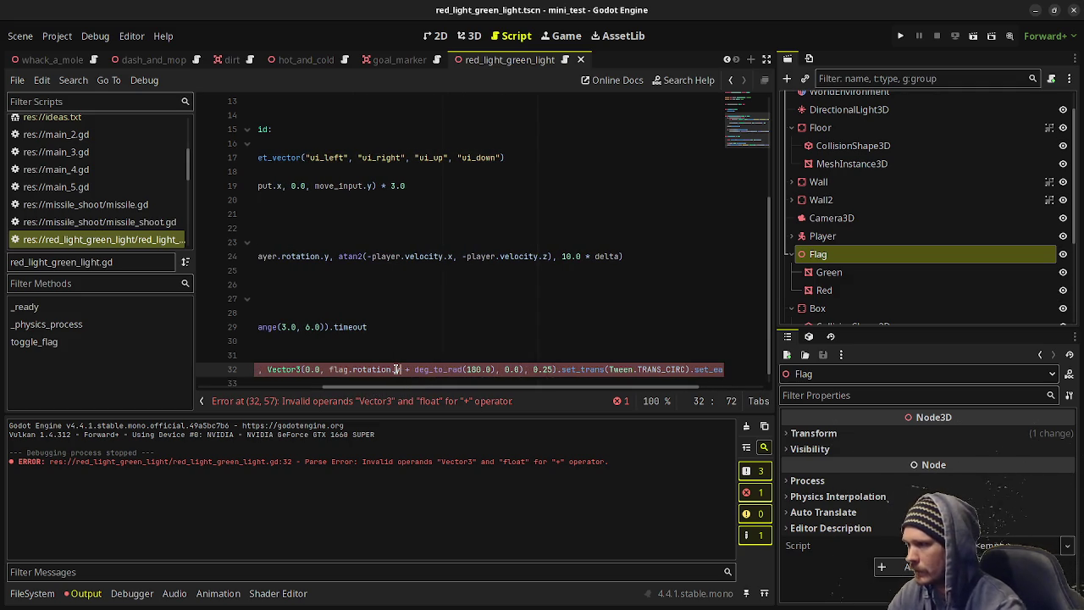
key(ctrl+s)
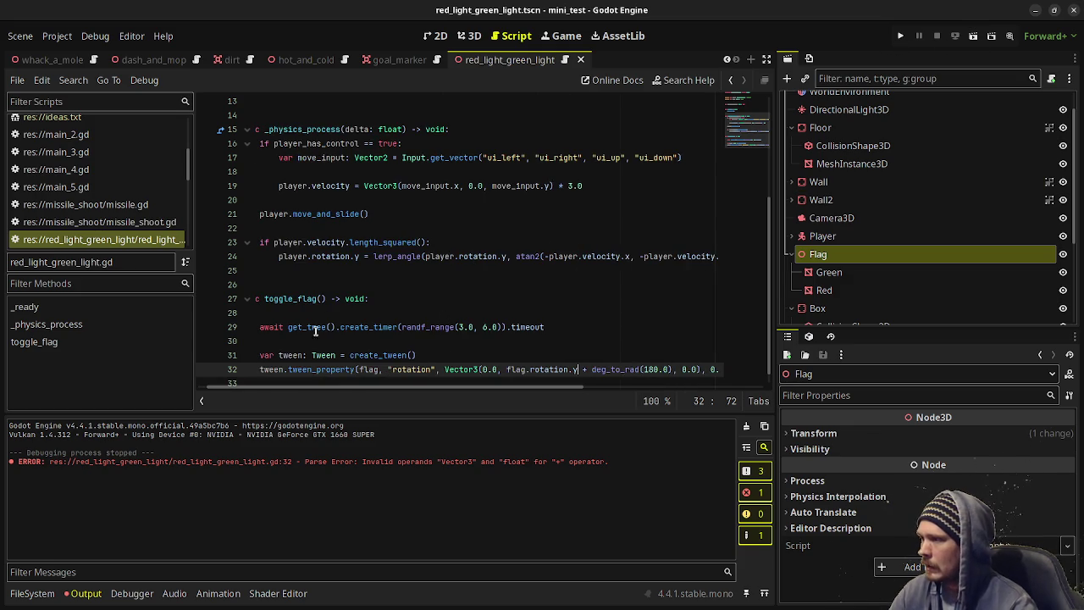
scroll(343, 369, down, 1)
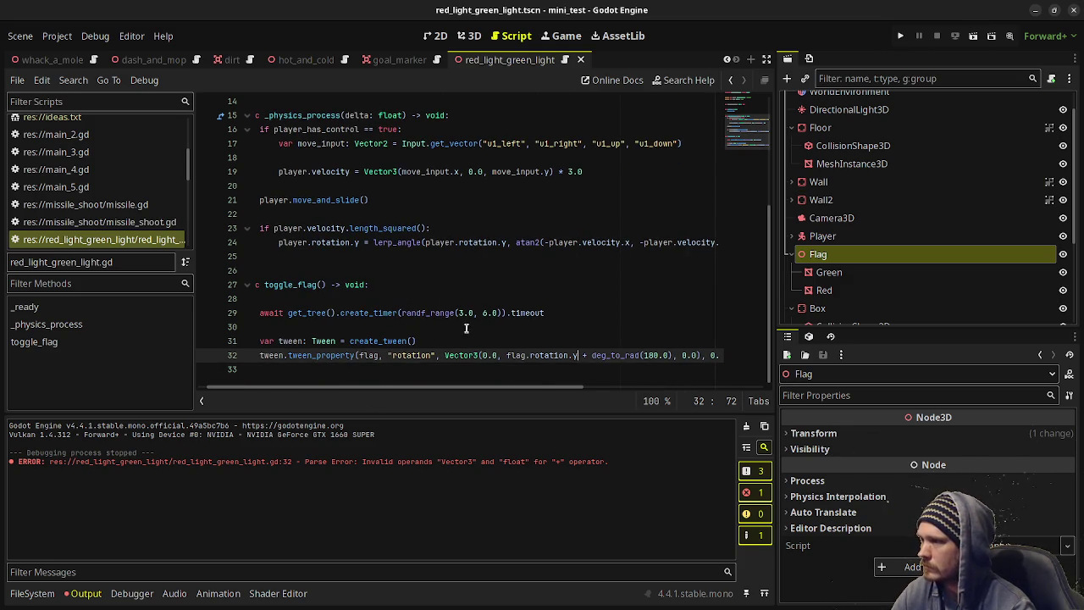
Make toggle_flag call toggle_flag() again after the tween so it keeps flipping.
click(766, 59)
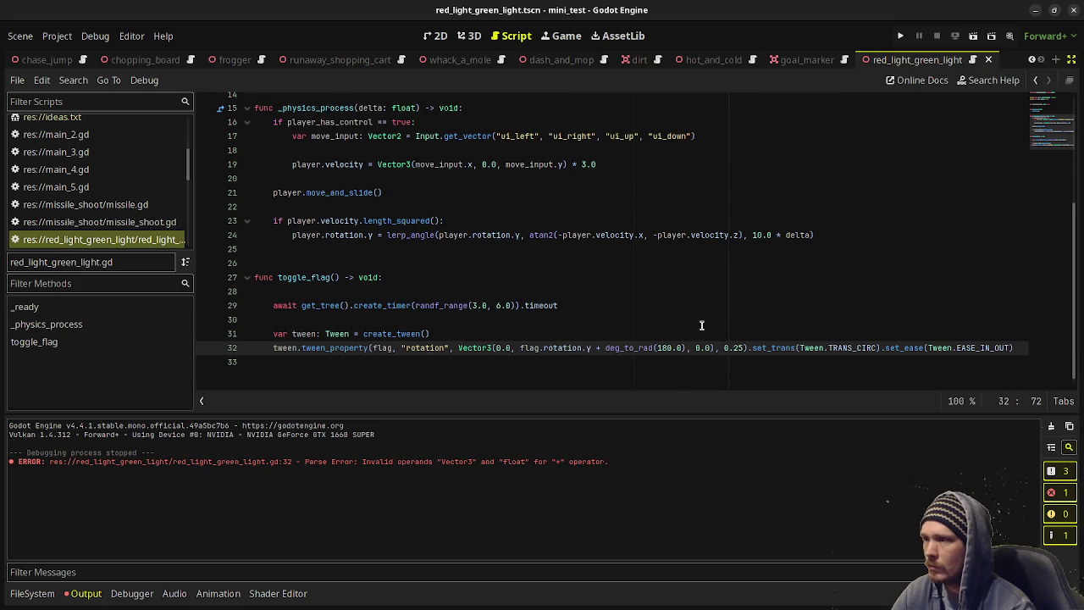
click(1015, 346)
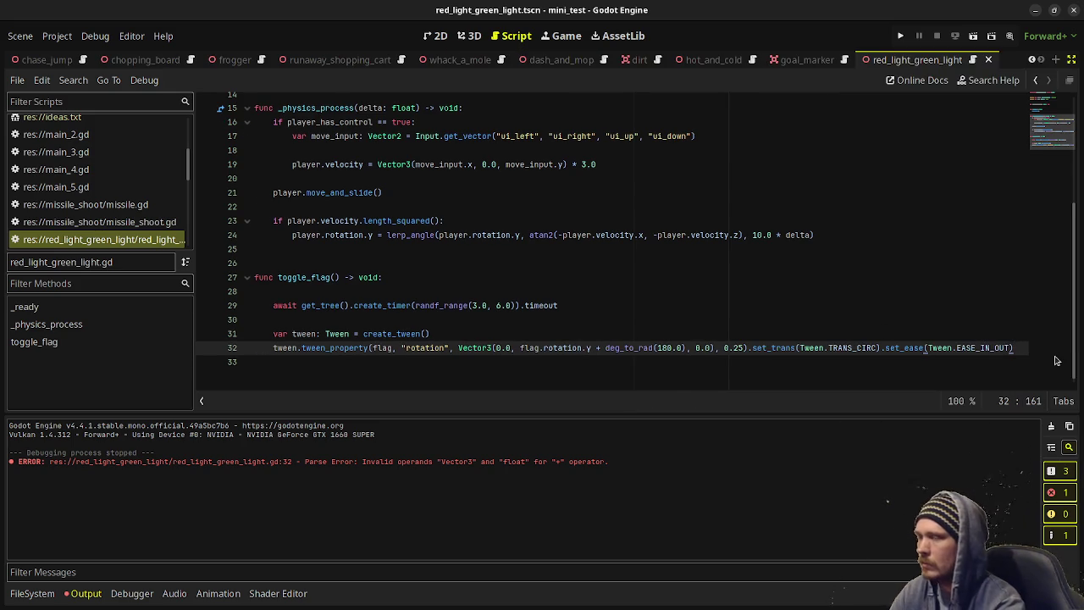
key(Return)
key(Return)
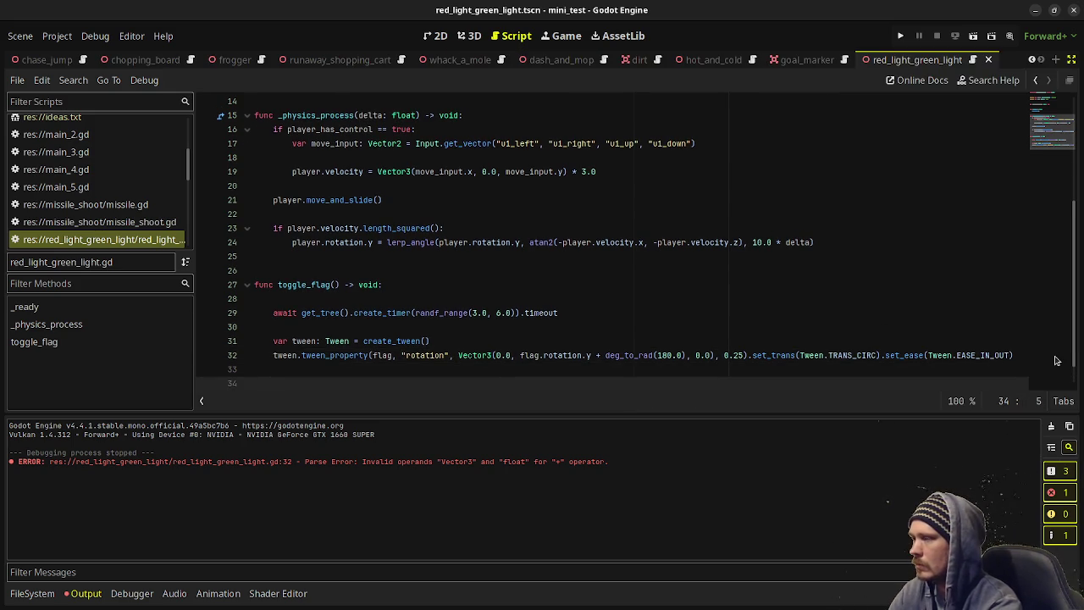
text(toggle_flag())
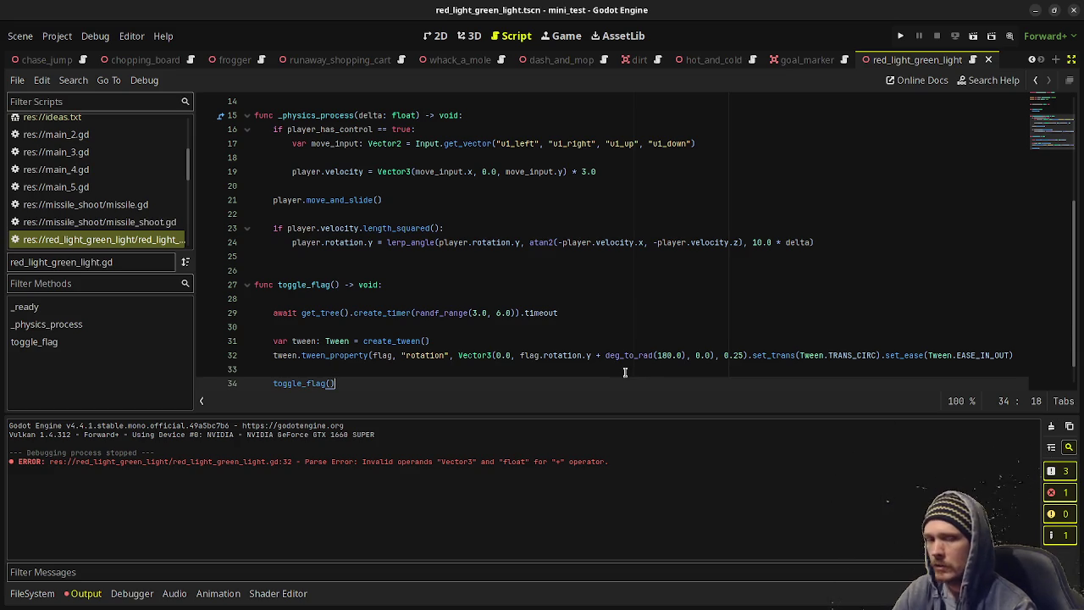
Playtest the game to watch the flag flip from red to green, then stop it.
key(F6)
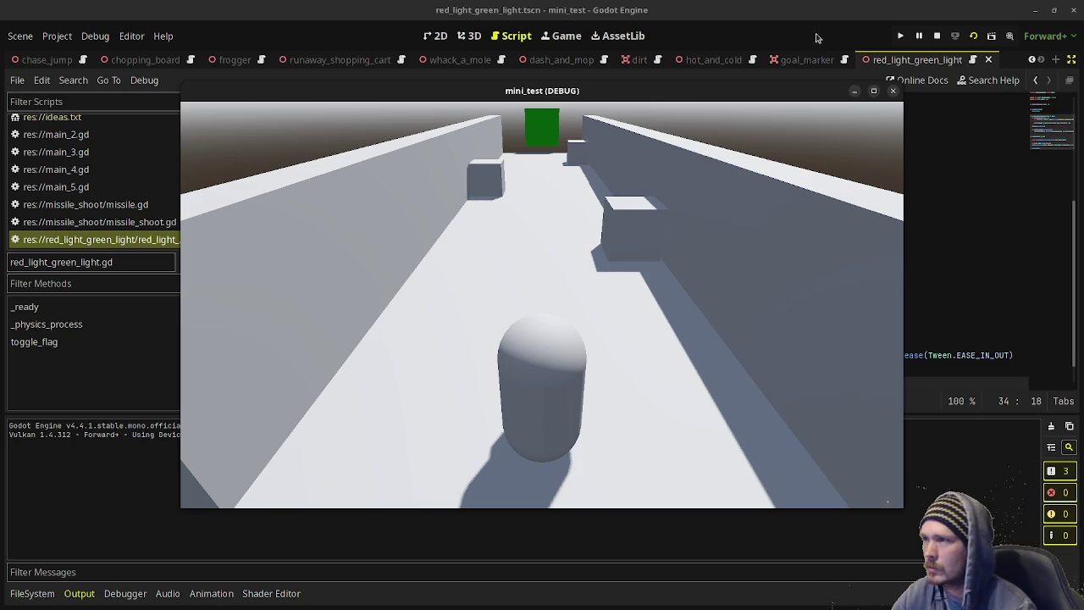
key(F8)
scroll(305, 298, up, 5)
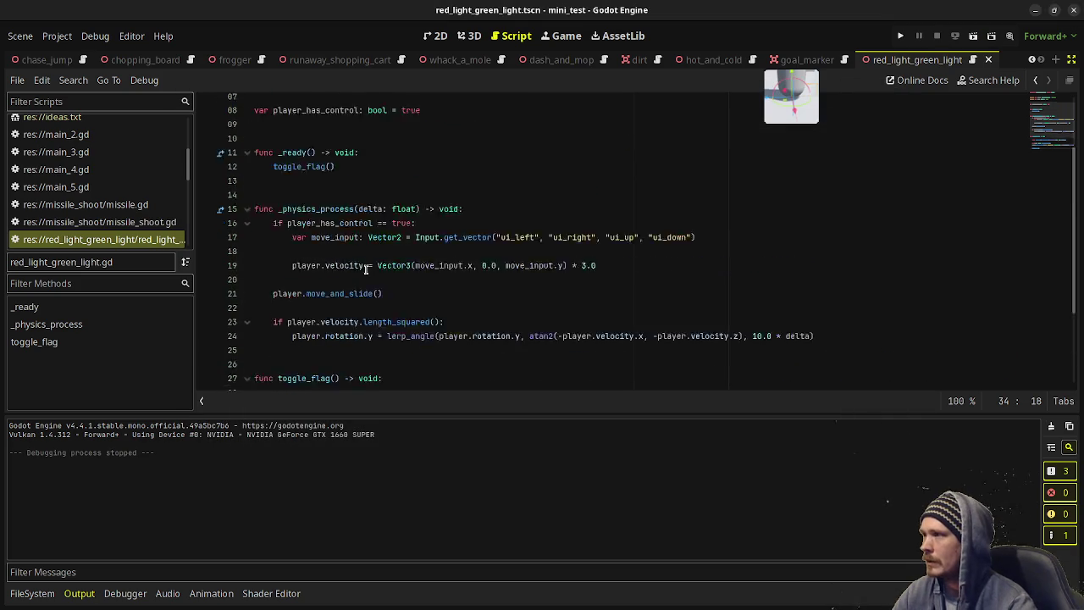
click(438, 204)
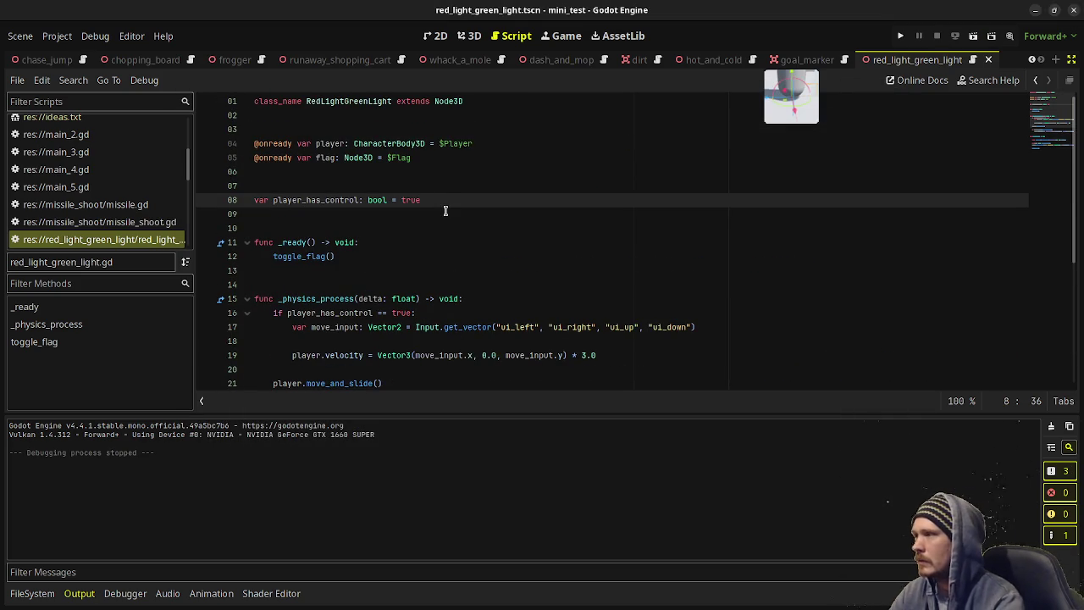
Declare var flag_side: bool = true with the comment true = green, false = red.
key(Return)
text(var flag_)
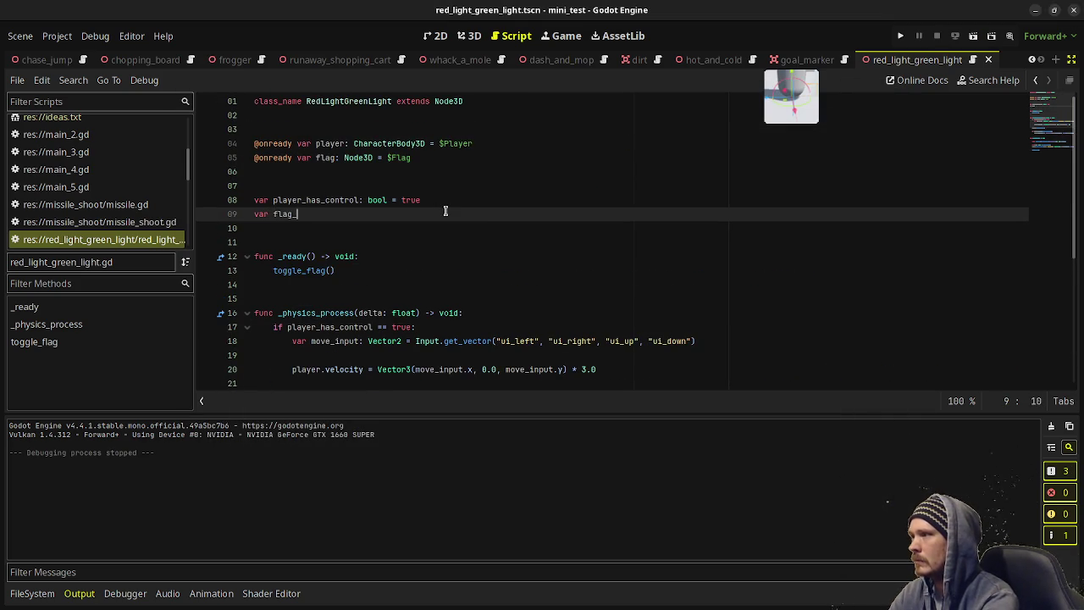
text(side: )
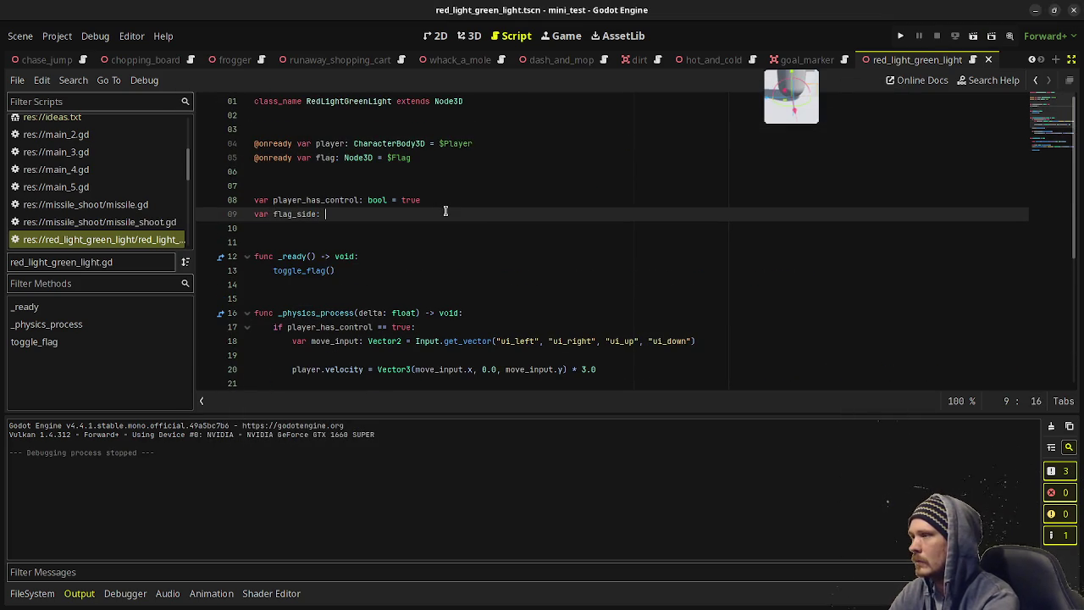
text(bool = )
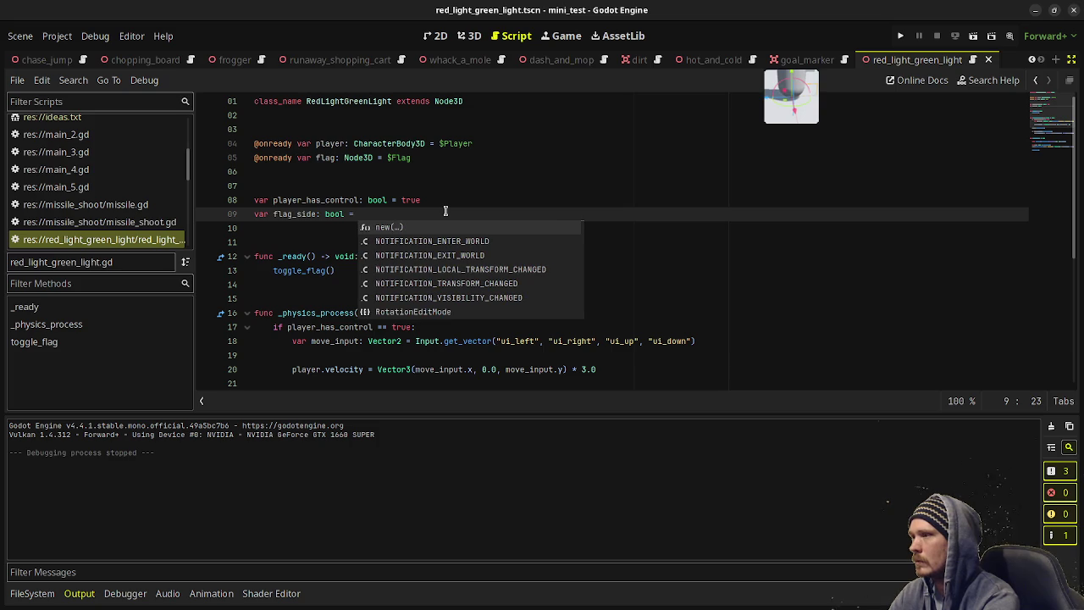
text(true #)
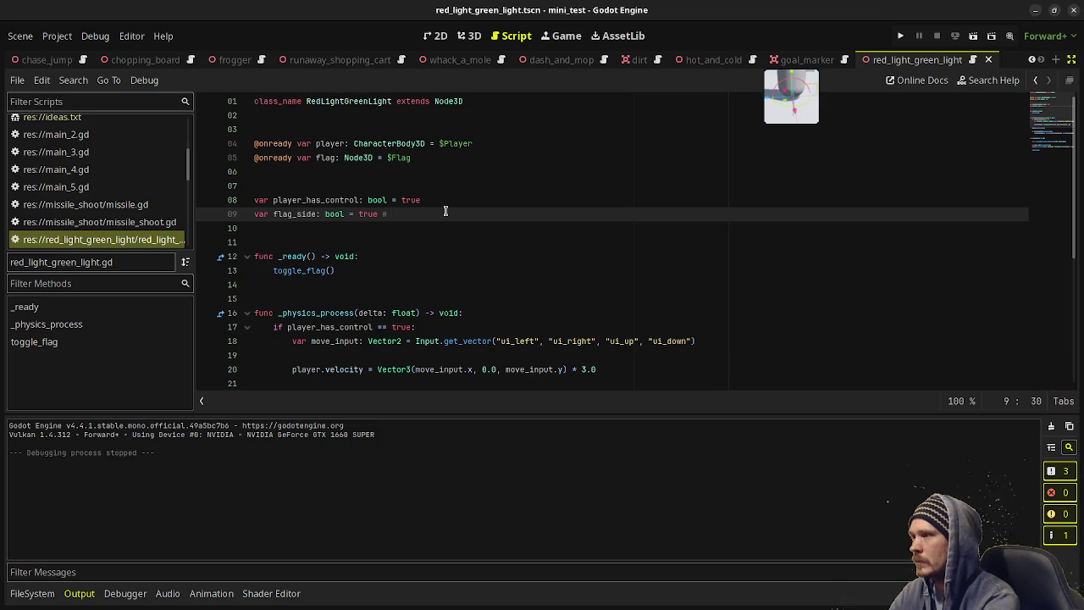
text(true = green, fal)
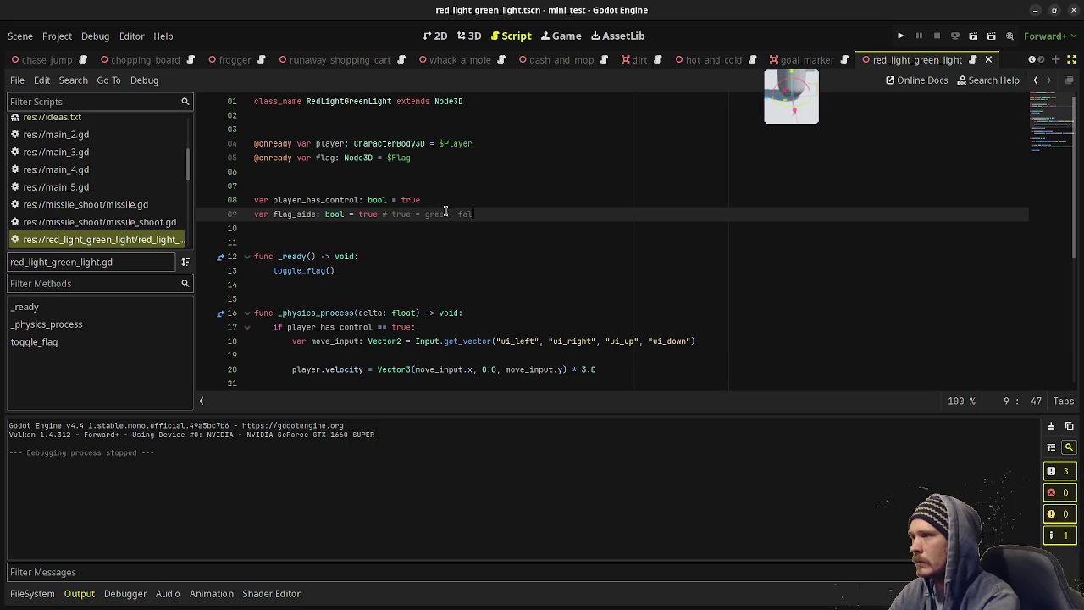
text(se = re)
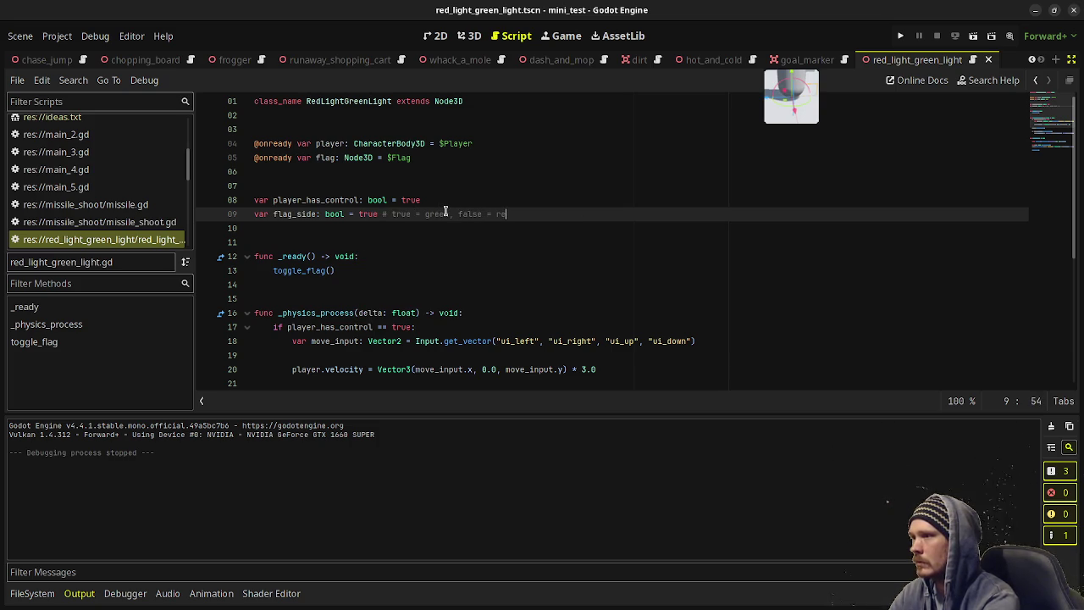
text(d)
scroll(363, 264, down, 3)
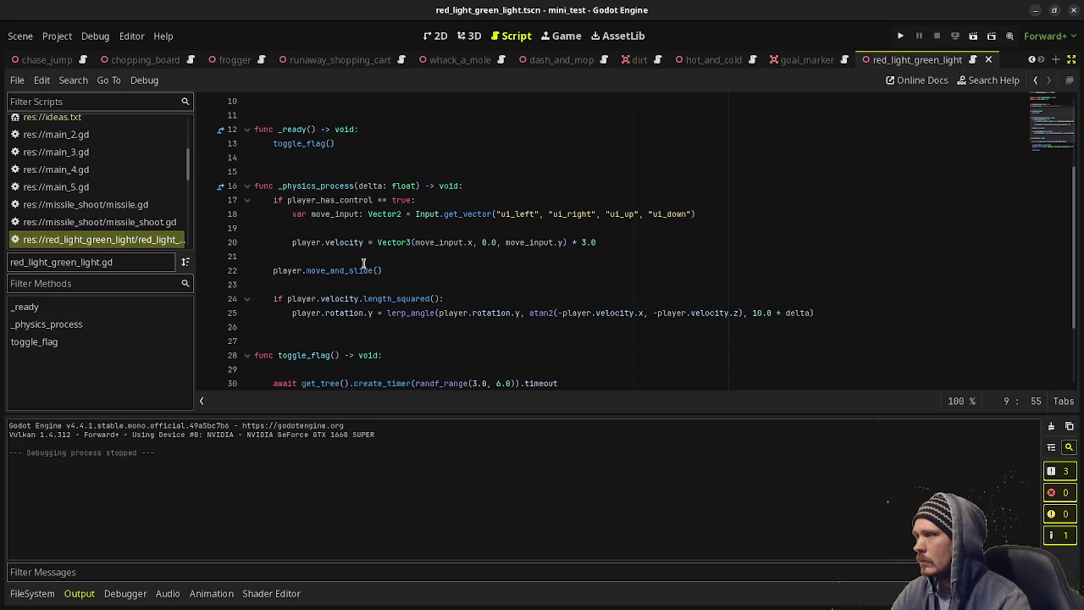
click(343, 144)
click(381, 131)
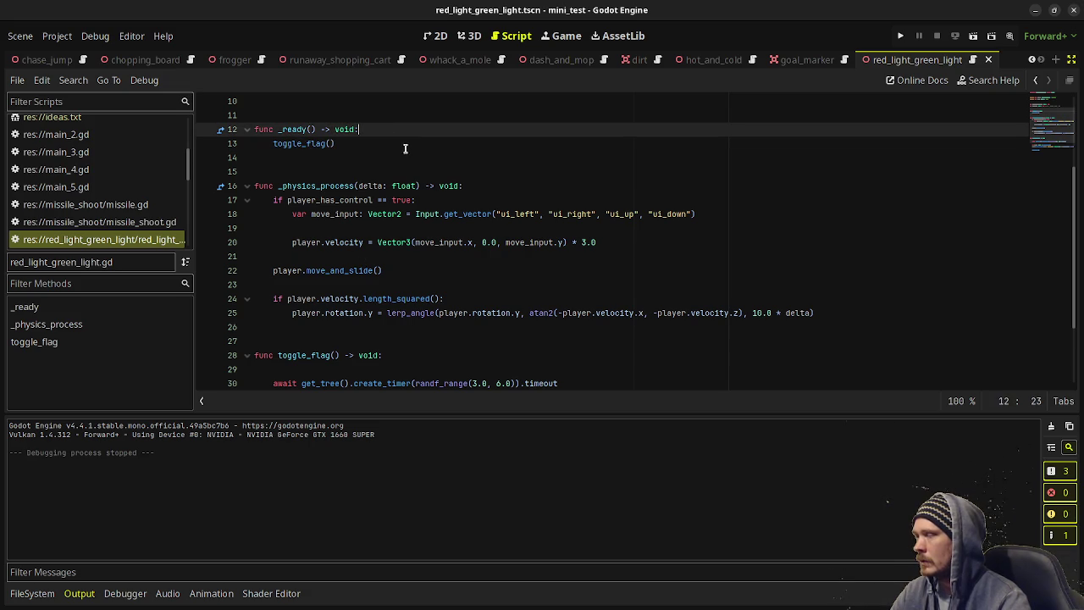
click(469, 36)
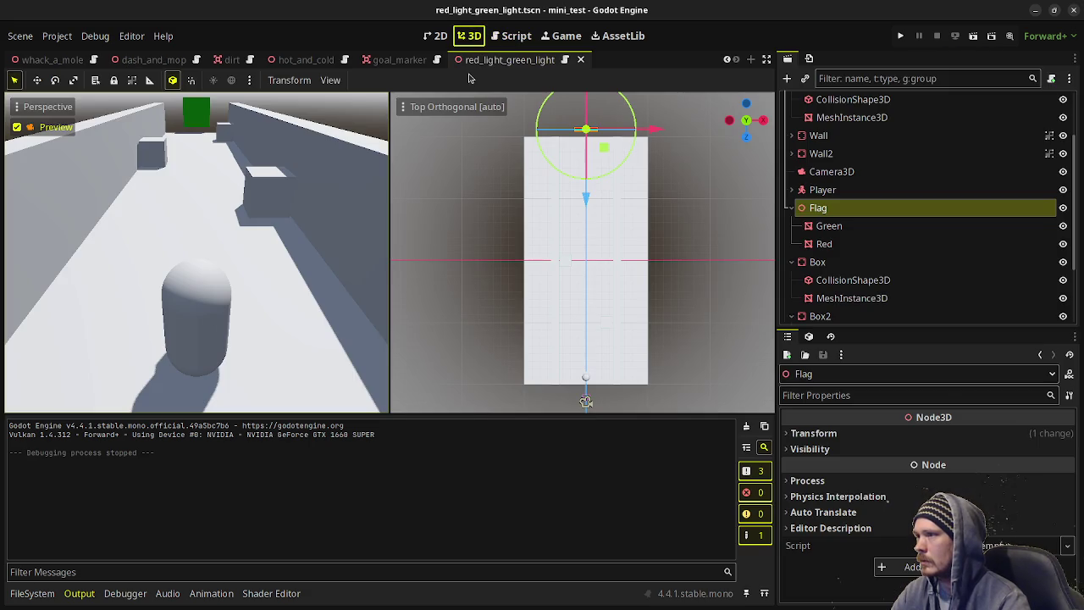
click(511, 35)
scroll(416, 143, up, 2)
scroll(416, 143, up, 2)
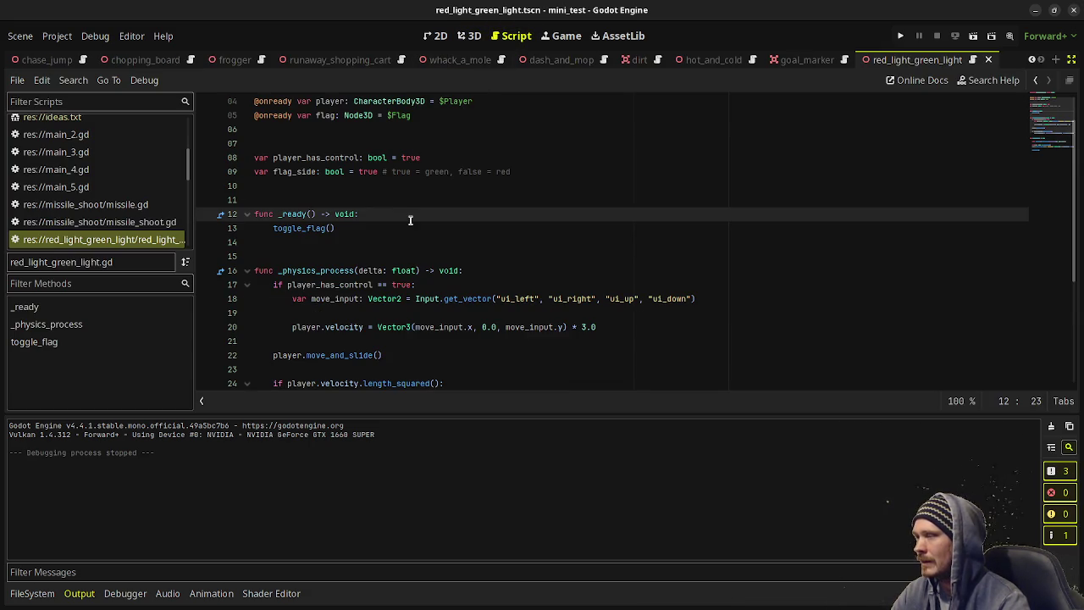
Set flag_side = true inside _ready before toggle_flag(), and save the script.
key(Return)
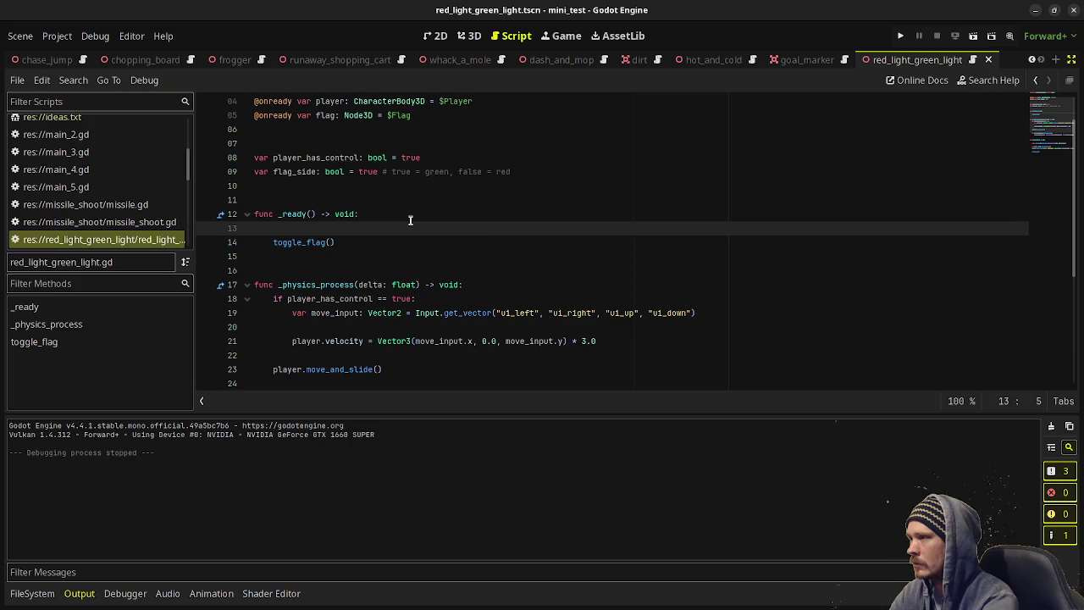
text(flag_s)
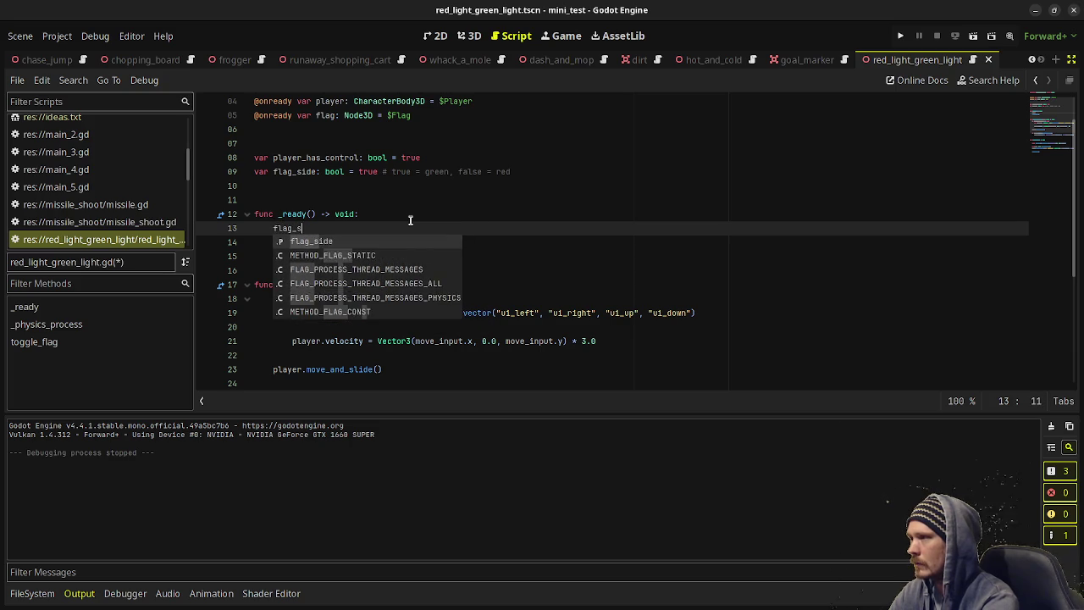
key(Return)
text(= true)
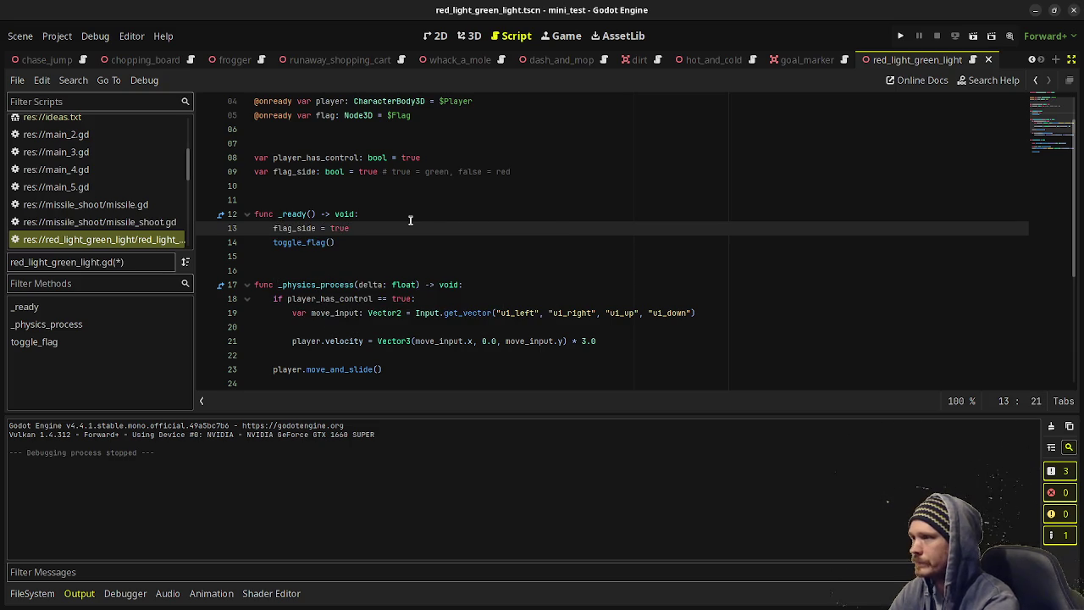
key(ctrl+s)
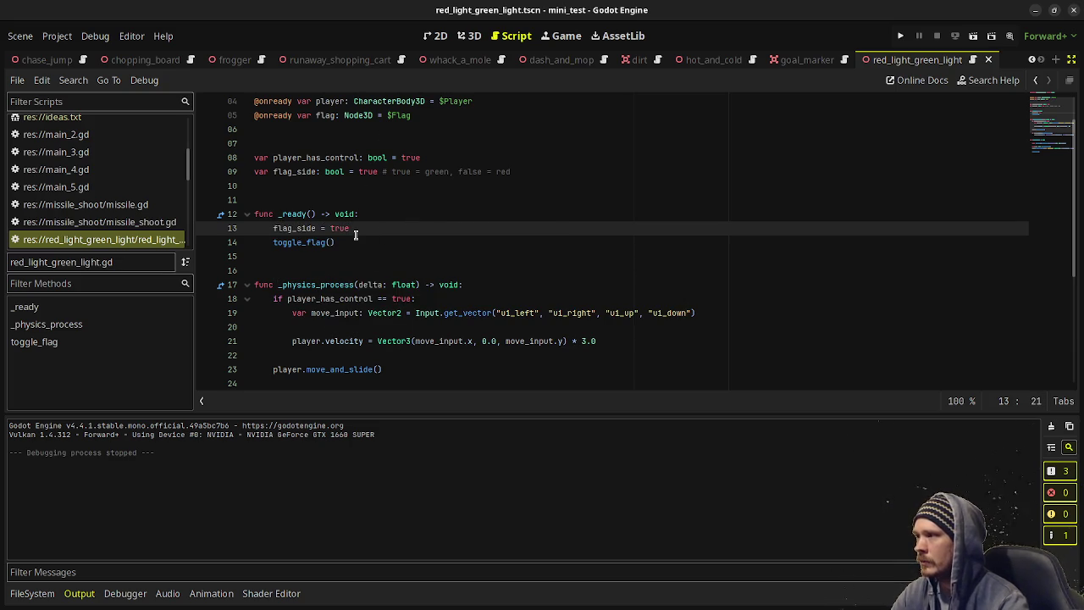
scroll(355, 234, down, 5)
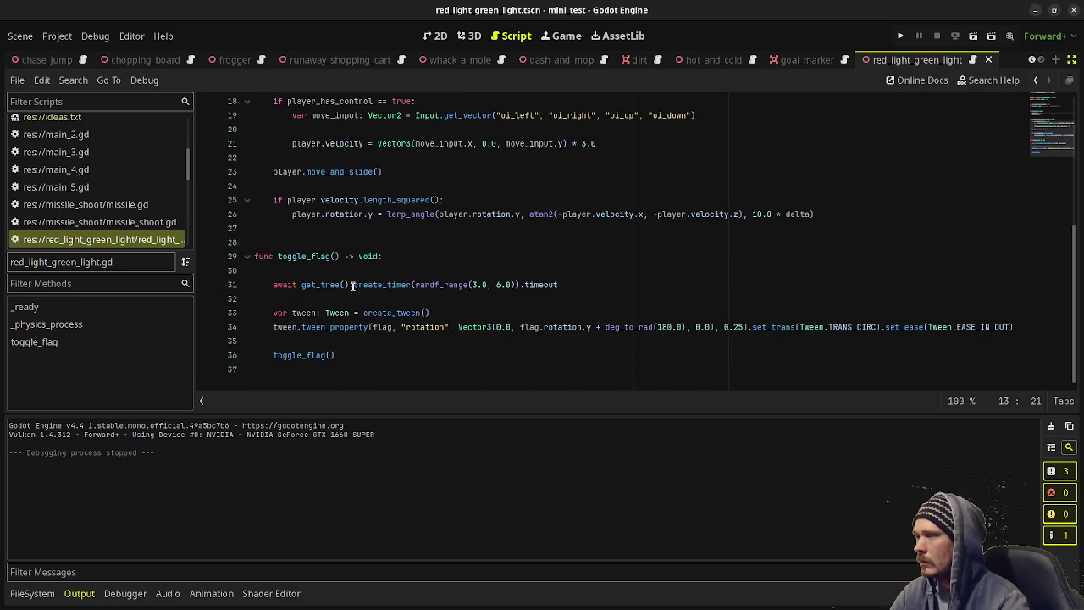
Tidy the blank lines below the timer await in toggle_flag and save.
click(460, 313)
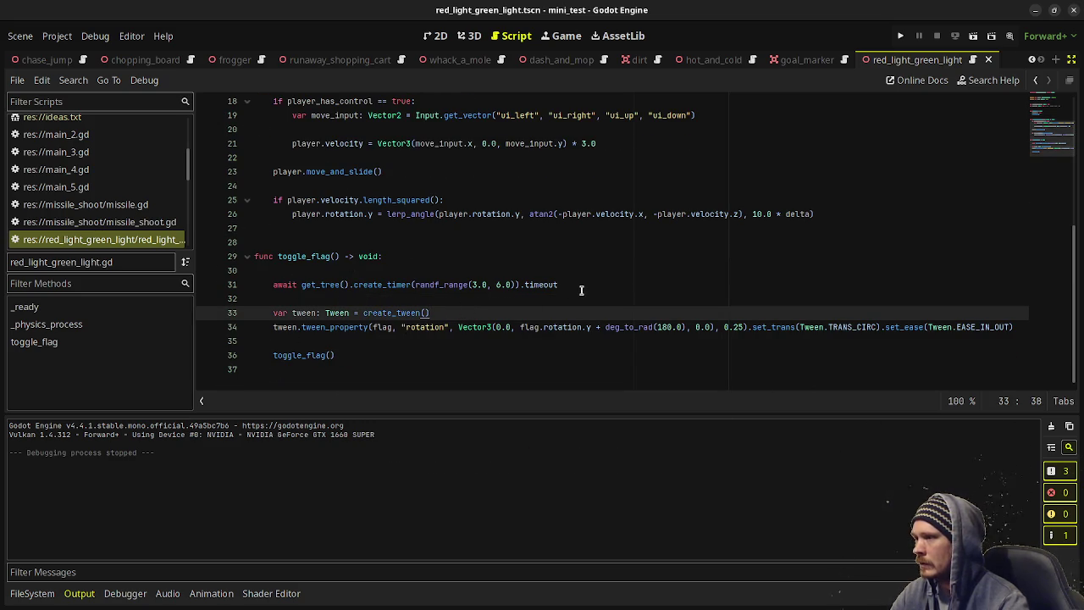
click(582, 288)
click(488, 311)
click(481, 302)
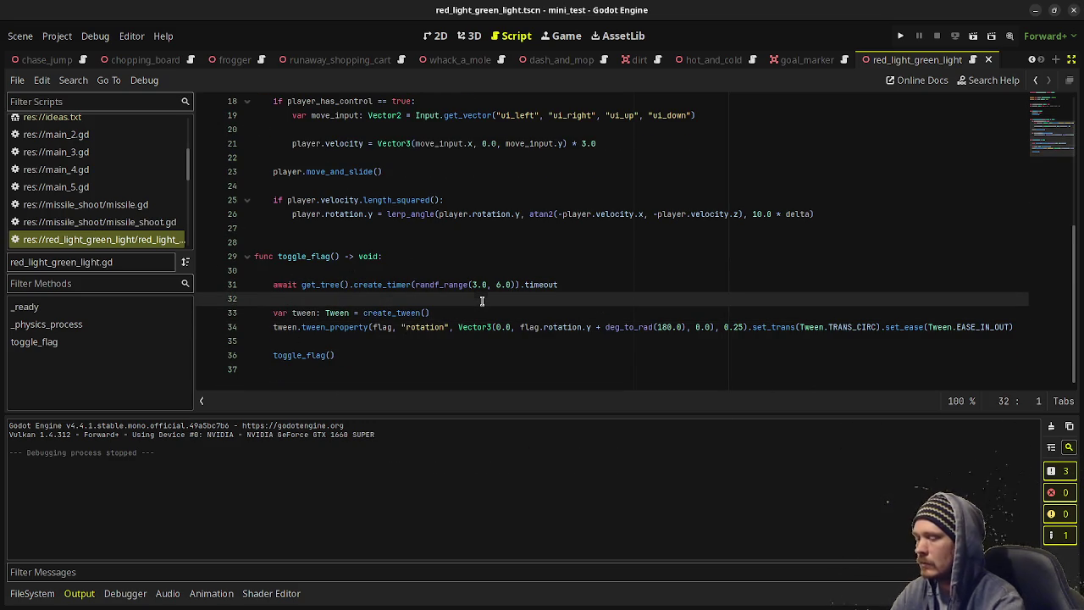
key(Return)
key(Return)
key(Up)
key(Tab)
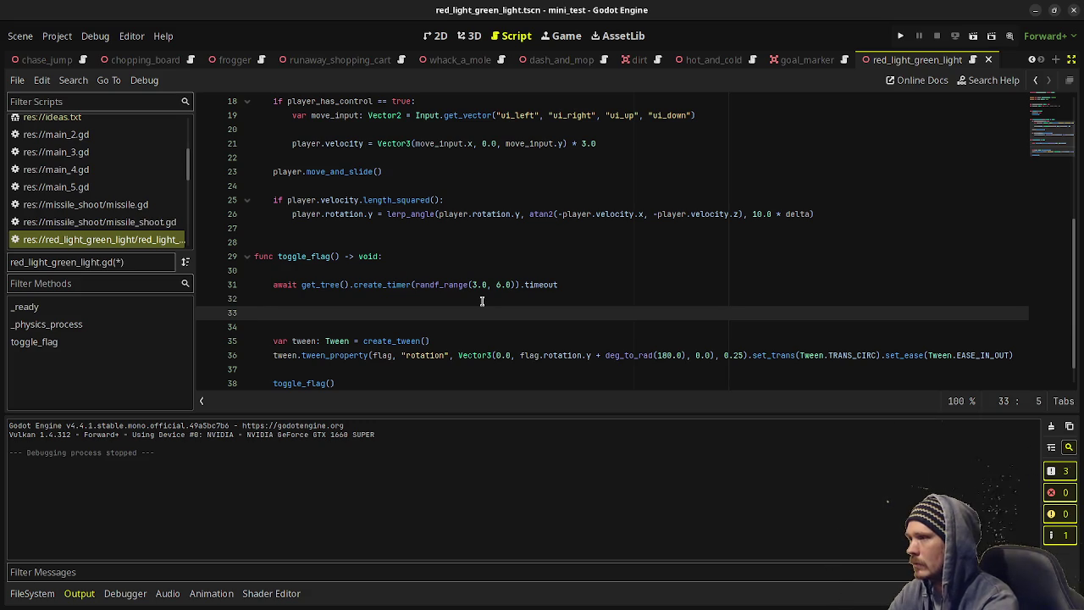
key(BackSpace)
key(BackSpace)
key(Delete)
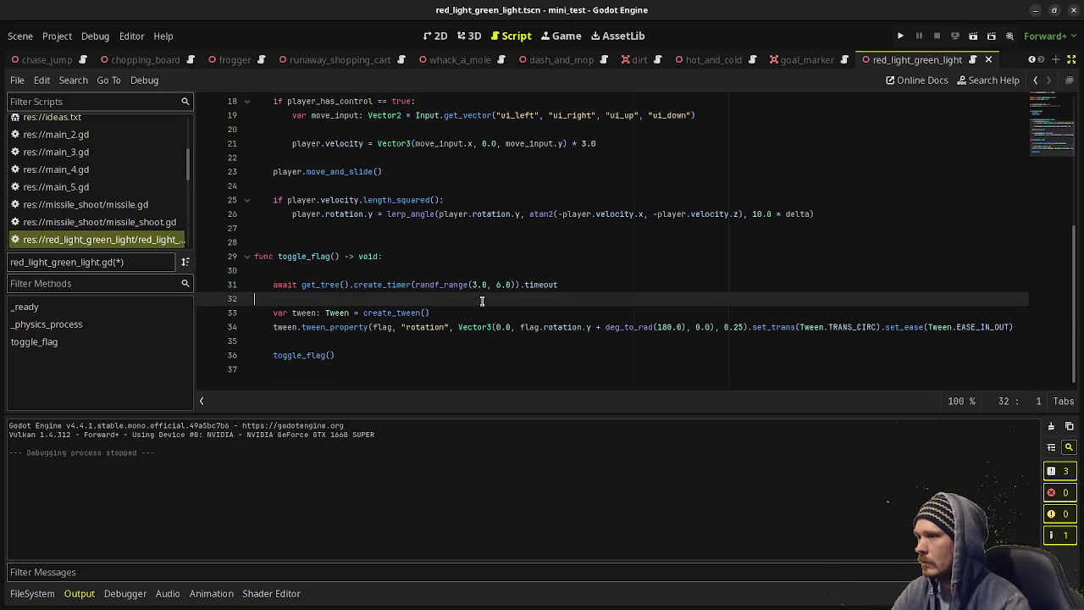
key(ctrl+s)
Add flag_side = !flag_side after the tween call, above the toggle_flag() call.
click(349, 341)
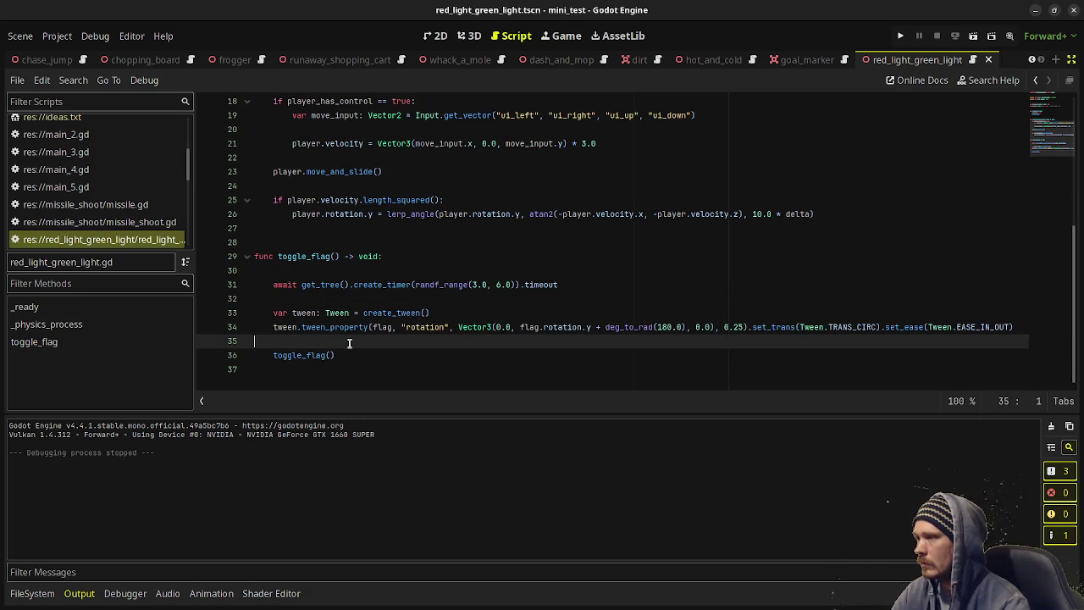
key(Return)
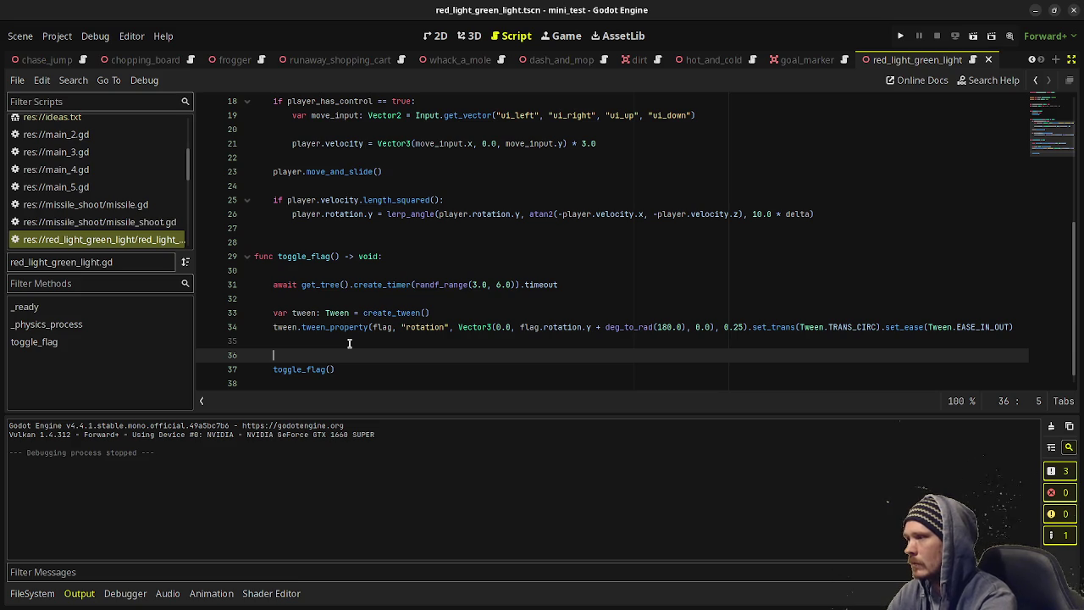
text(flag_side =)
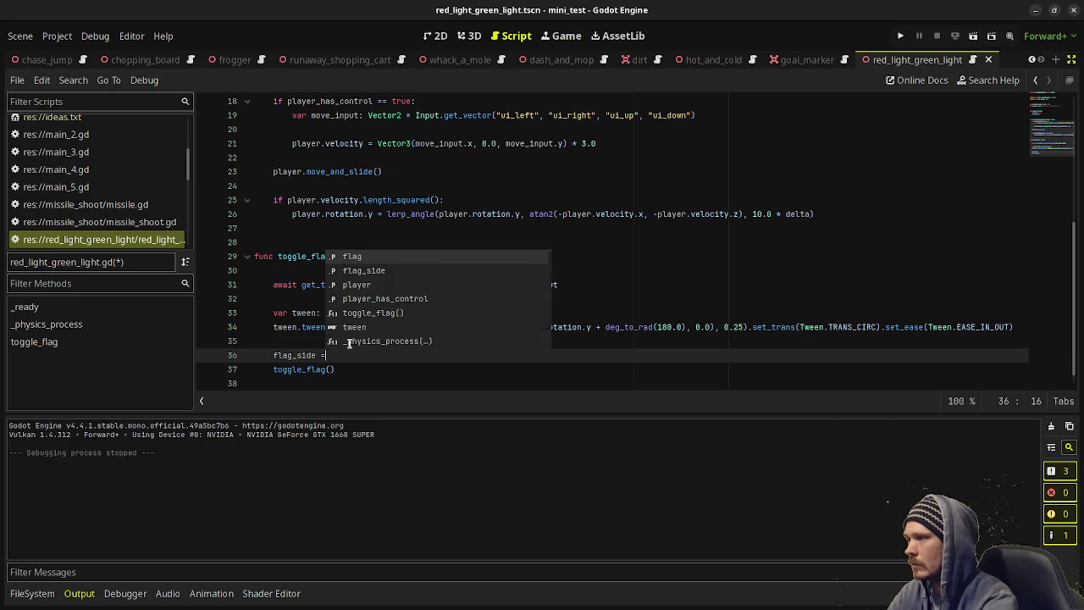
text( !flag_sid)
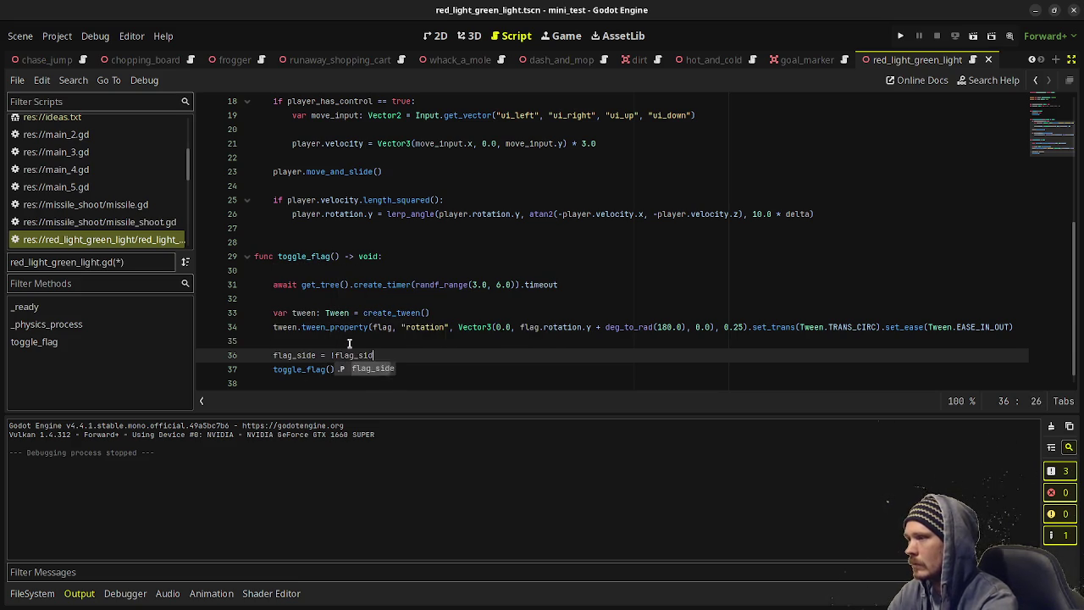
text(e)
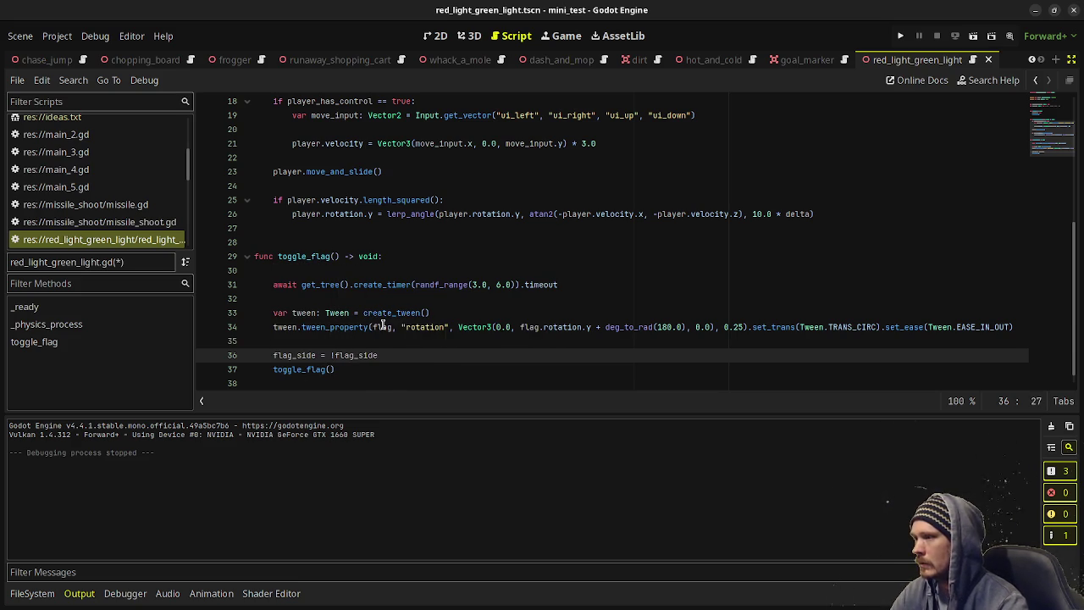
mouse_move(612, 327)
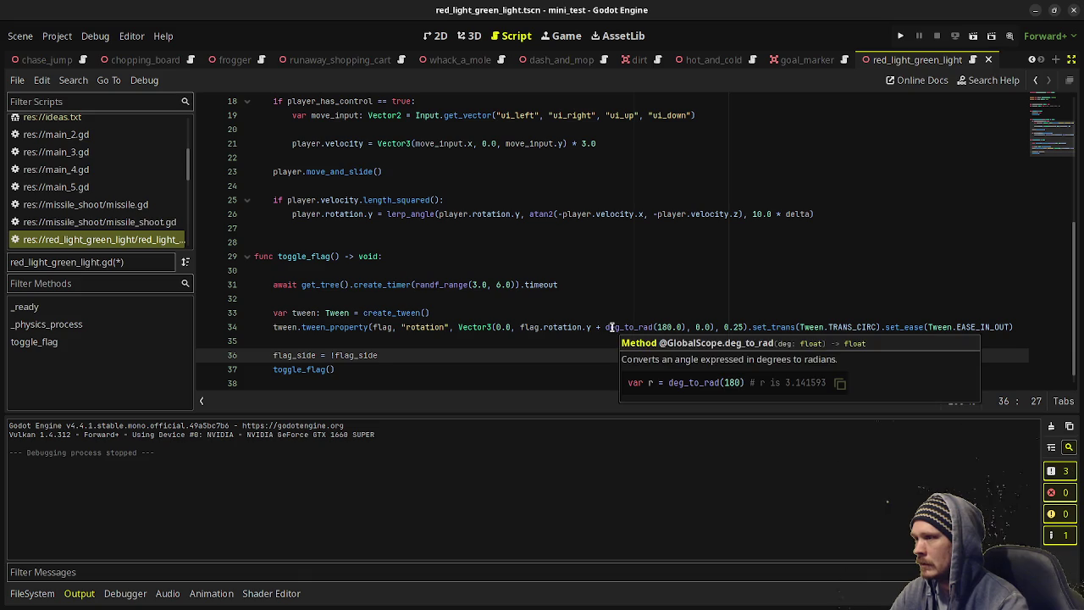
click(435, 272)
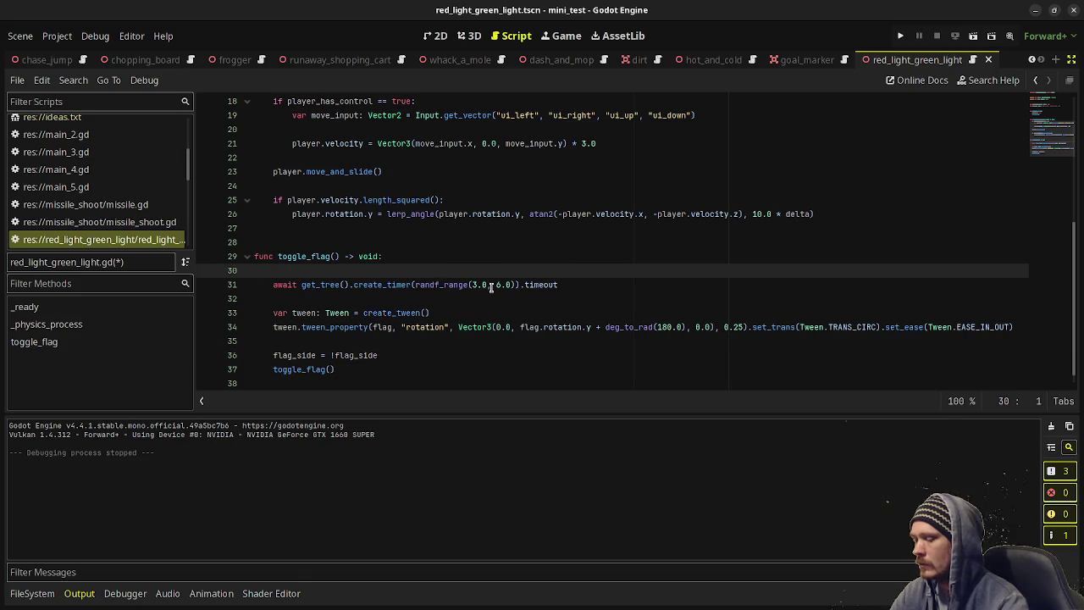
Put the timer wait under an 'if flag_side == true: # green' check.
key(Return)
key(Tab)
text(if)
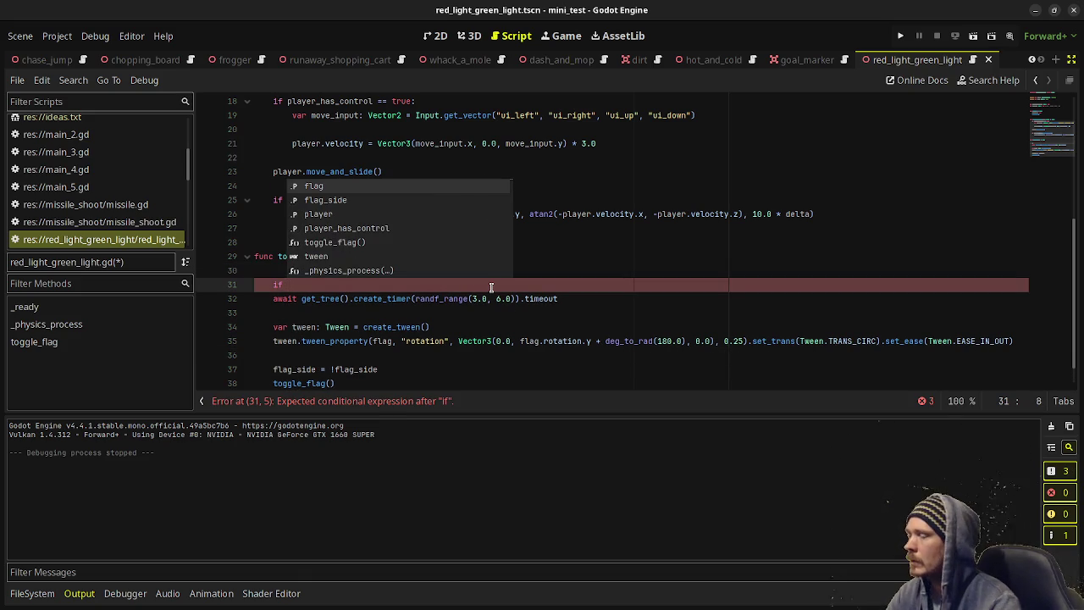
mouse_move(383, 300)
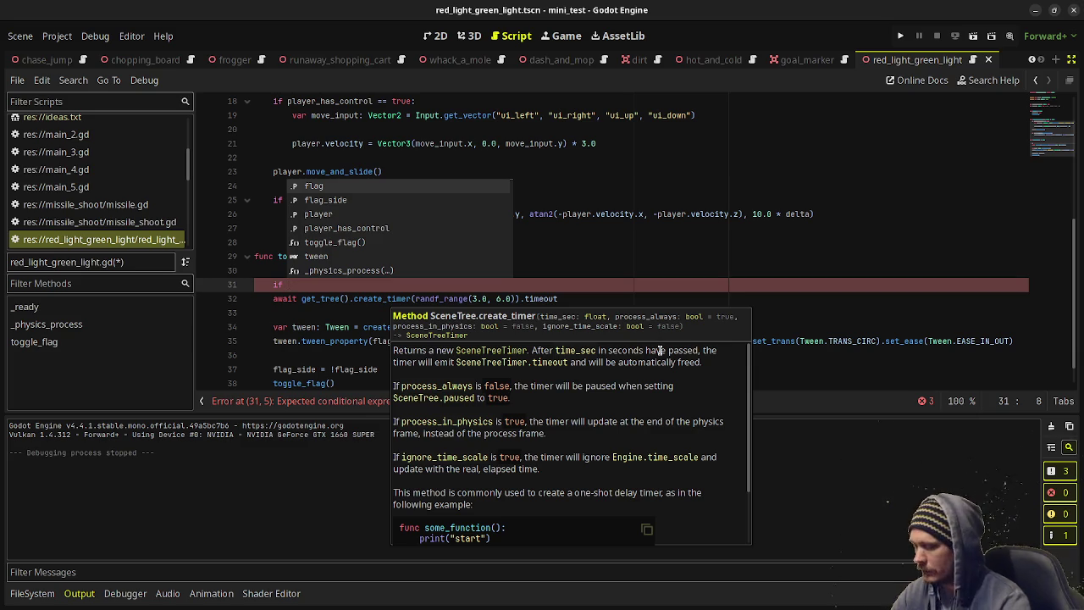
text(flag_side == true:)
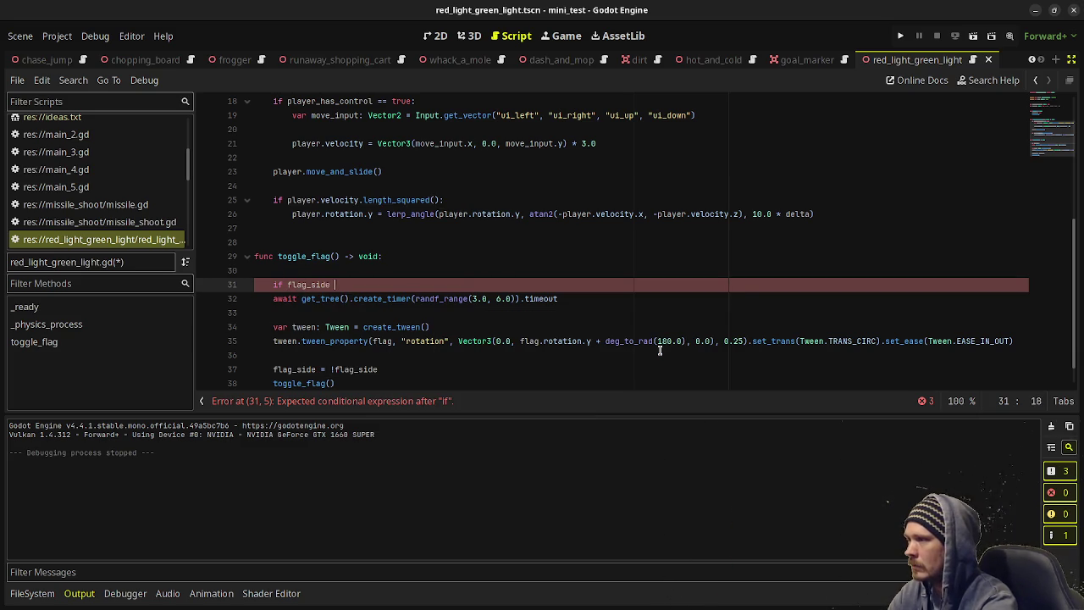
text( # green)
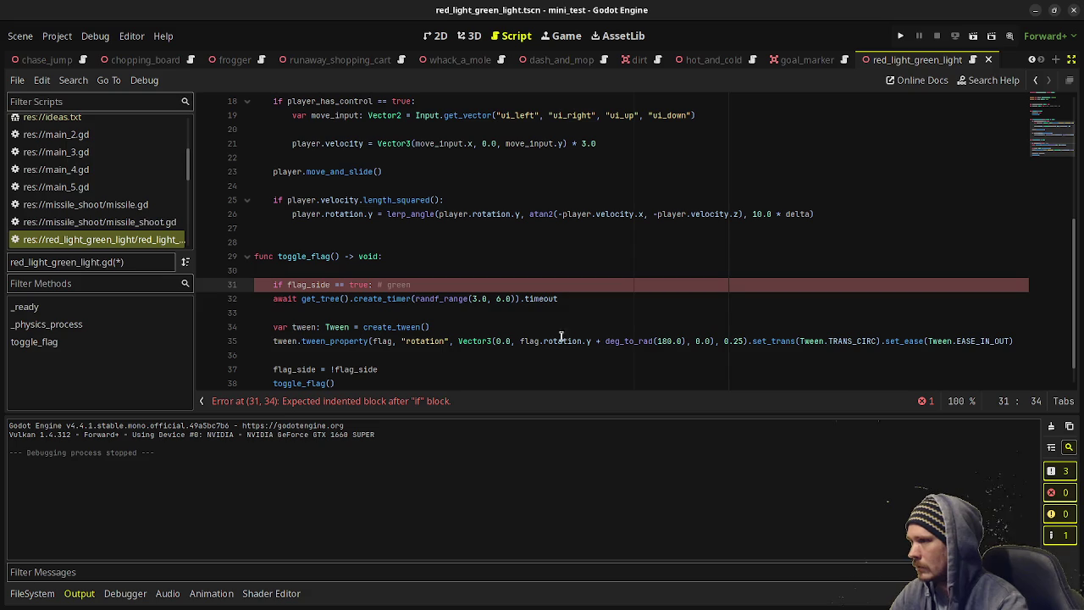
click(273, 298)
key(Tab)
Add an else: branch containing a copy of the randf_range(3.0, 6.0) timer wait.
click(637, 302)
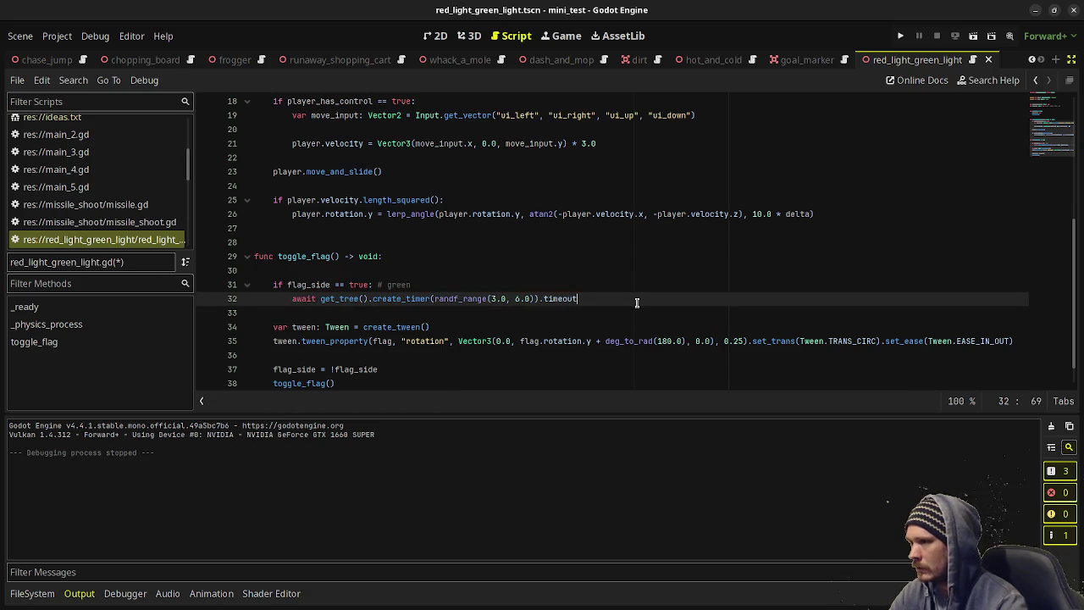
key(Return)
key(BackSpace)
text(el)
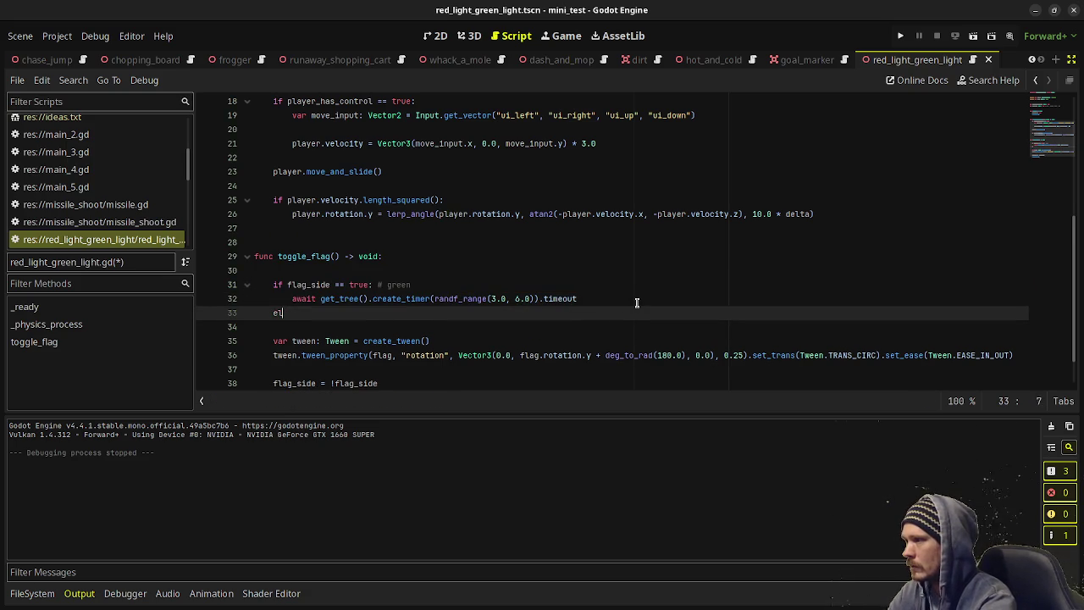
text(if f)
key(BackSpace)
key(BackSpace)
key(BackSpace)
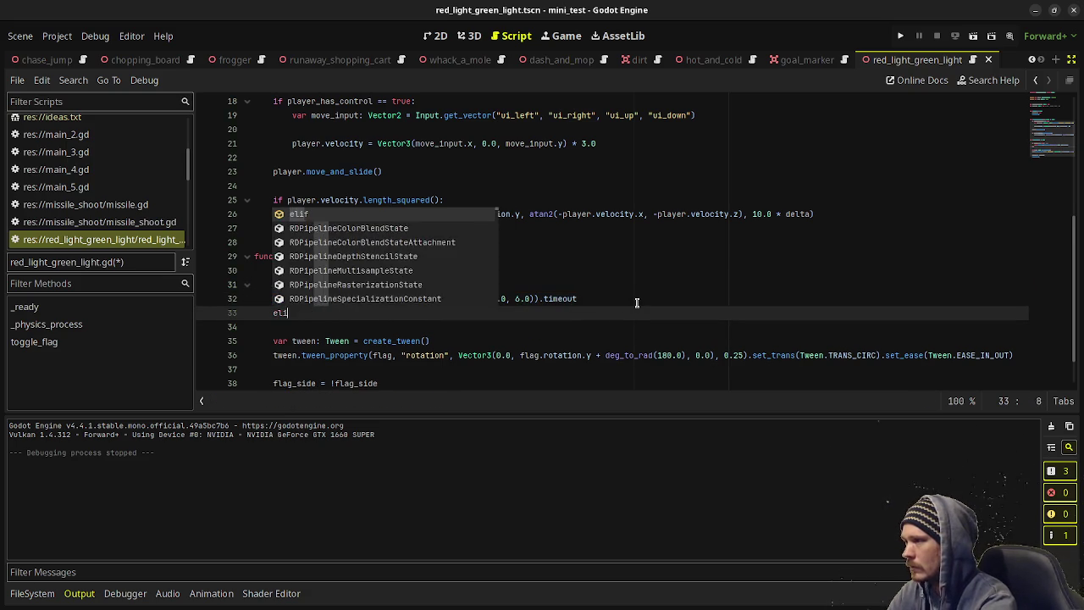
text(se:)
key(Return)
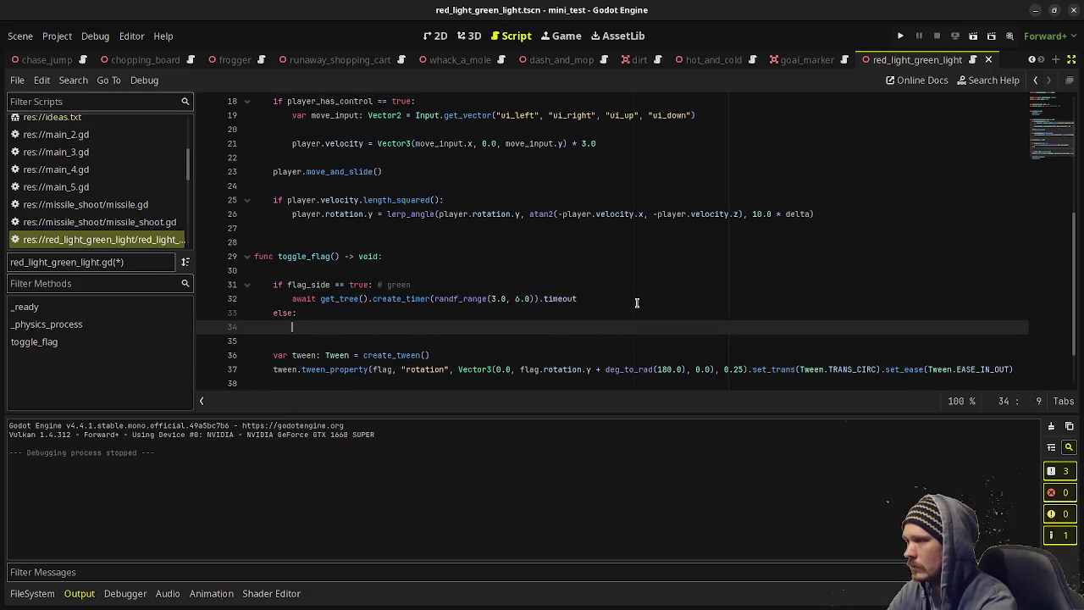
drag(577, 298, 293, 298)
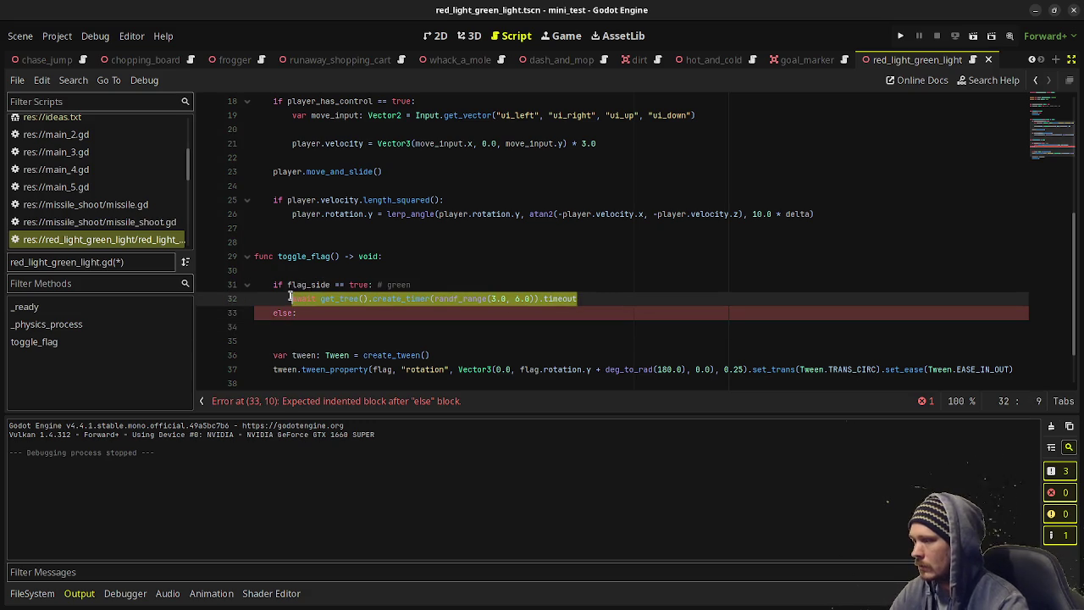
key(ctrl+c)
click(320, 327)
key(ctrl+v)
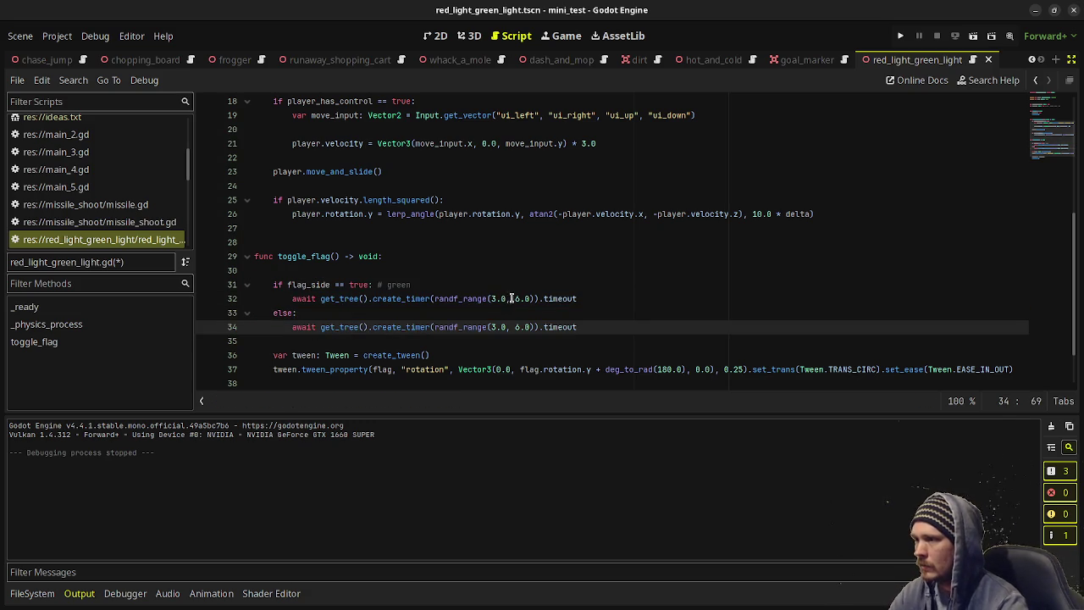
Change the green wait to randf_range(2.0, 4.0) and save the script.
double_click(494, 298)
text(2)
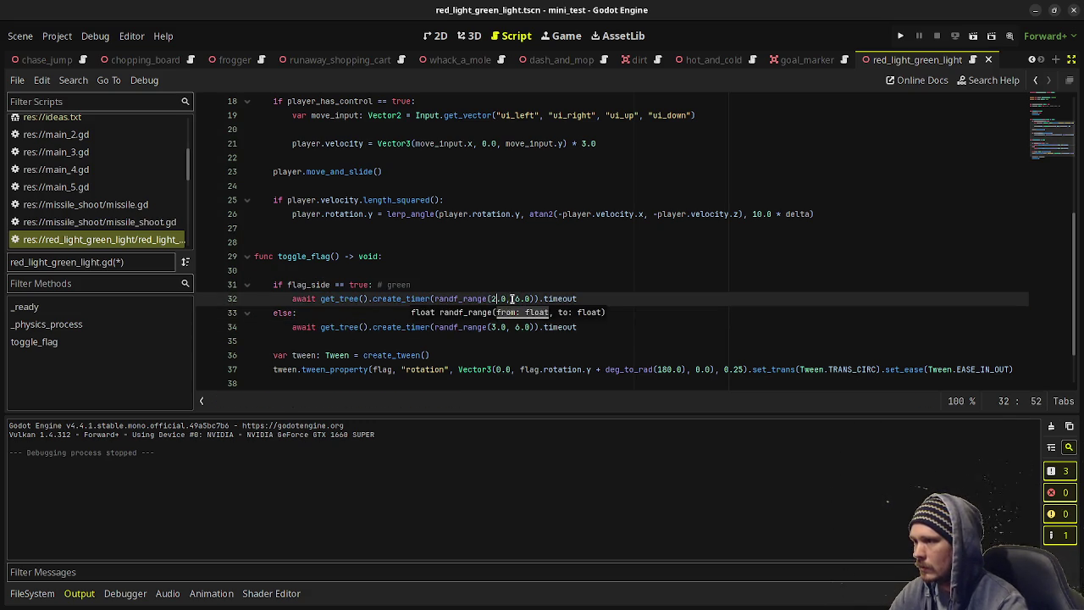
click(514, 298)
key(Delete)
text(4)
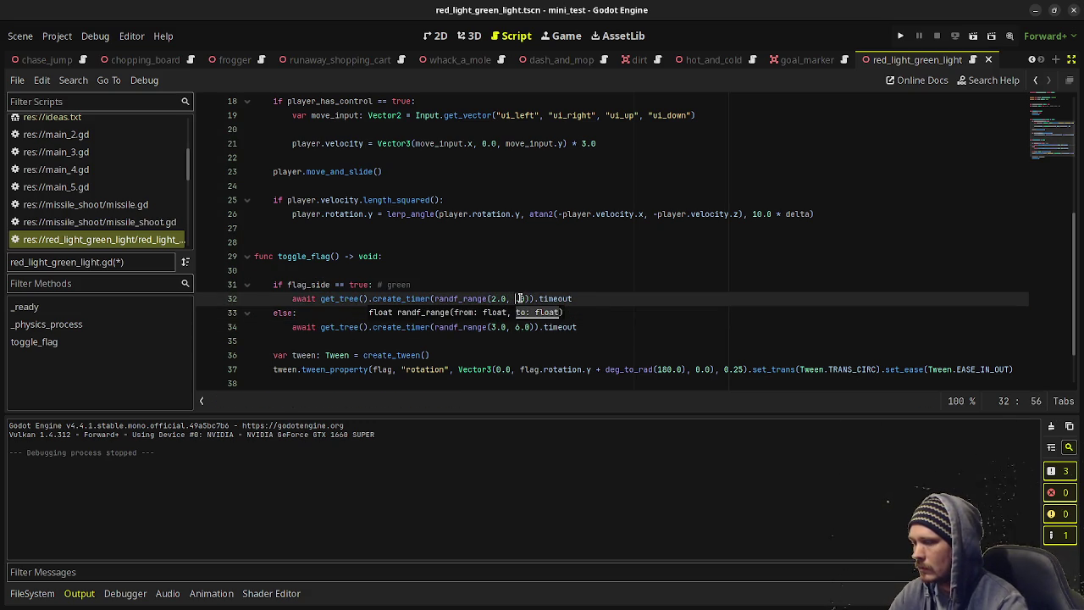
key(ctrl+s)
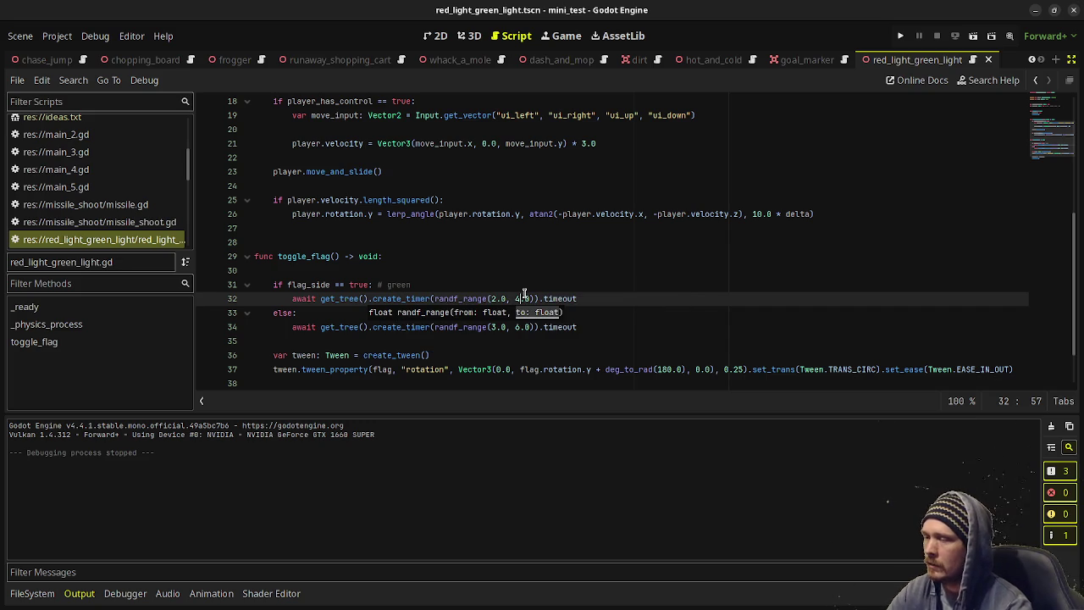
click(547, 282)
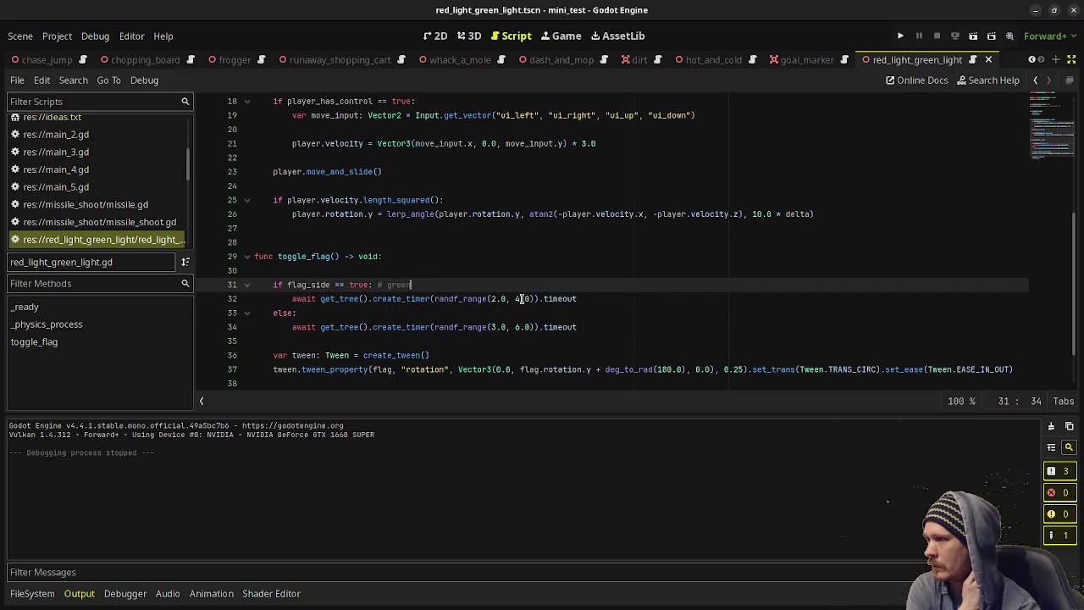
Playtest, then change the green wait to randf_range(1.0, 3.0) and save.
key(F6)
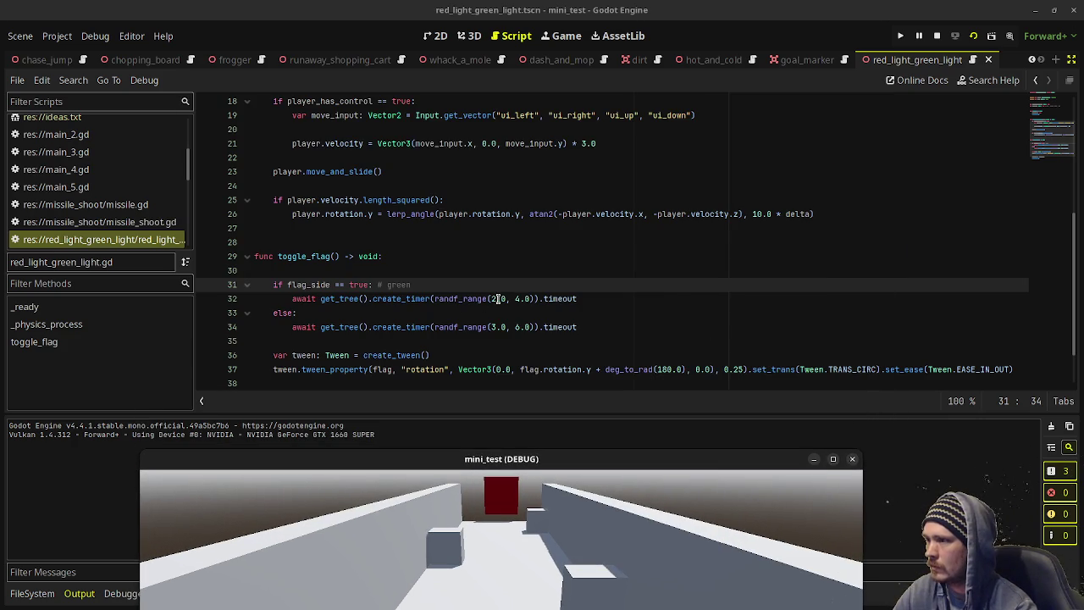
click(497, 298)
key(BackSpace)
text(1)
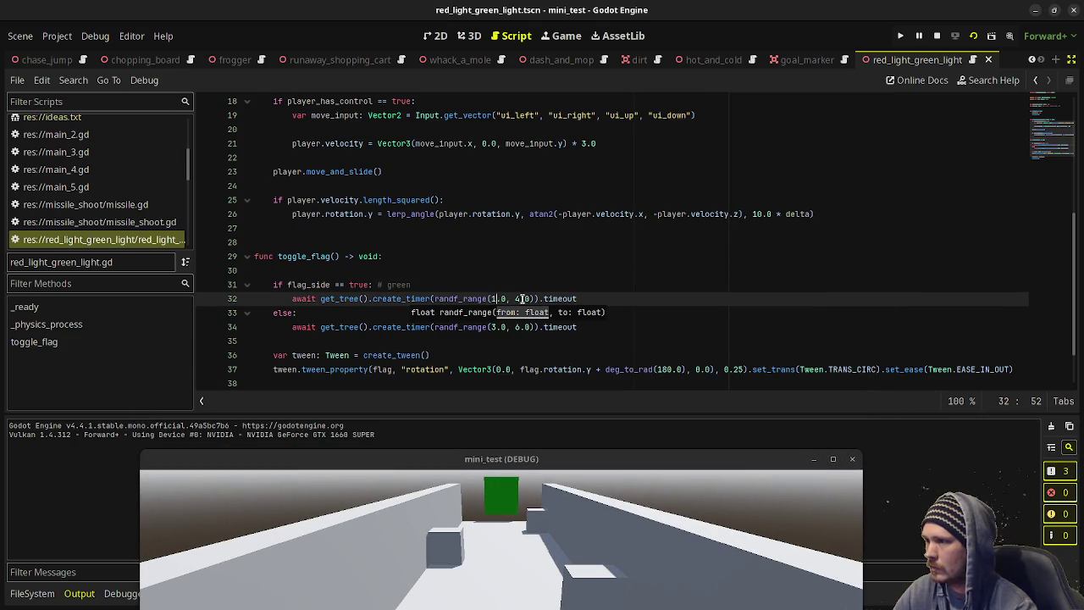
click(519, 298)
key(BackSpace)
text(3)
key(ctrl+s)
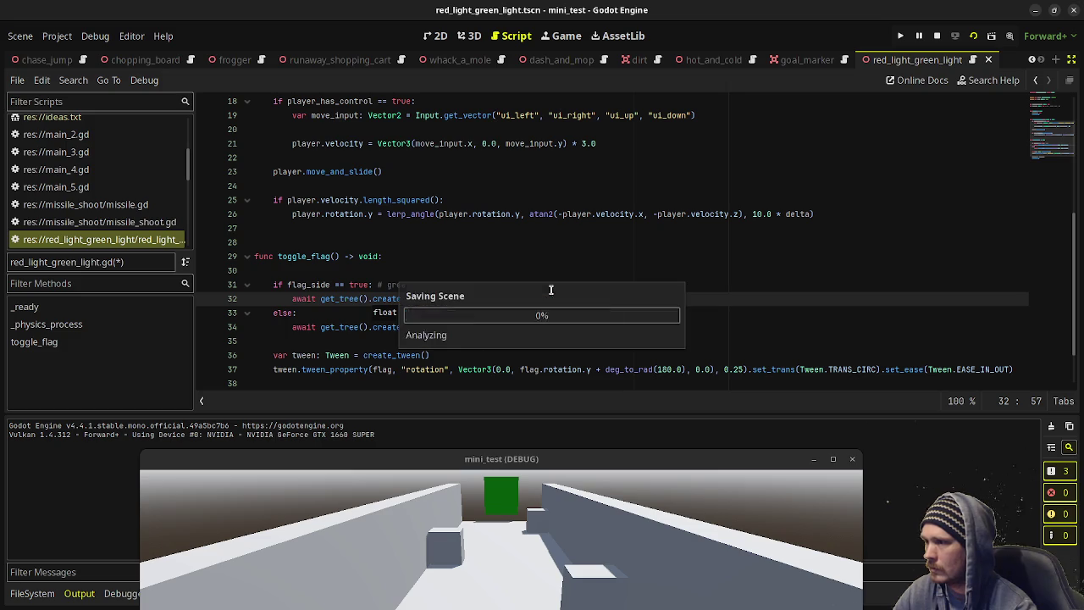
Restart the game to playtest the new green and red flag timing.
key(F6)
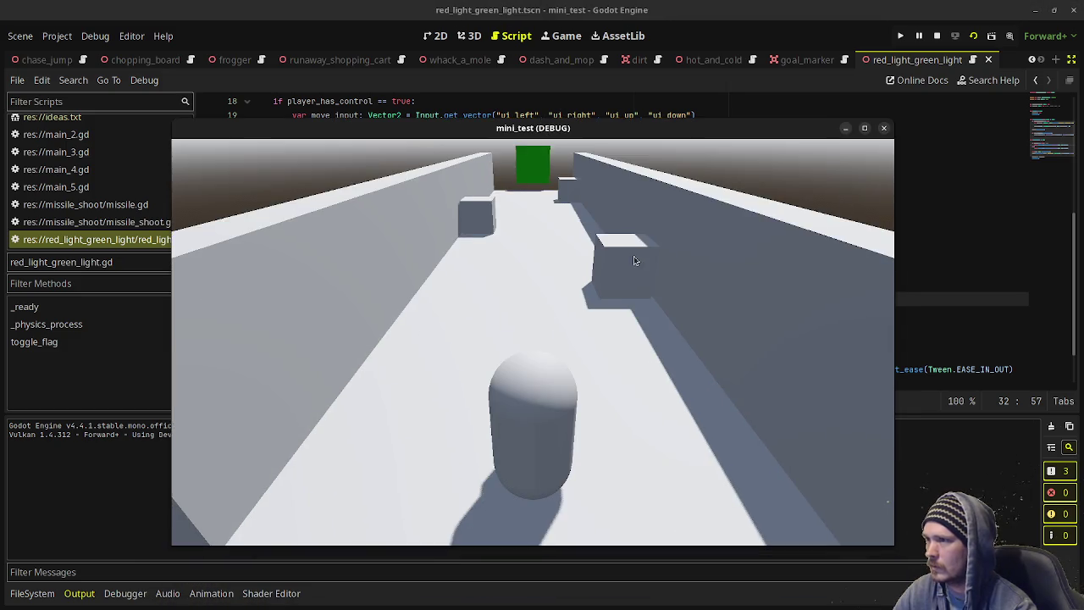
key(F8)
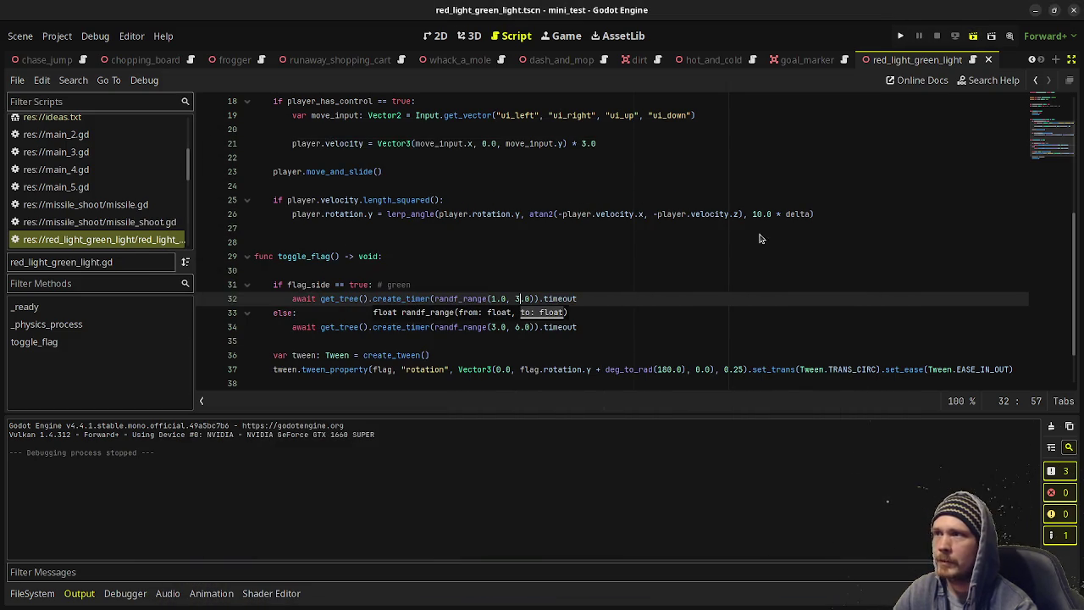
key(F6)
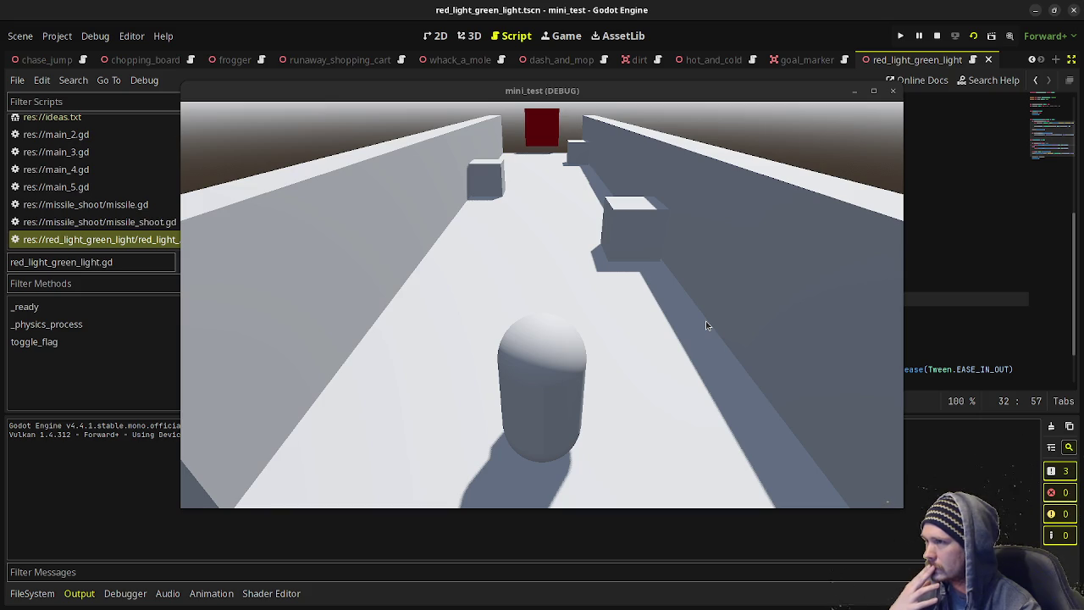
Stop the game and change the green wait to randf_range(2.0, 5.0).
click(937, 36)
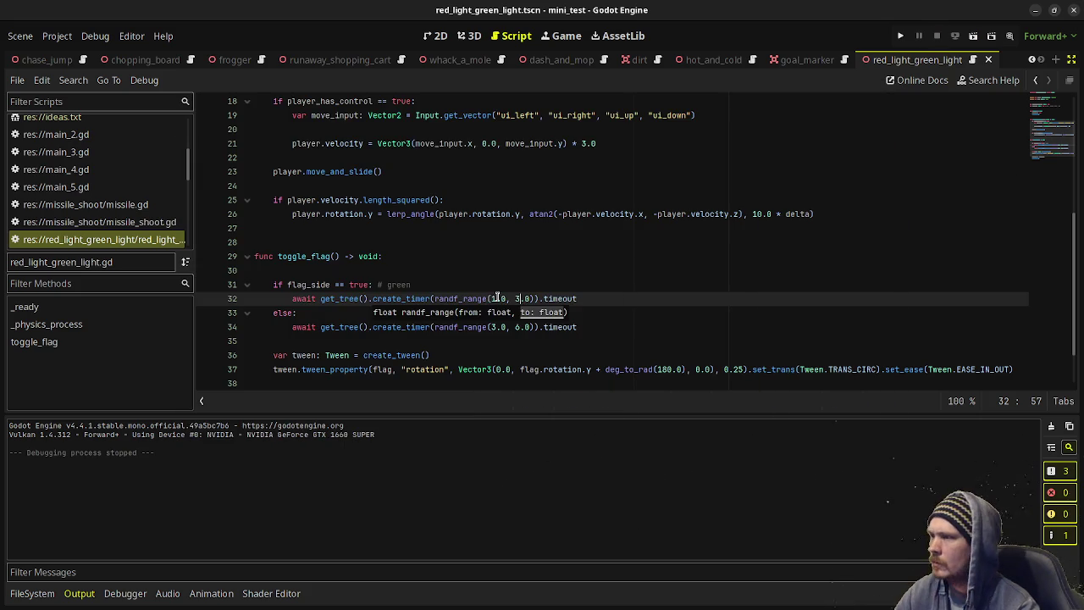
click(495, 298)
key(BackSpace)
text(2)
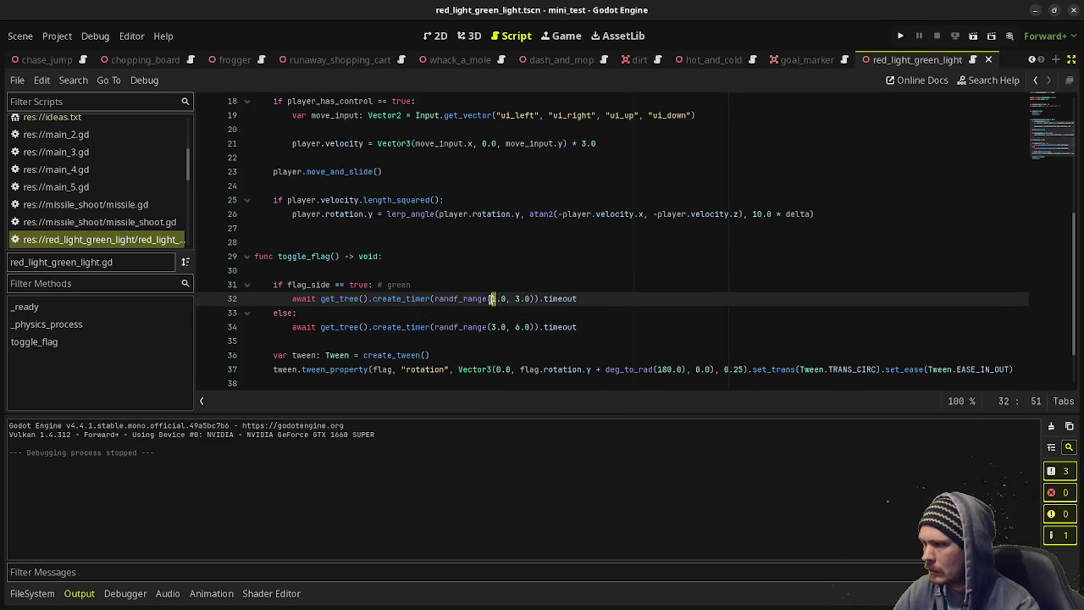
click(515, 298)
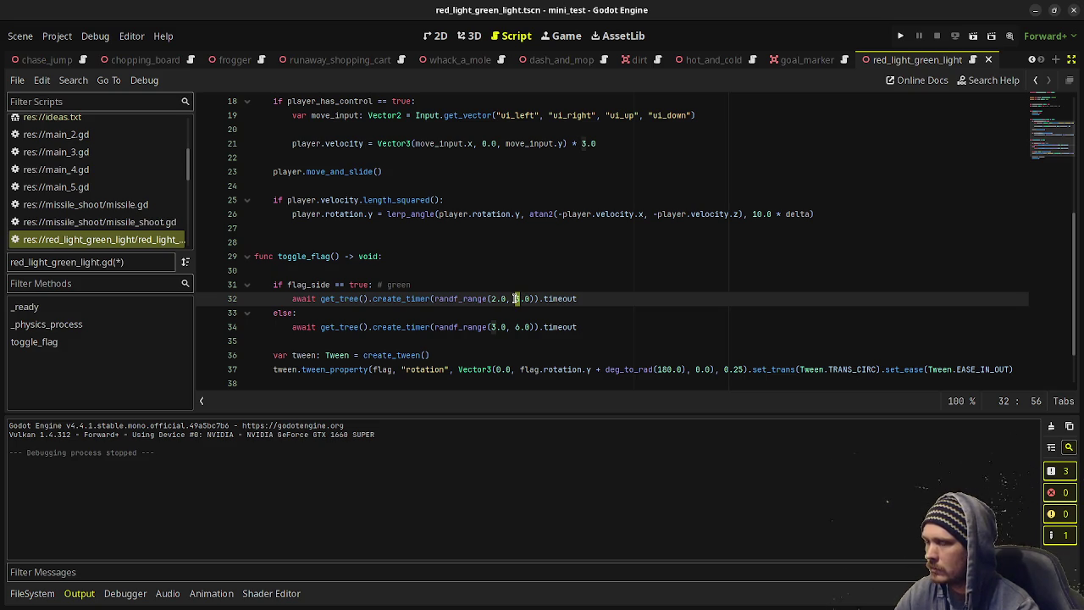
text(3)
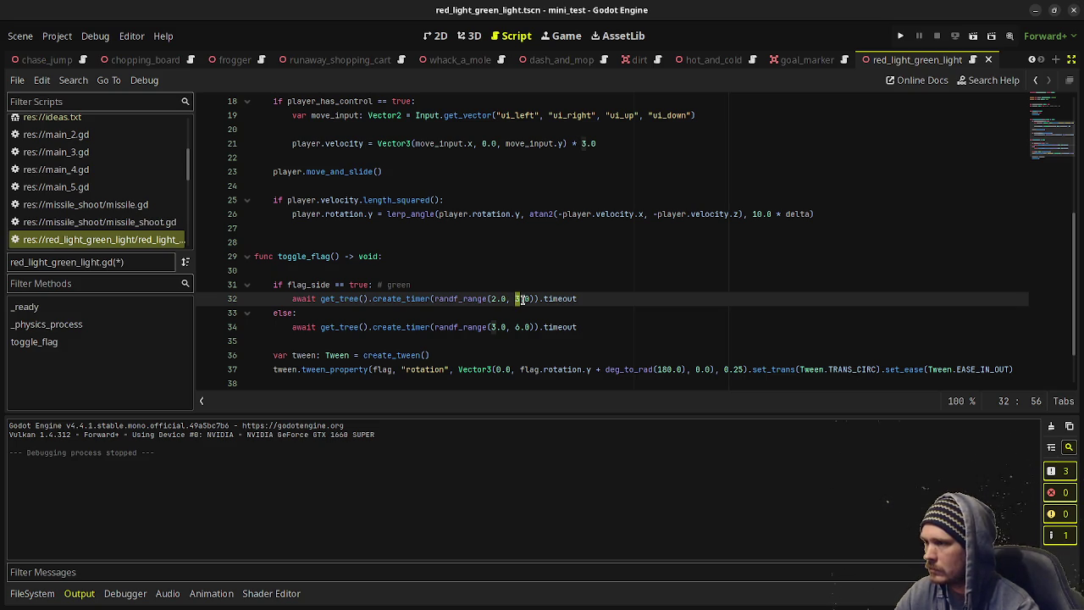
text(4)
key(ctrl+s)
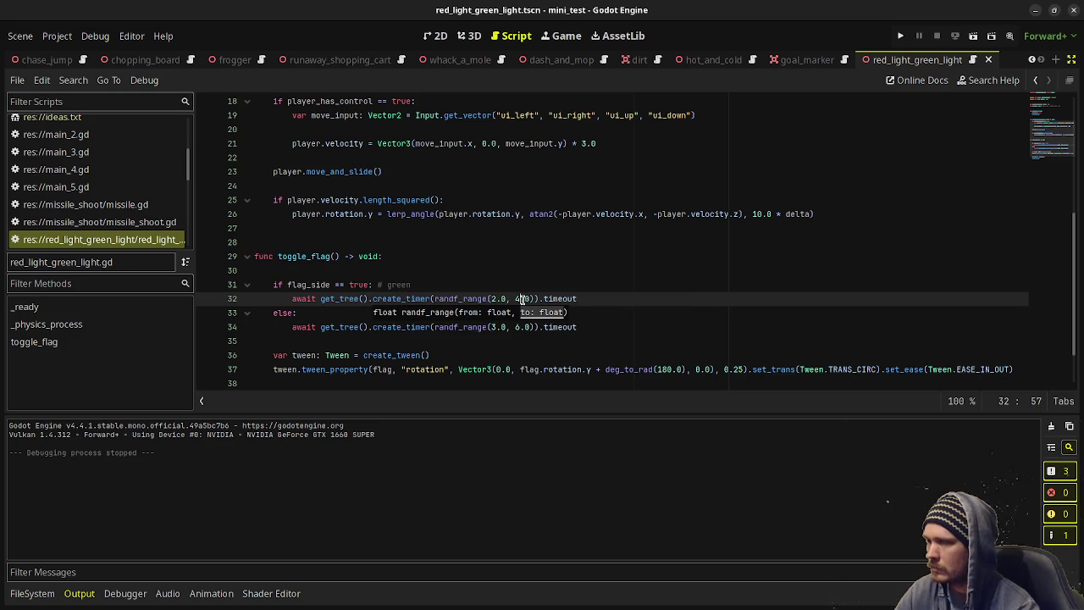
key(BackSpace)
text(5)
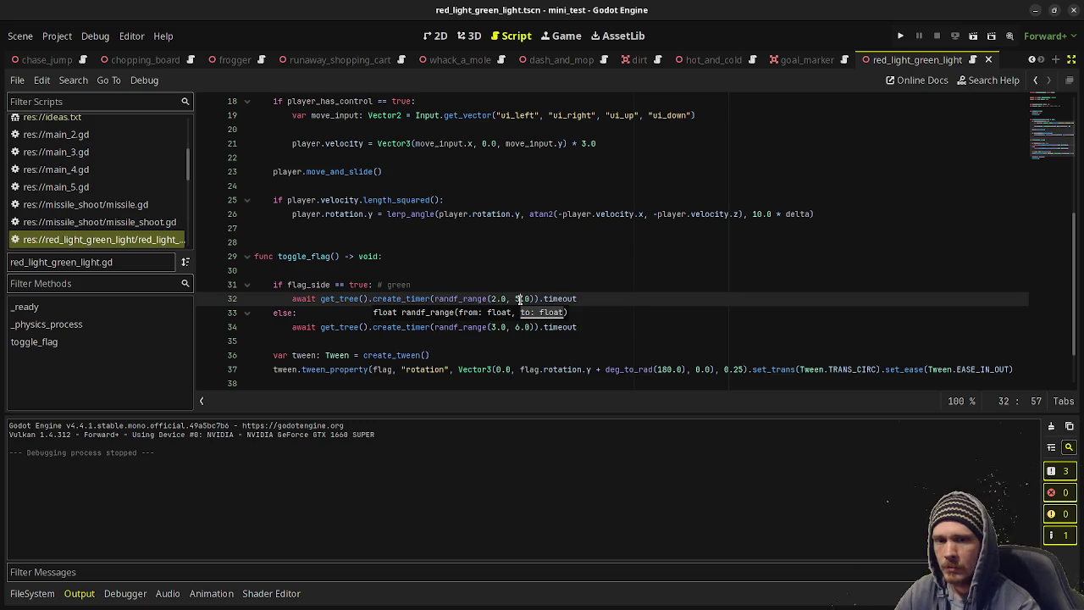
Playtest by steering the player down the corridor with the arrow keys, then stop.
key(F6)
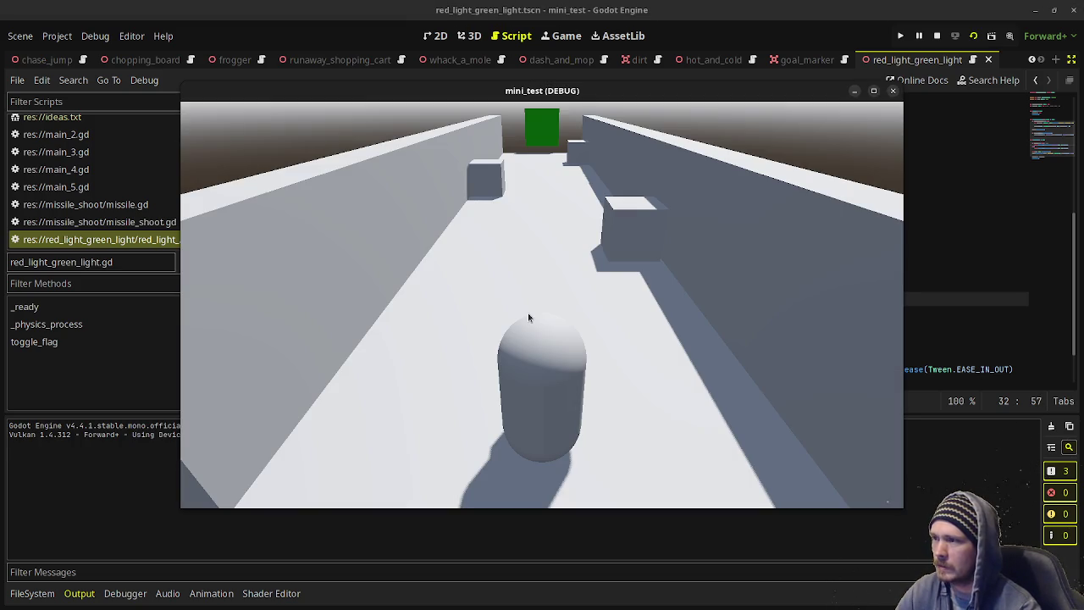
key(Up)
key(Right)
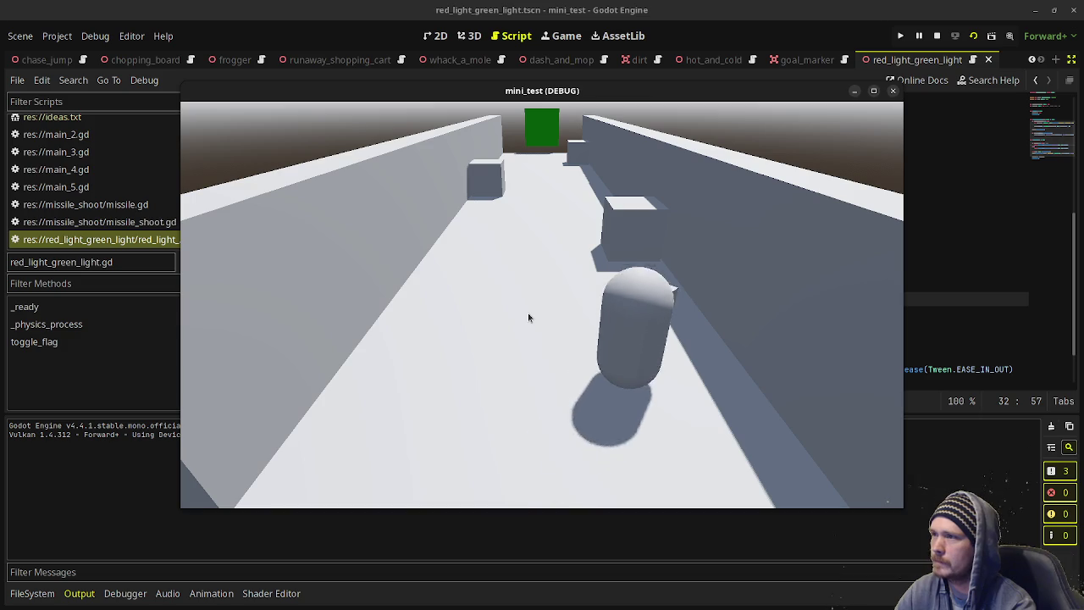
key(Up)
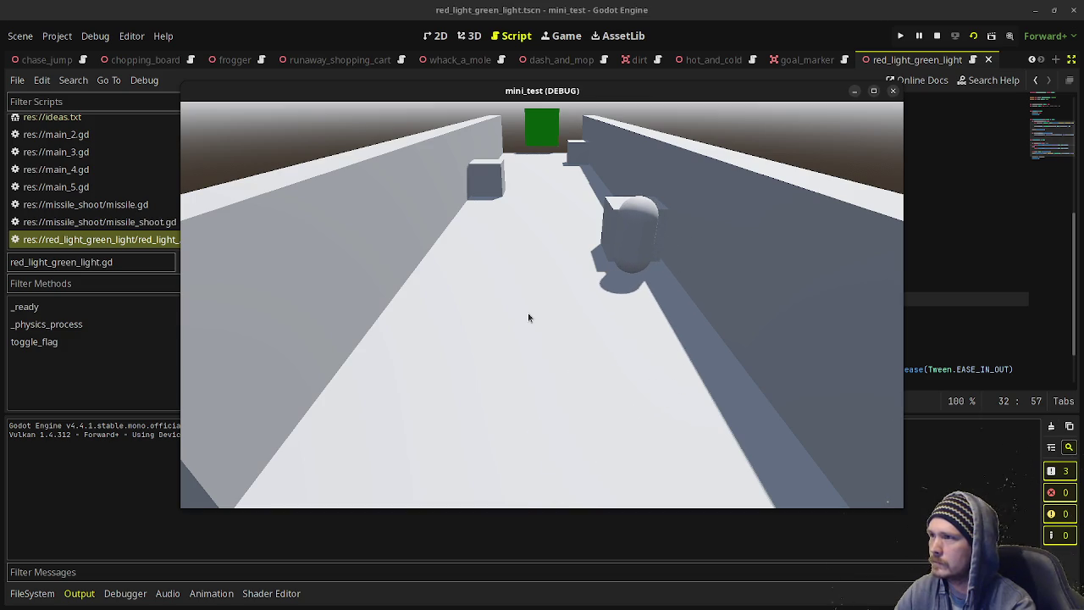
key(Up)
key(Left)
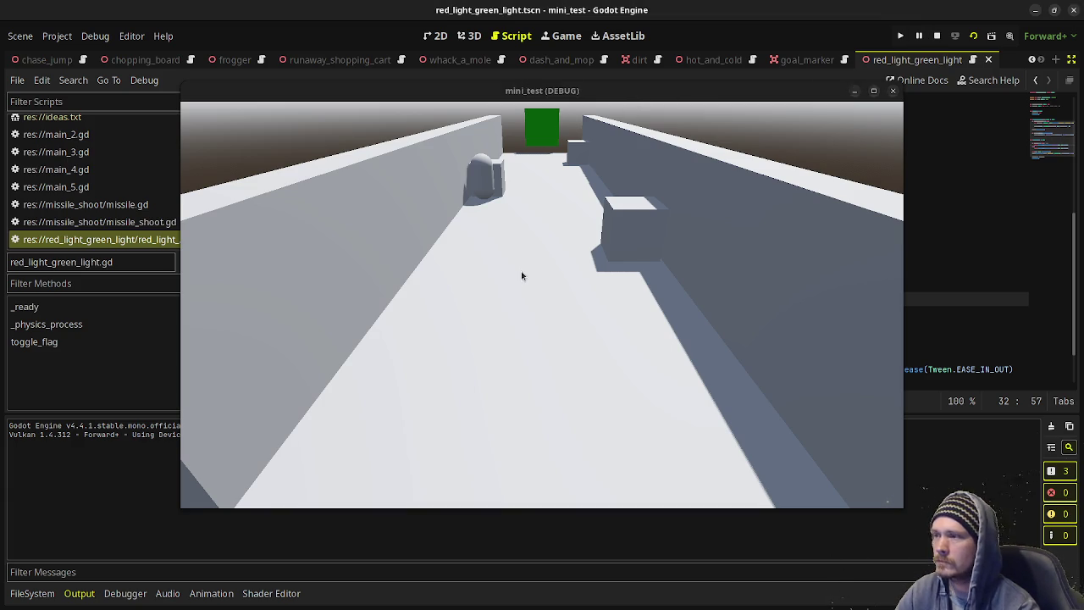
key(F8)
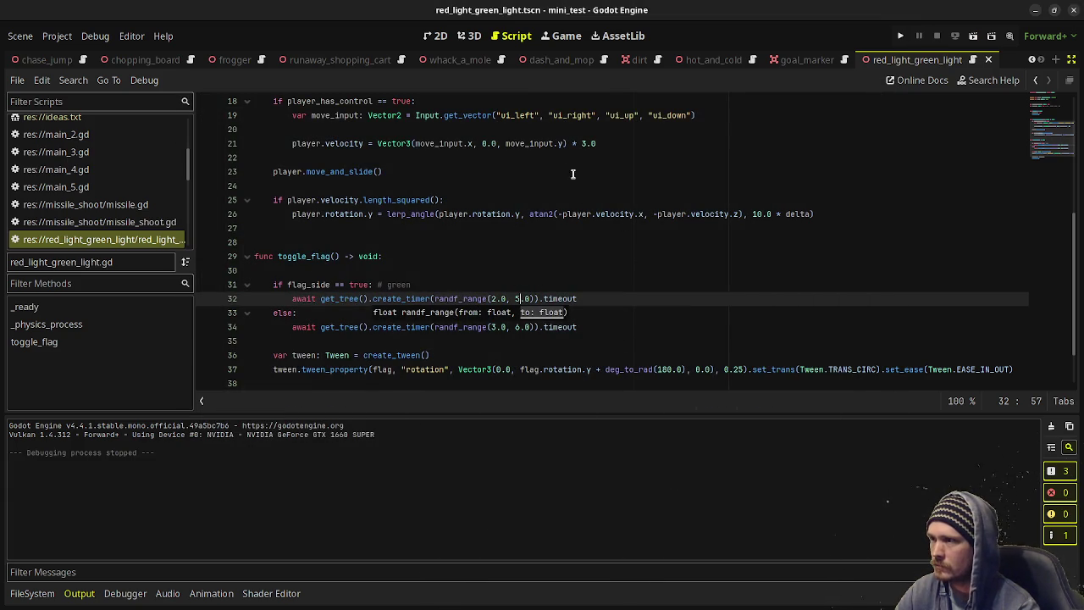
Change the green-light wait on line 32 to randf_range(3.0, 6.0).
click(581, 143)
key(ctrl+s)
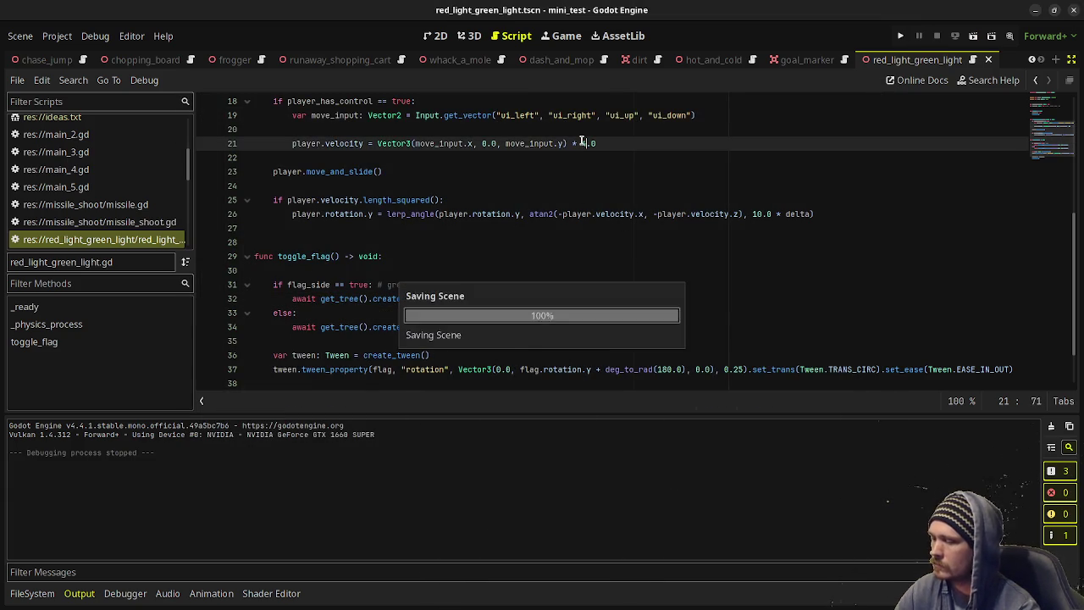
click(503, 257)
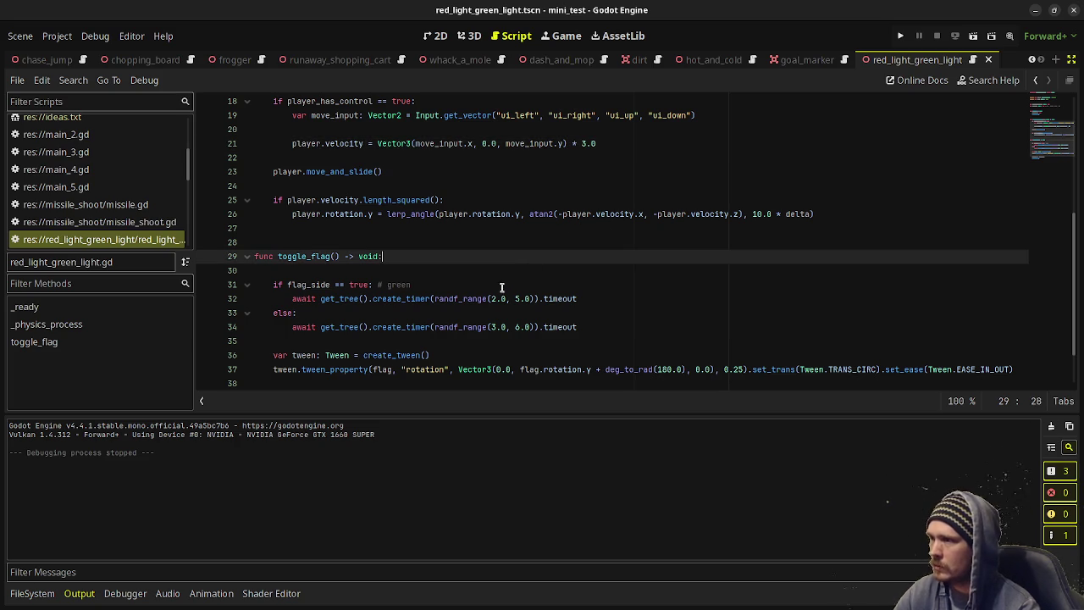
click(495, 298)
key(BackSpace)
text(1)
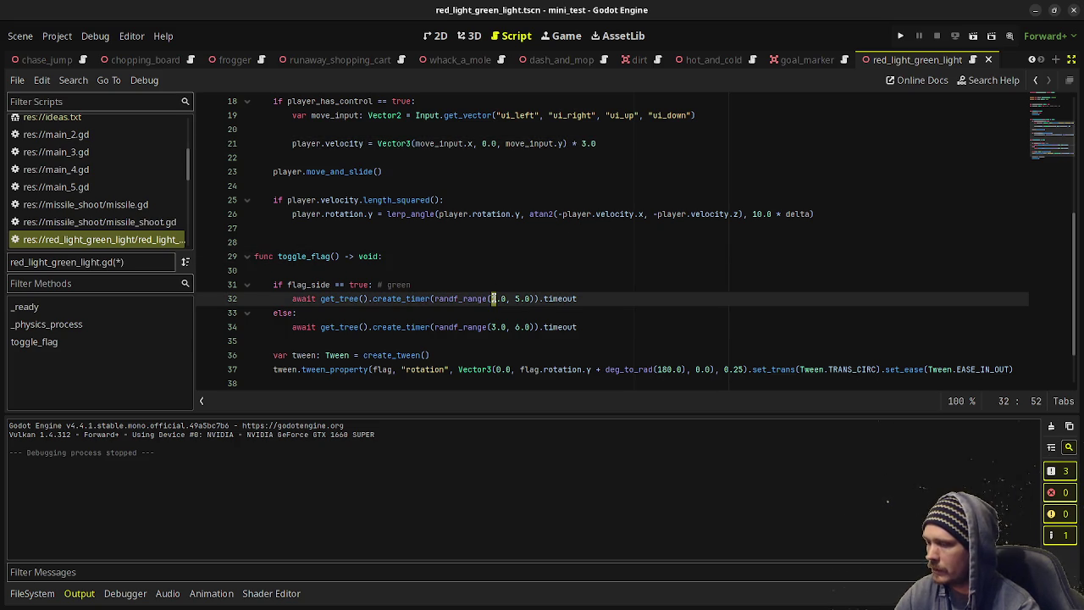
key(BackSpace)
text(3)
click(518, 298)
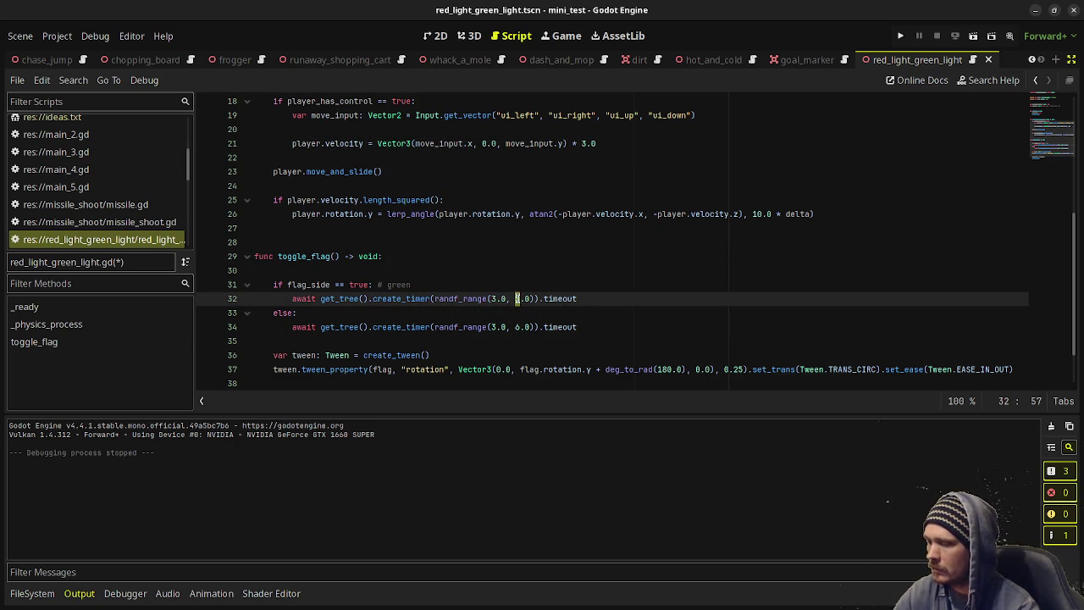
key(BackSpace)
text(6)
Change the red-light wait on line 34 to randf_range(4.0, 8.0) and save the script.
click(491, 327)
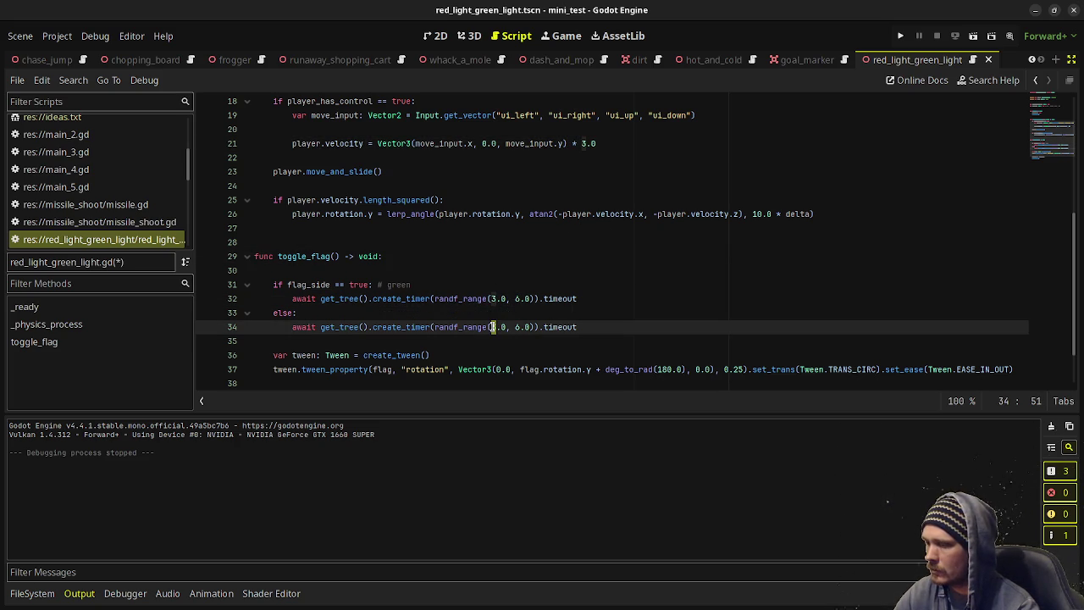
key(Delete)
text(4)
click(515, 327)
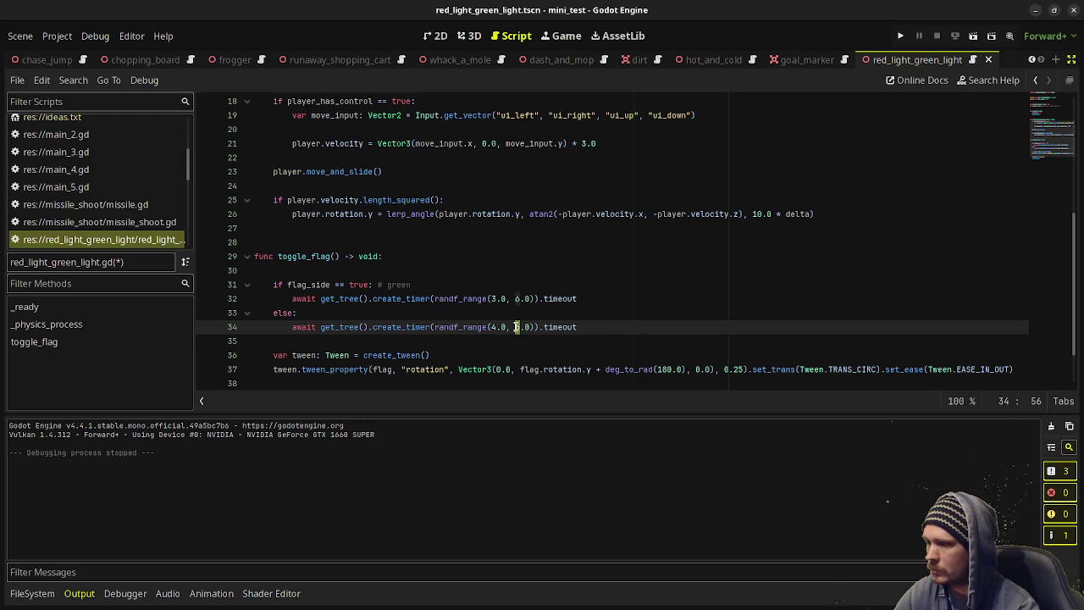
key(Delete)
text(8)
click(559, 288)
key(ctrl+s)
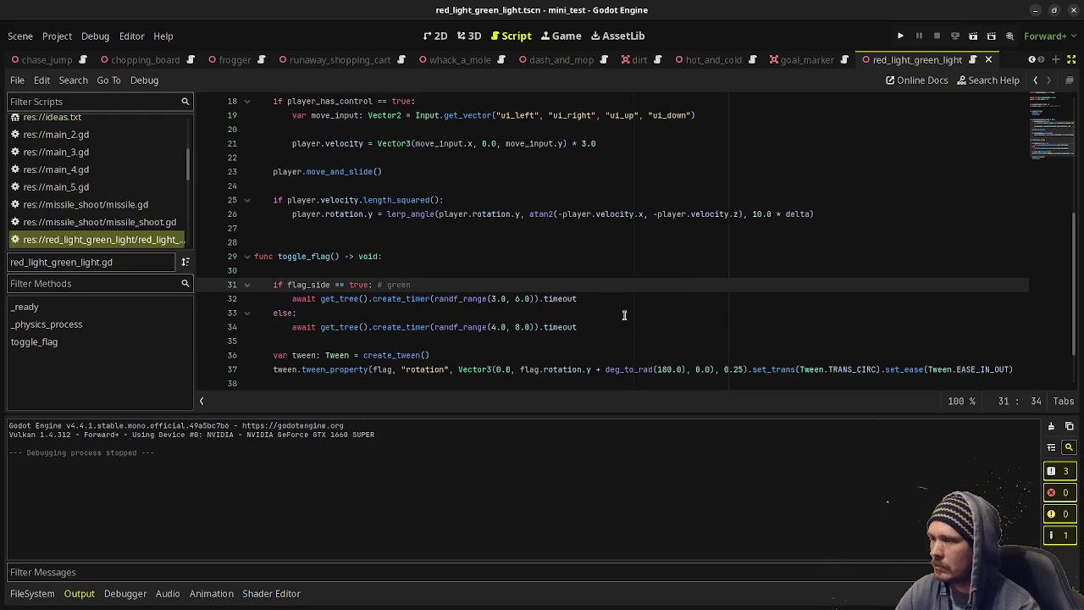
Playtest the scene, steering the player up the corridor between cover boxes, then stop.
key(F6)
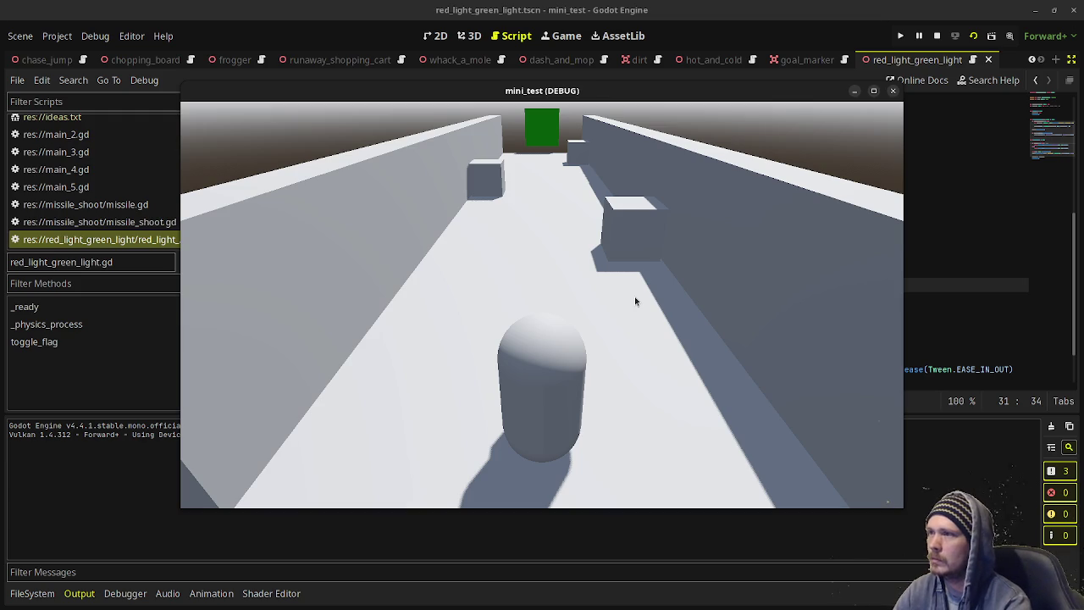
click(635, 296)
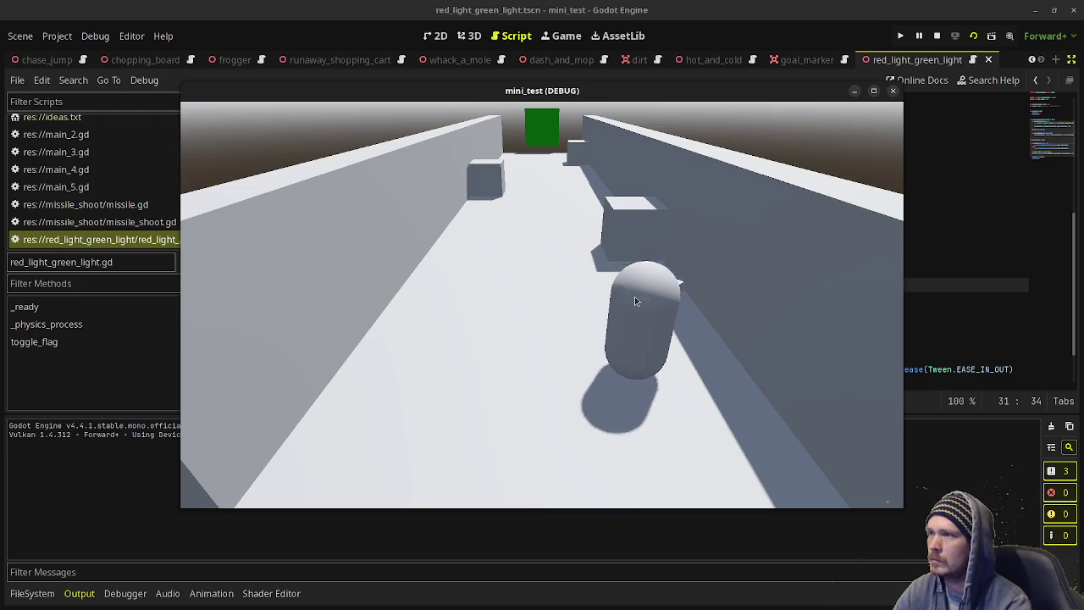
key(Up)
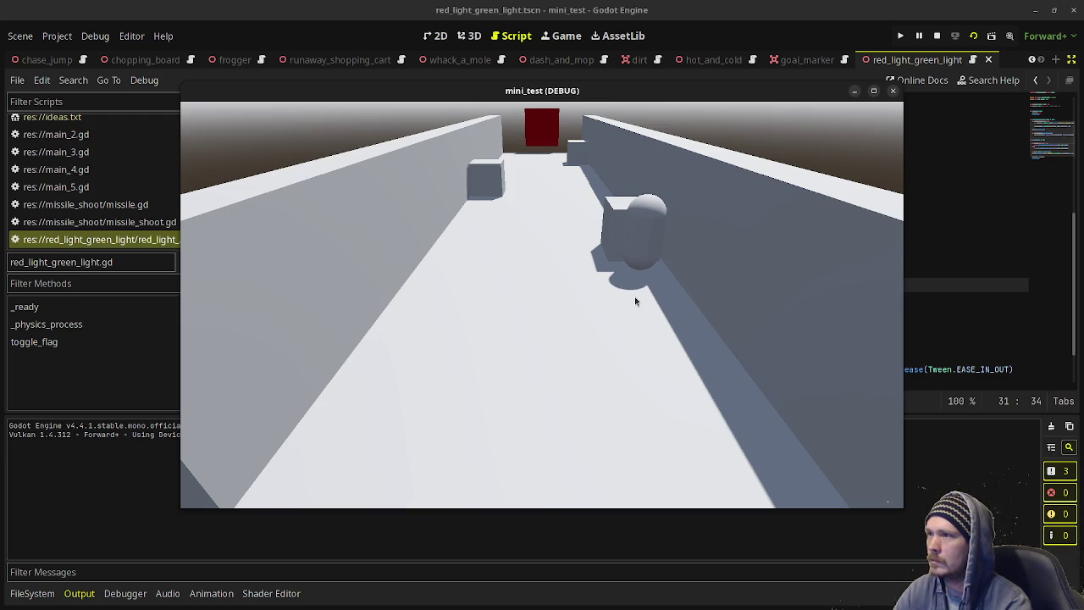
key(Left)
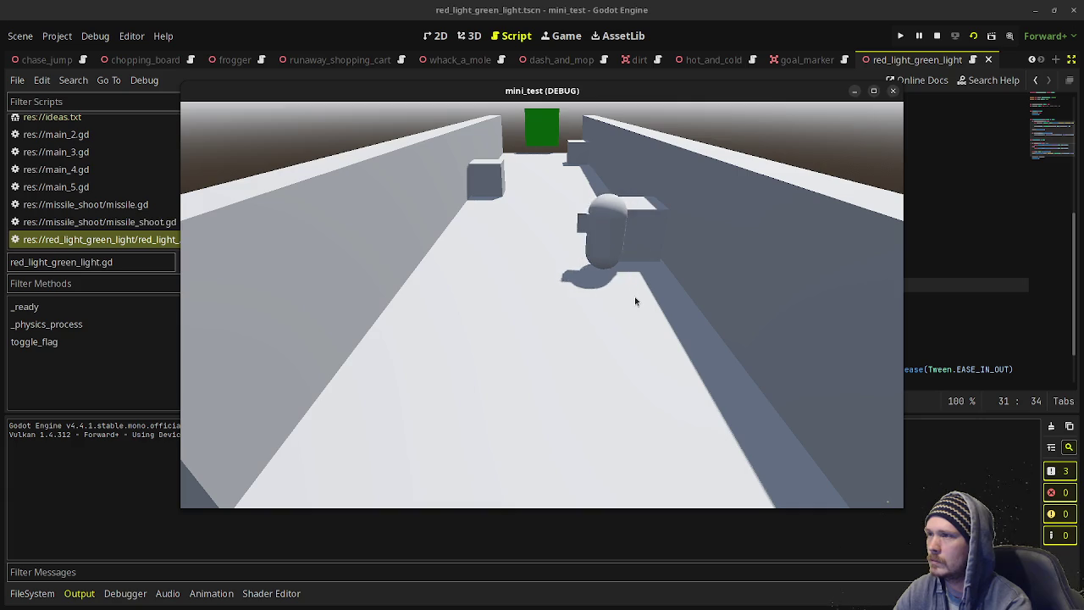
key(Up)
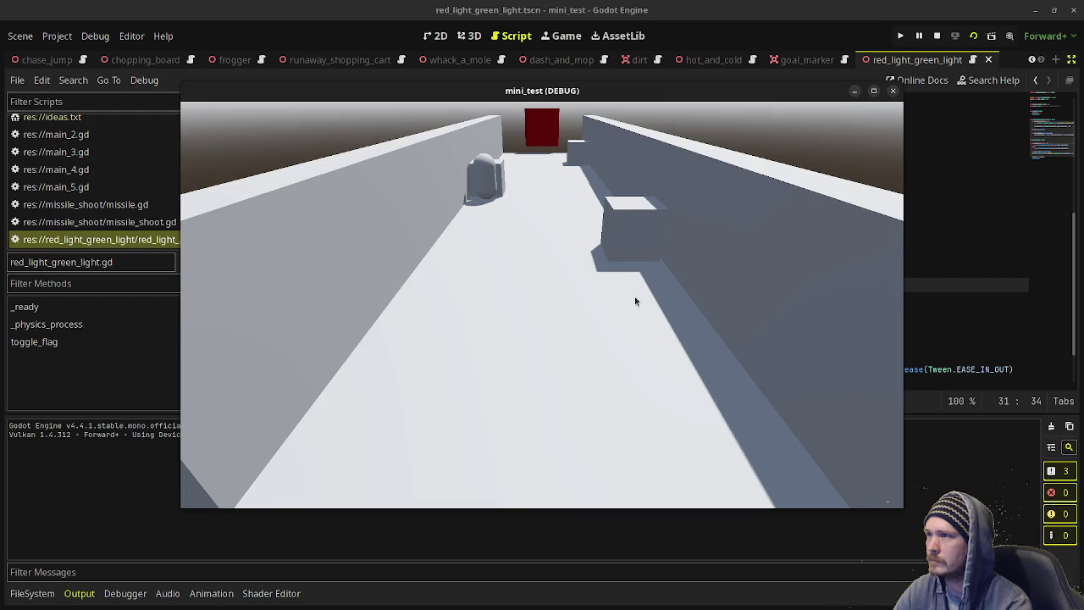
key(Right)
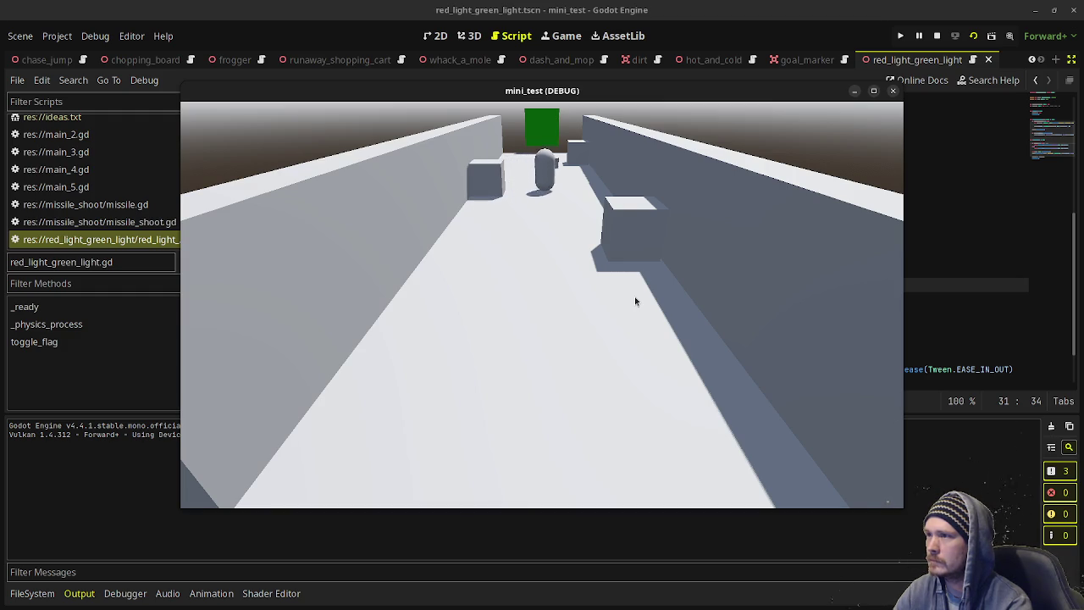
key(Up)
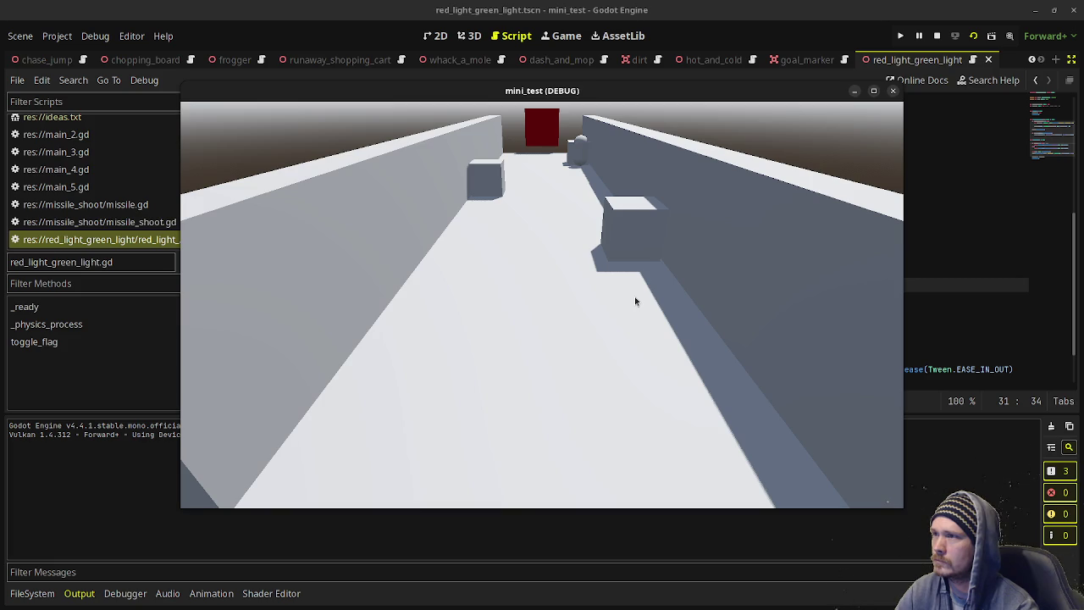
key(Left)
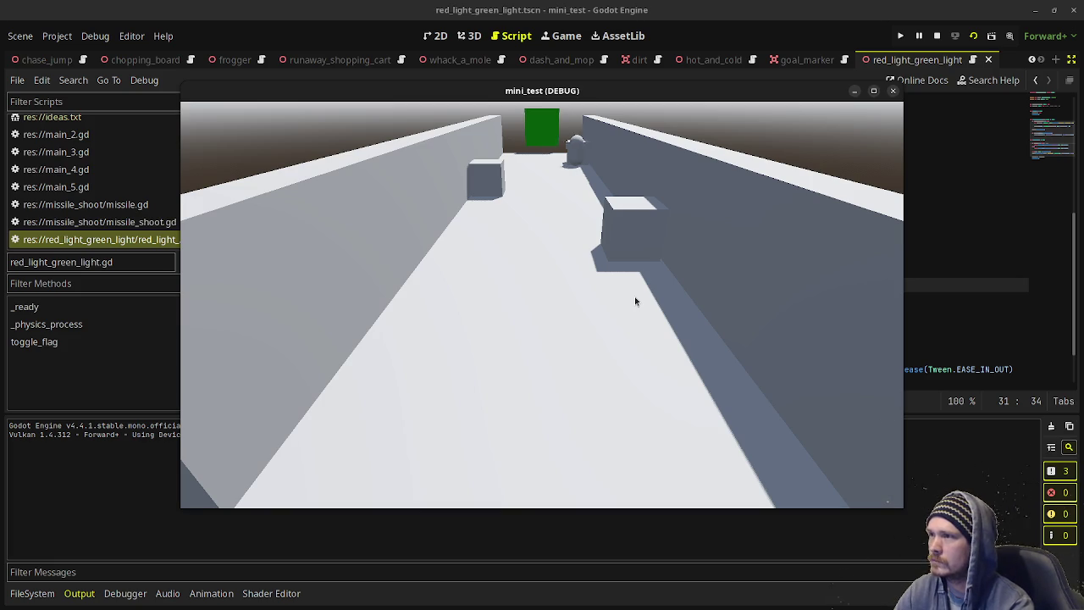
key(Up)
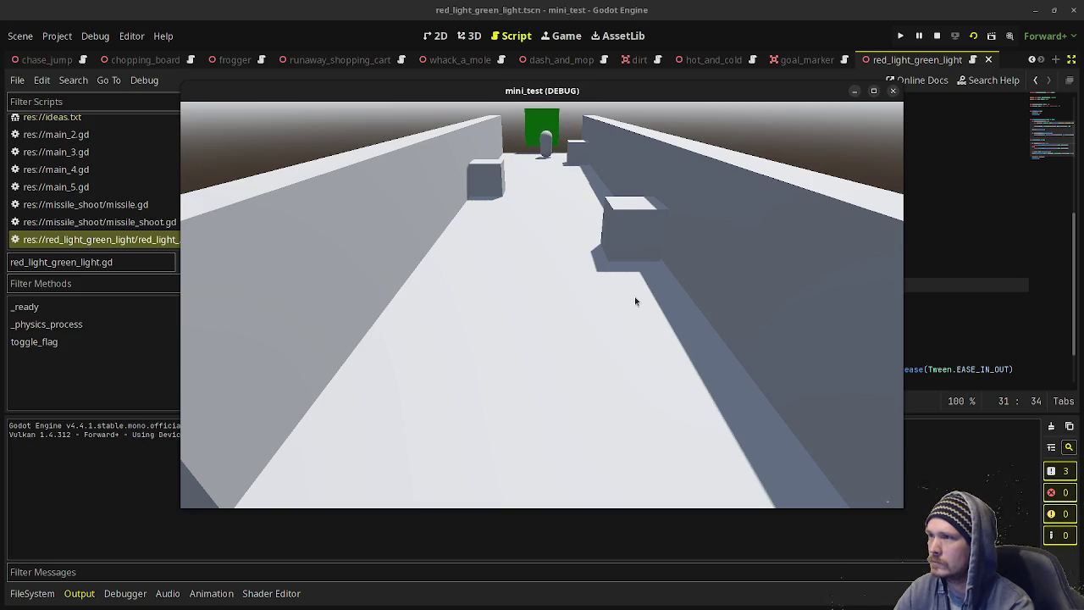
click(937, 36)
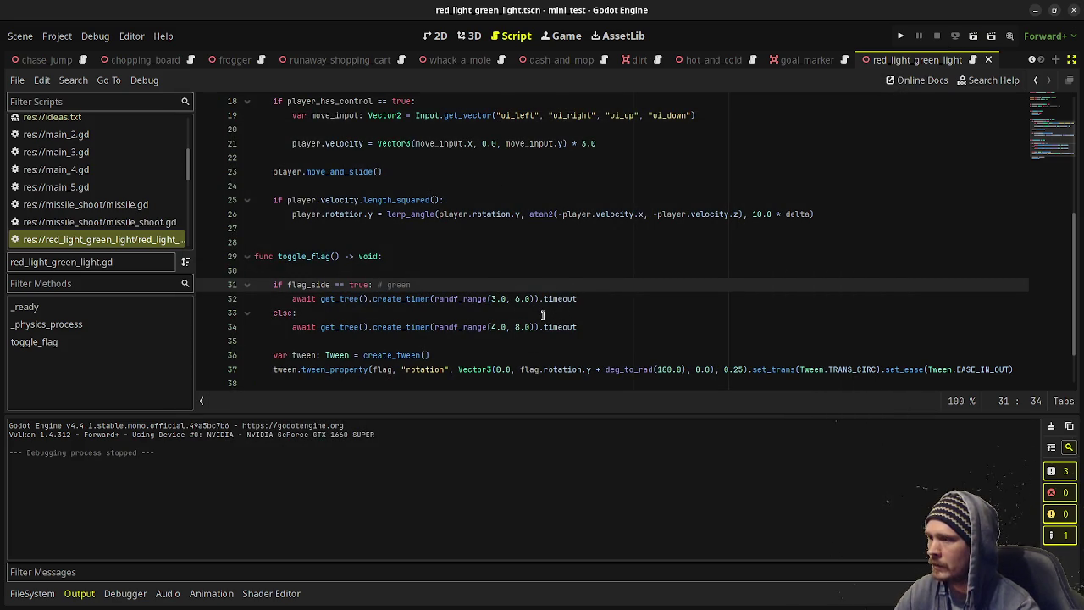
Replace TRANS_CIRC with Tween.TRANS_BACK on line 37 via autocomplete, then run the game.
click(600, 322)
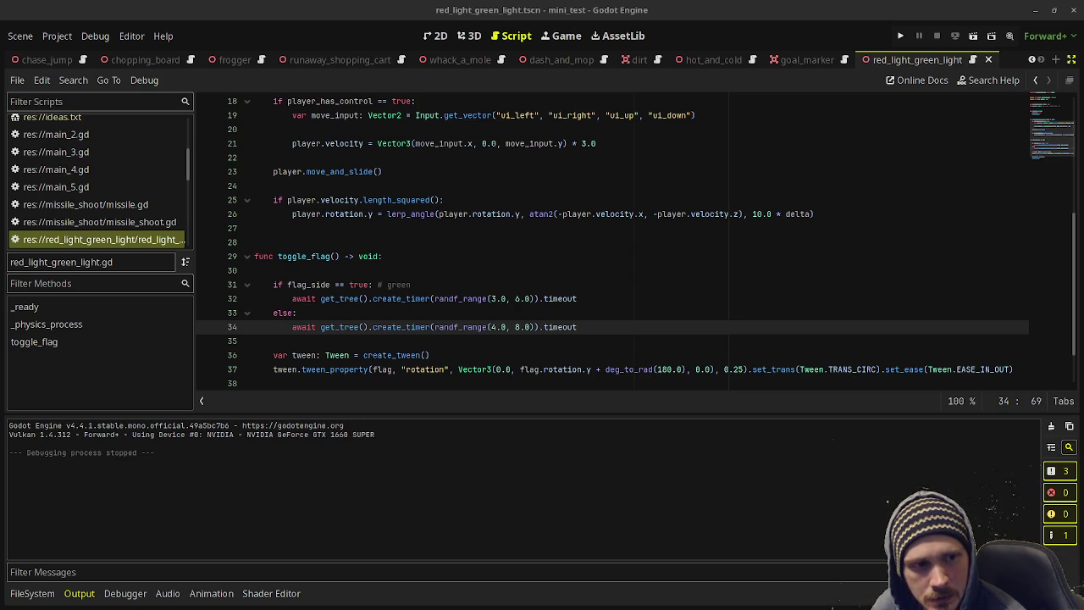
double_click(868, 370)
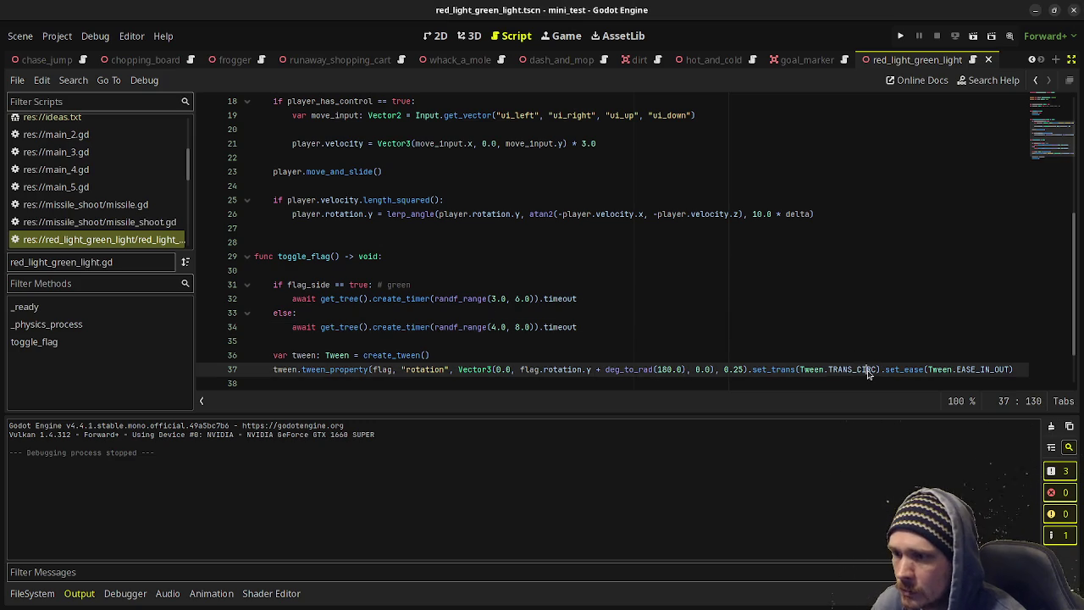
text(BACK)
key(ctrl+s)
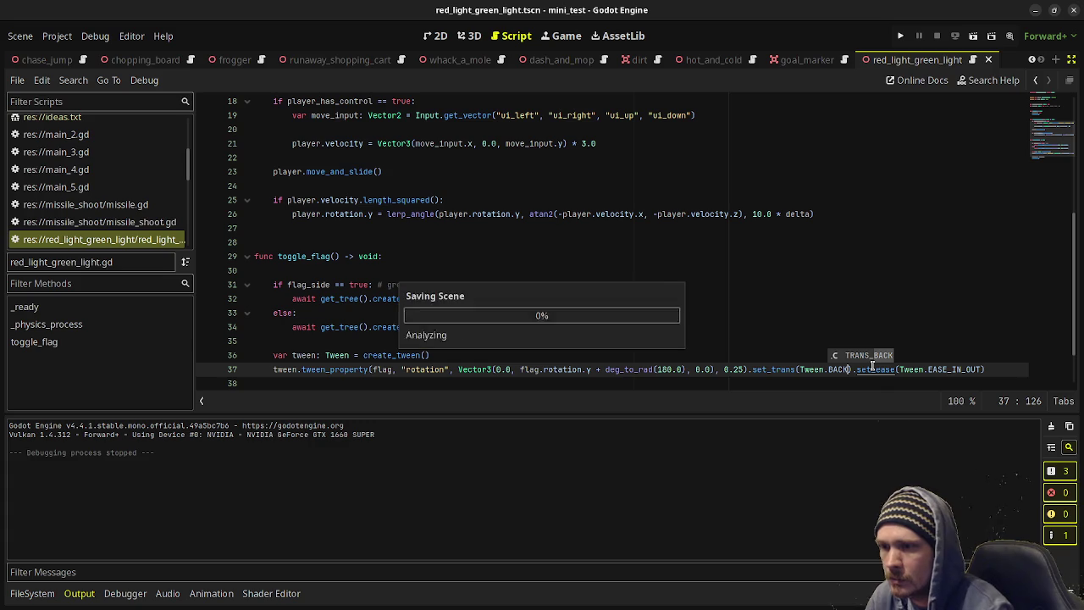
click(716, 256)
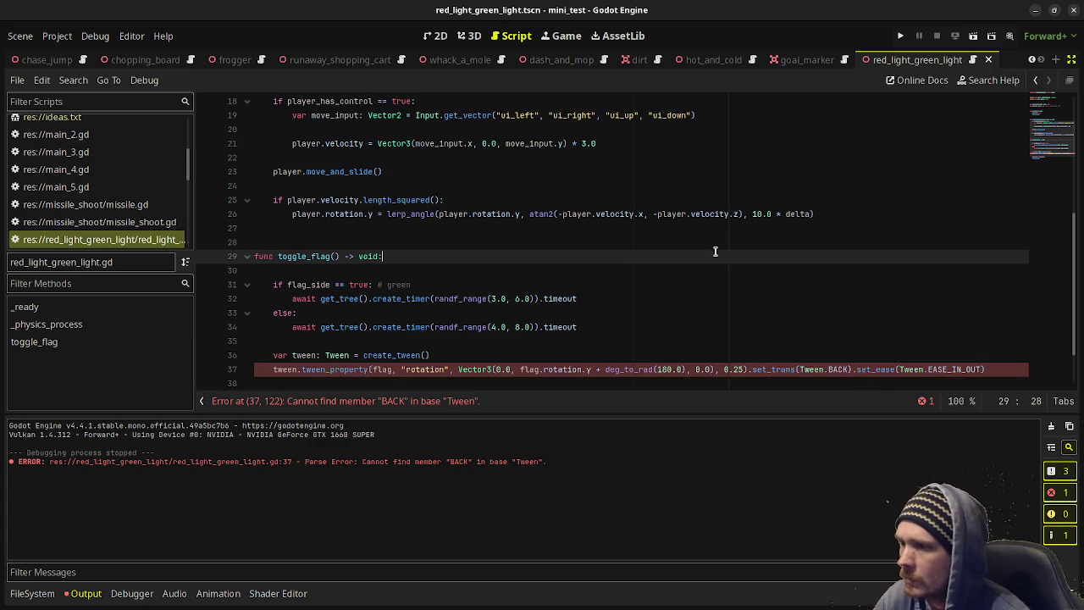
double_click(836, 370)
text(TRANS_BA)
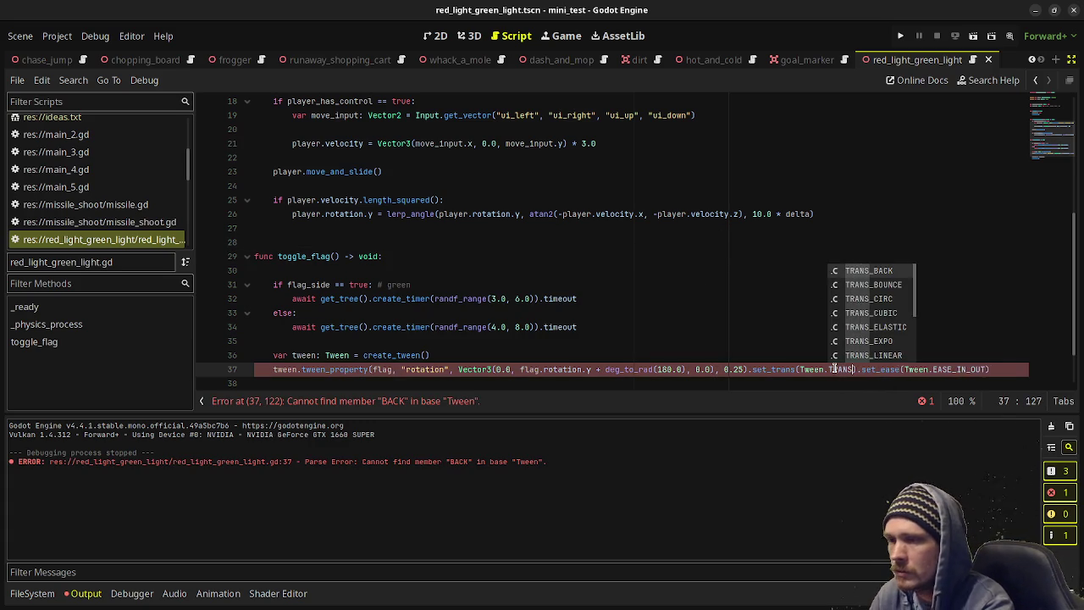
key(Return)
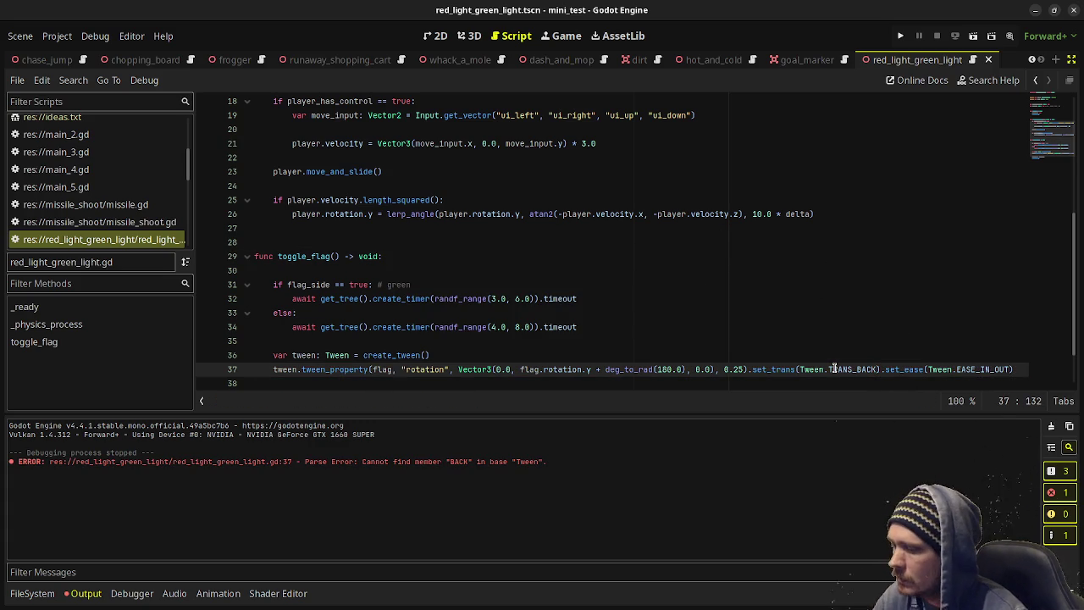
key(F6)
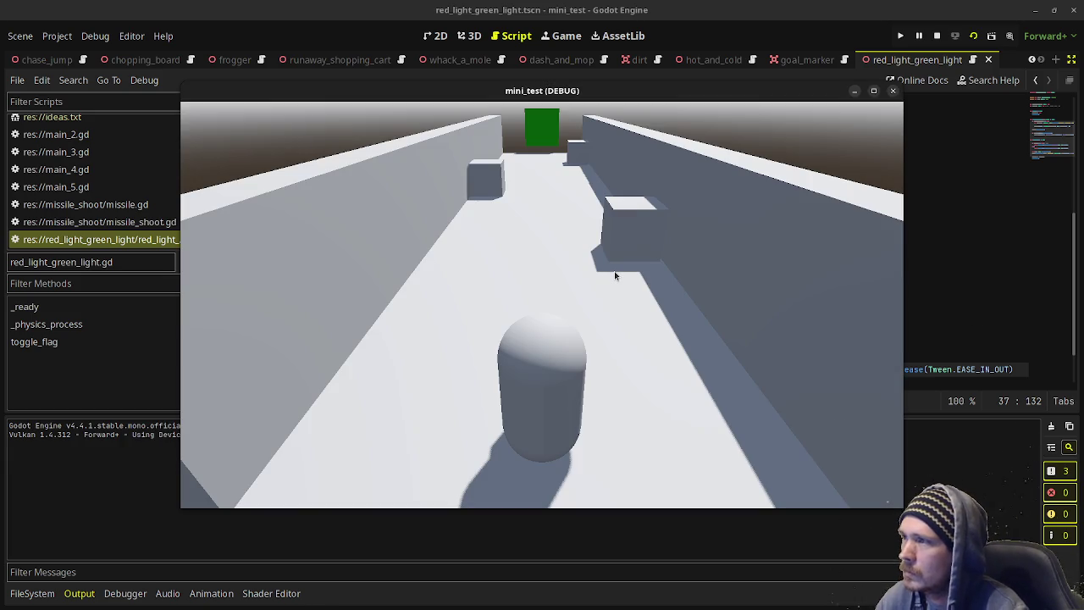
Change the flag's tween_property duration from 0.25 to 0.75, save, and close the game.
key(Up)
key(Right)
key(Up)
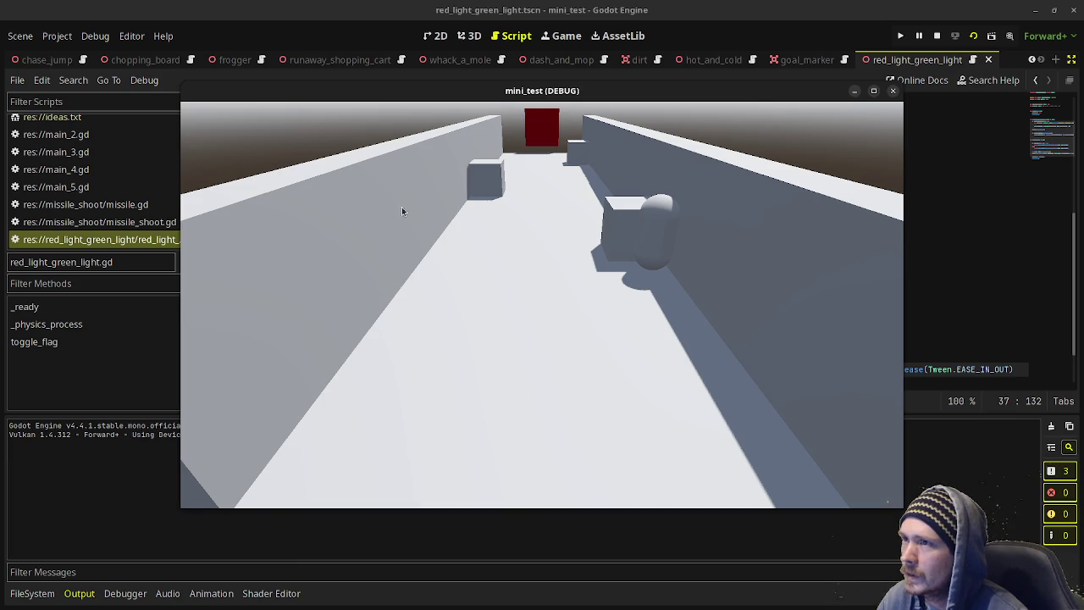
drag(501, 93, 518, 413)
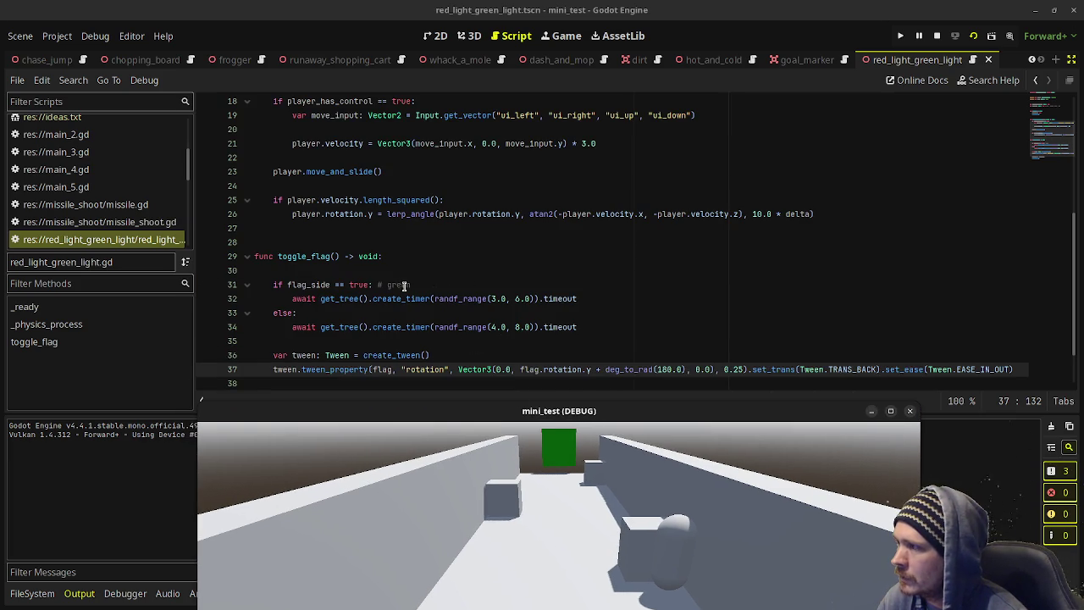
click(733, 370)
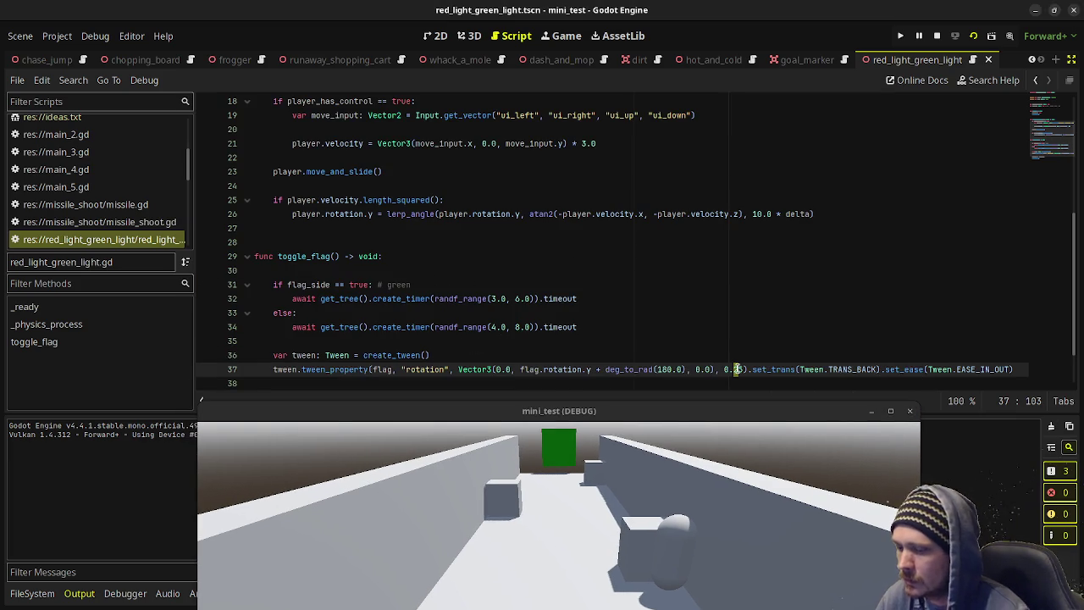
key(BackSpace)
text(7)
key(ctrl+s)
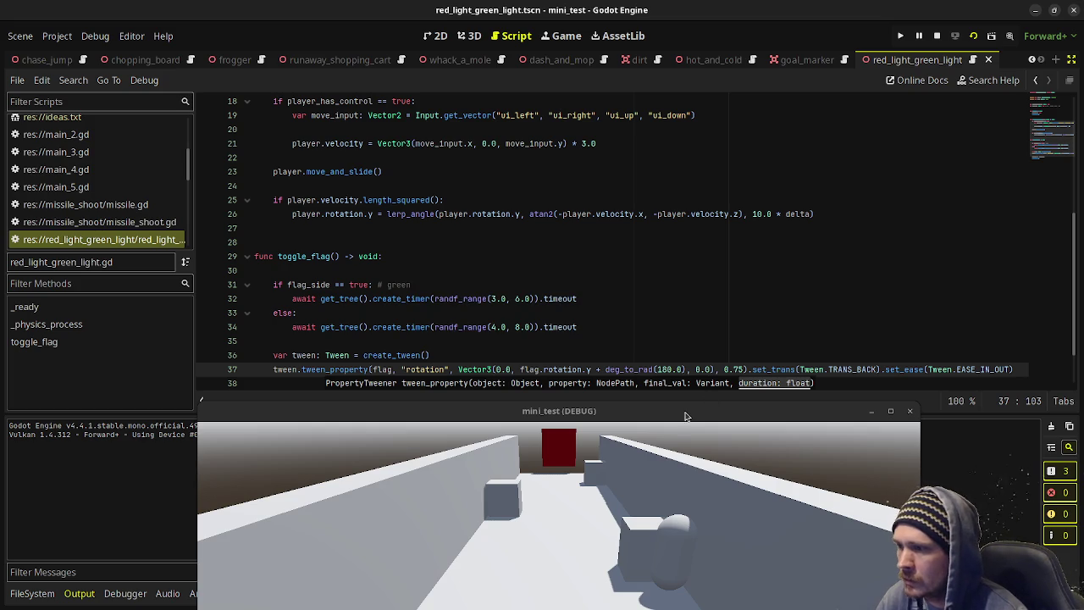
drag(686, 416, 703, 161)
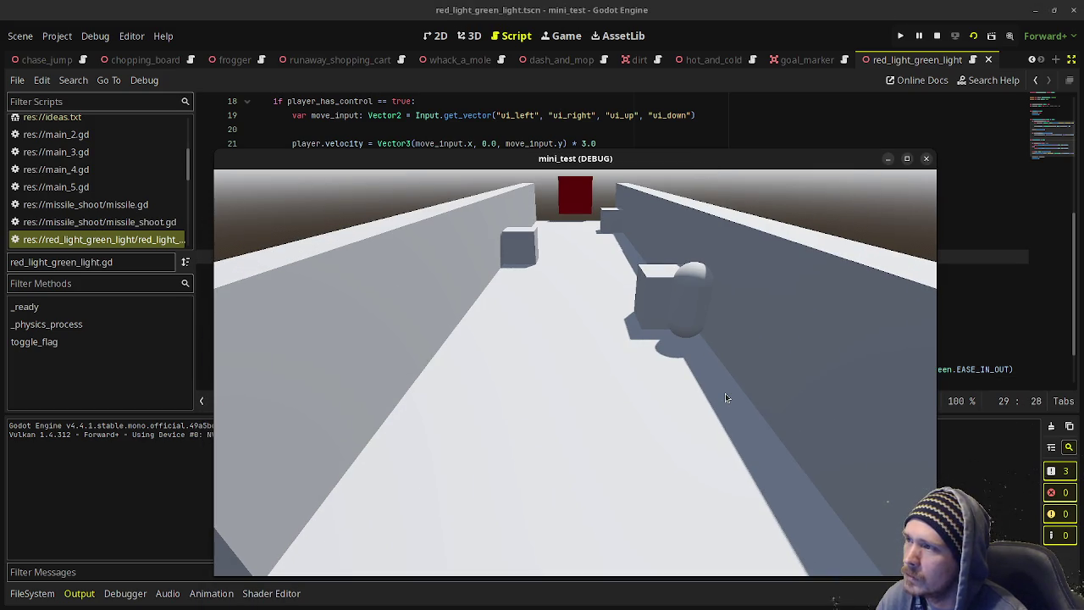
key(F8)
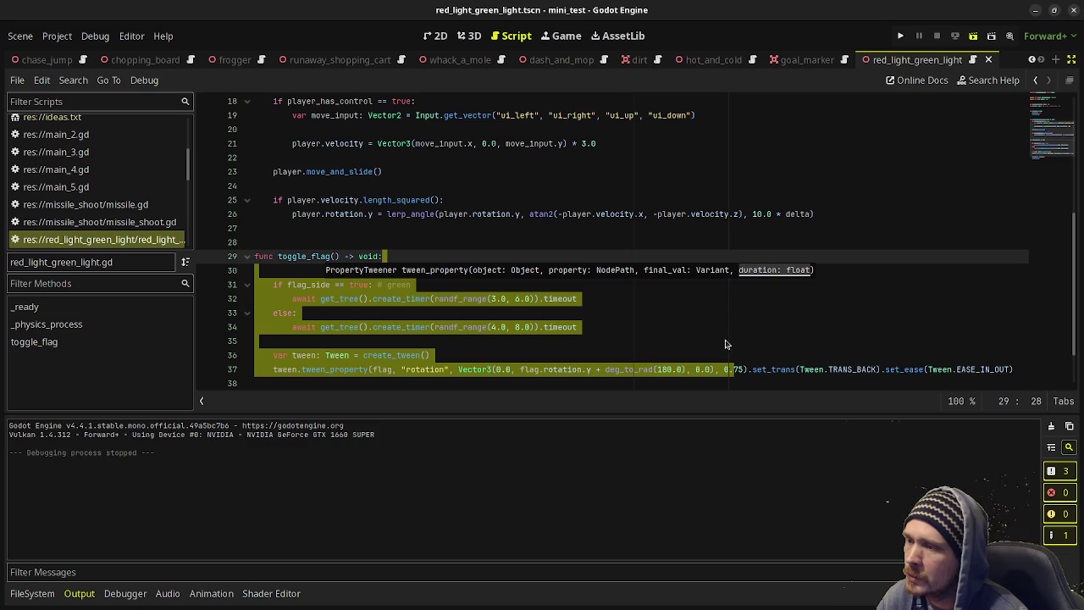
Run the scene and walk the player toward the flag with W, A, D while it toggles, then stop.
key(F5)
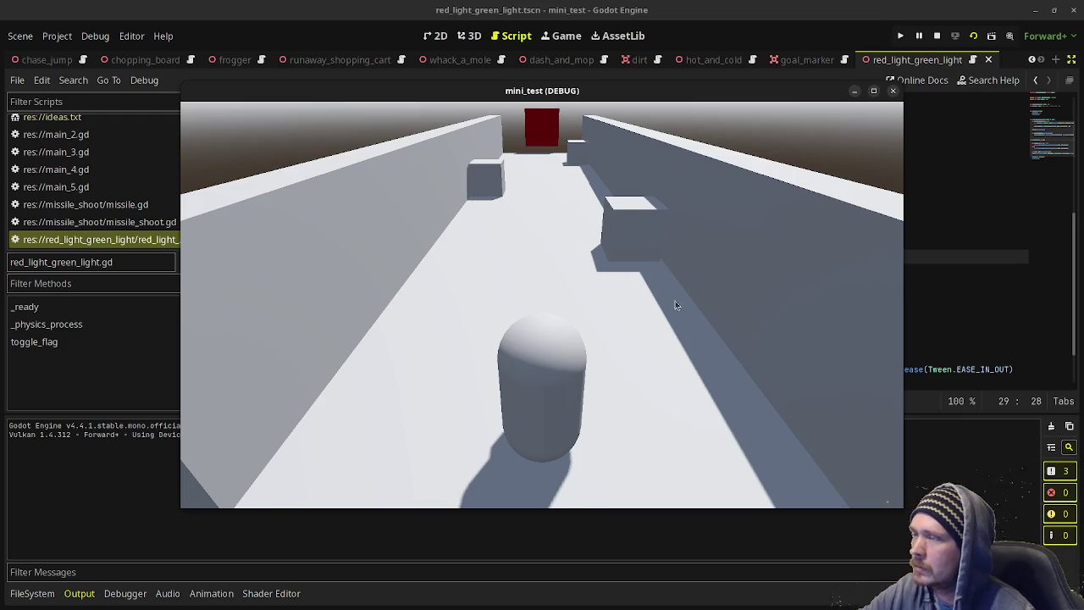
key(w)
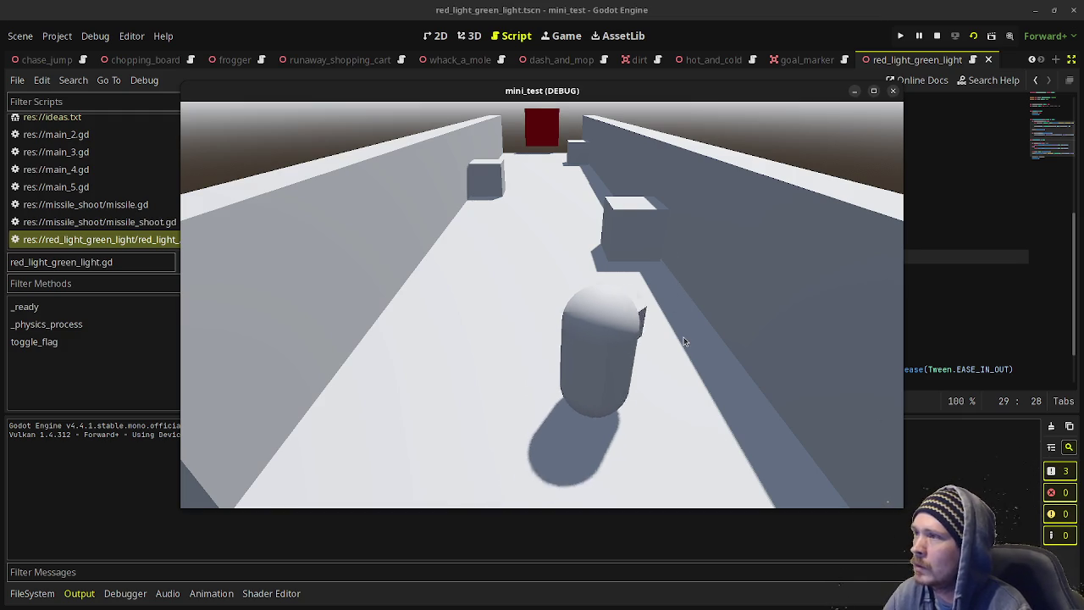
key(w)
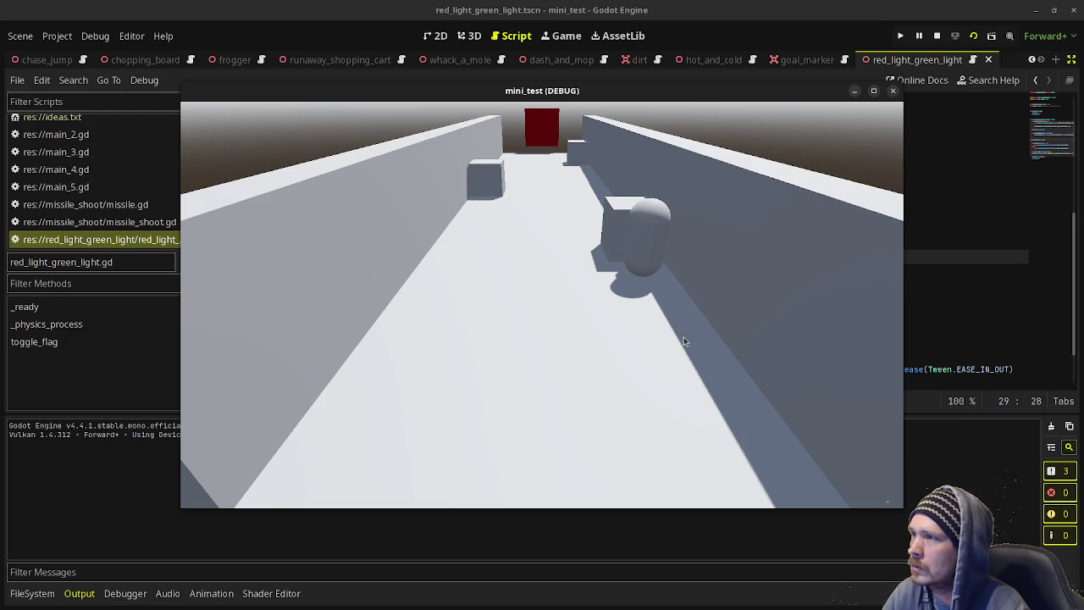
key(a)
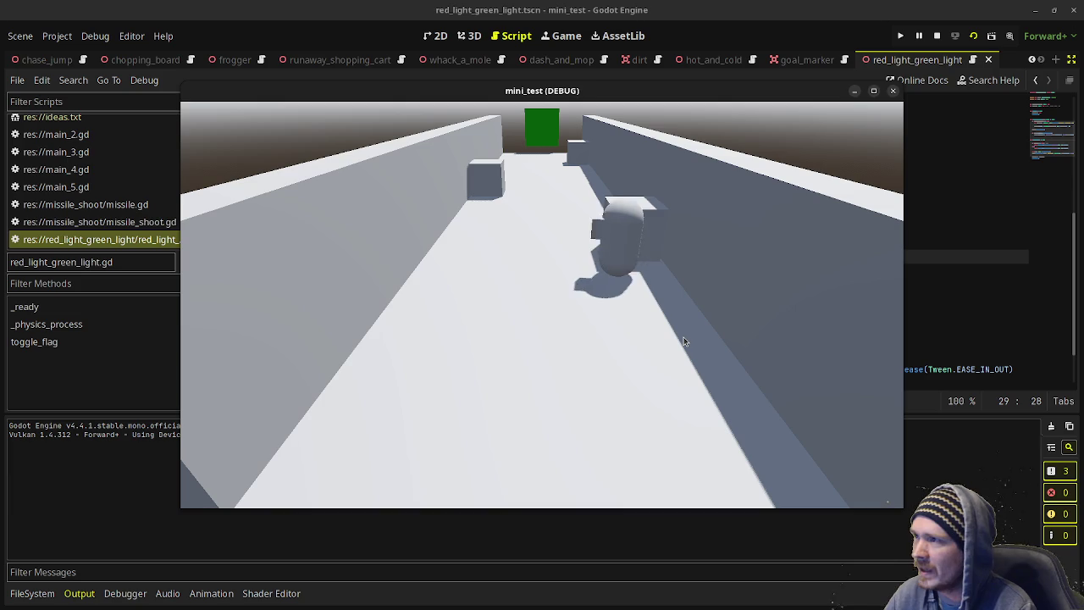
key(w)
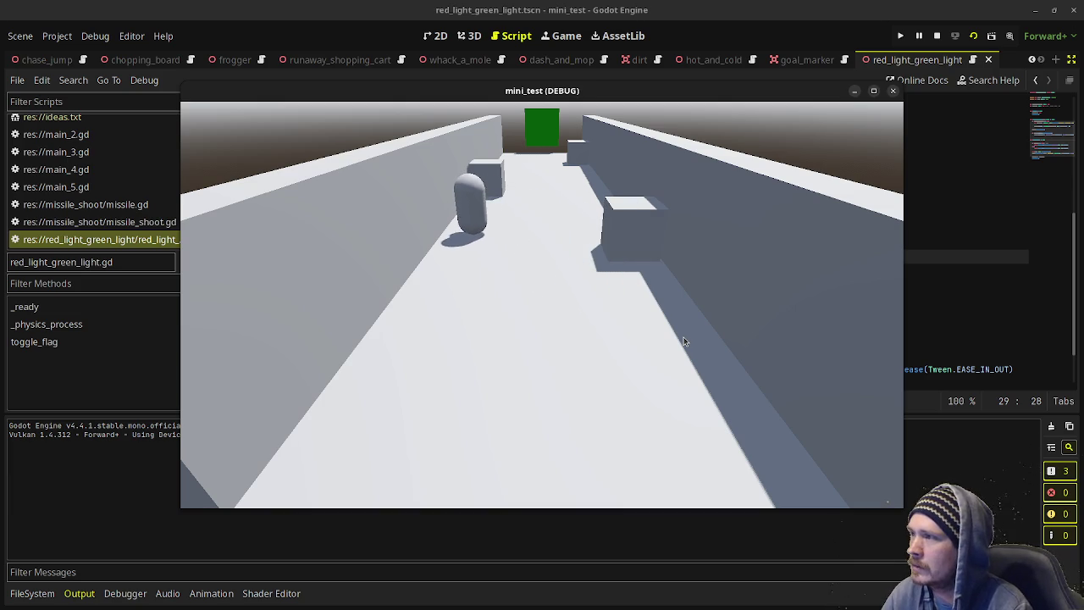
key(w)
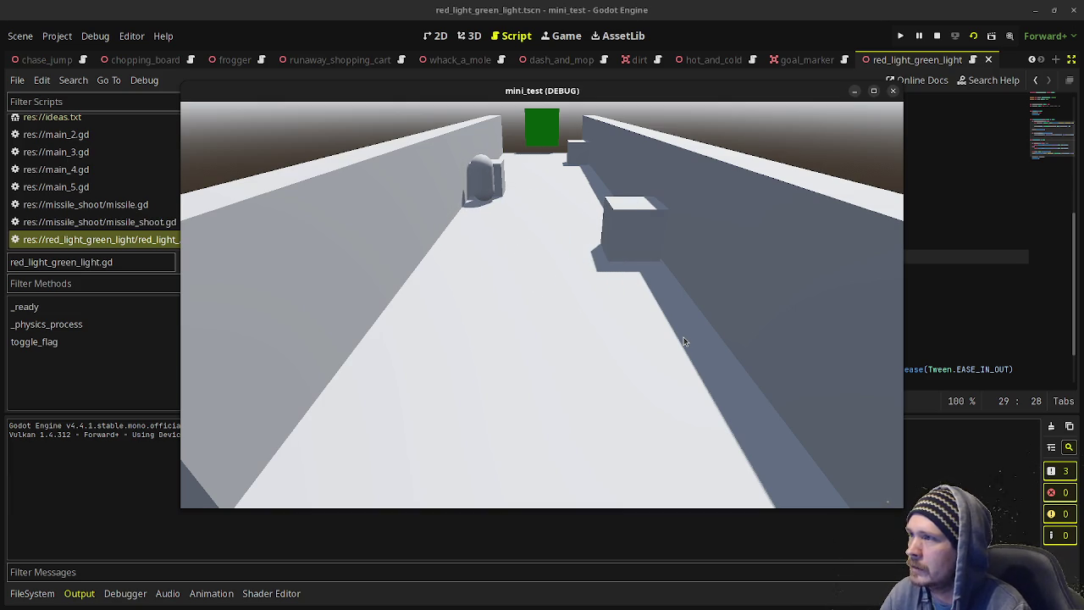
key(d)
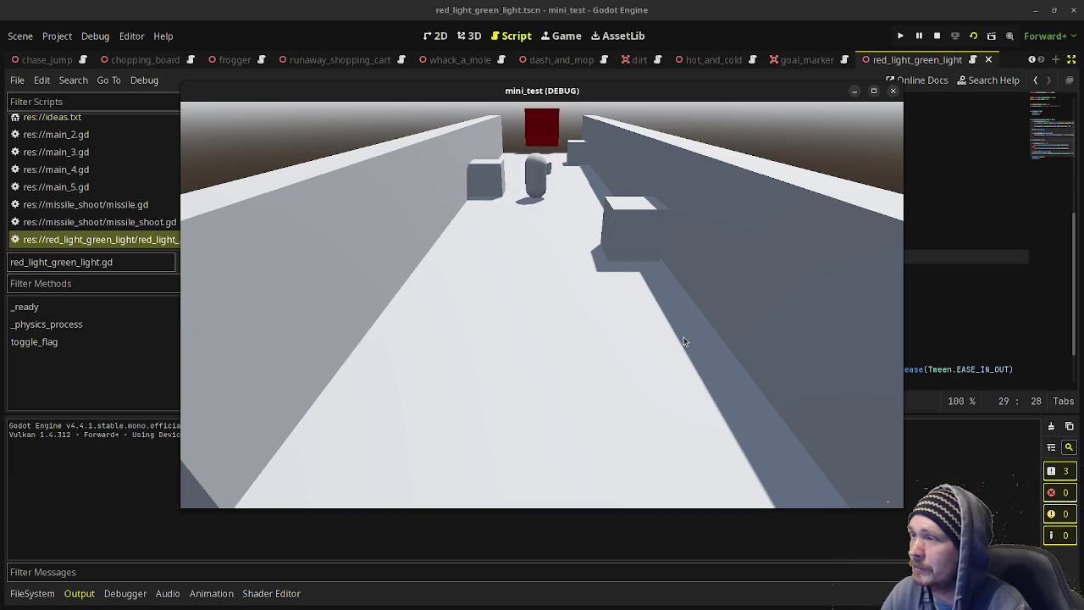
key(d)
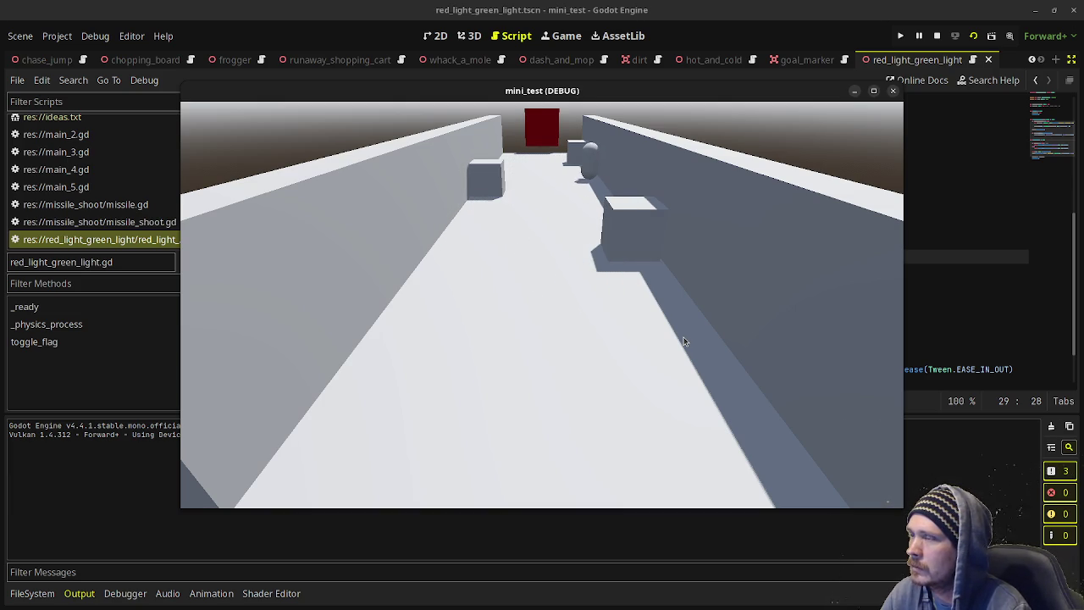
key(w)
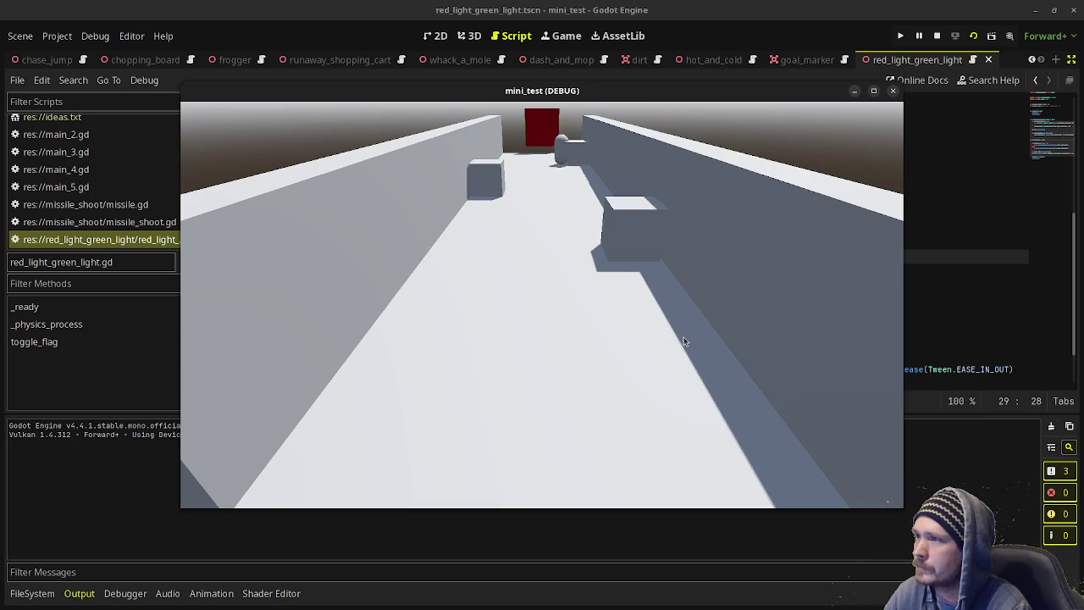
click(937, 35)
Switch to the 3D view, orbit the corridor, and zoom in on the first Box.
click(630, 304)
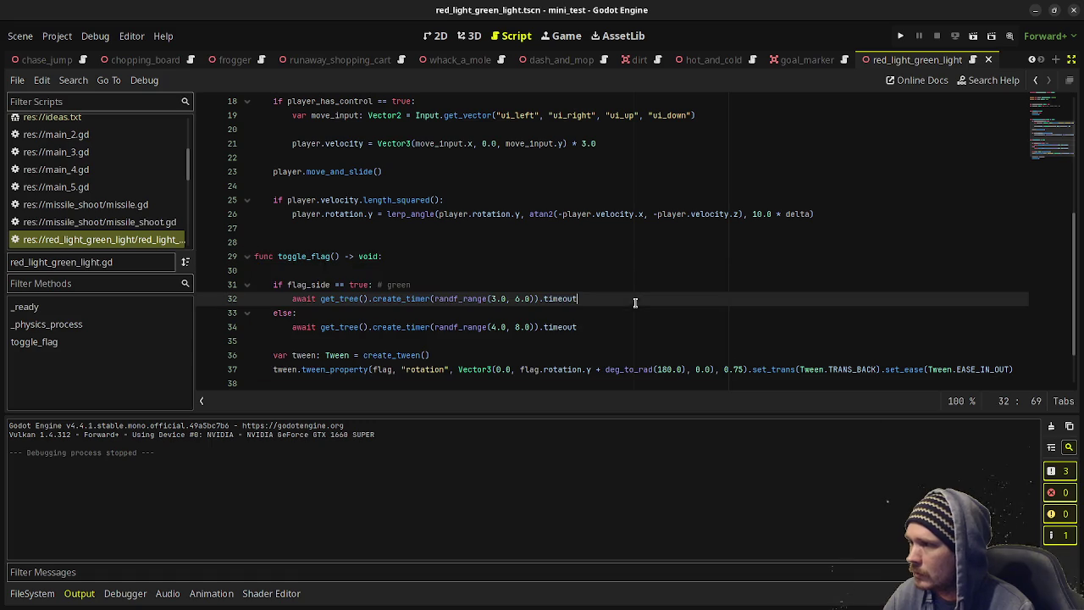
click(469, 36)
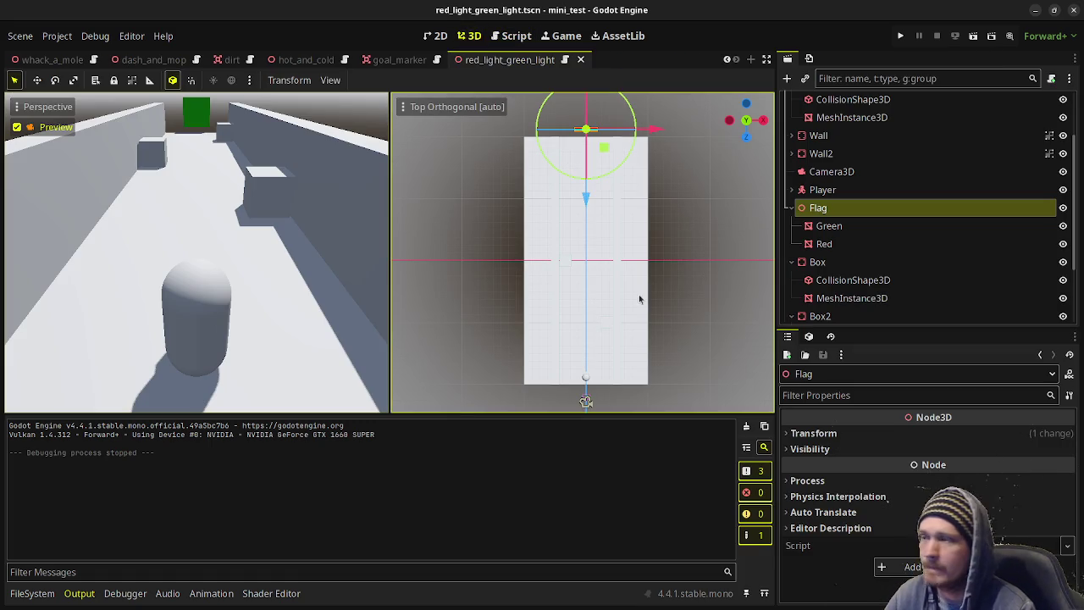
drag(700, 303, 725, 247)
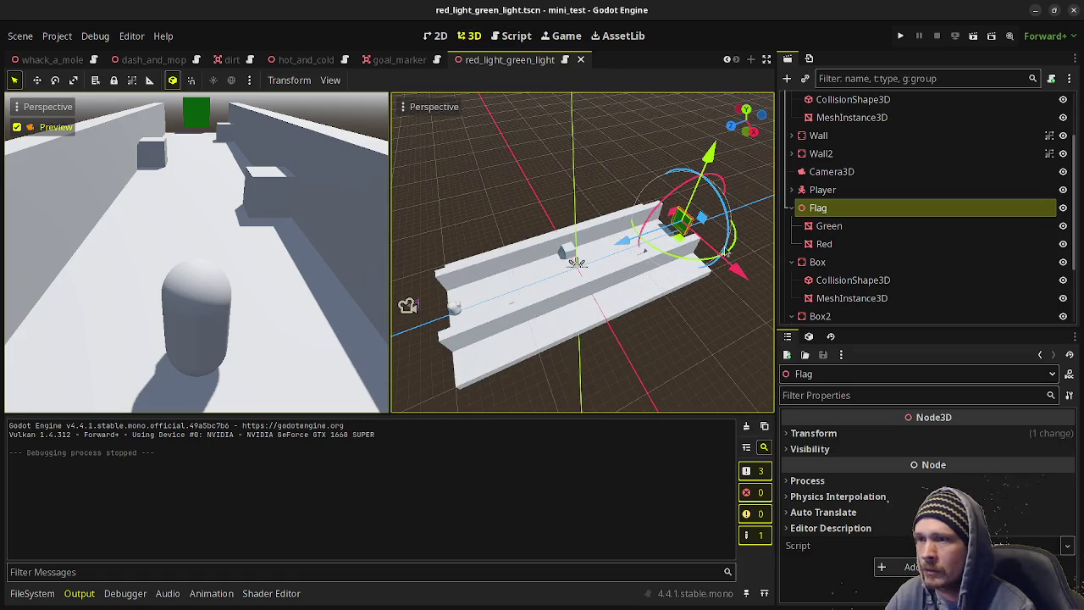
scroll(847, 254, down, 3)
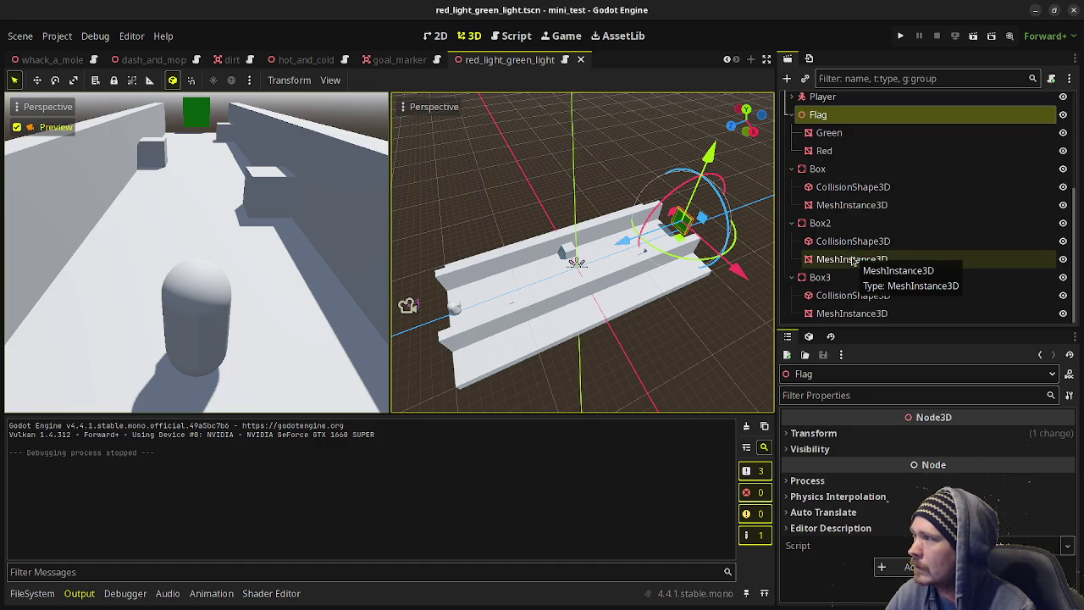
double_click(817, 168)
scroll(646, 271, up, 2)
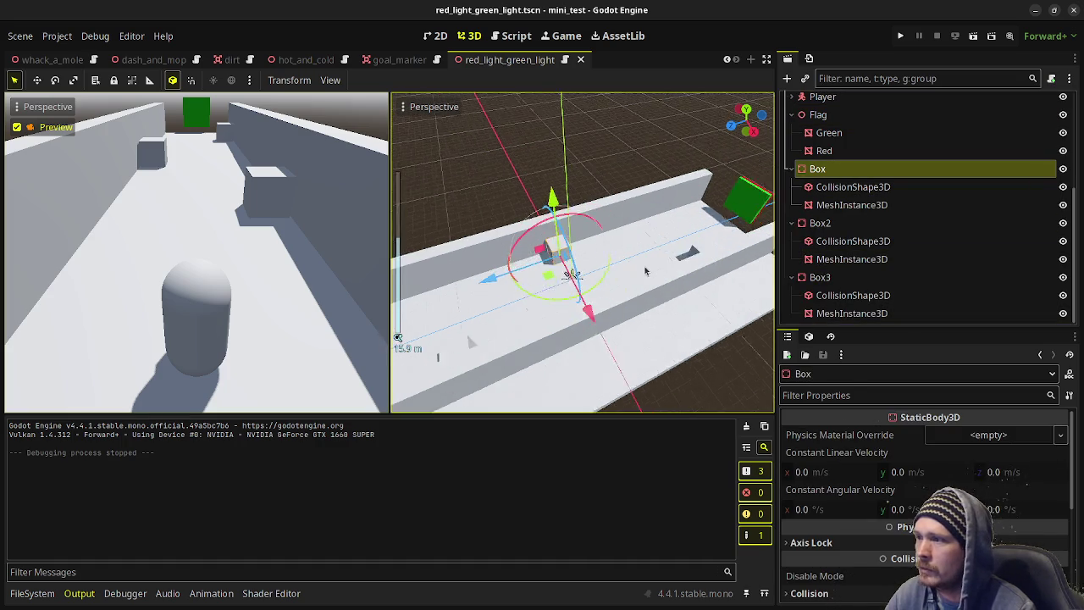
scroll(645, 271, up, 5)
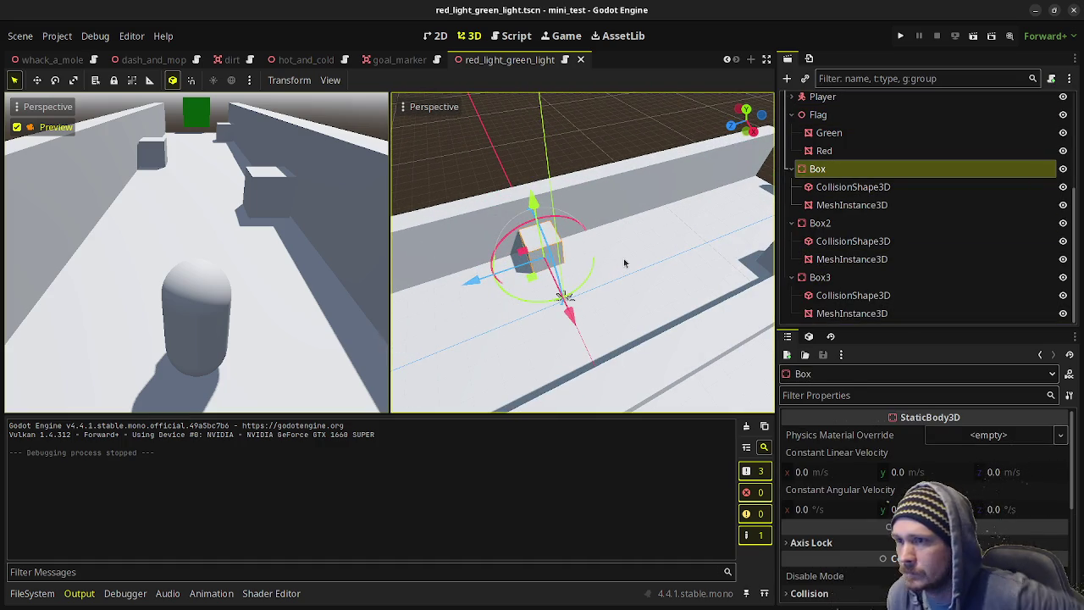
Add an Area3D under Box with a CollisionShape3D child using a new BoxShape3D.
key(ctrl+a)
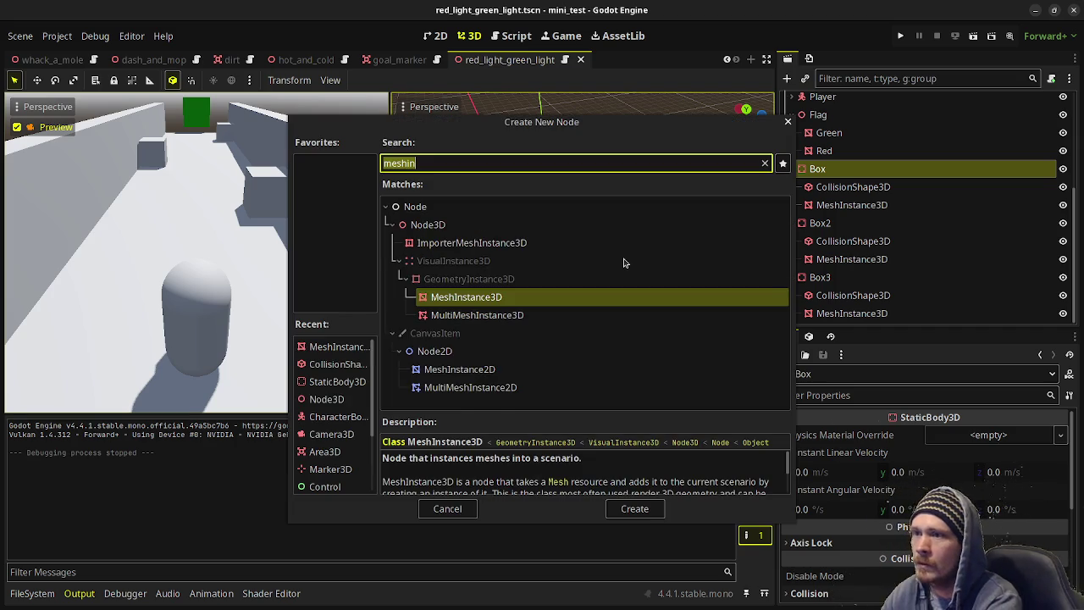
text(area3d)
key(Return)
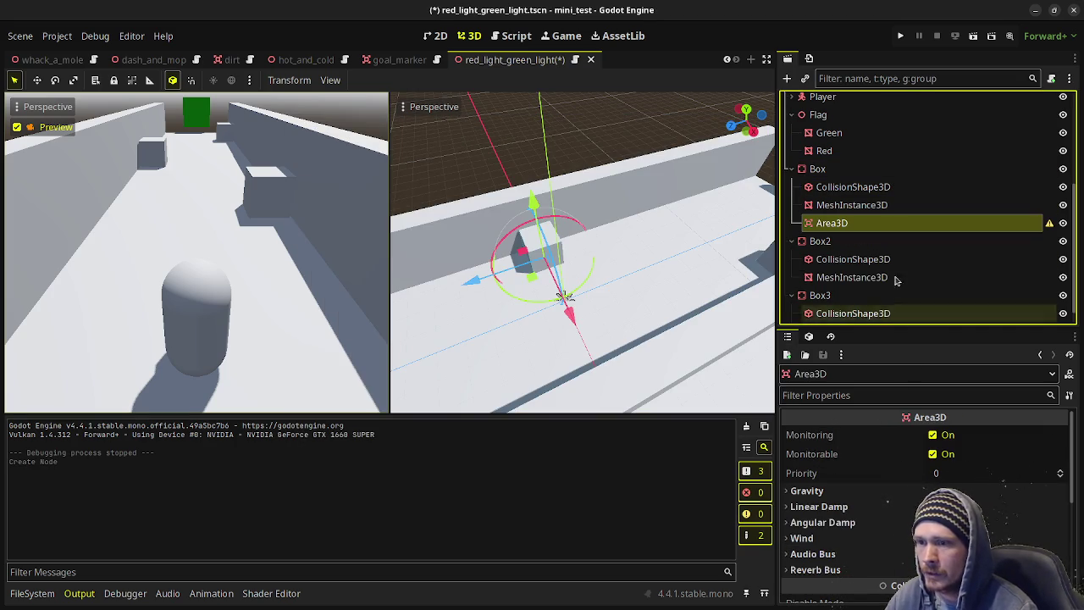
key(ctrl+a)
text(coll)
key(Return)
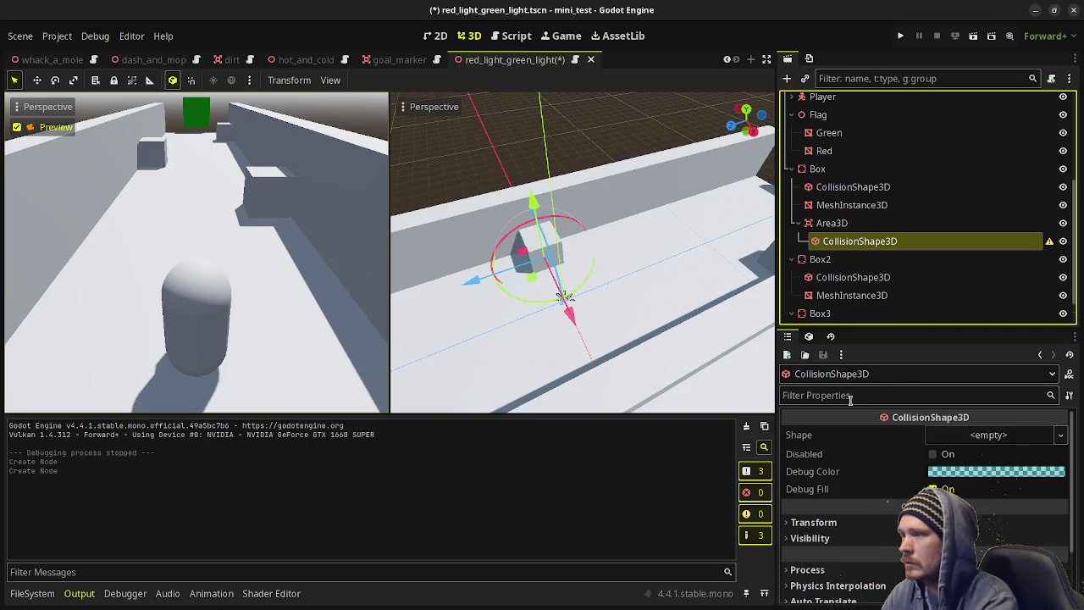
click(990, 435)
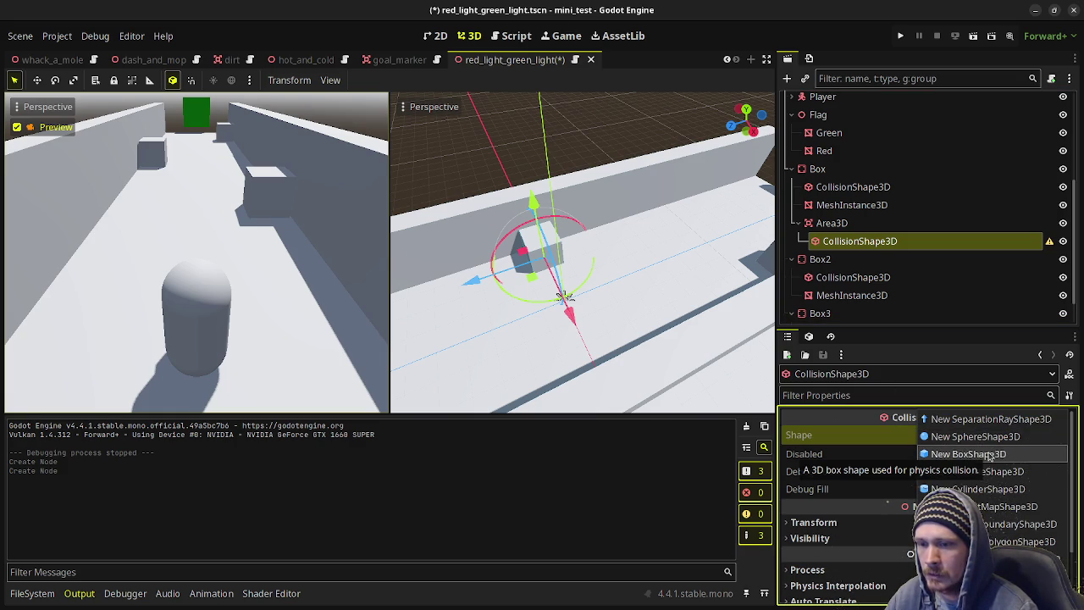
click(991, 455)
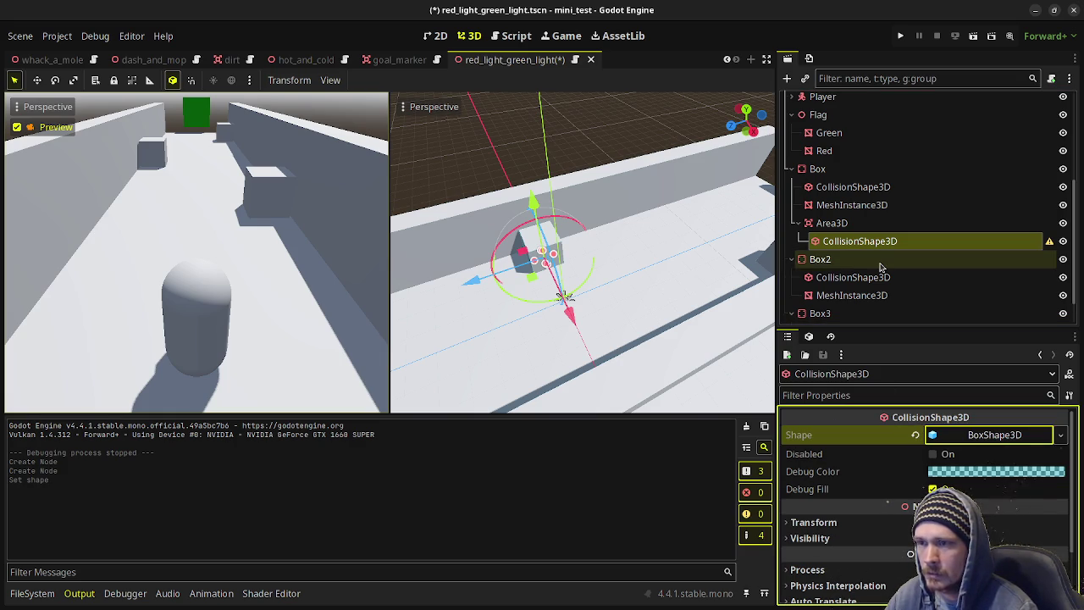
Shift the Area3D along the z axis, checking it from the top view.
click(834, 223)
mouse_move(468, 280)
mouse_down()
mouse_move(420, 294)
mouse_move(443, 295)
mouse_up()
key(KP_7)
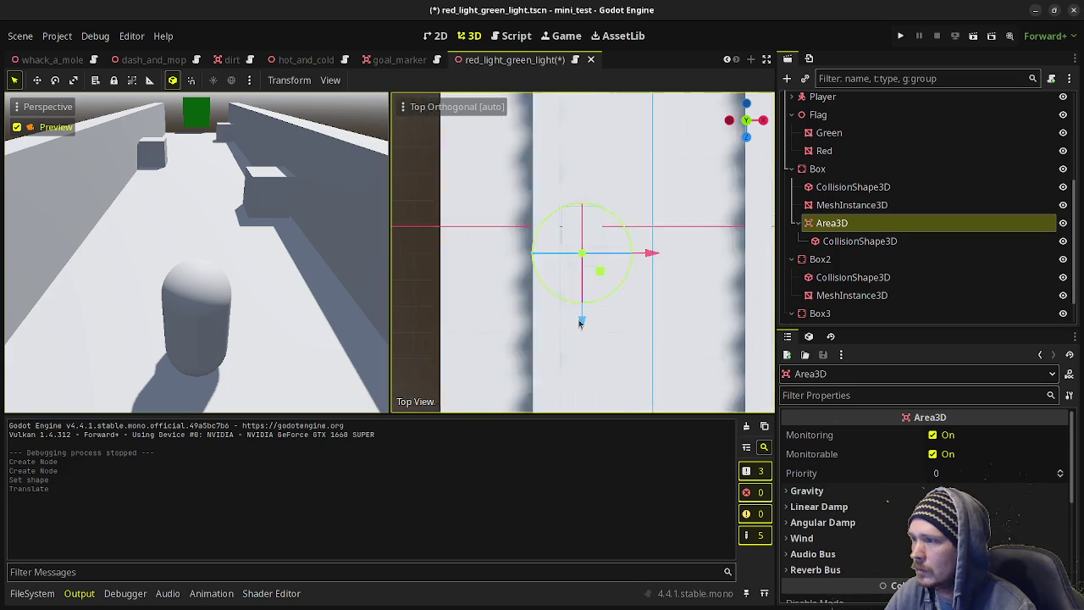
mouse_move(579, 323)
mouse_down()
mouse_move(579, 369)
mouse_move(589, 354)
mouse_up()
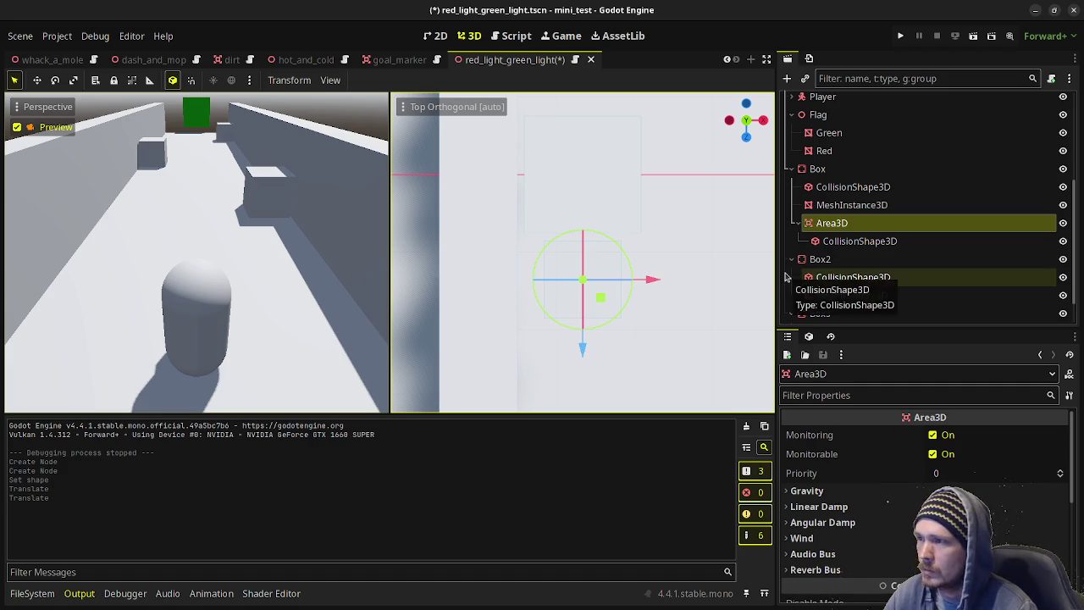
scroll(983, 460, down, 5)
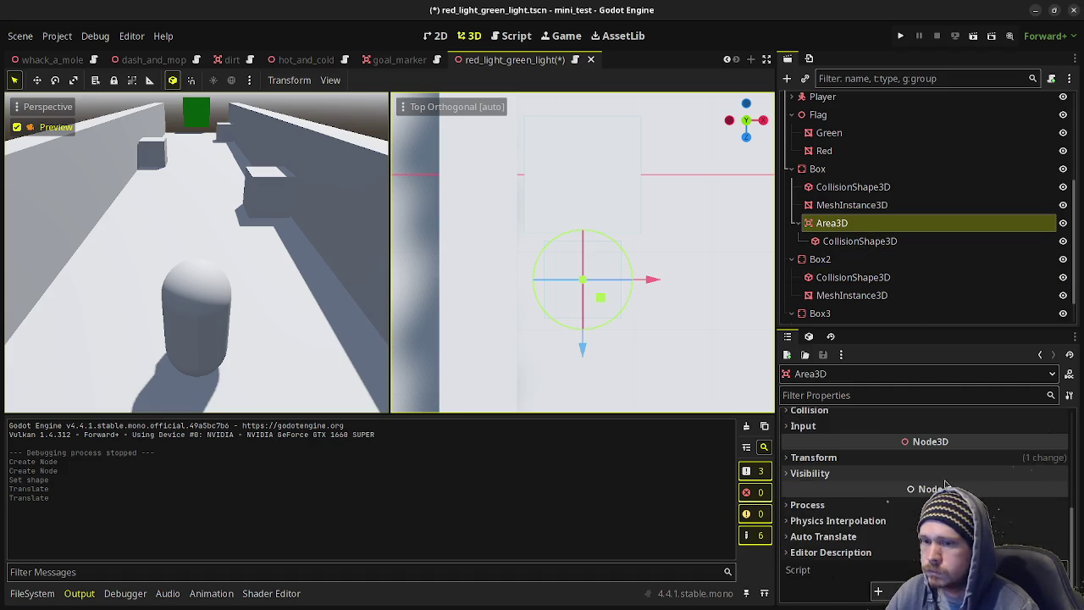
Set the Area3D z position to 1.5 and the BoxShape3D size to 1.5 m.
click(1022, 494)
text(1.)
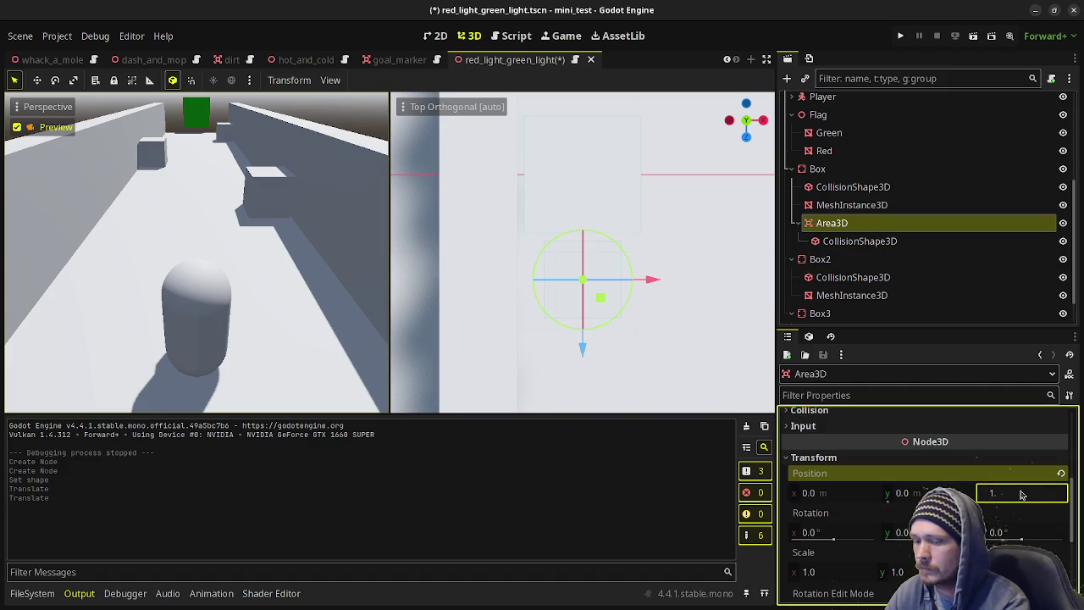
text(5)
key(Return)
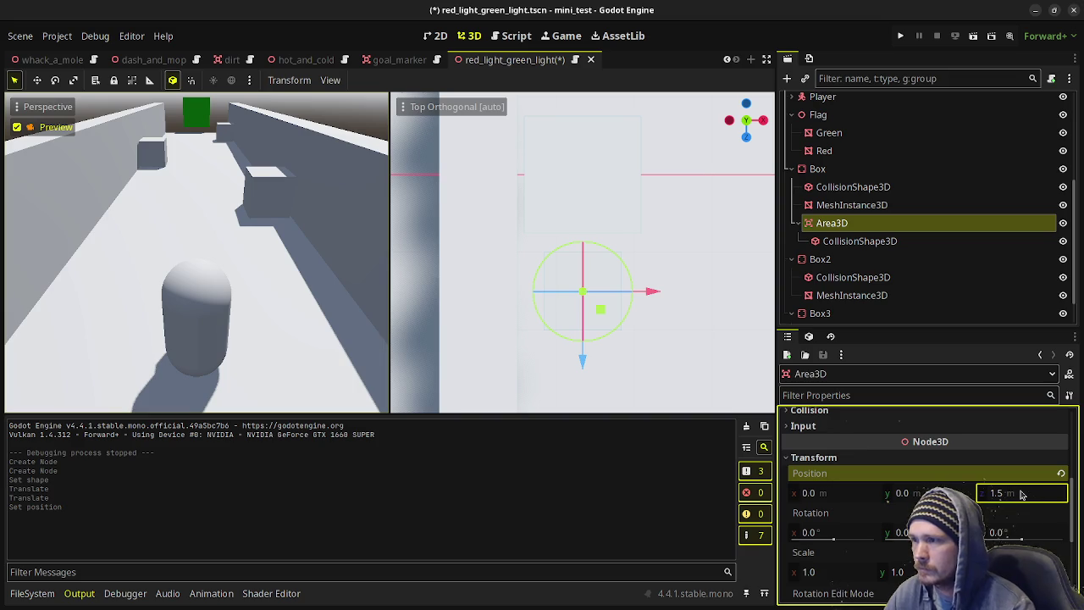
click(907, 240)
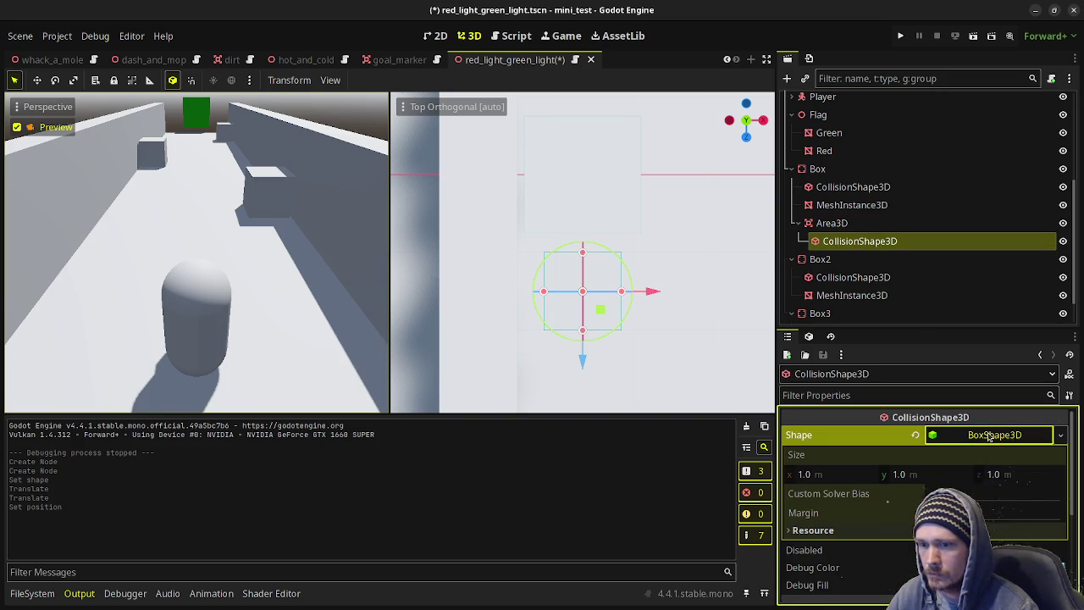
click(850, 478)
text(1.5)
key(Tab)
text(1)
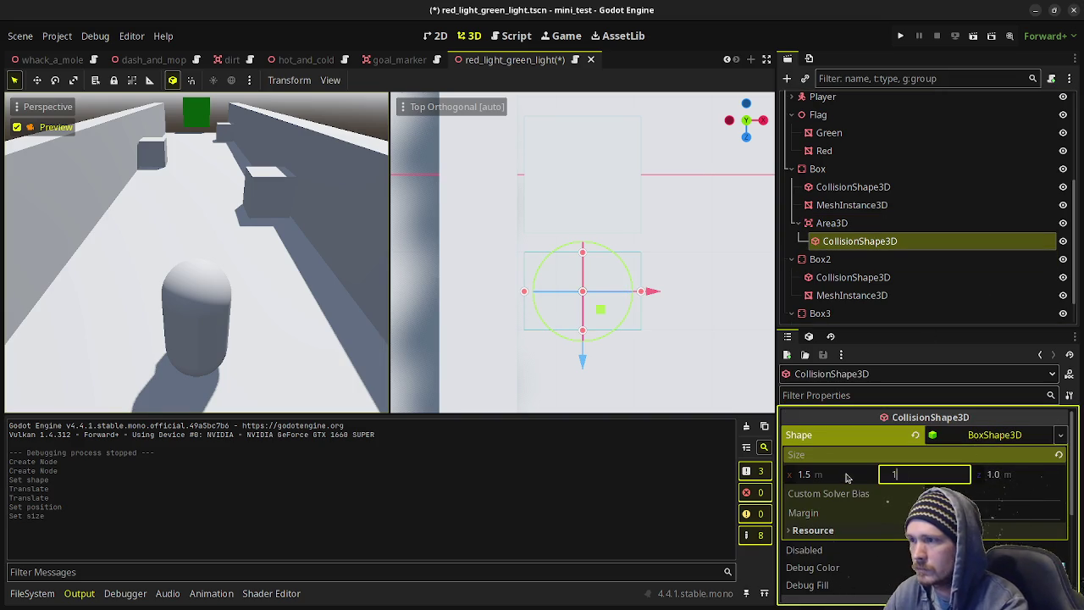
key(Return)
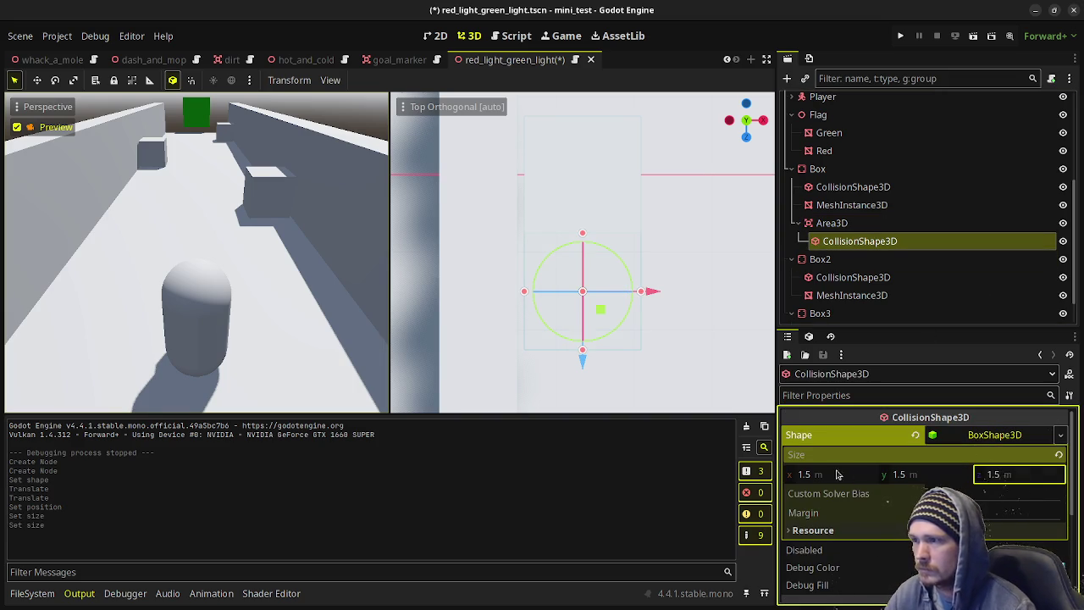
Raise the CollisionShape3D to y 0.75 and orbit around the Box to check it.
click(835, 222)
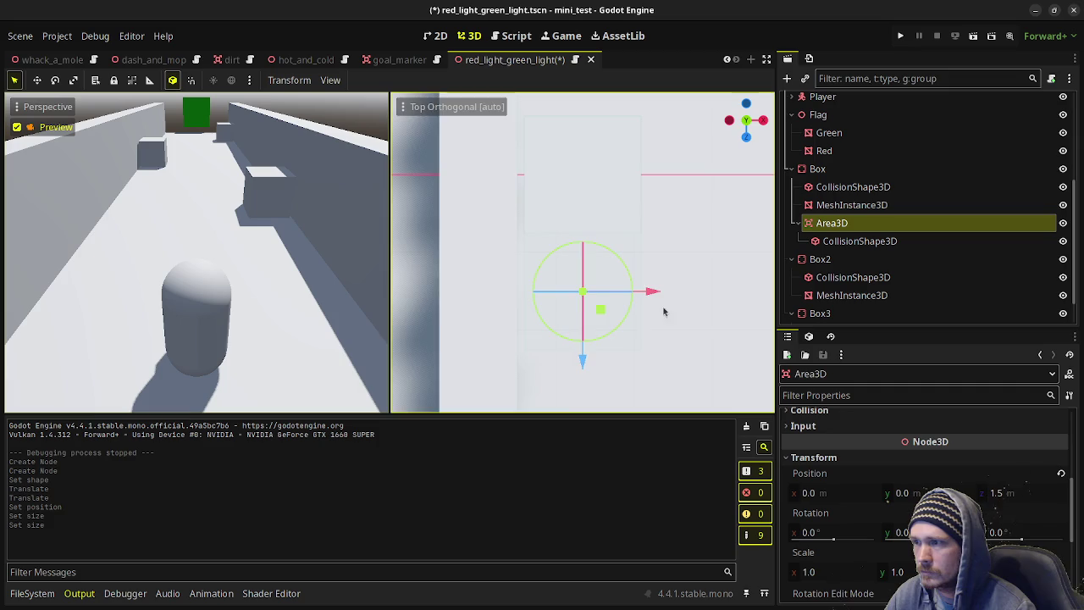
drag(664, 311, 720, 254)
click(860, 242)
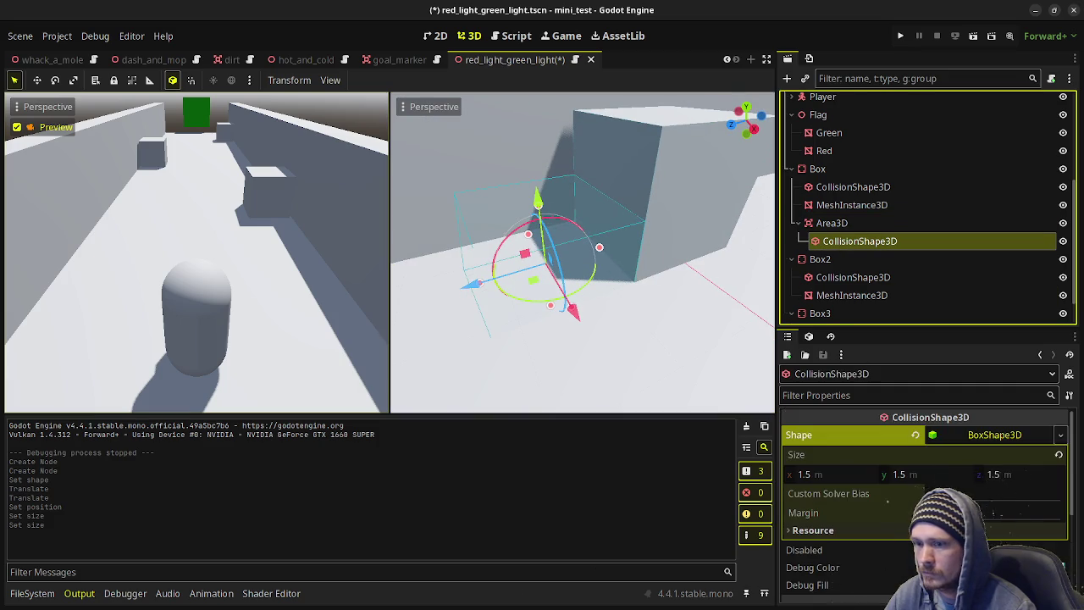
scroll(888, 501, down, 5)
click(813, 457)
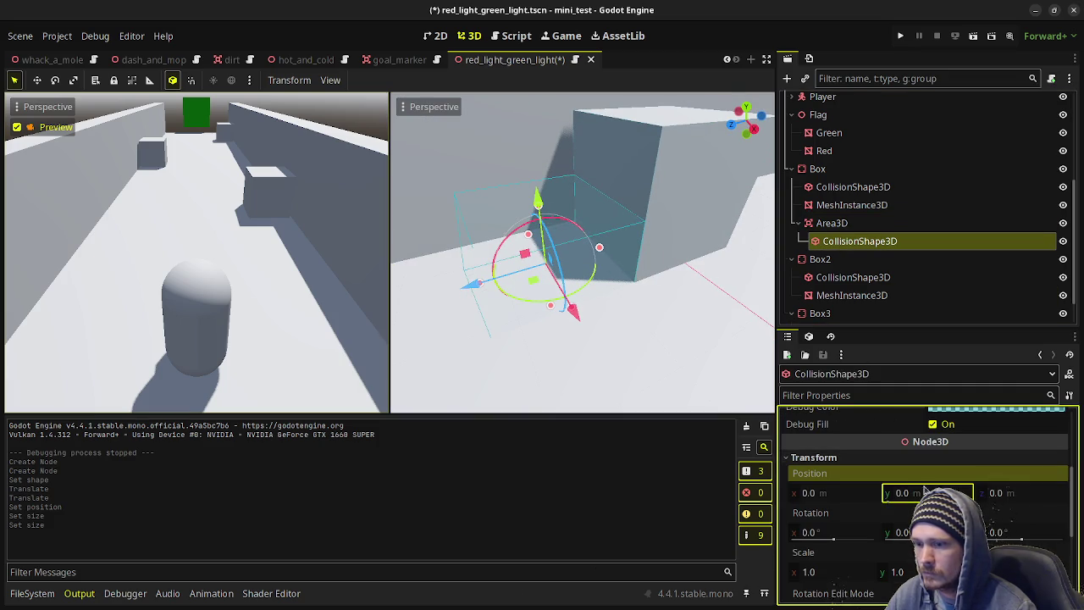
text(5)
key(Return)
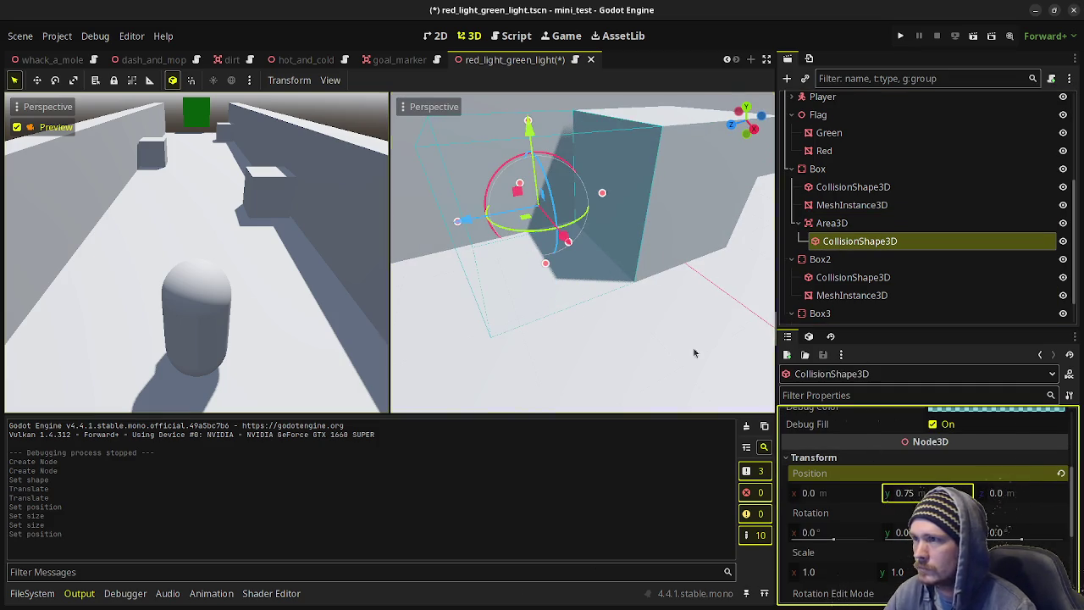
scroll(677, 339, down, 3)
click(843, 223)
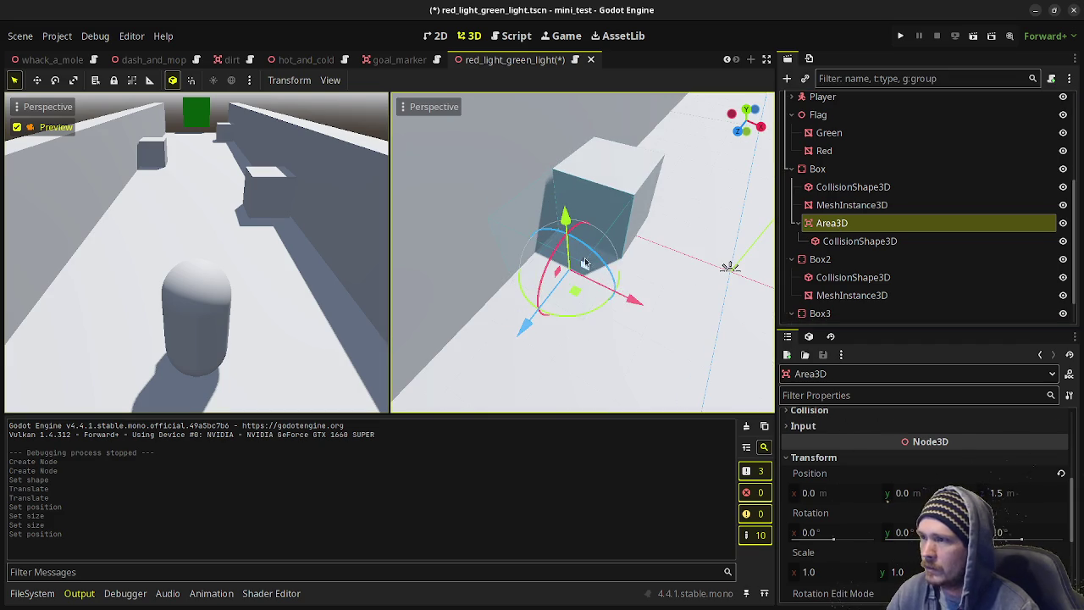
mouse_move(585, 242)
mouse_down()
mouse_move(702, 271)
mouse_move(624, 288)
mouse_move(718, 299)
mouse_move(575, 256)
mouse_up()
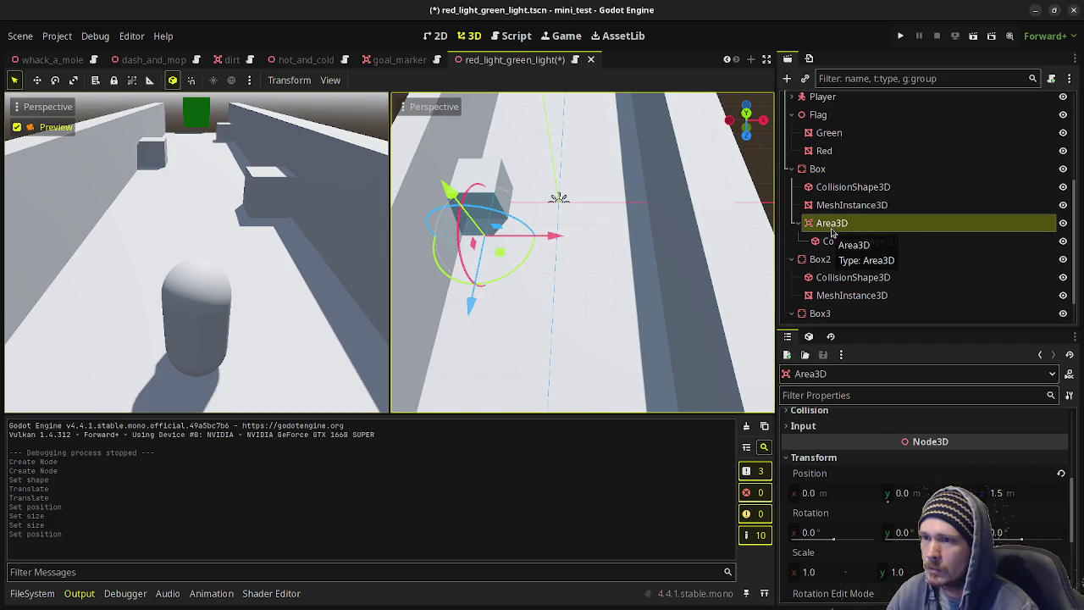
Duplicate the Area3D under Box2 and set its x and z positions to 0.
key(ctrl+d)
drag(830, 261, 828, 296)
scroll(885, 446, down, 3)
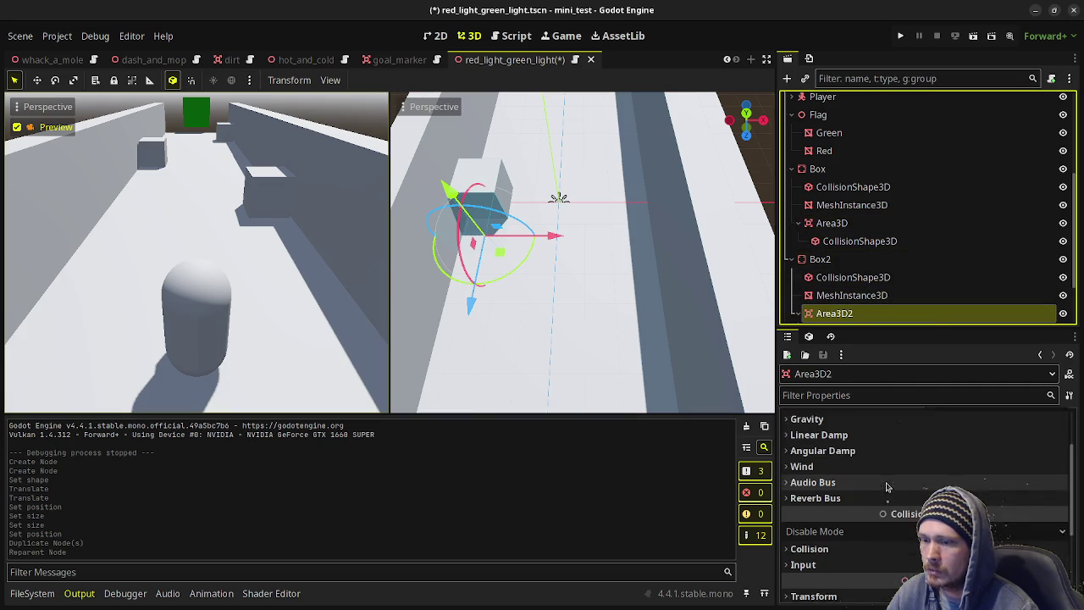
scroll(853, 521, down, 2)
click(853, 525)
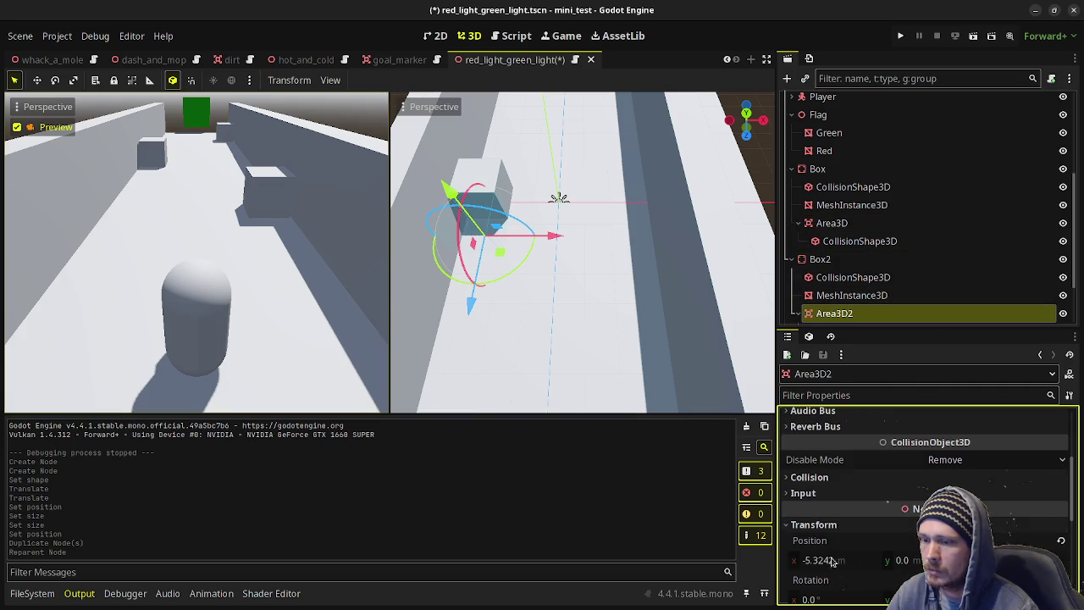
click(835, 559)
text(0)
key(Return)
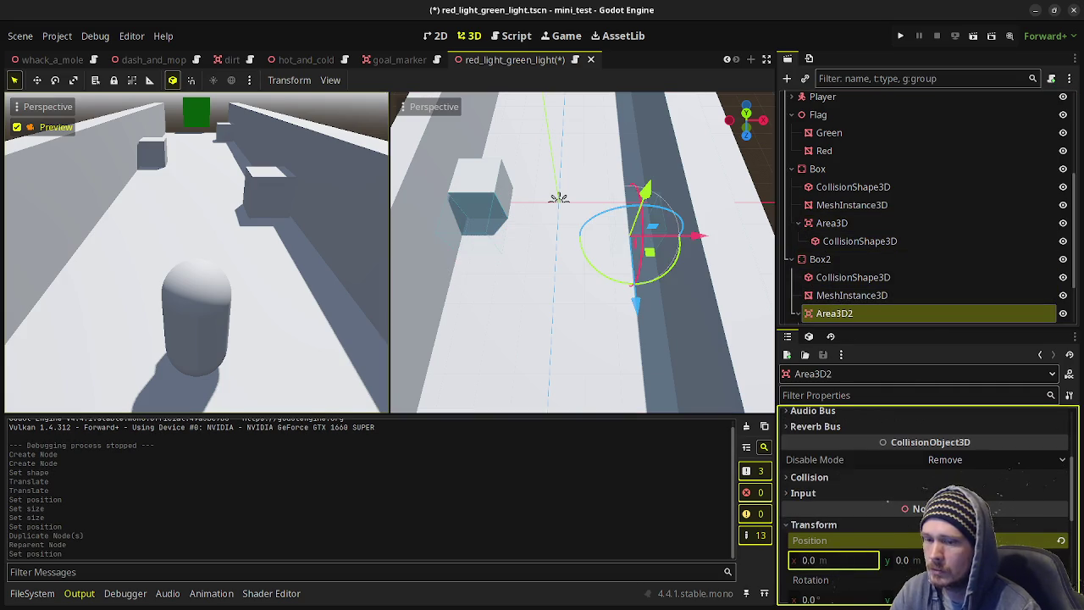
click(1020, 560)
text(0)
key(Return)
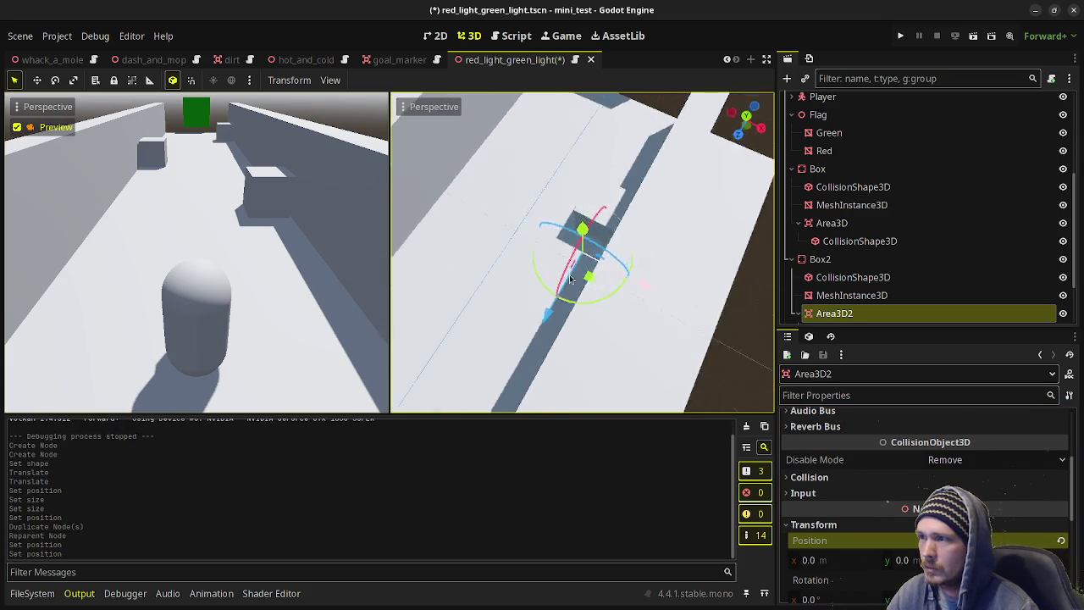
Rename Box2's duplicated area to Area3D.
scroll(478, 192, up, 3)
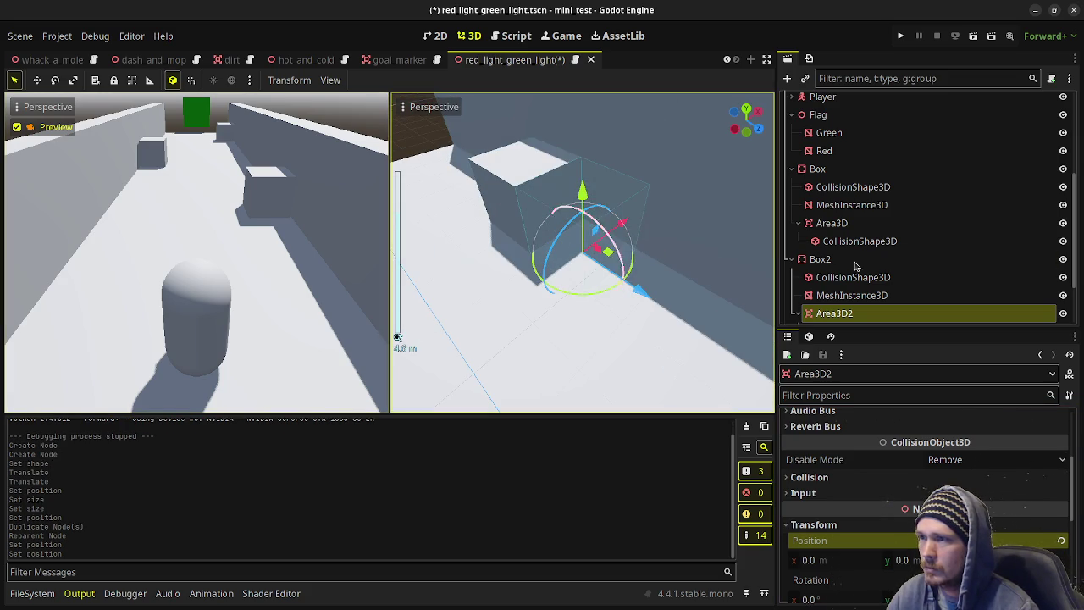
scroll(847, 275, down, 2)
click(846, 256)
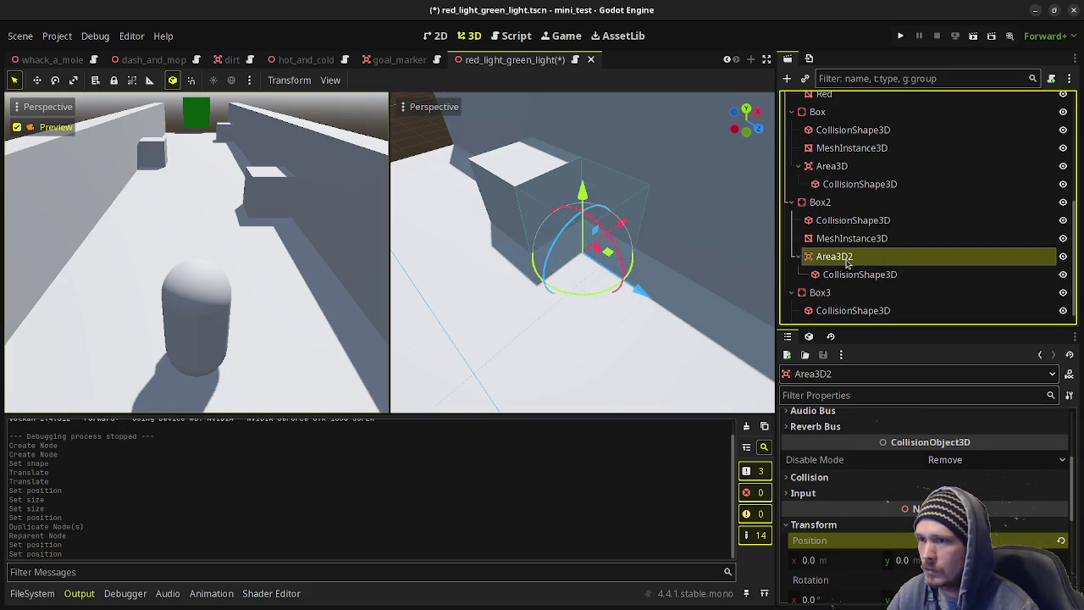
click(846, 256)
key(BackSpace)
key(Return)
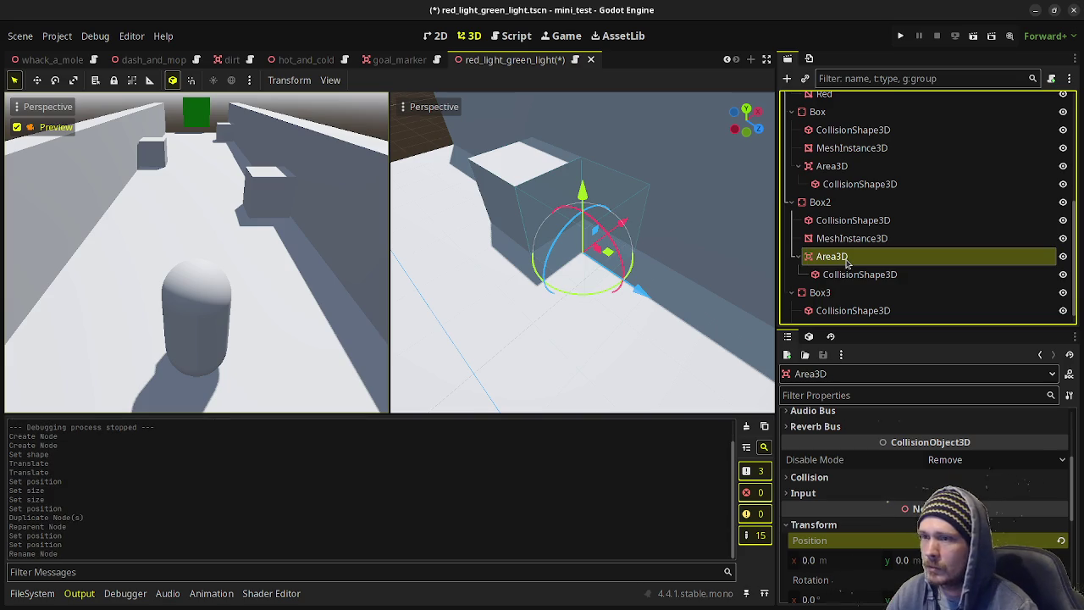
Duplicate the area onto Box3, rename it Area3D, set z to 1.5, and save the scene.
key(ctrl+d)
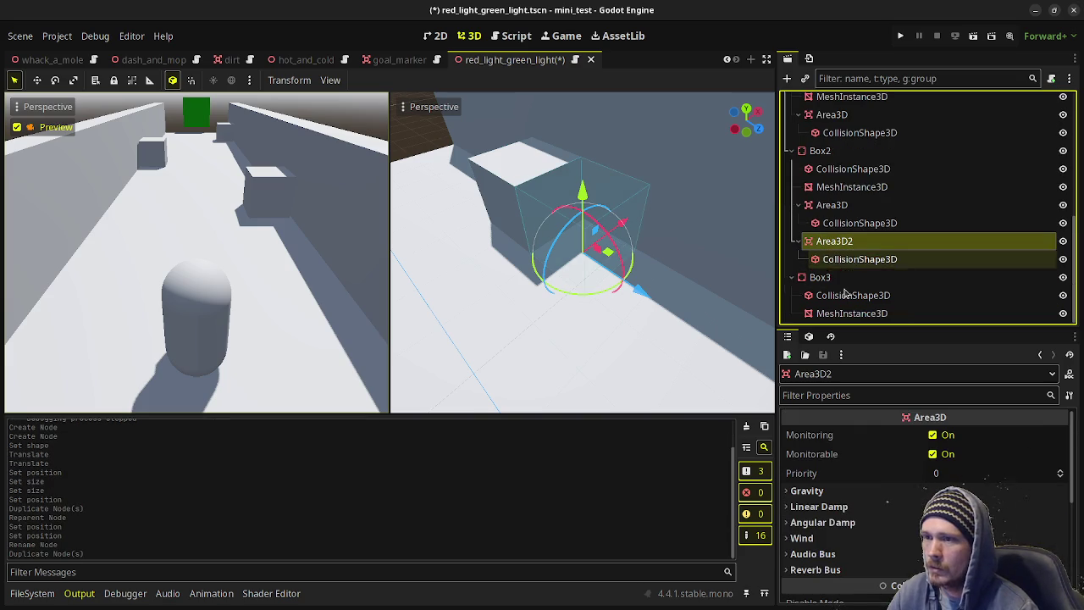
drag(833, 242, 839, 288)
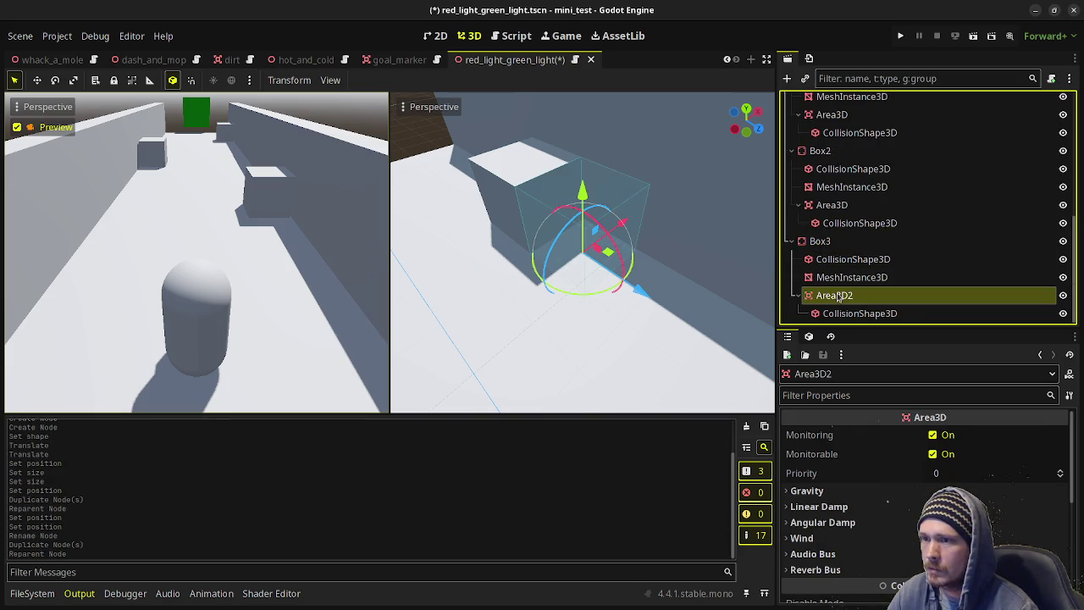
double_click(860, 298)
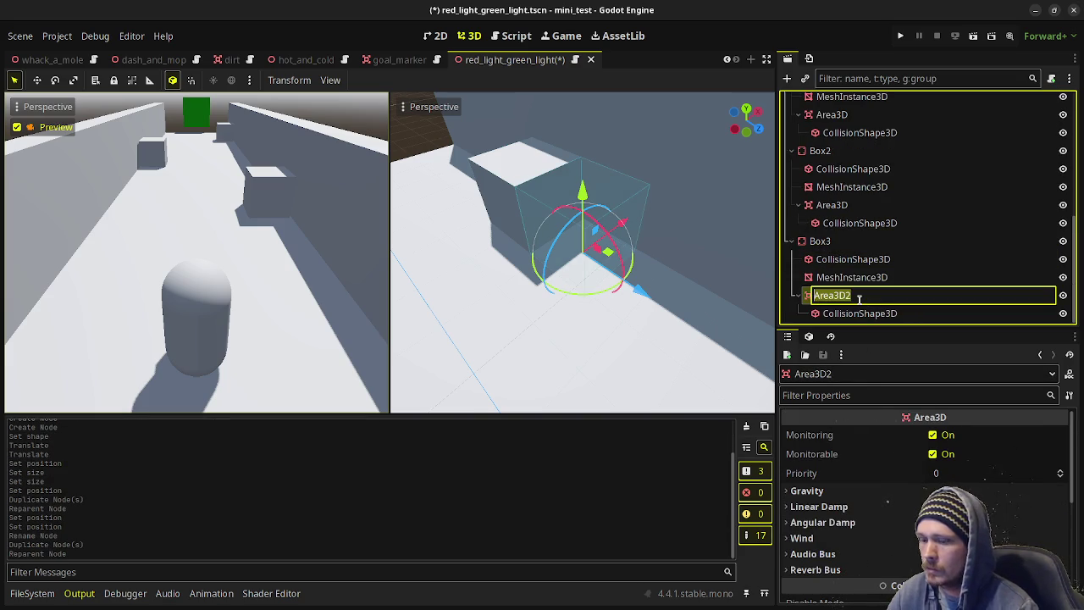
key(BackSpace)
key(Return)
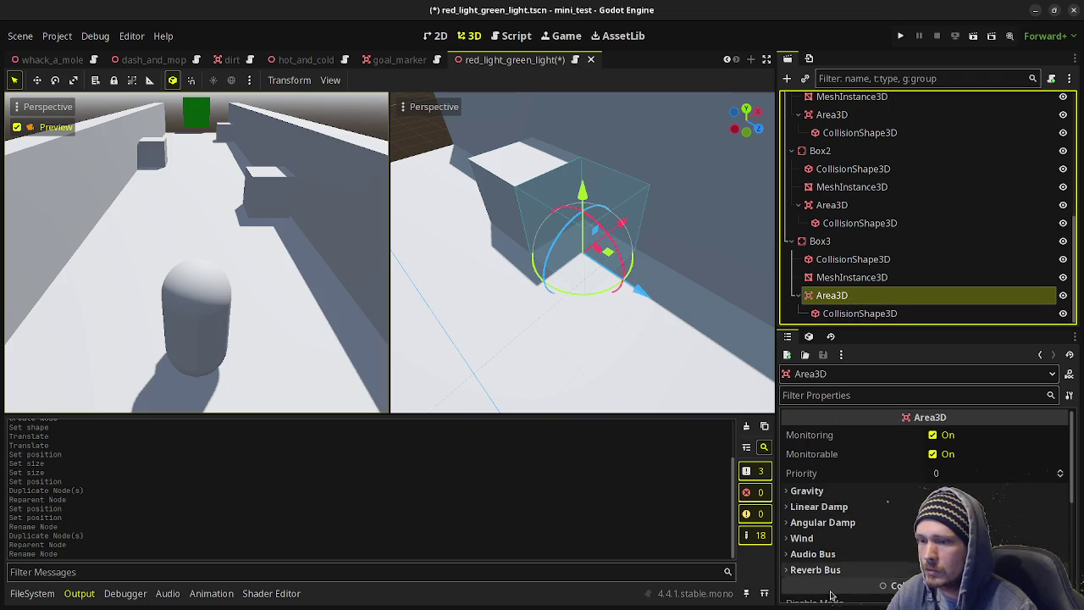
scroll(851, 525, down, 5)
click(839, 477)
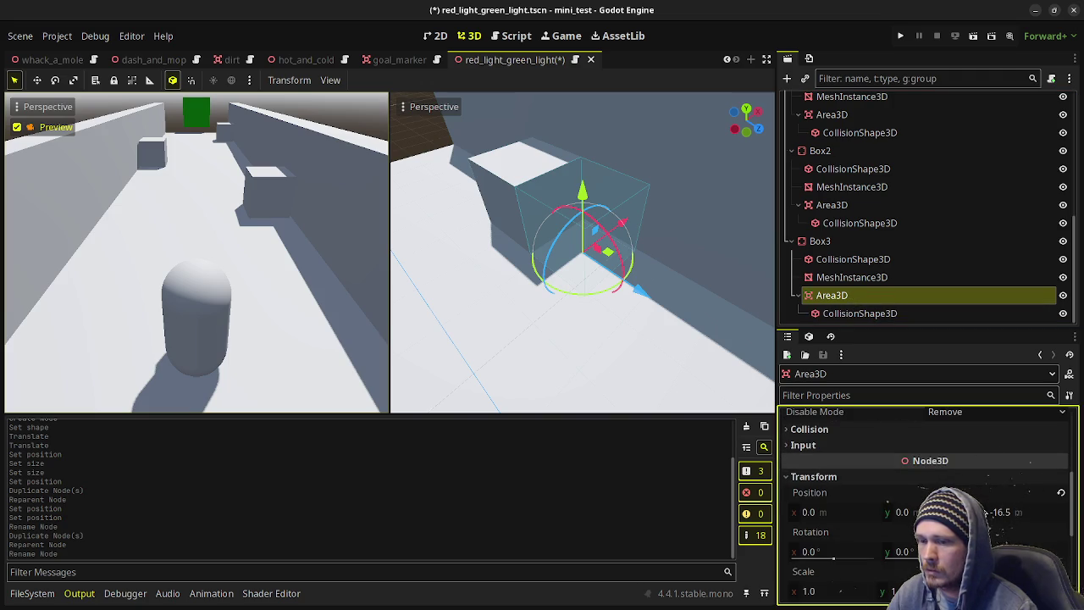
click(1022, 514)
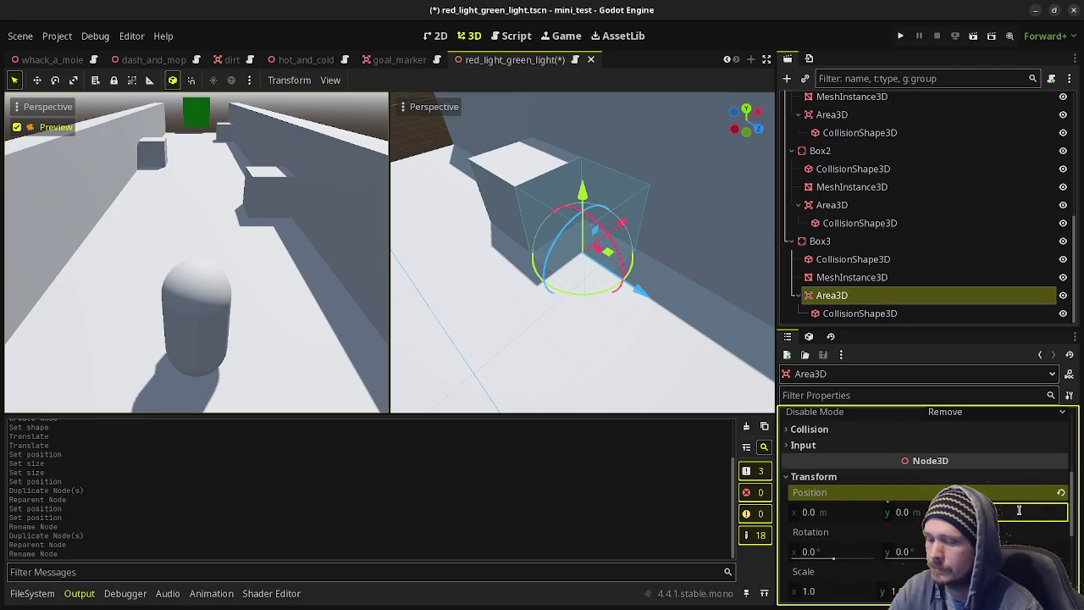
text(1.5)
key(Return)
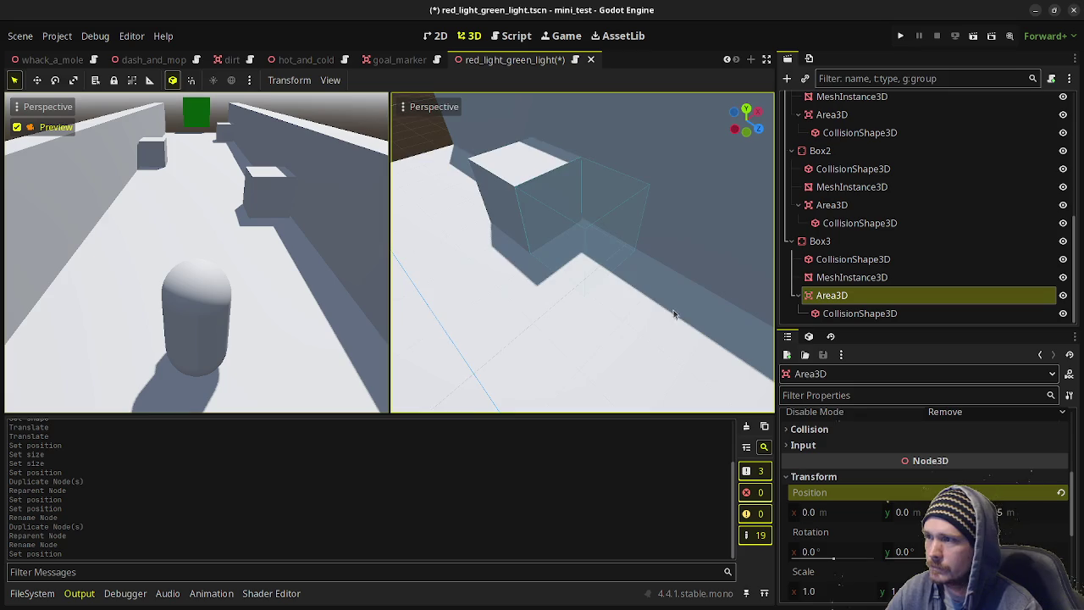
key(f)
key(ctrl+s)
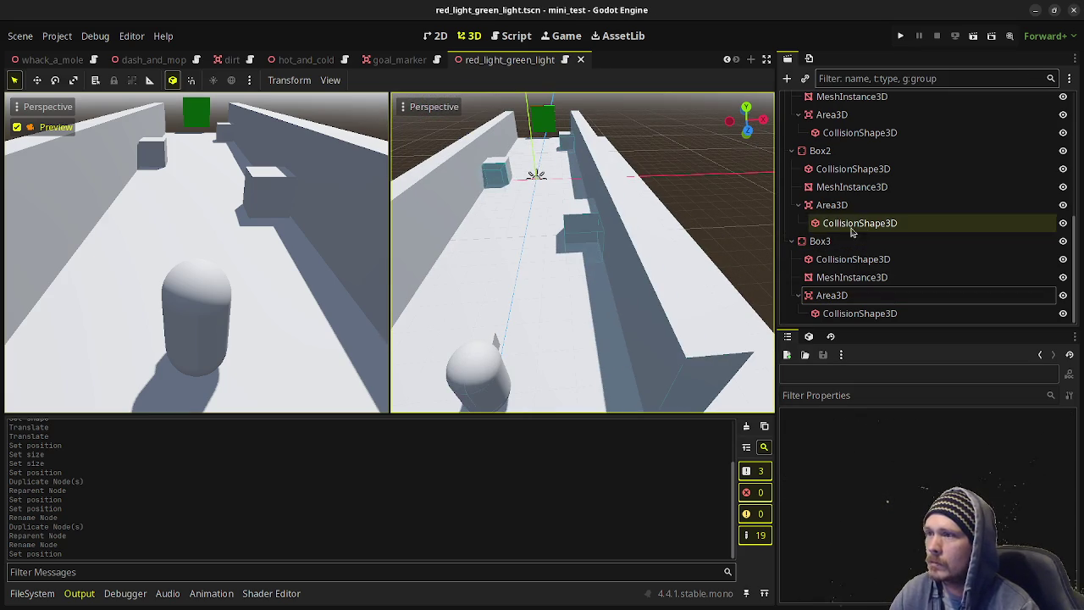
Below the flag reference, add onready references to the Area3D nodes of Box, Box2 and Box3.
click(523, 42)
scroll(803, 189, up, 5)
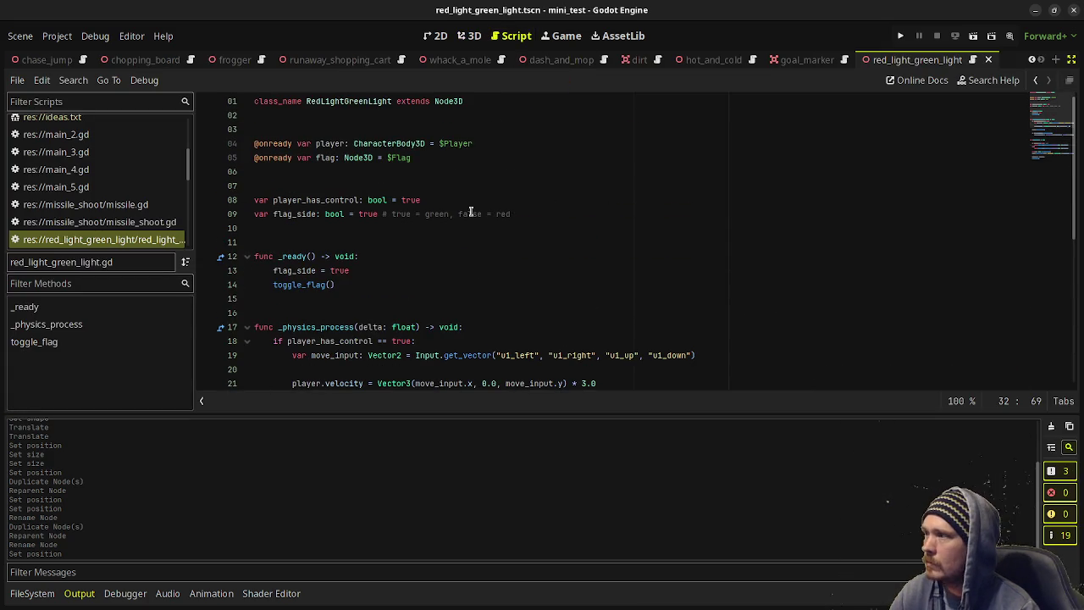
click(608, 215)
click(450, 146)
click(415, 158)
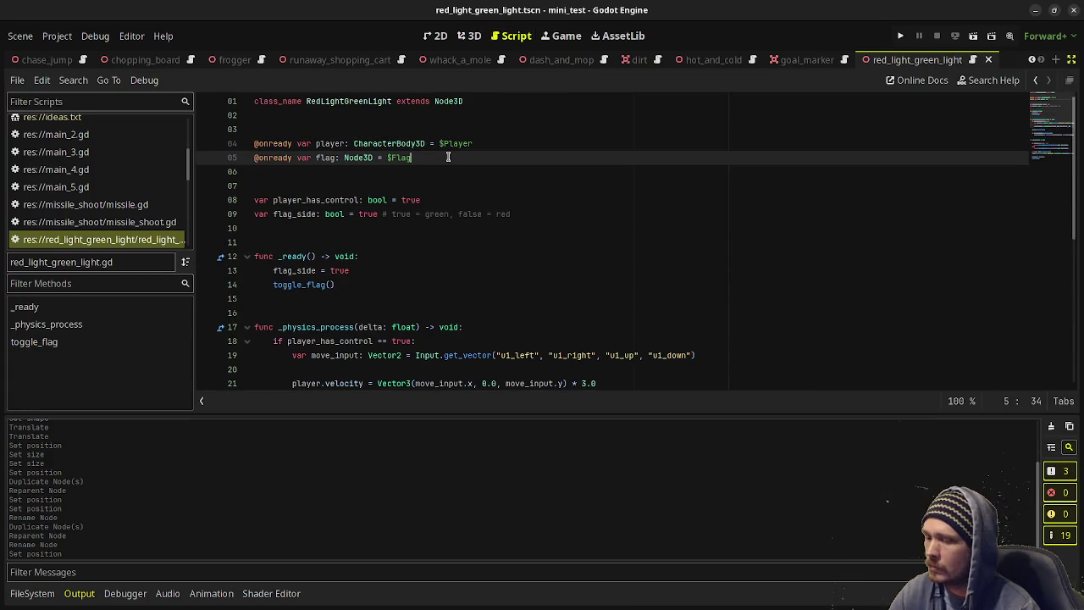
key(Return)
key(Return)
click(1072, 60)
scroll(826, 195, up, 2)
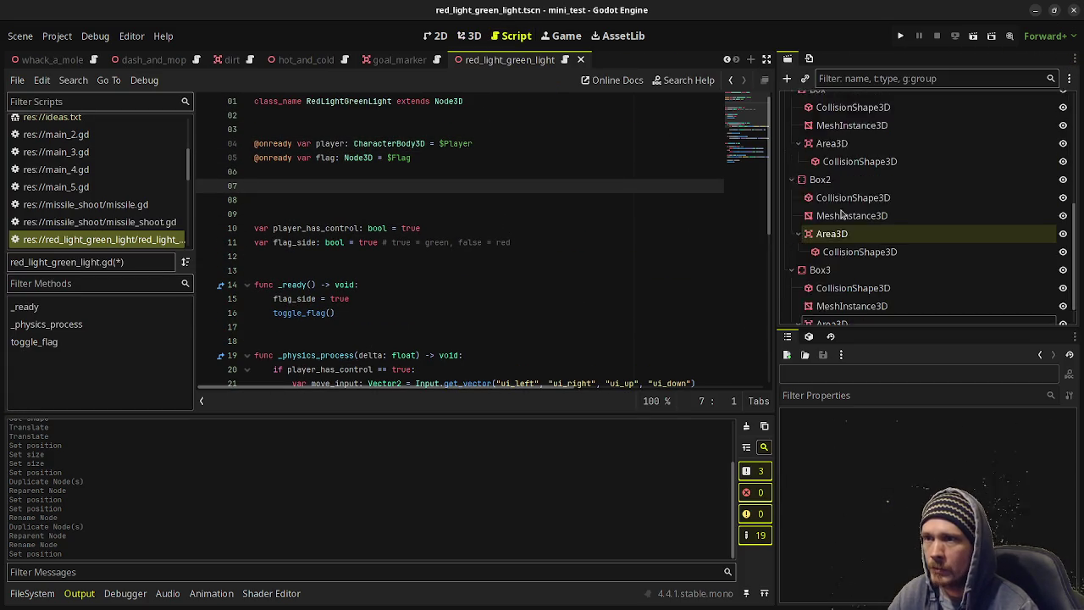
mouse_move(830, 174)
mouse_down()
mouse_move(587, 209)
mouse_move(416, 203)
mouse_move(418, 186)
mouse_up()
click(832, 262)
drag(832, 262, 305, 202)
scroll(834, 279, down, 2)
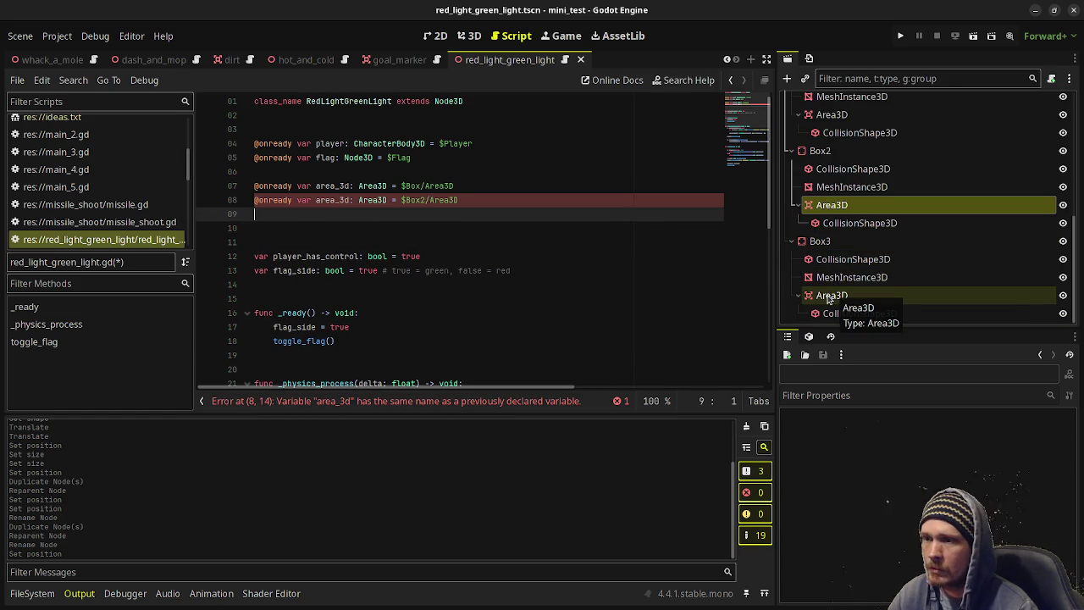
mouse_move(830, 294)
mouse_down()
mouse_move(339, 205)
mouse_move(353, 213)
mouse_up()
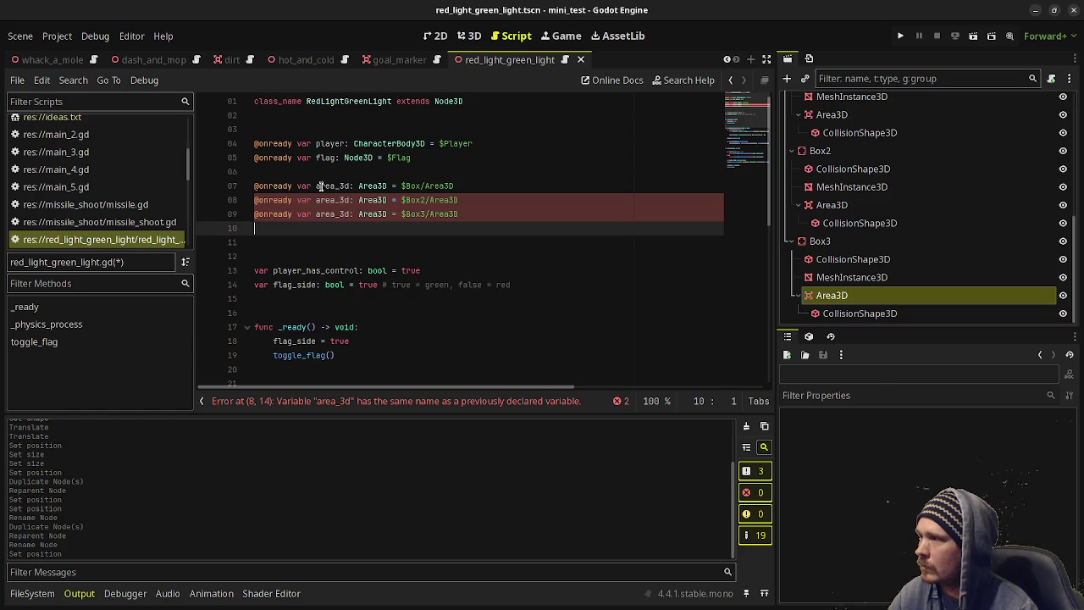
Rename the three references to box_area_3d, box2_area_3d and box3_area_3d, and remove the extra blank line.
click(316, 185)
text(box_)
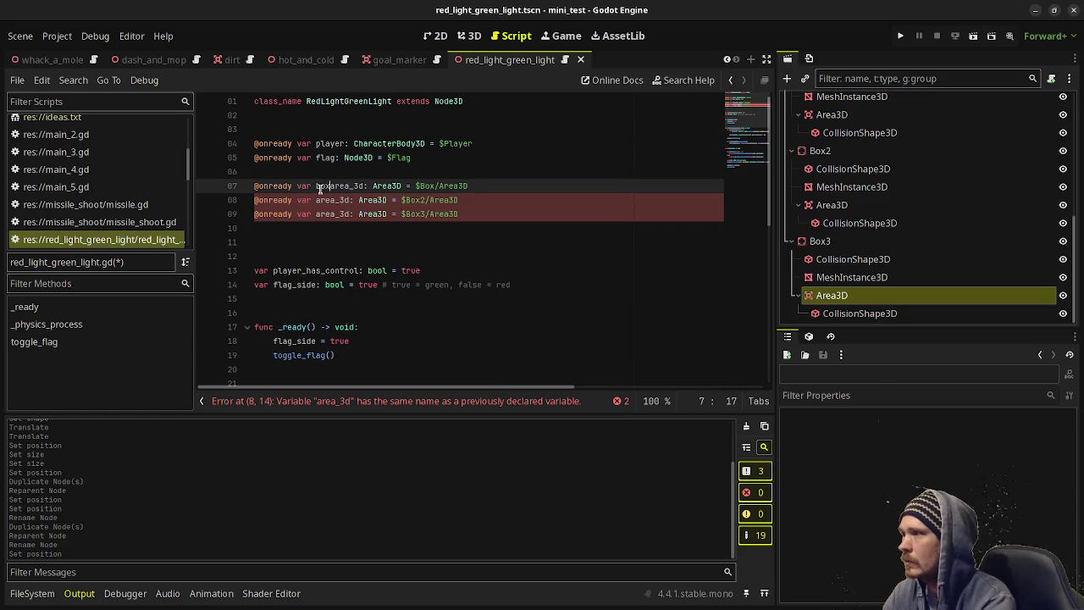
click(310, 201)
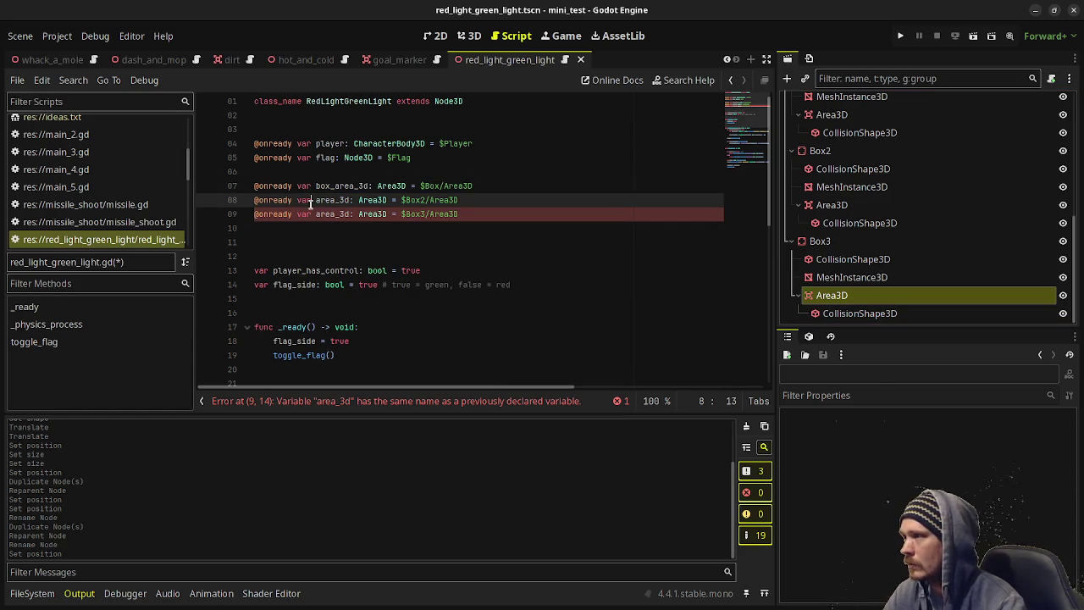
text(box2_)
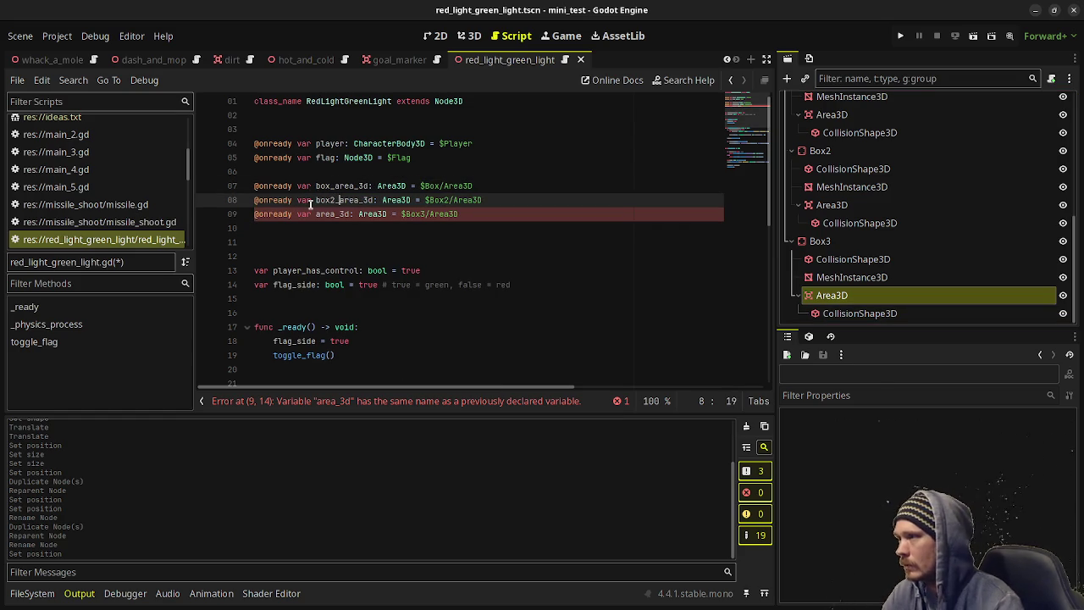
click(315, 215)
text(box)
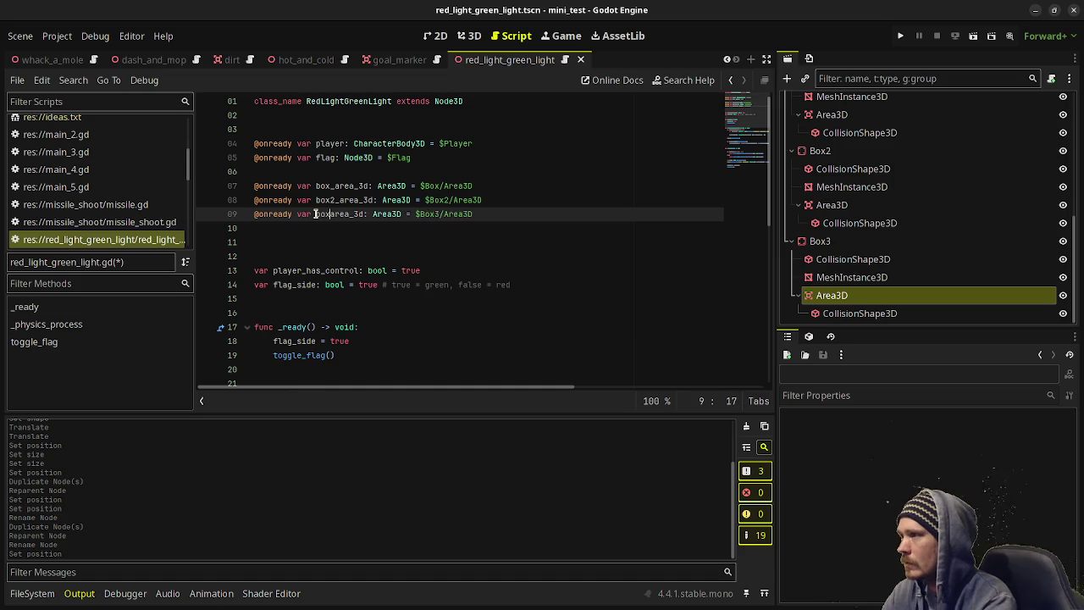
text(3_)
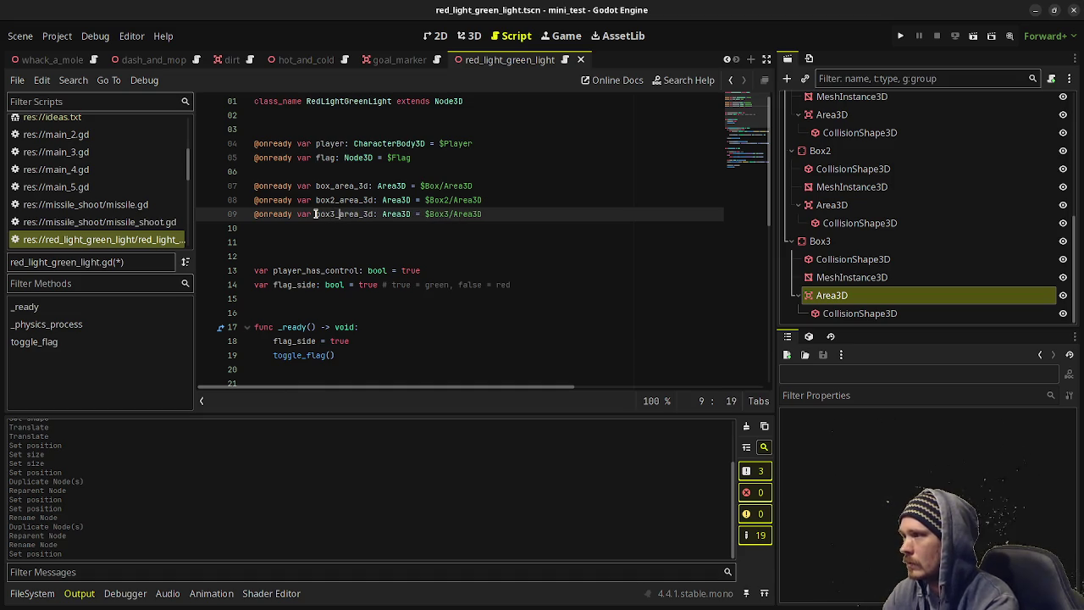
click(502, 217)
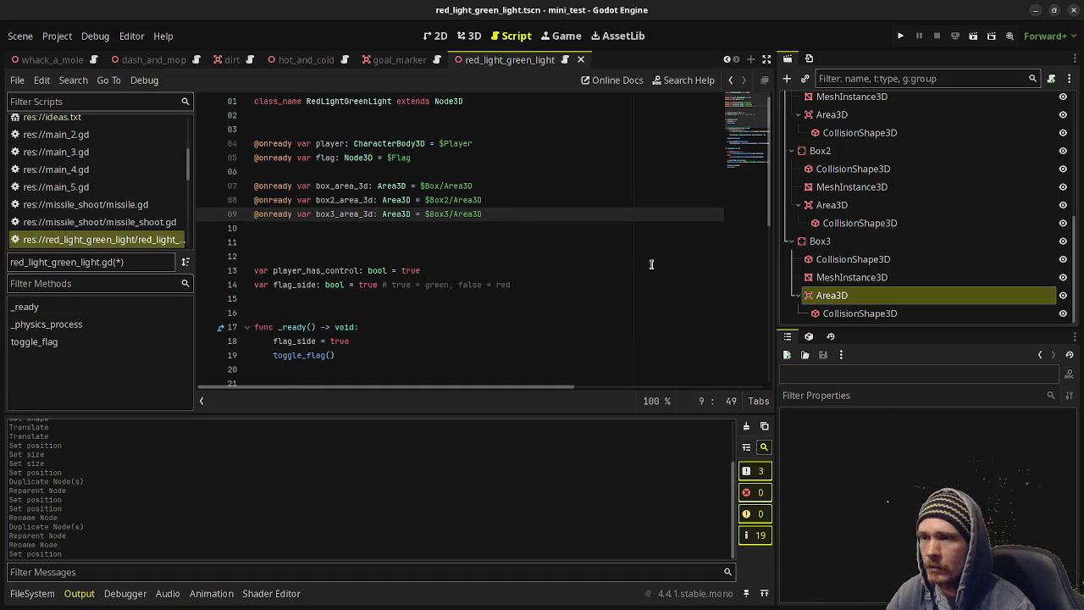
click(370, 242)
key(BackSpace)
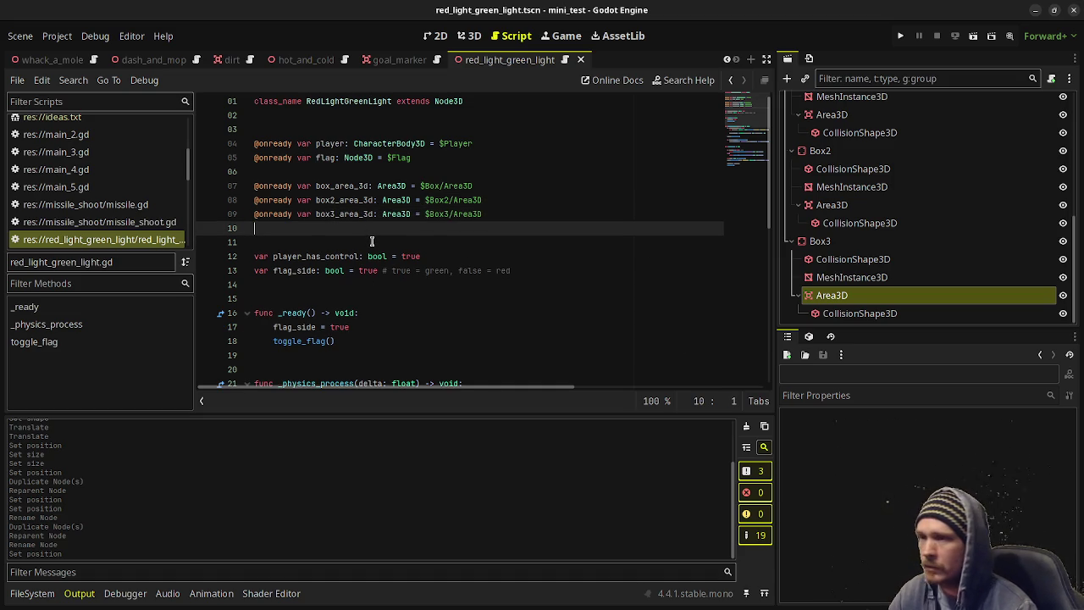
After toggle_flag, start a new function 'func is_player_in_cover() -> bool:'.
scroll(424, 288, down, 5)
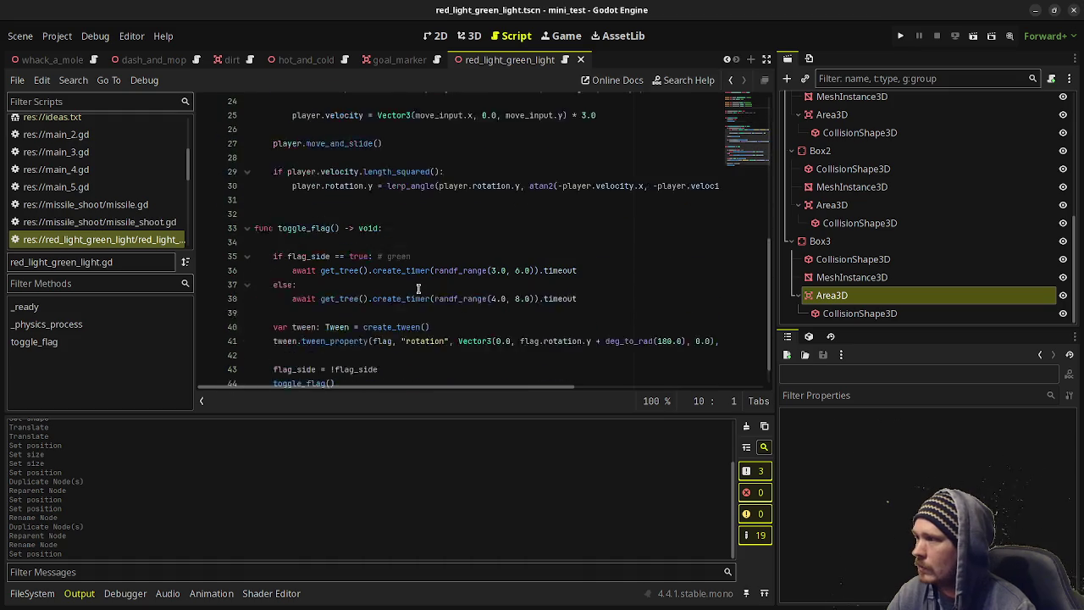
click(375, 373)
key(Return)
key(Return)
text(func)
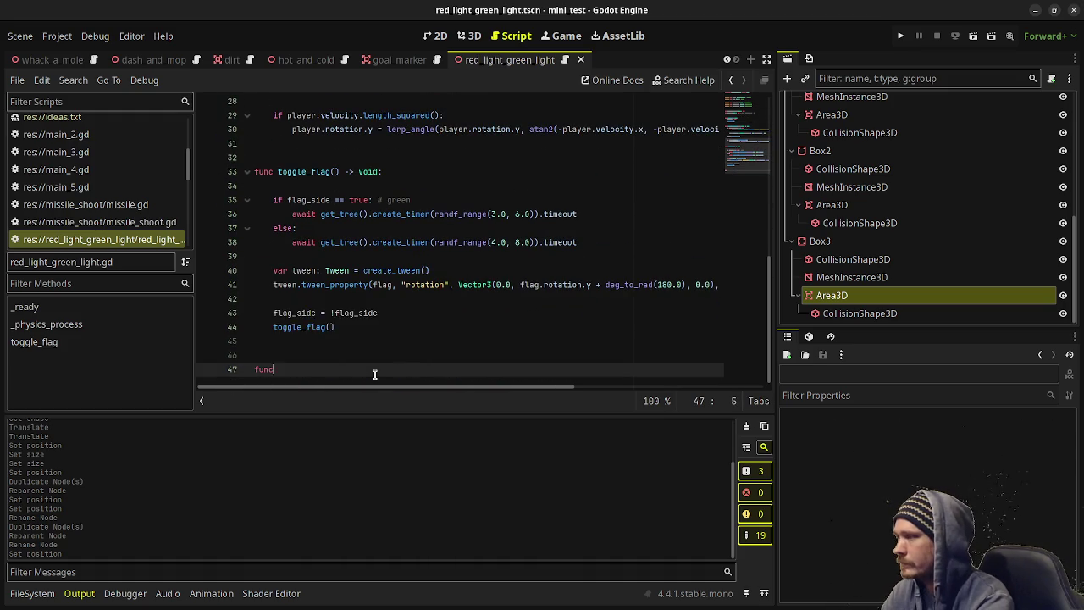
text( is_player_)
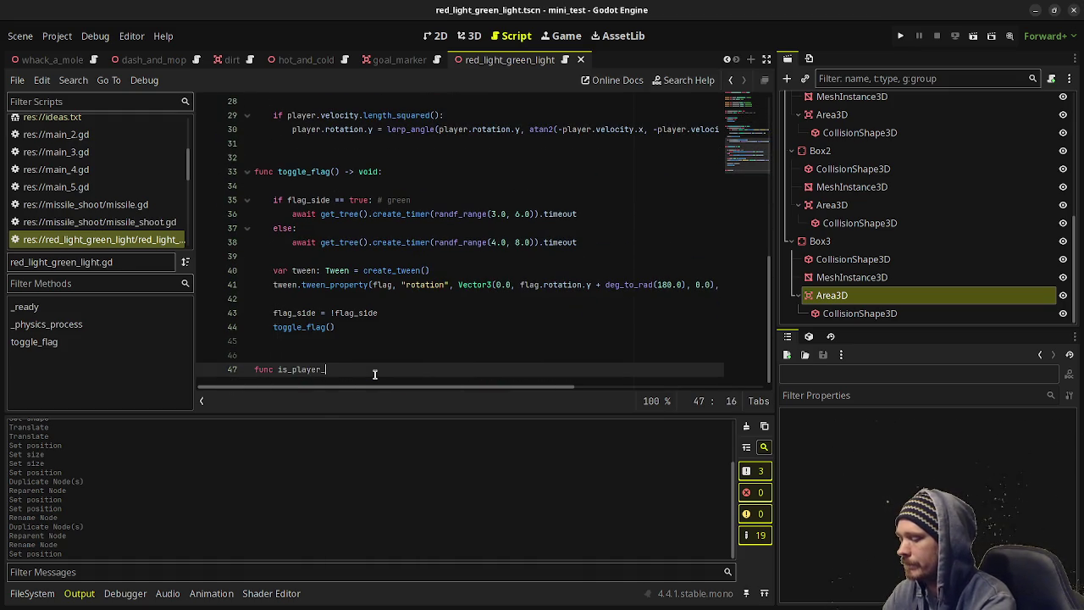
text(in_cover)
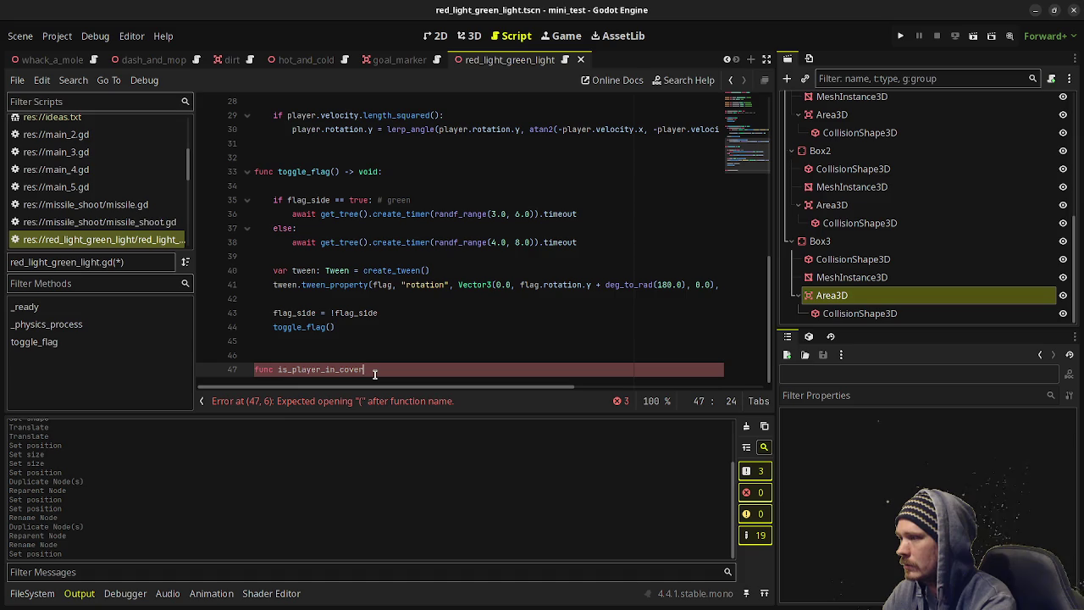
text(() -> bool:)
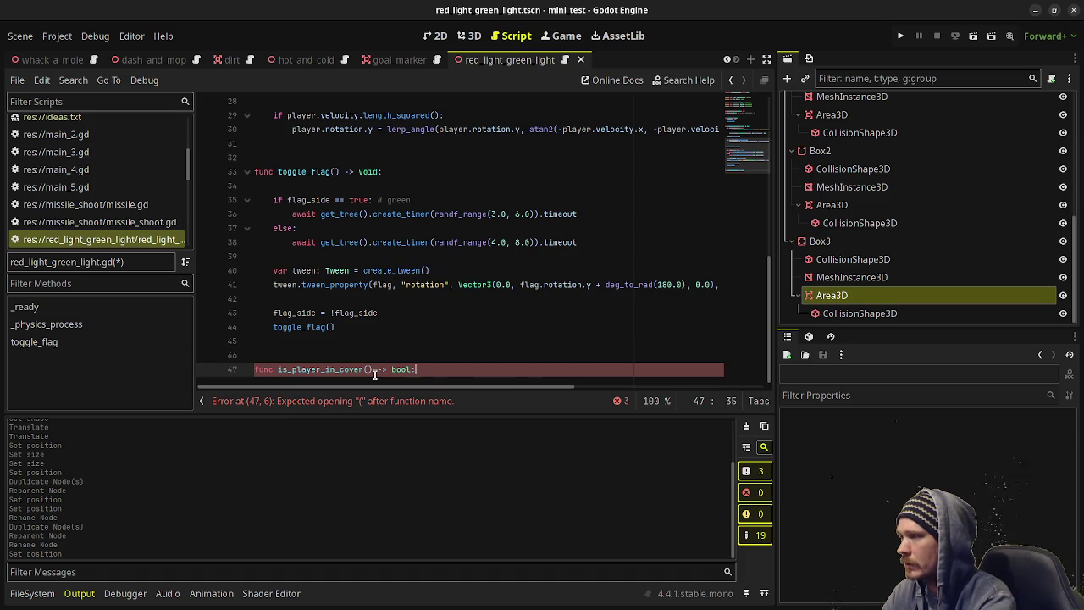
Begin the body with 'if box2_area_3d.overlaps_body(player) ||'.
key(Return)
key(Escape)
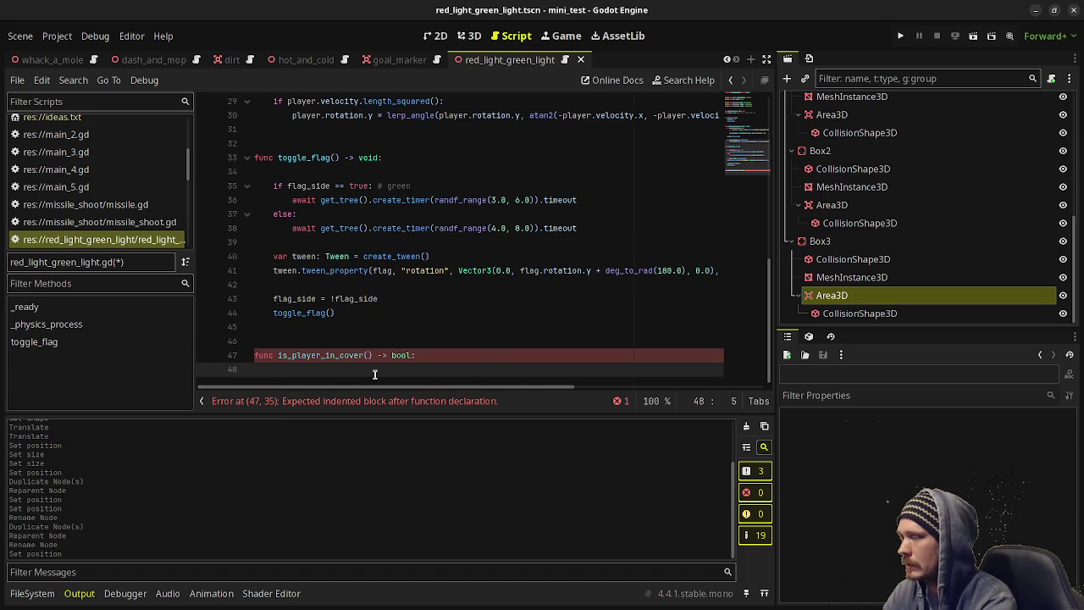
text(if )
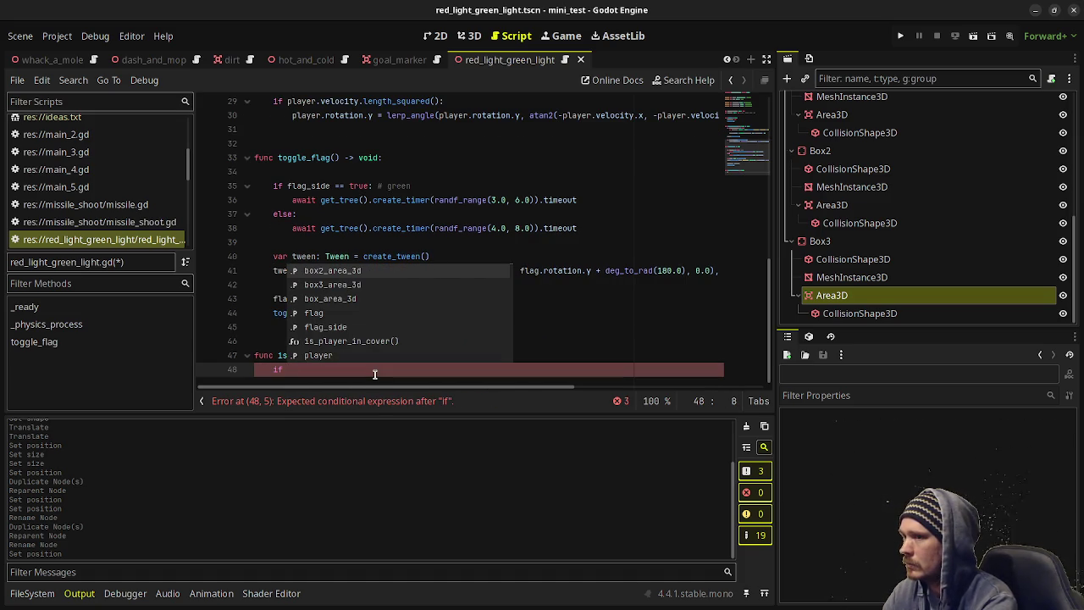
text(box2_area_3d.)
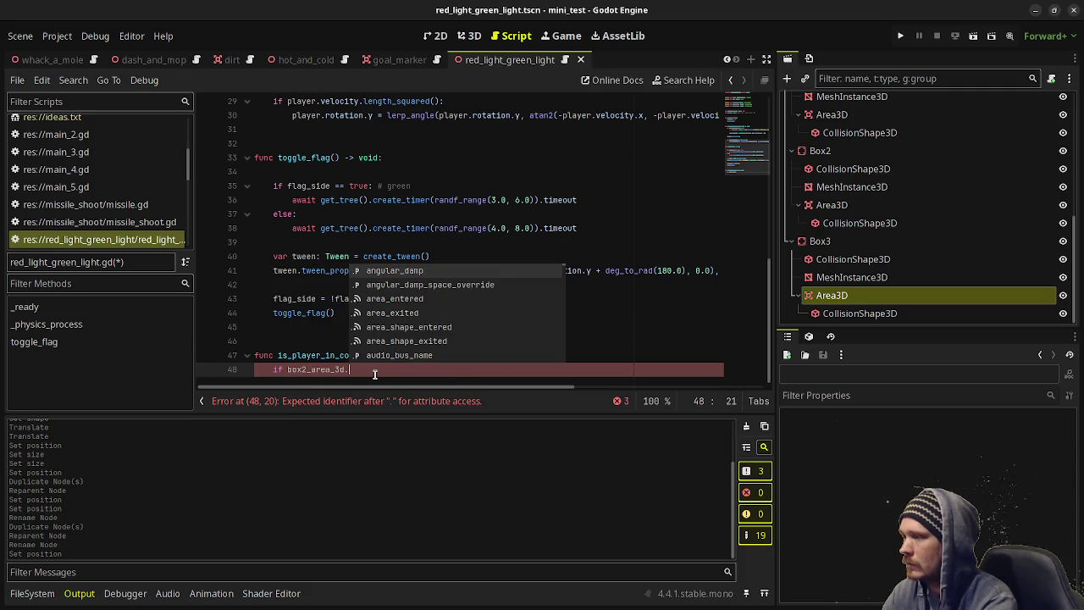
click(355, 368)
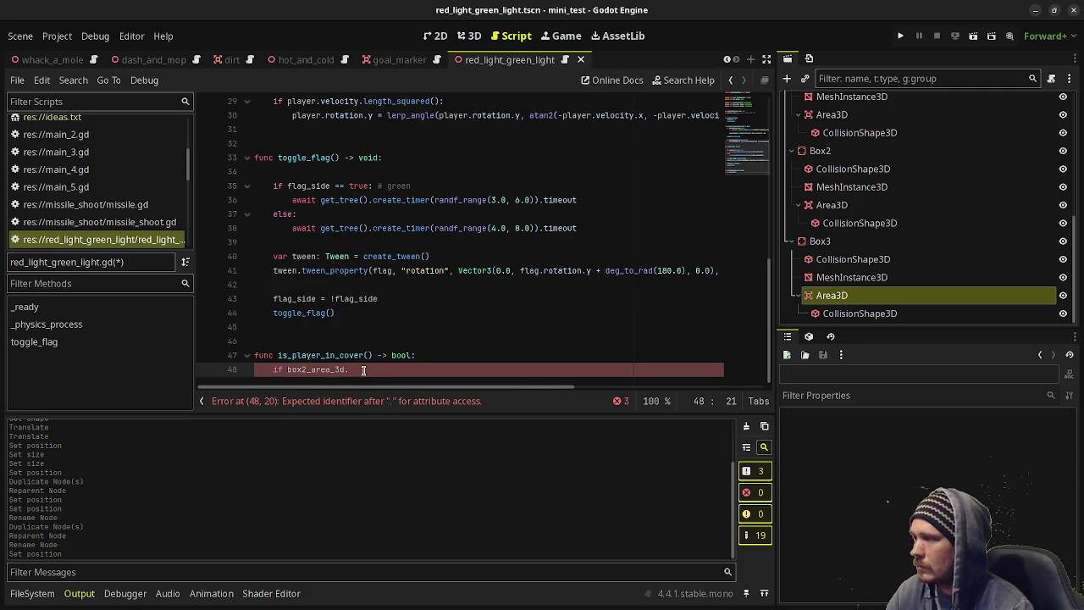
text(is_over)
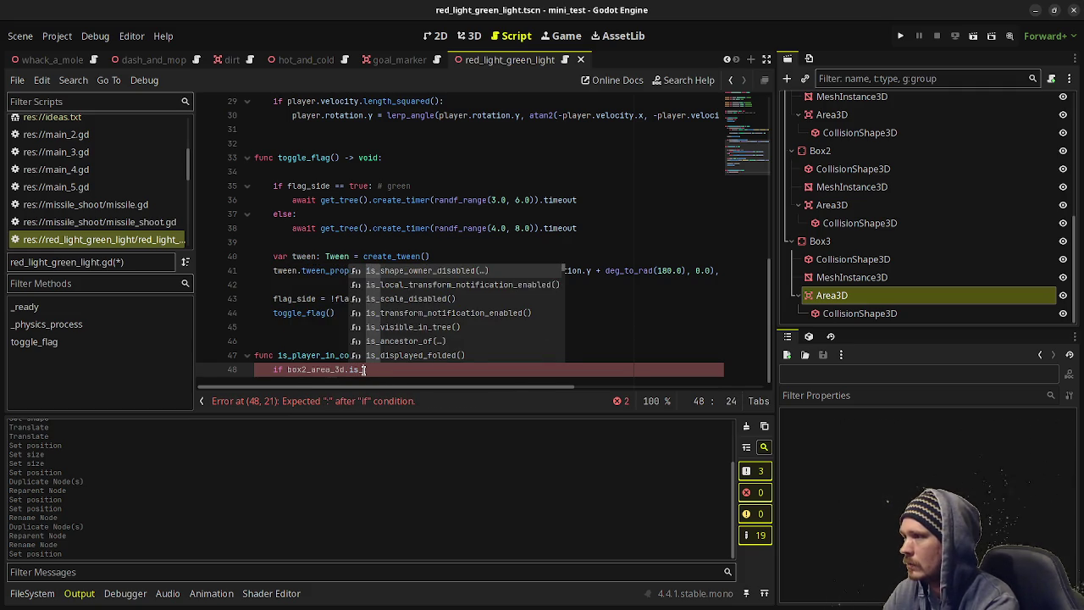
key(BackSpace)
key(BackSpace)
key(BackSpace)
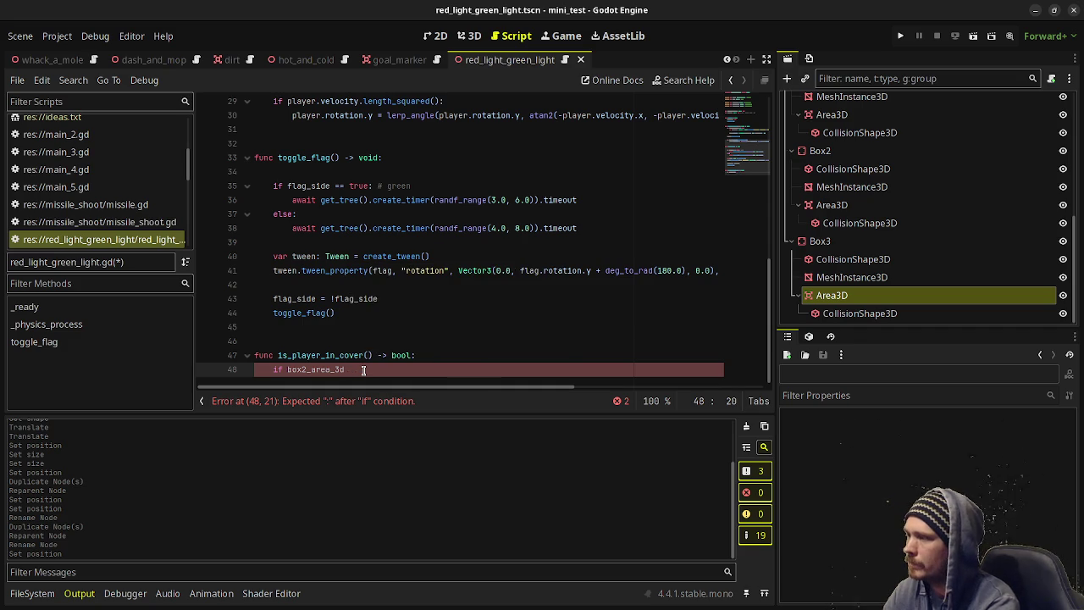
text(.over)
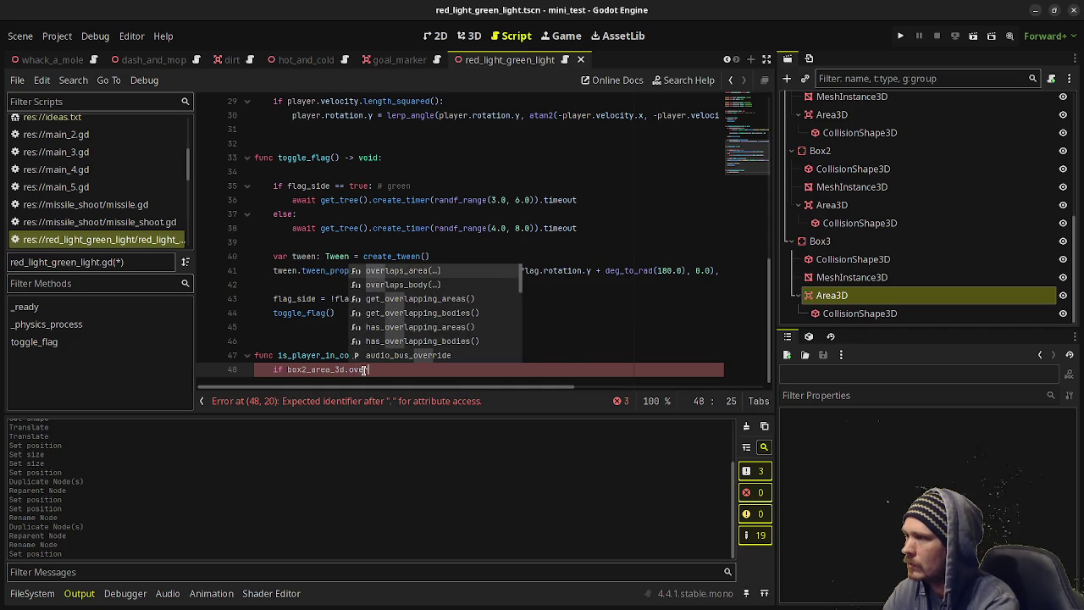
key(Down)
key(Return)
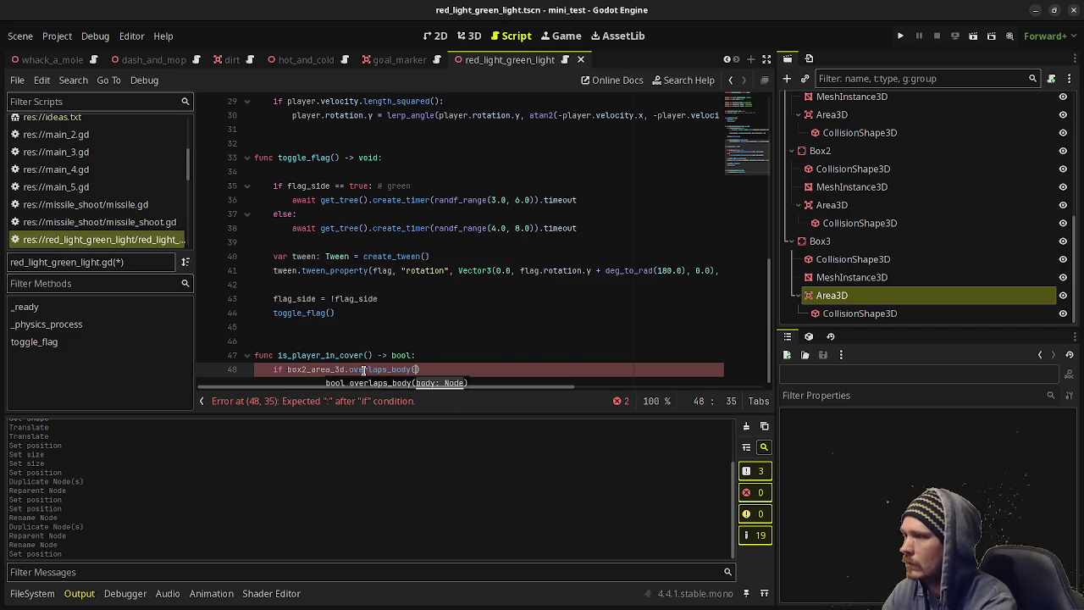
text(player) )
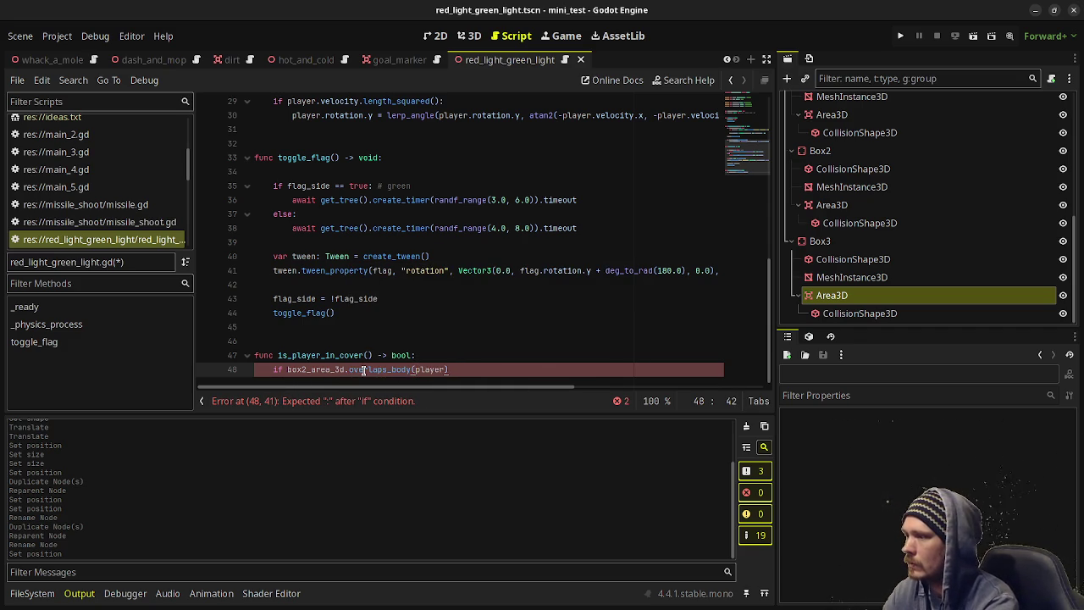
text(|)
key(Return)
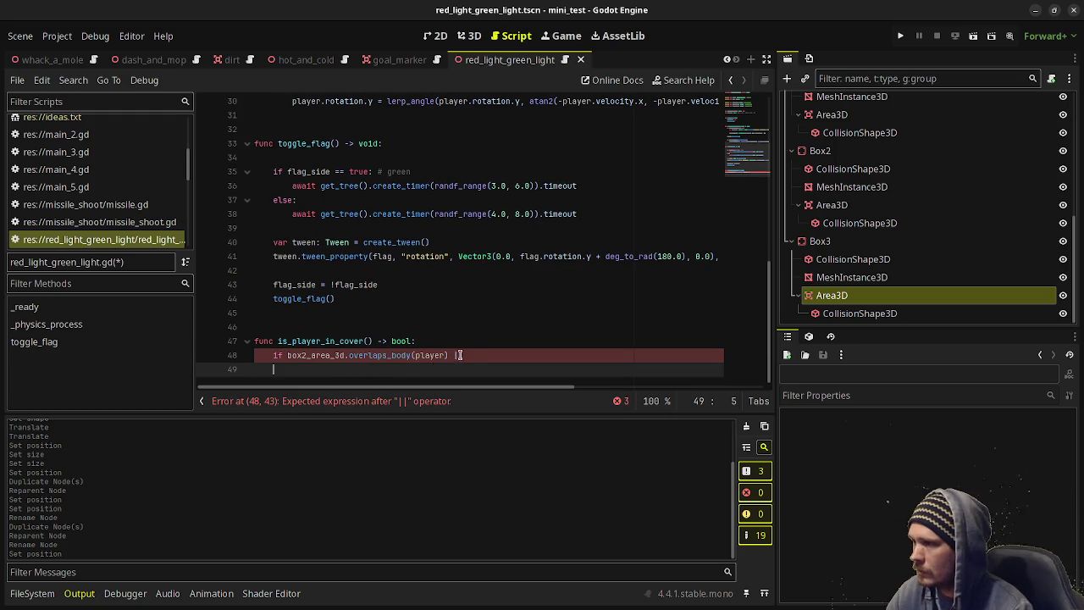
Duplicate the overlap check for box_area_3d and box3_area_3d, and drop the trailing or operator.
drag(459, 355, 281, 355)
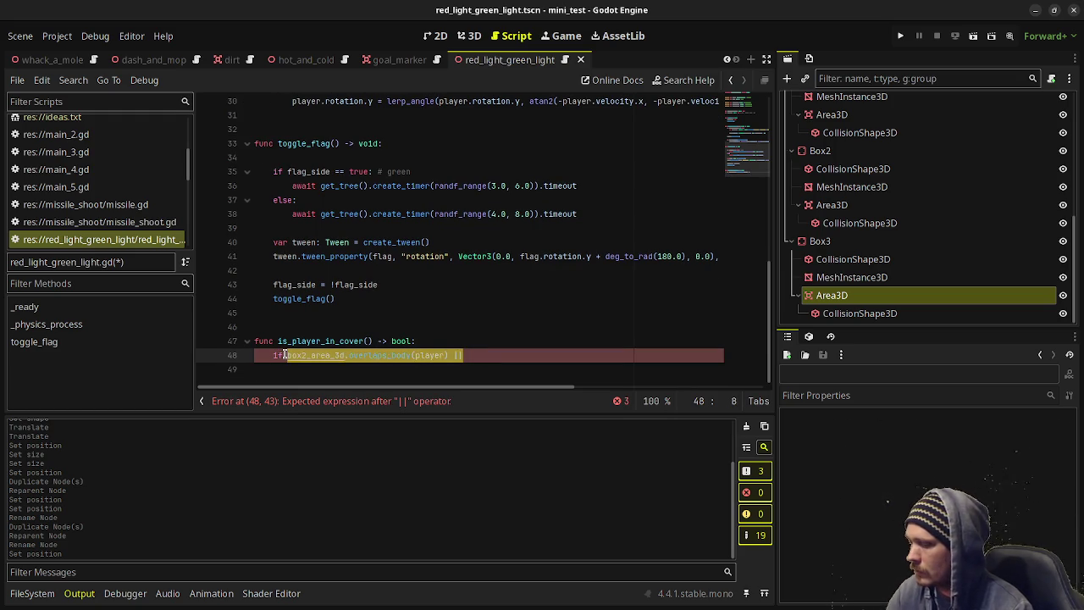
click(311, 370)
key(Tab)
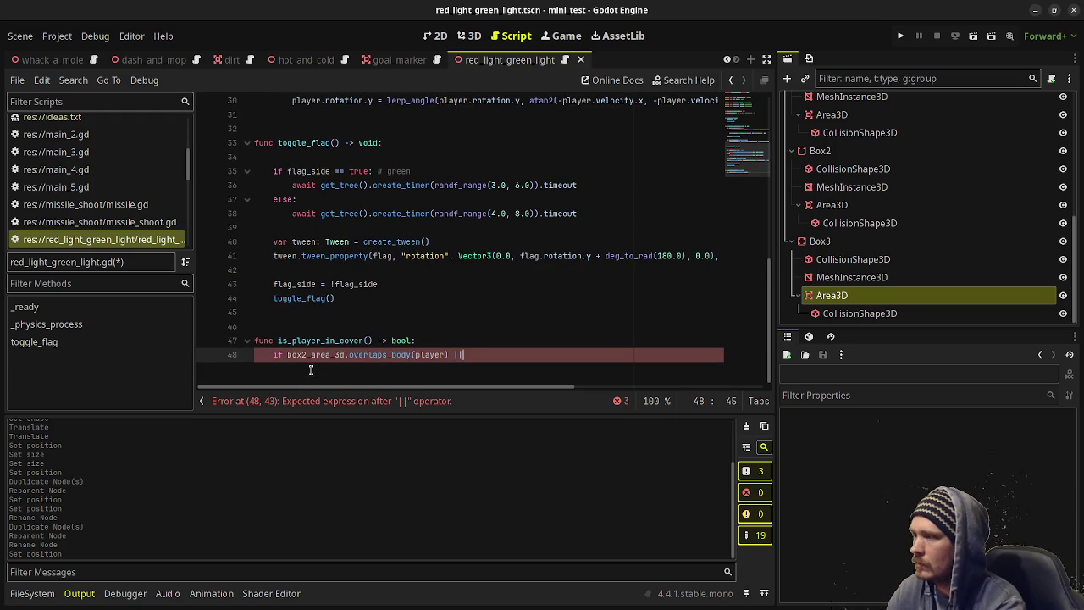
key(BackSpace)
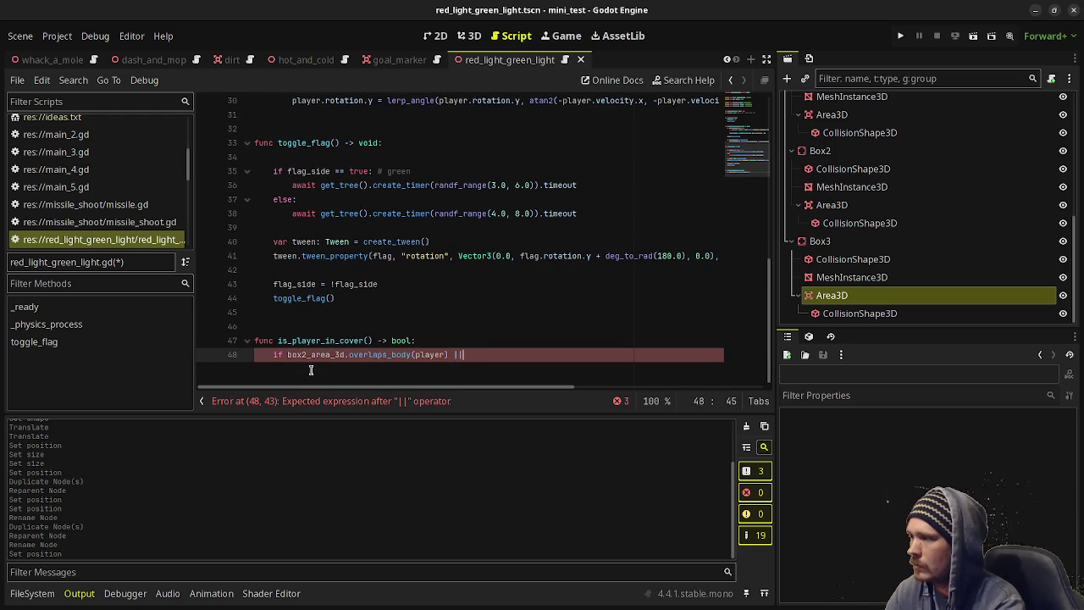
key(ctrl+v)
key(ctrl+v)
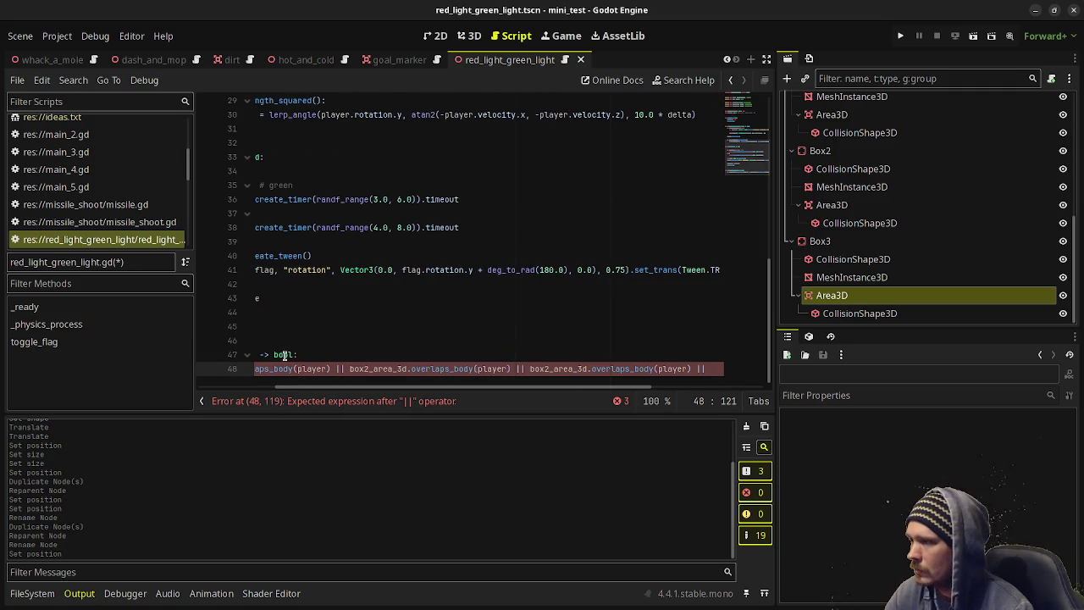
click(369, 368)
scroll(345, 393, left, 5)
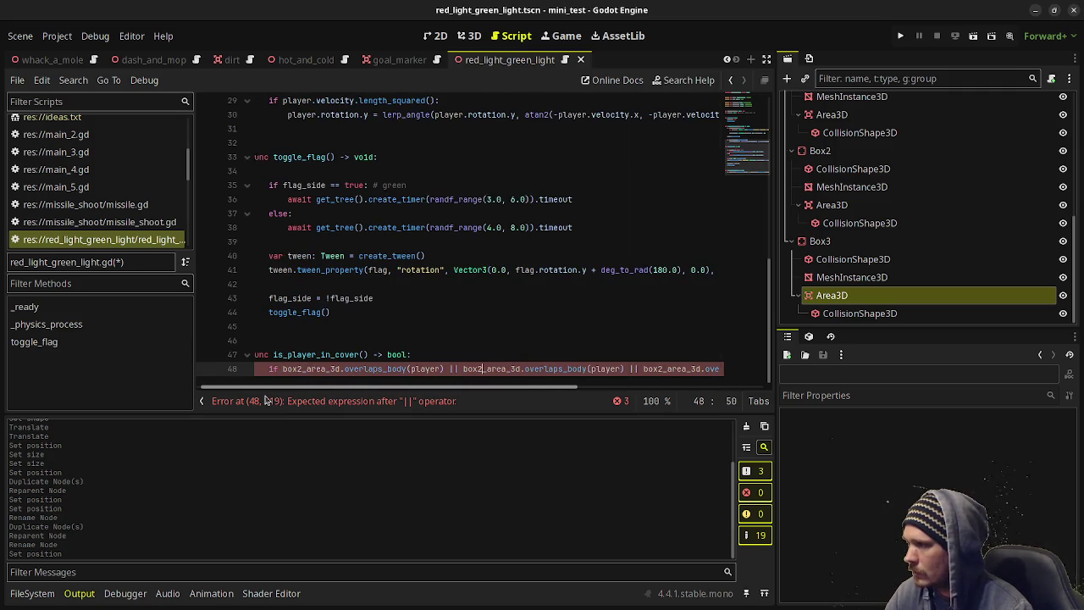
click(306, 370)
key(BackSpace)
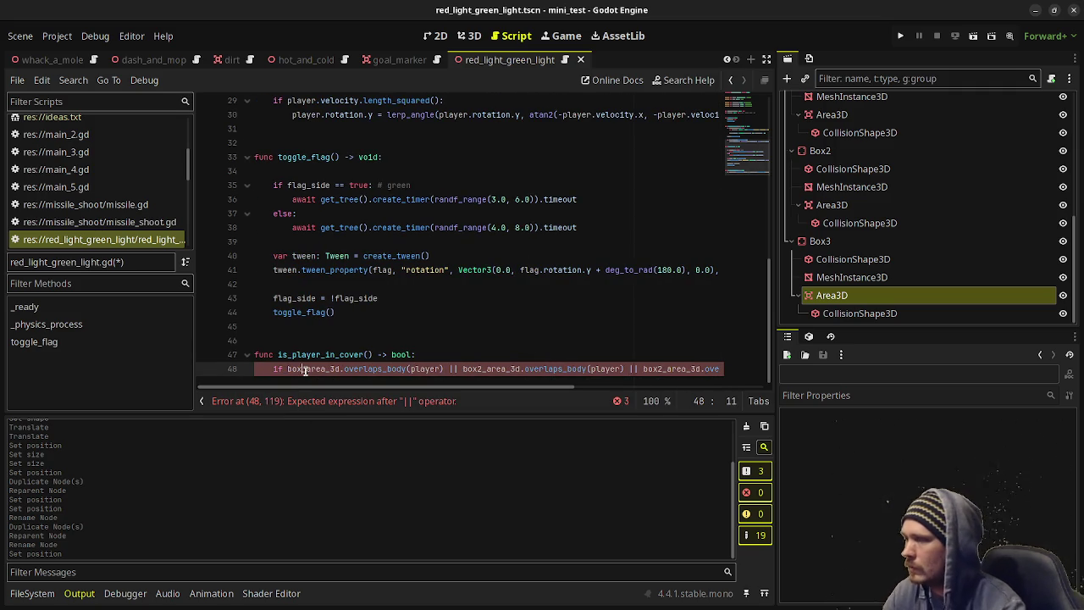
click(660, 371)
text(3)
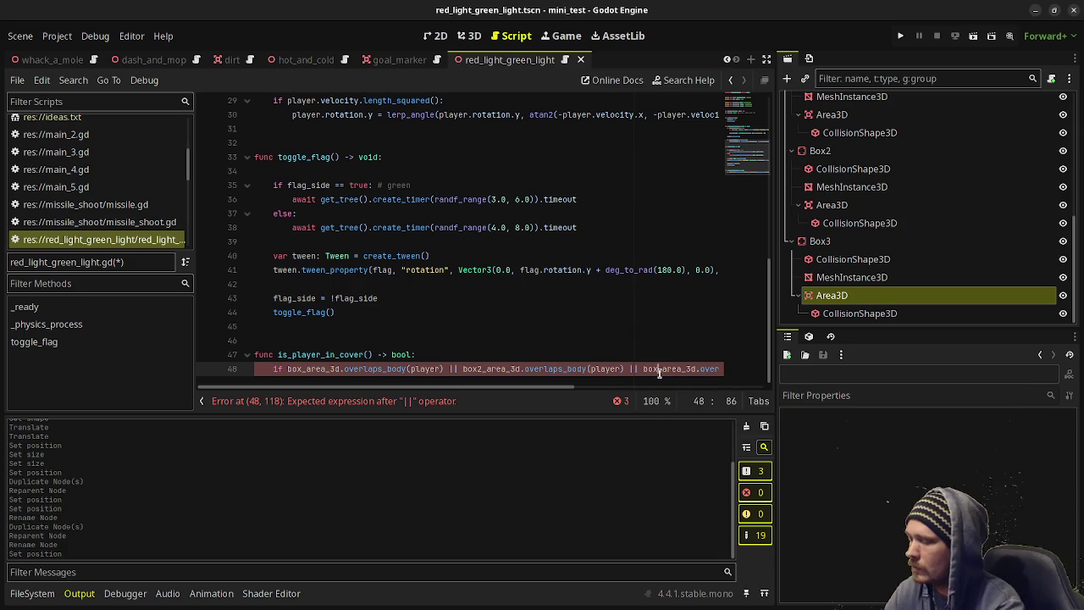
drag(536, 387, 745, 378)
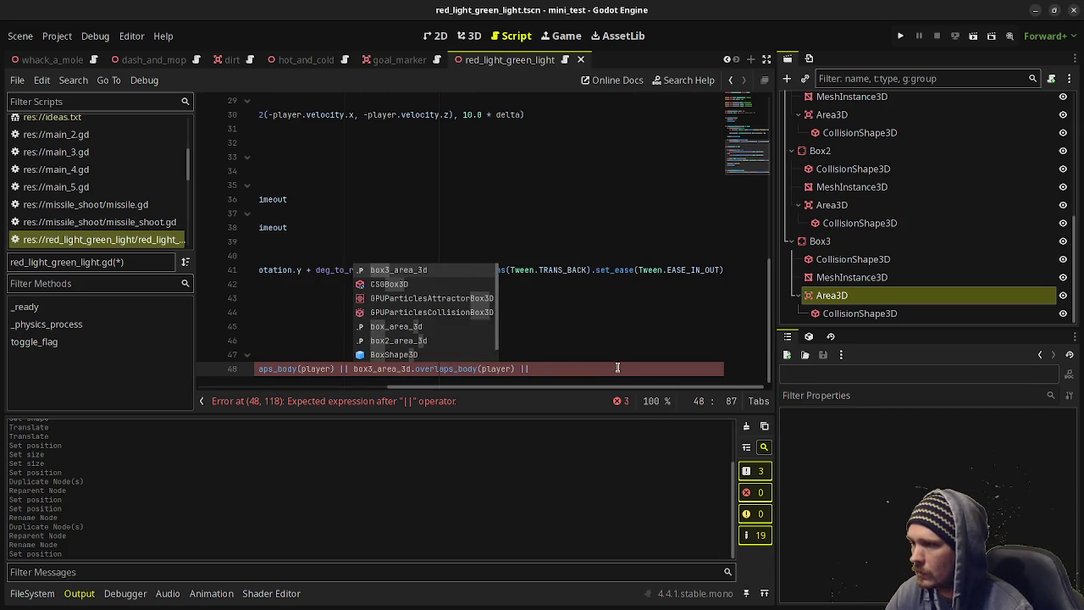
click(617, 369)
key(BackSpace)
key(BackSpace)
key(BackSpace)
Return true inside the if and false otherwise, then save the script.
key(Return)
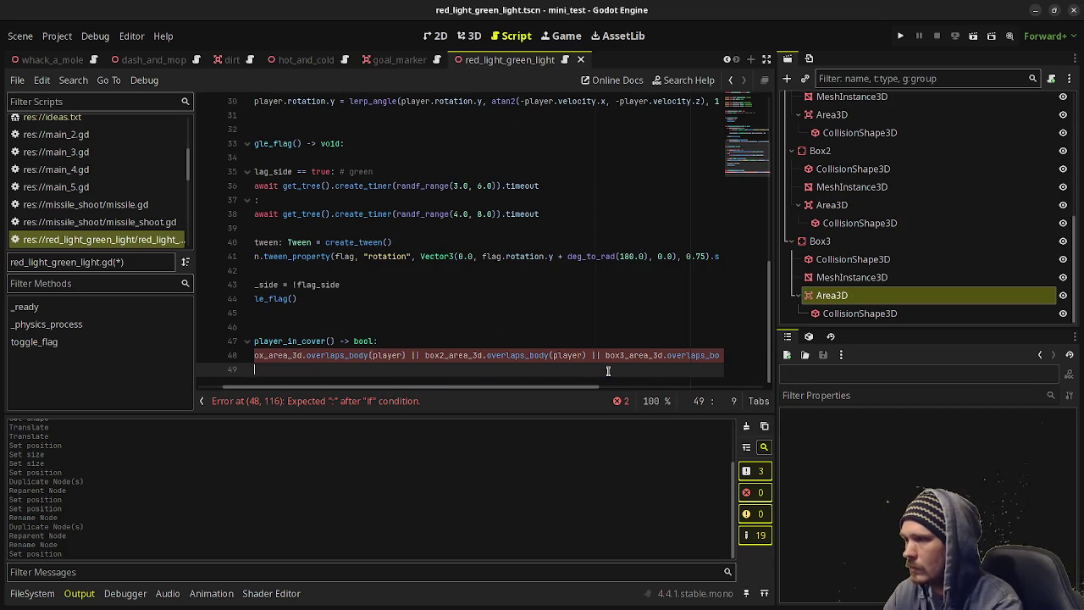
text(pass)
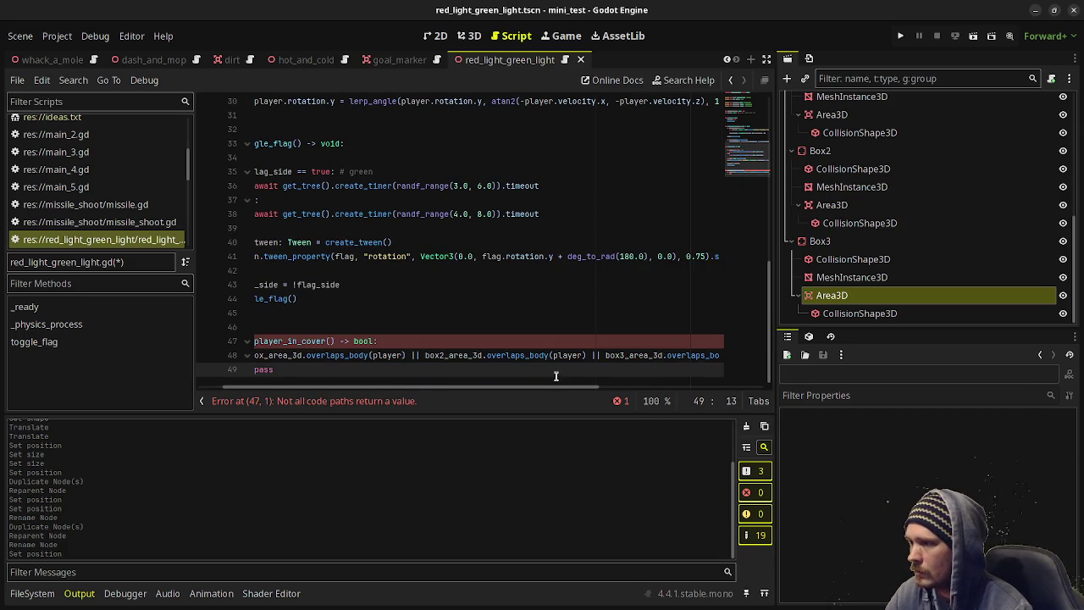
drag(545, 387, 438, 398)
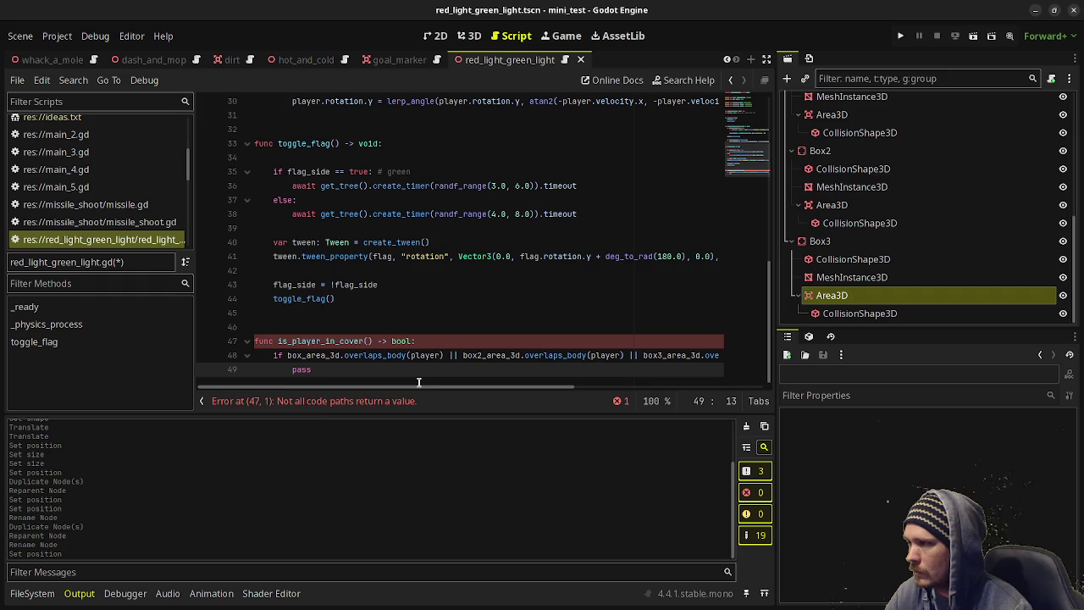
key(BackSpace)
key(BackSpace)
key(BackSpace)
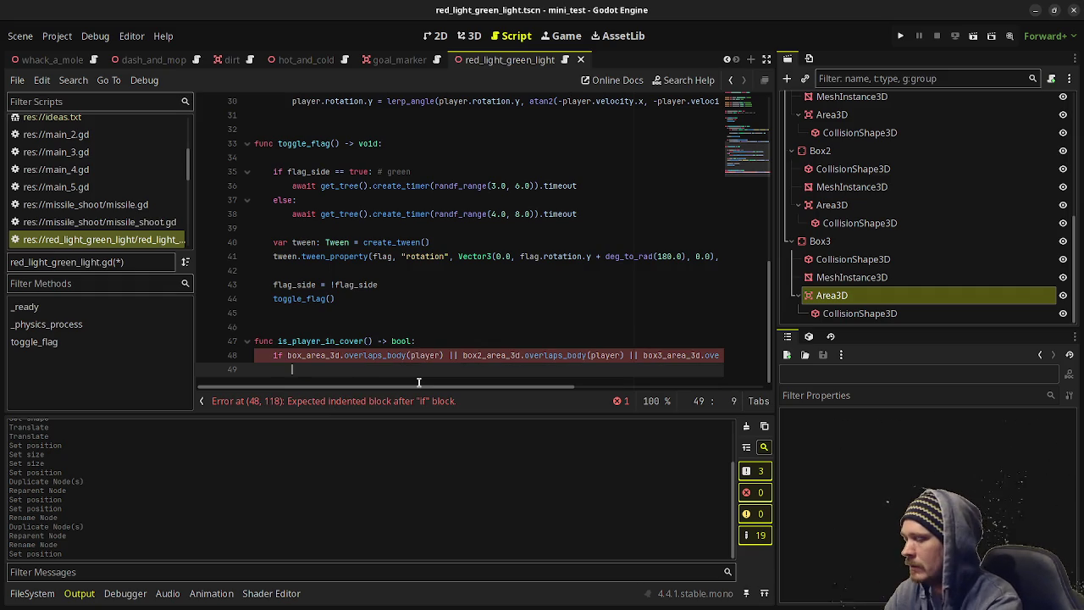
text(return true)
key(Return)
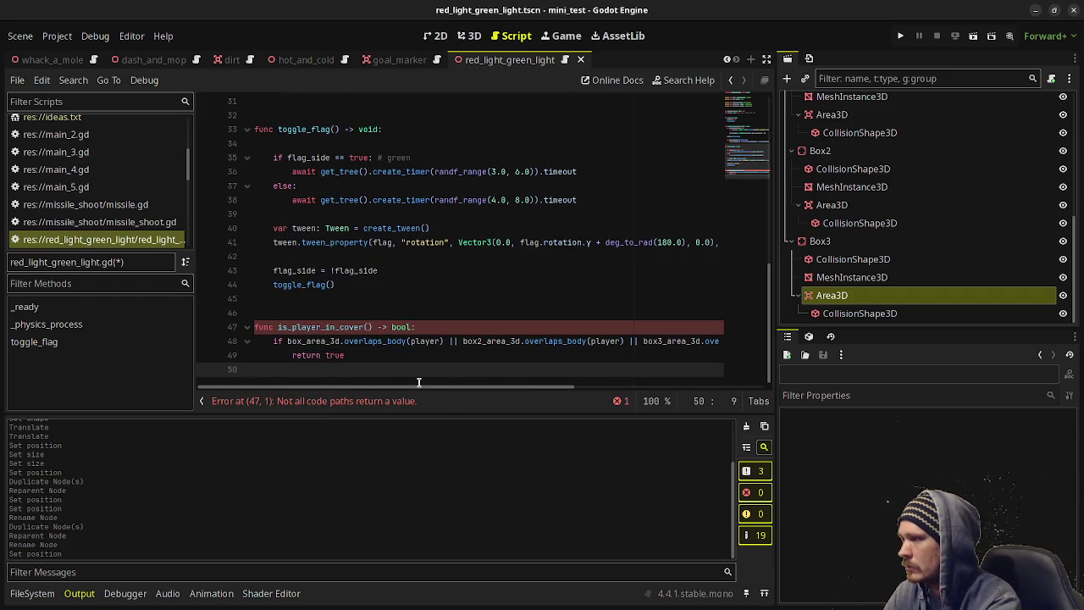
key(Return)
key(BackSpace)
text(return false)
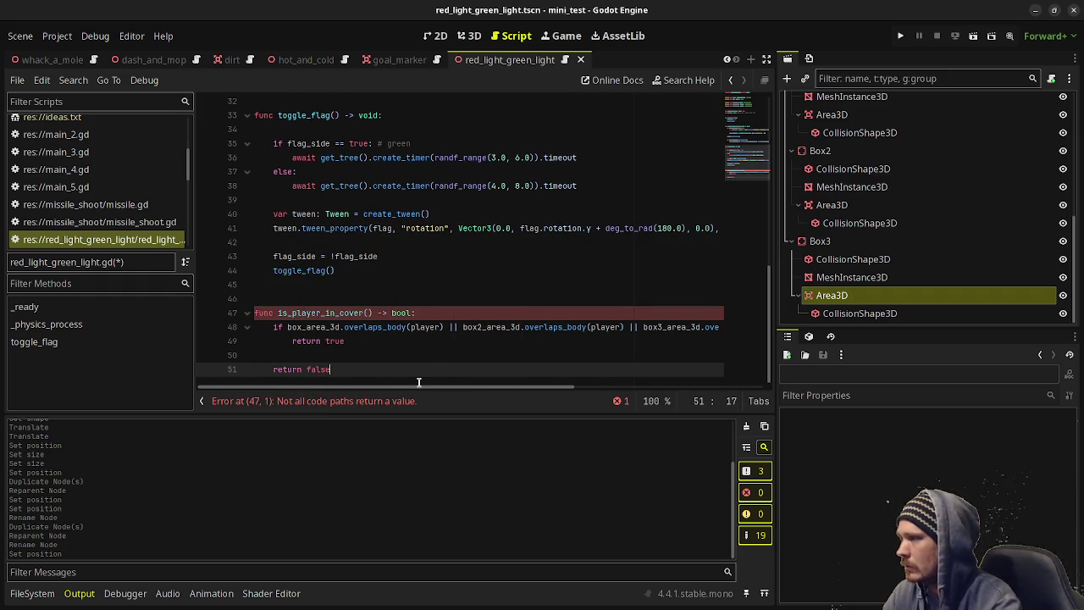
key(ctrl+s)
Break the condition with backslash continuations so each box's overlap check is on its own line.
click(457, 327)
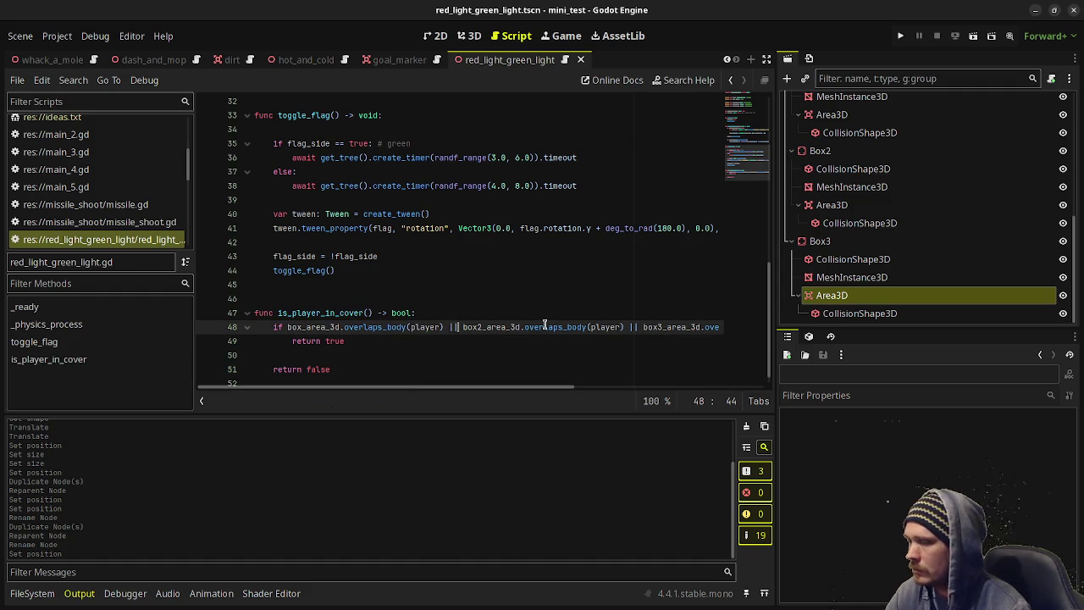
key(Return)
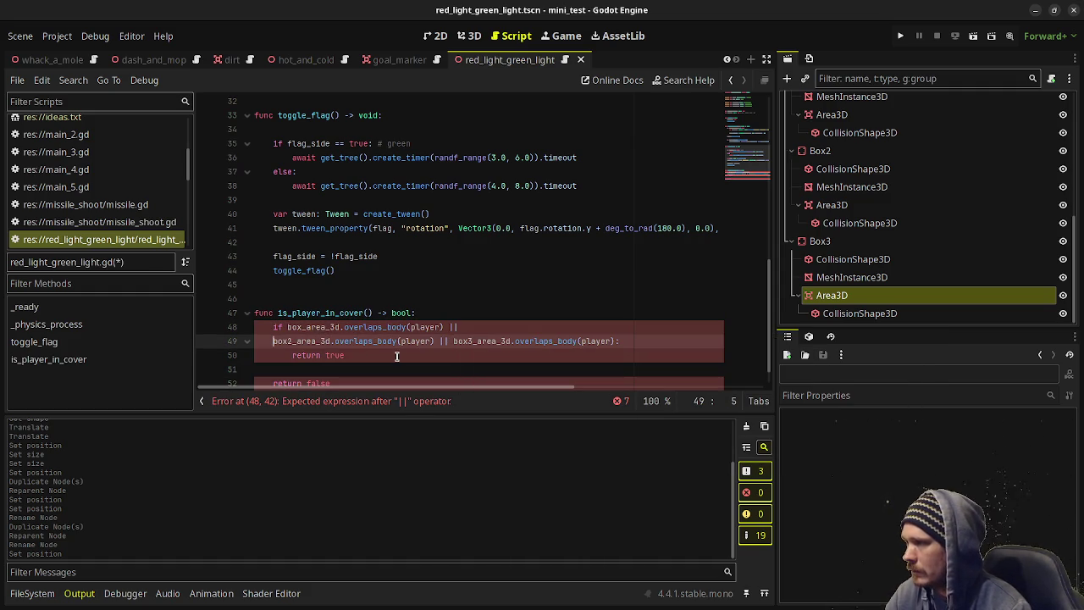
key(BackSpace)
key(BackSpace)
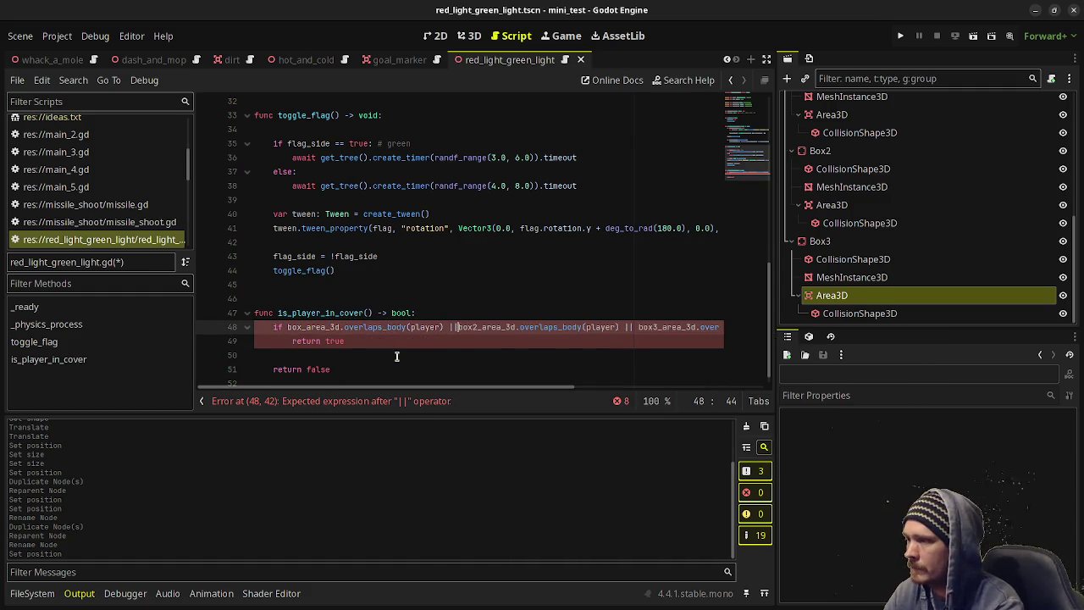
text(\)
key(Return)
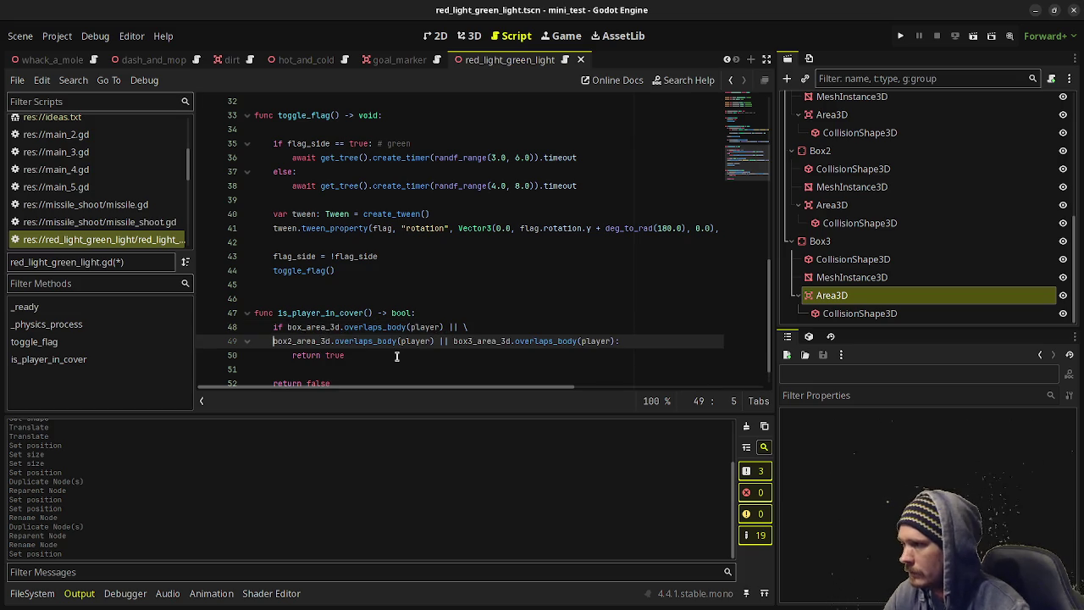
click(453, 342)
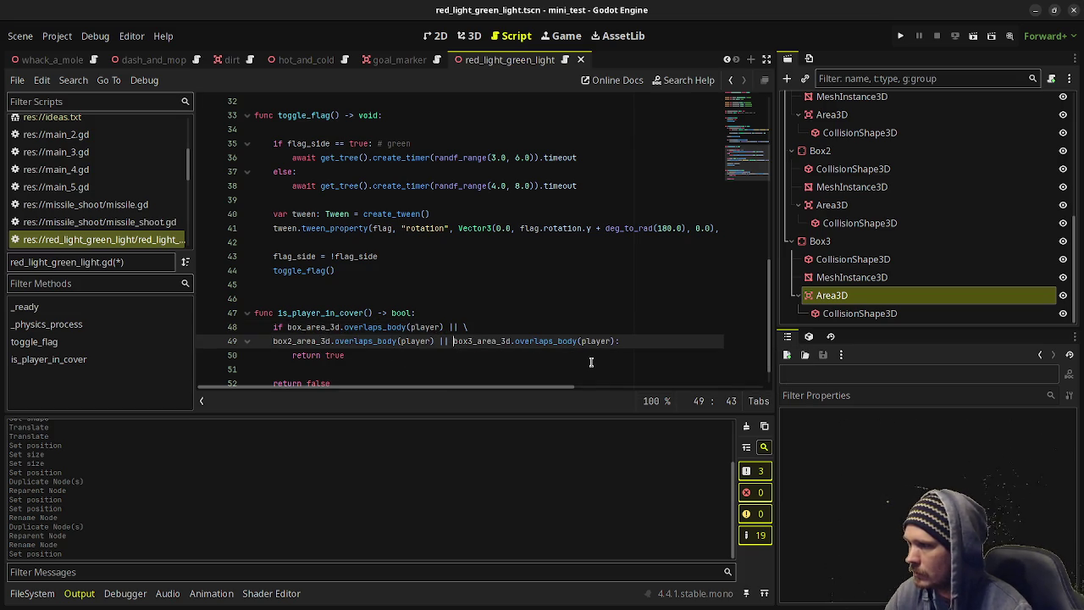
text(\)
key(Return)
key(End)
key(ctrl+s)
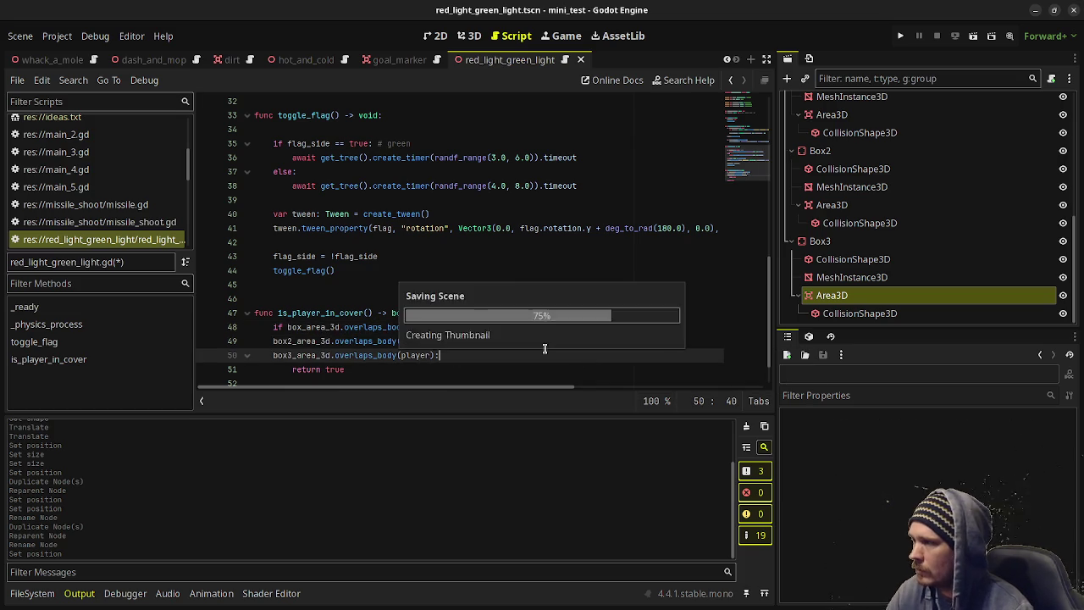
Try indenting the continued lines, revert the extra indent, and save the script again.
click(265, 341)
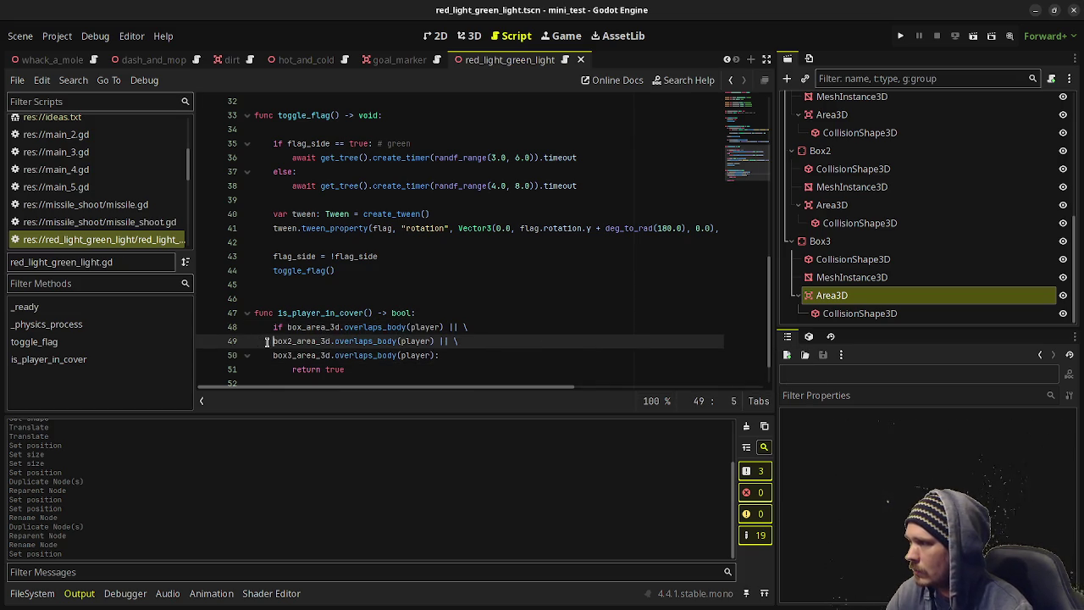
key(Tab)
click(270, 355)
key(Tab)
click(423, 355)
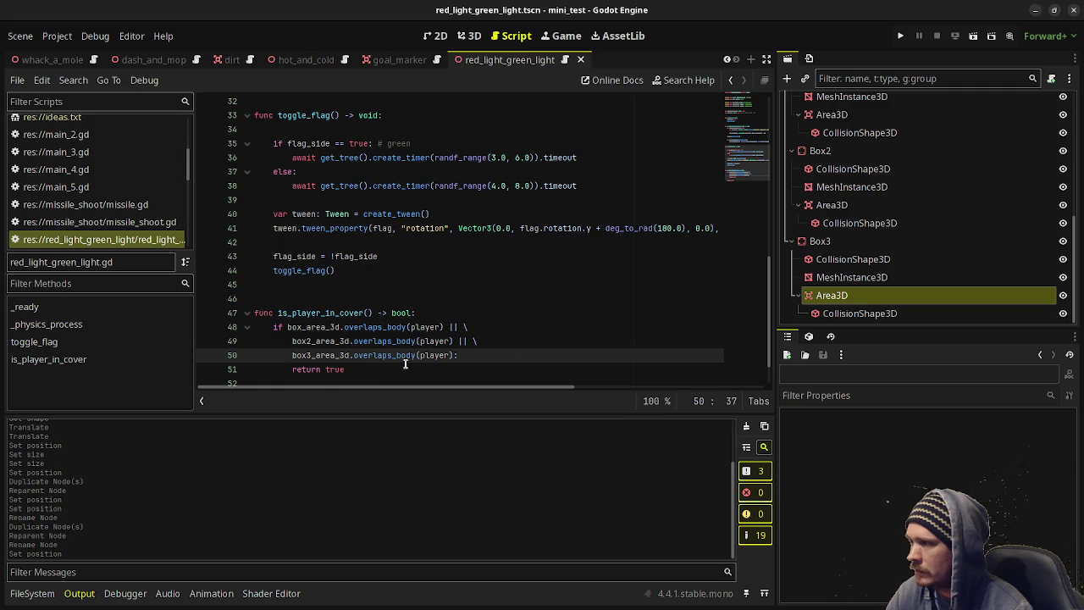
scroll(405, 363, down, 1)
key(ctrl+z)
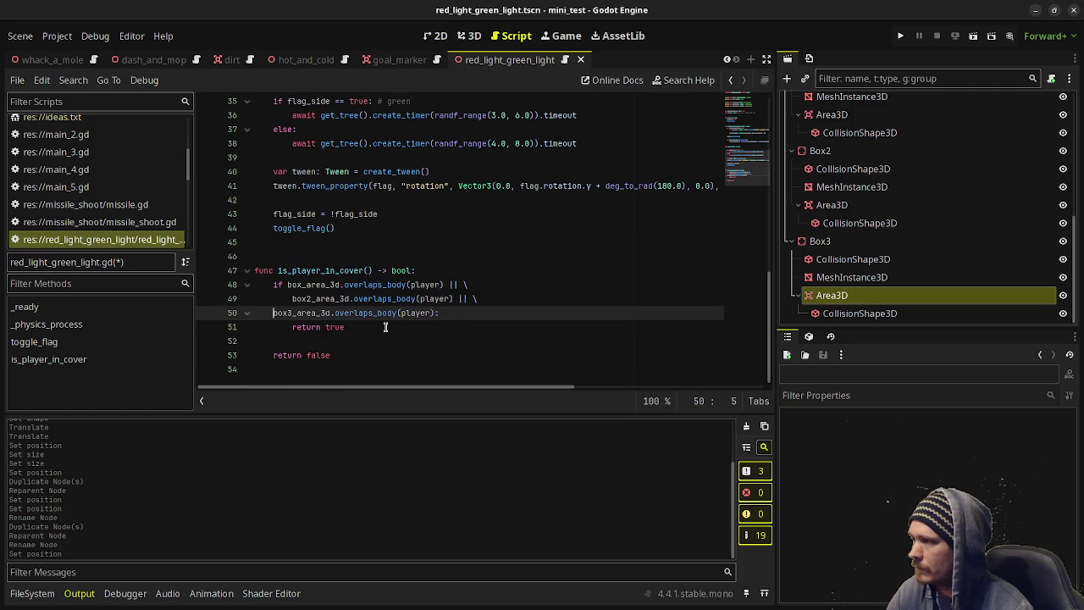
key(ctrl+z)
click(462, 313)
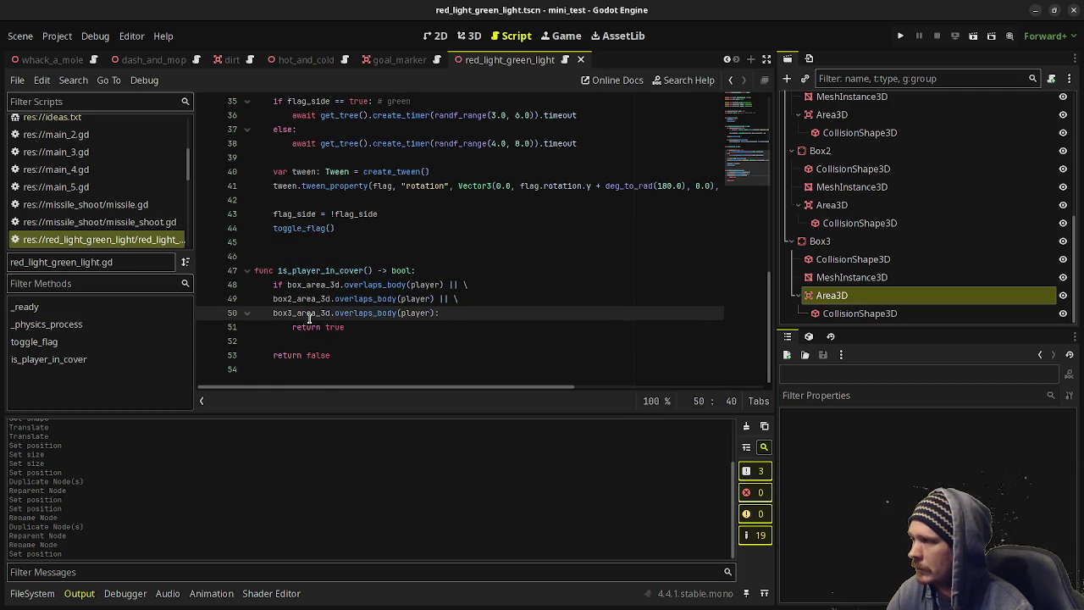
click(424, 328)
key(ctrl+s)
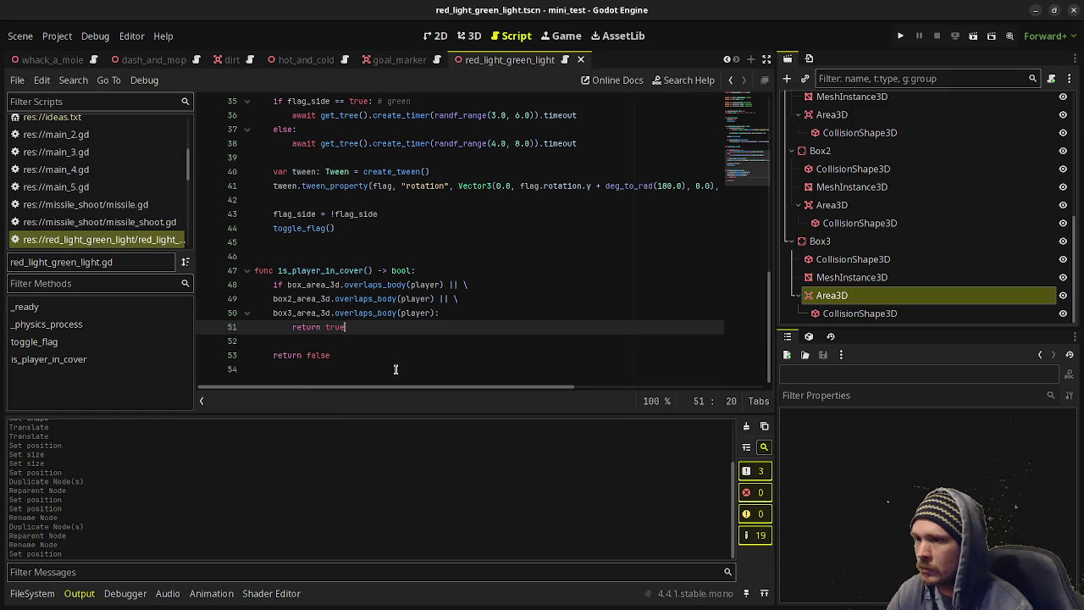
After the tween, add 'await tween.finished', then reload the current scene if is_player_in_cover() is false; save.
scroll(487, 345, up, 3)
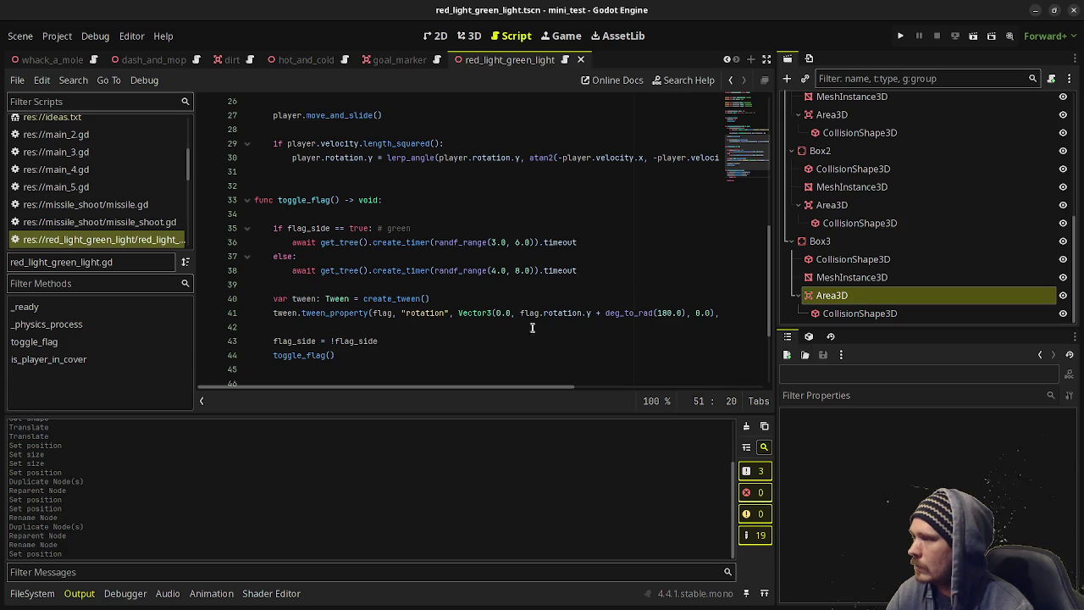
click(767, 59)
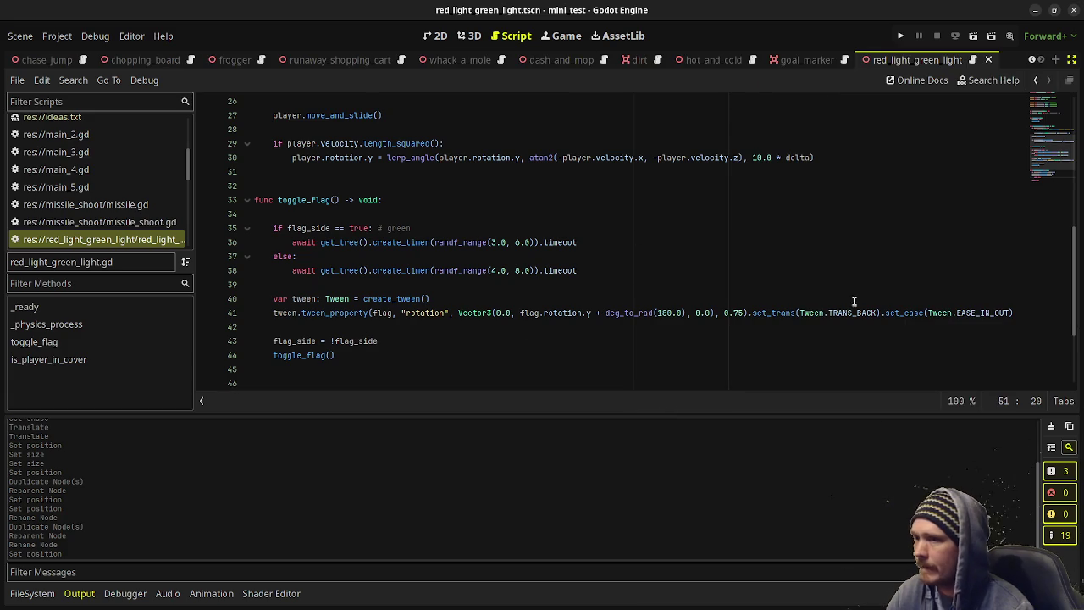
click(1022, 311)
key(Return)
text(aw)
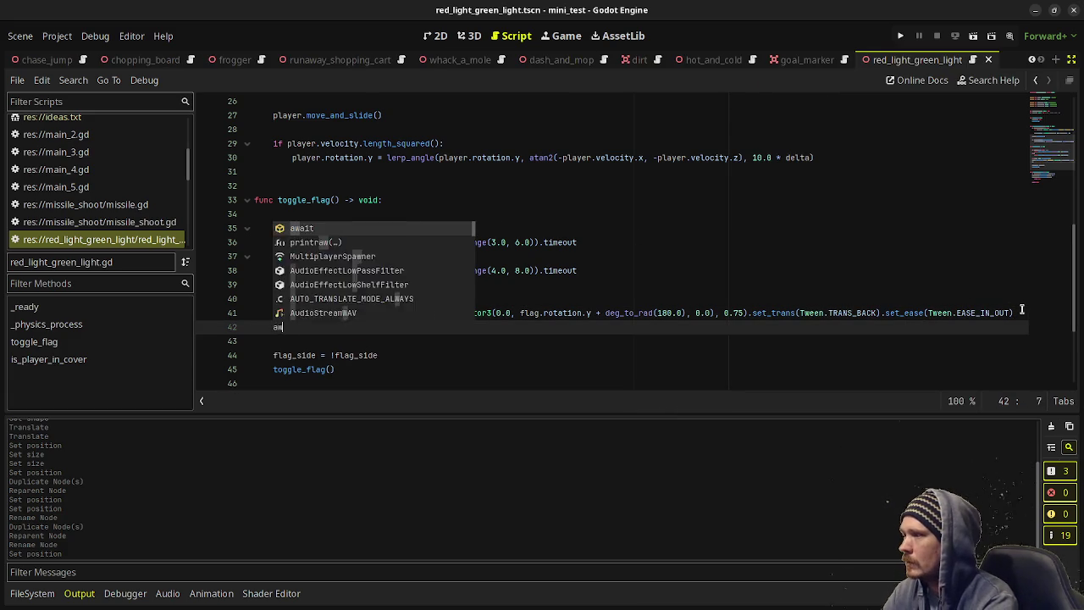
text(ait tween)
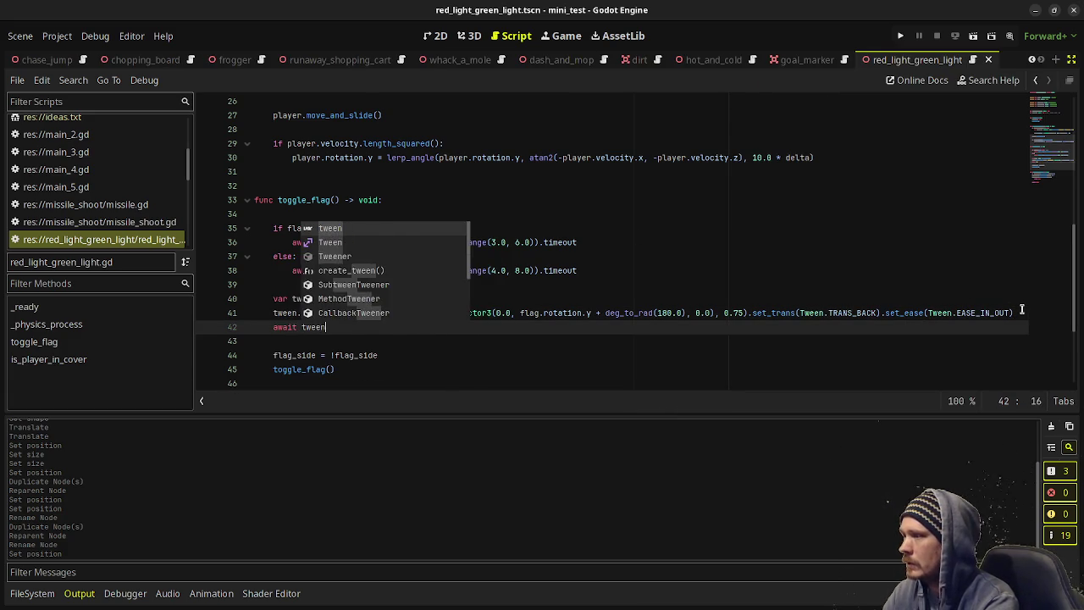
text(.f)
key(Return)
key(Return)
key(Return)
text(i)
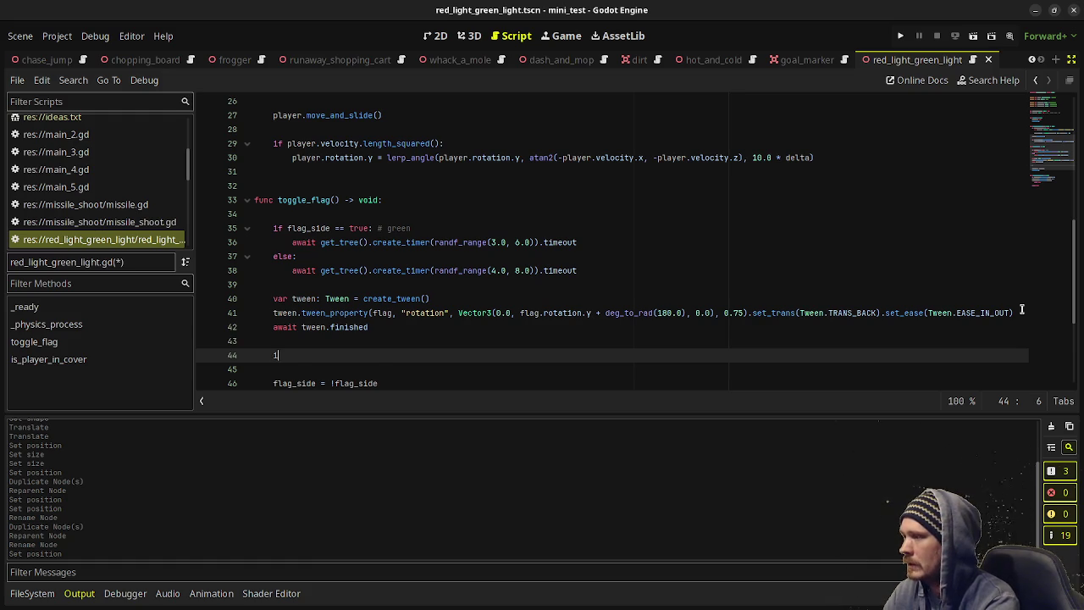
text(f is_player_in_cover() =)
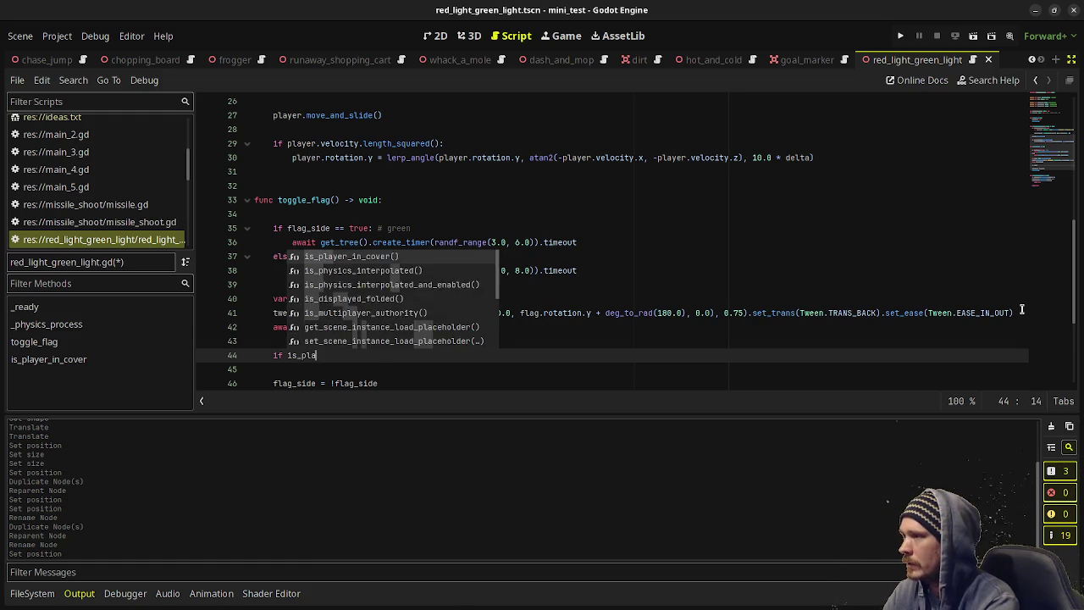
text(= false:)
key(Return)
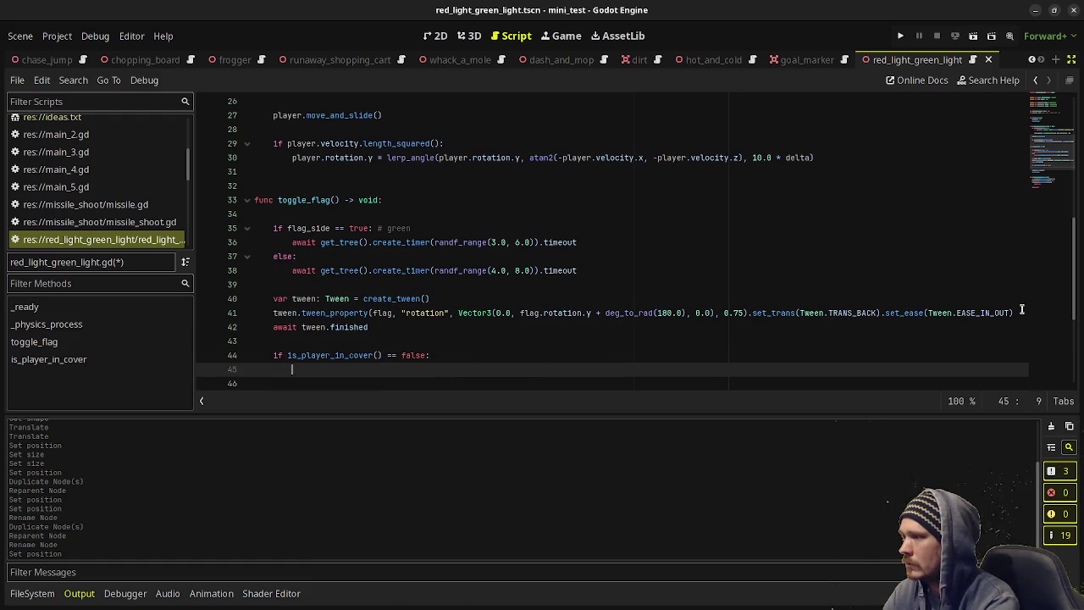
text(get_tr)
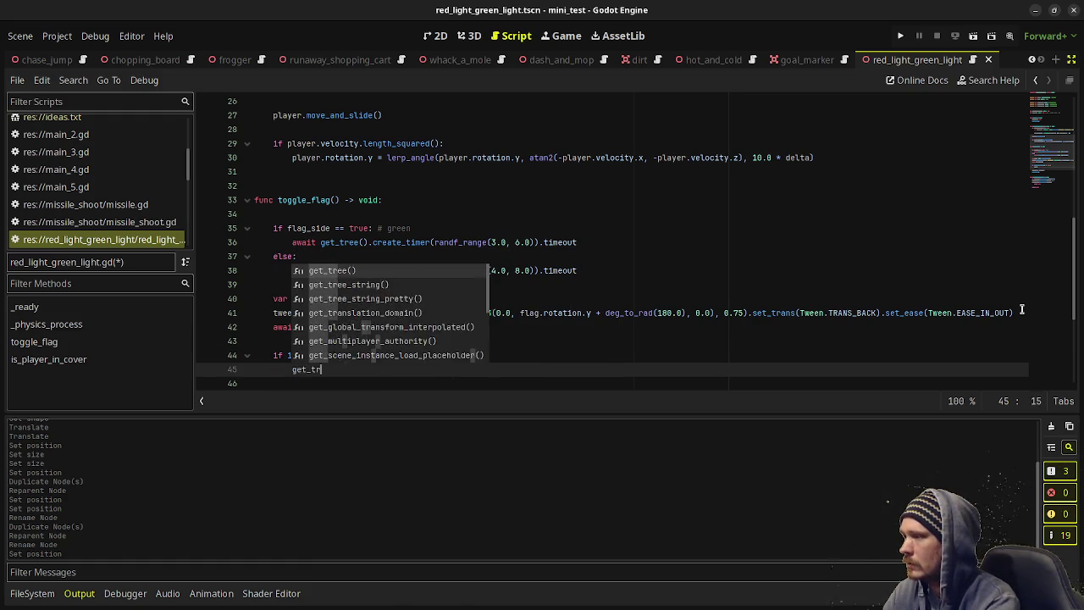
text(ee().reloa)
key(Return)
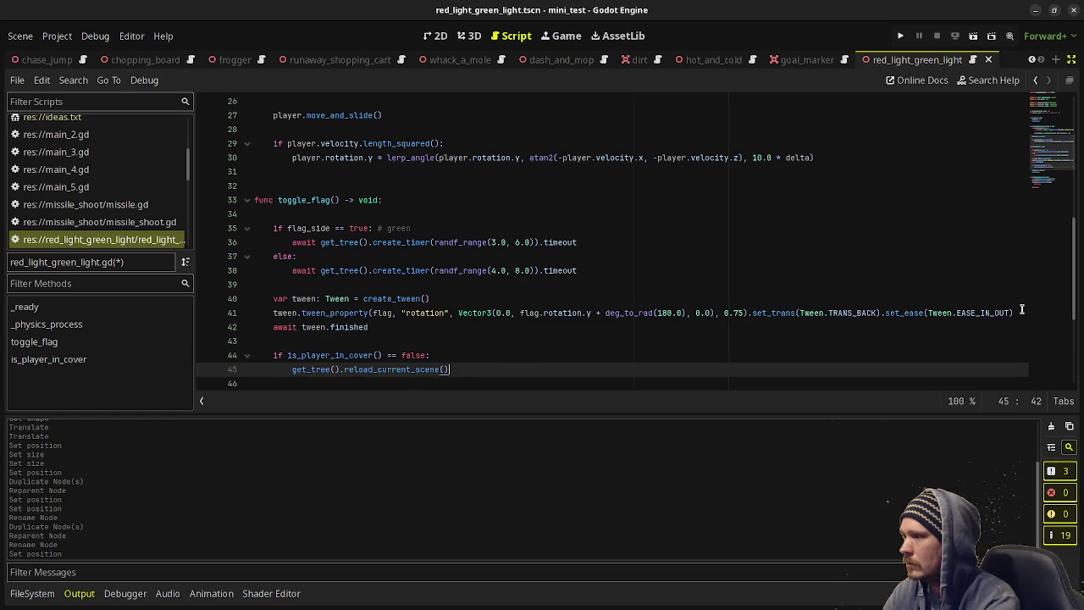
key(ctrl+s)
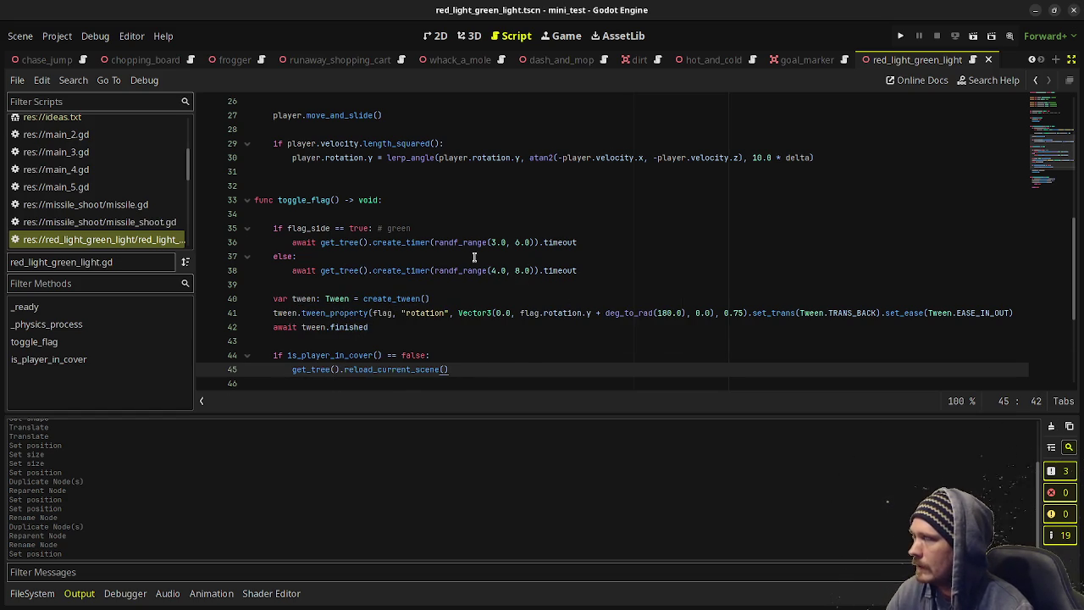
scroll(474, 257, up, 4)
click(469, 36)
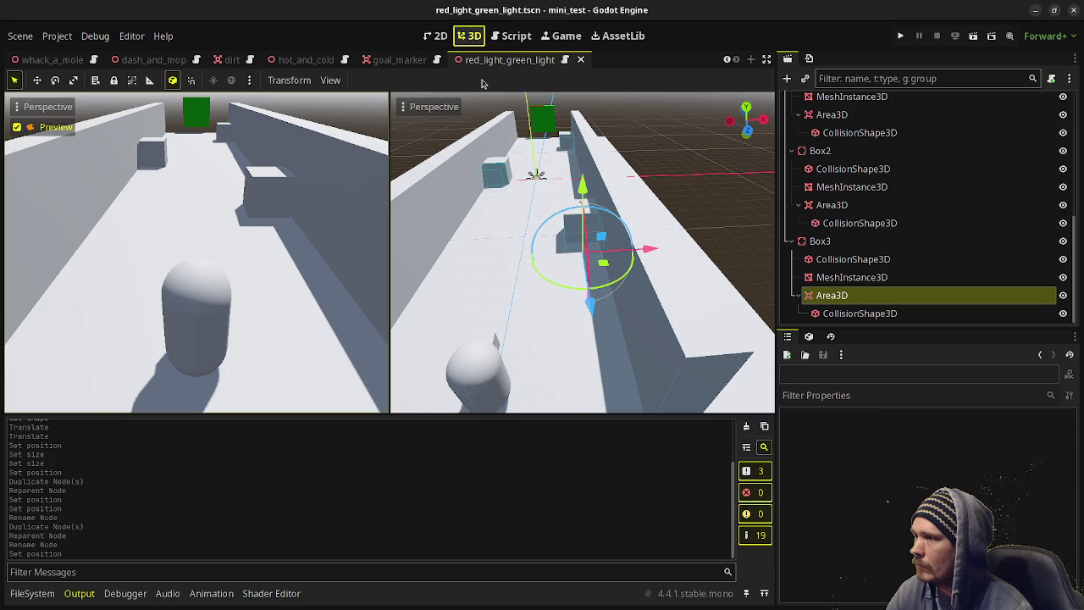
scroll(485, 237, down, 5)
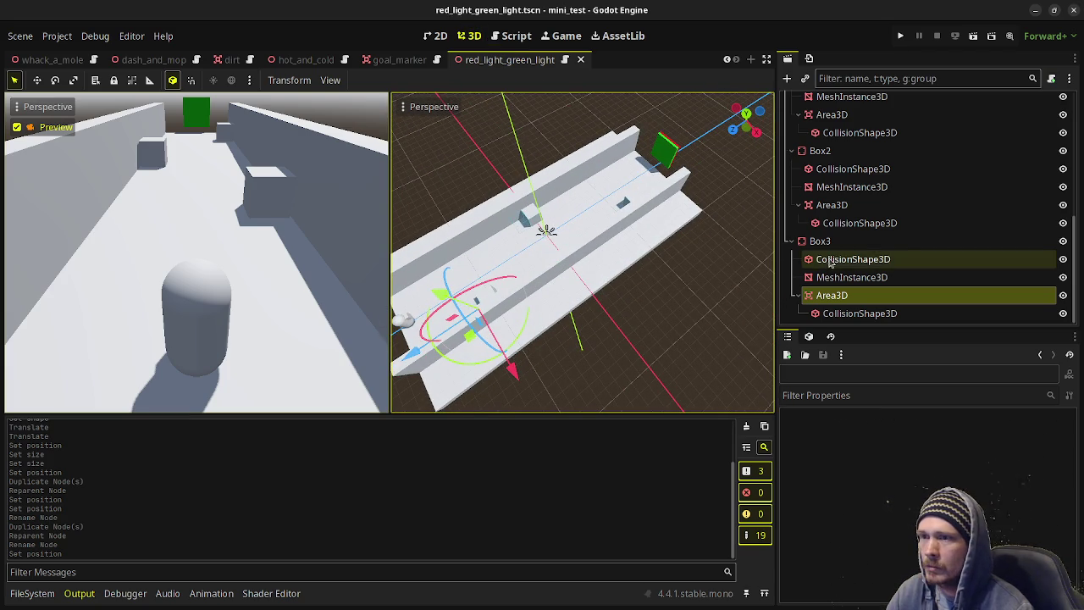
scroll(841, 236, up, 5)
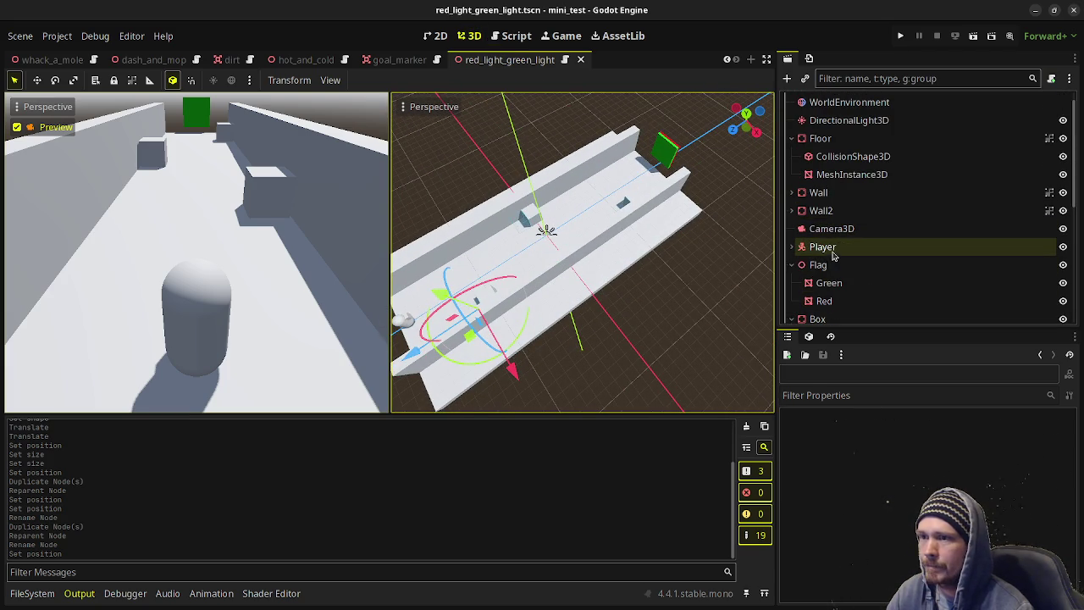
click(830, 265)
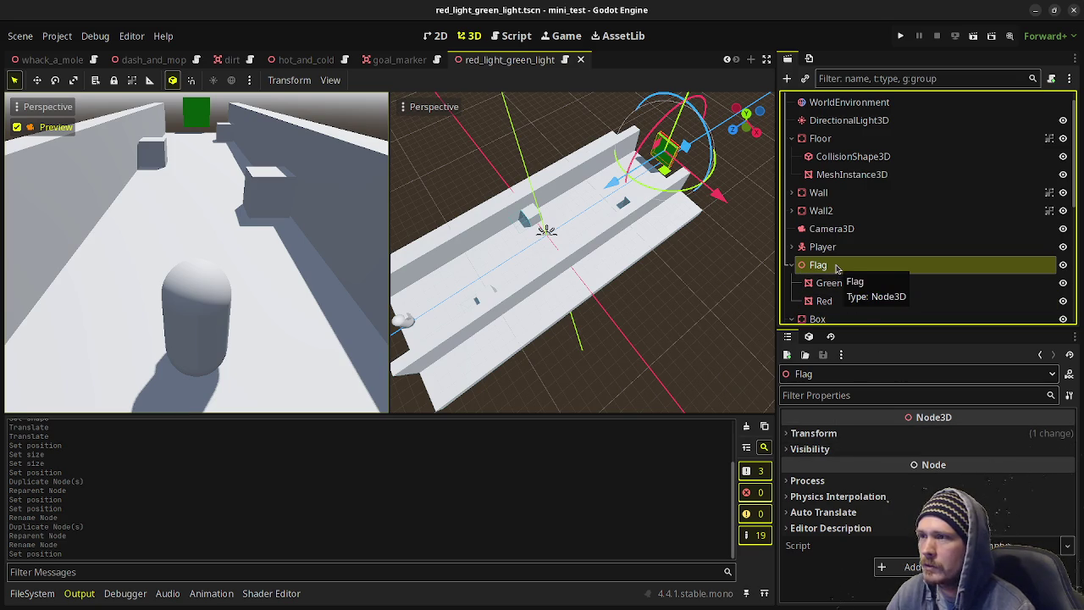
Below the rotation code, add the check 'if player.global_position.z == -15.0:'.
click(513, 36)
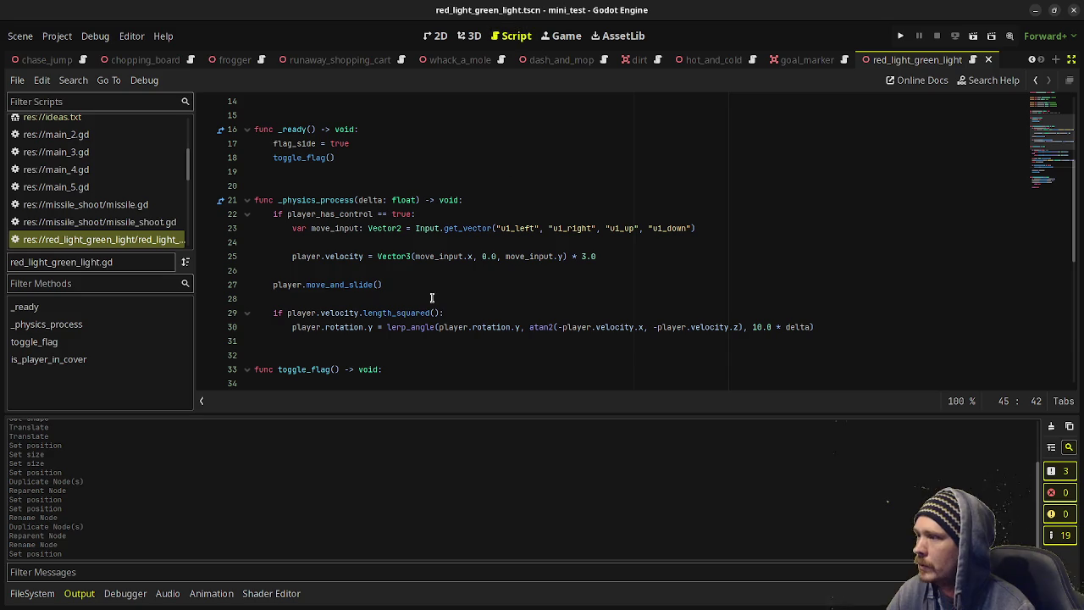
click(849, 321)
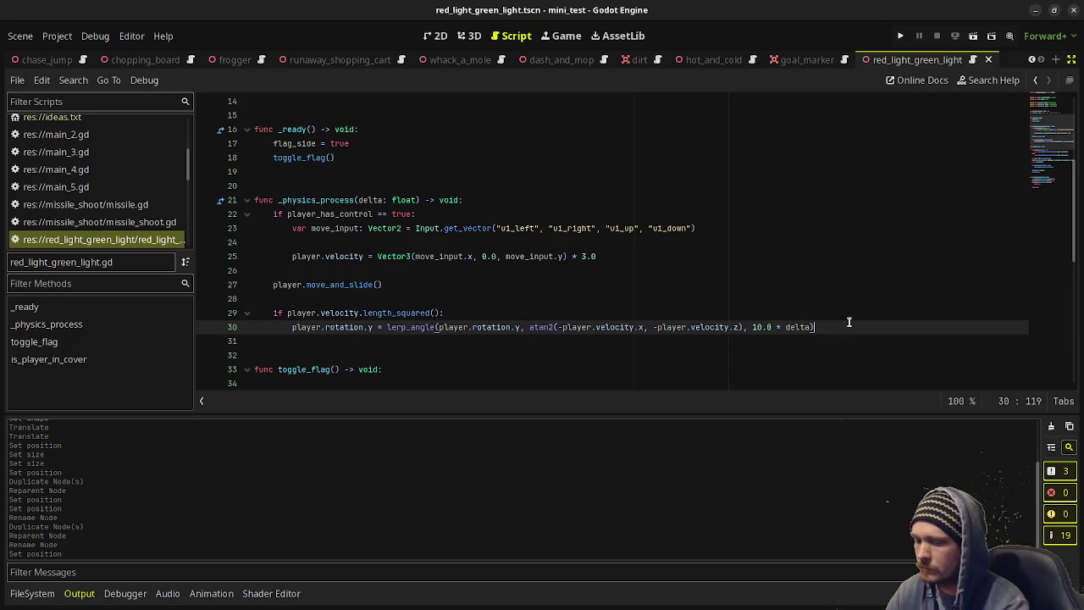
key(Return)
key(Return)
text(if player)
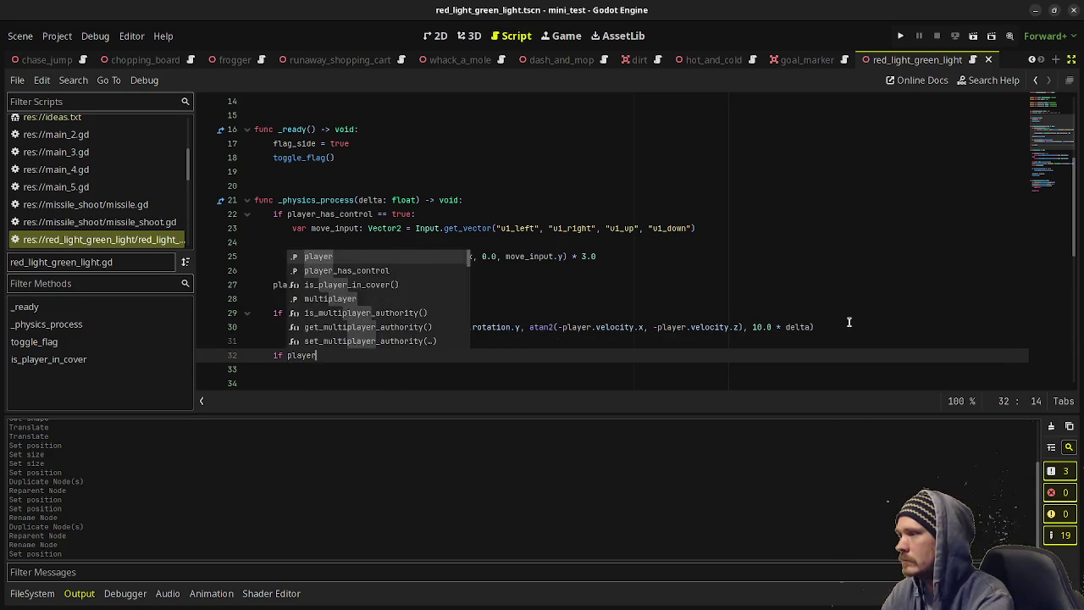
text(.global_positi)
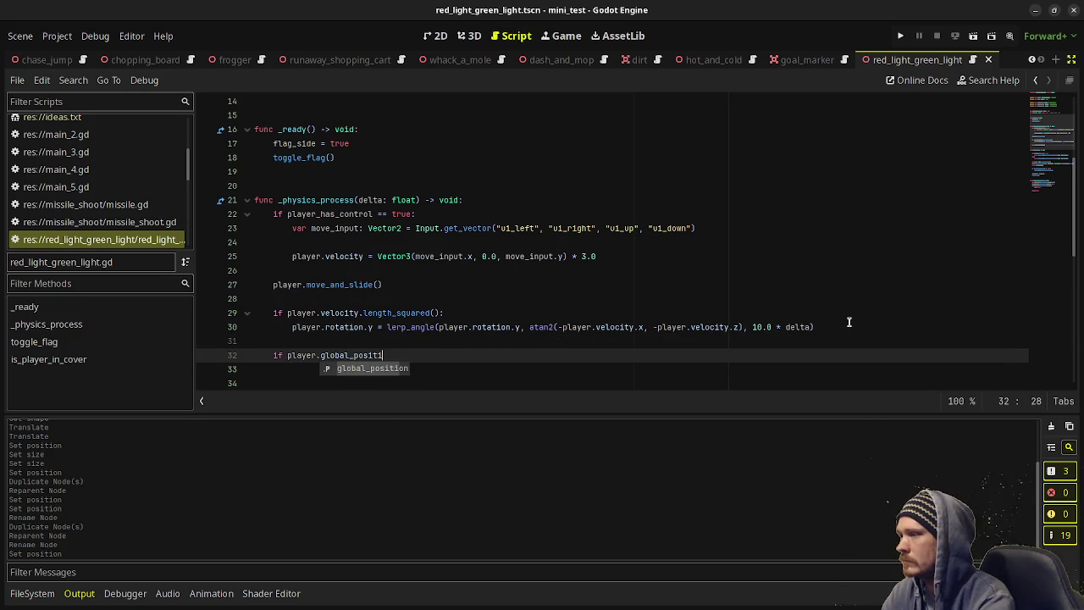
text(on.z = -)
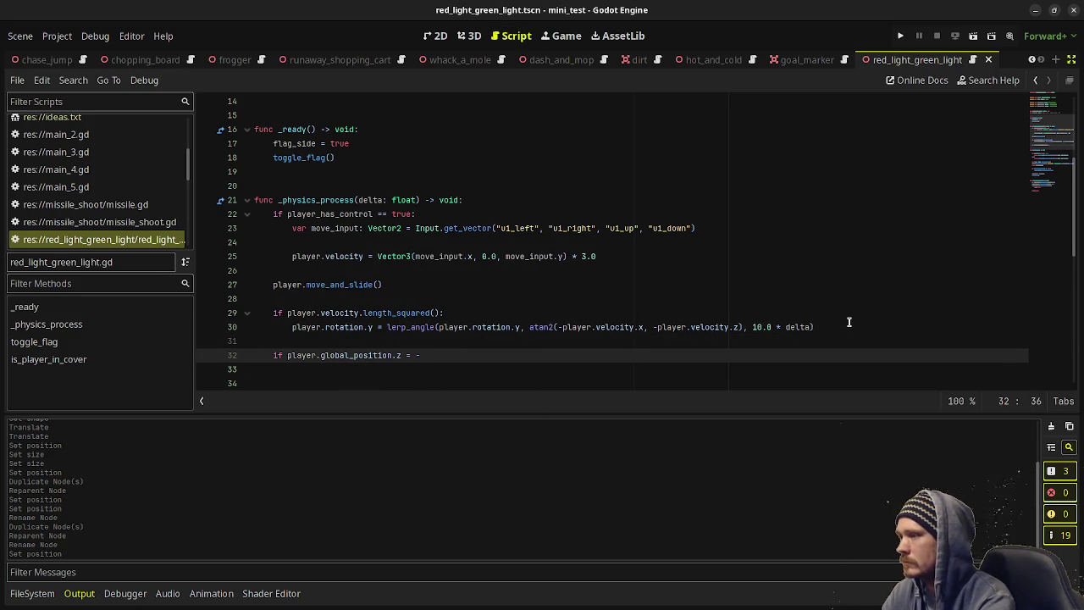
text(15)
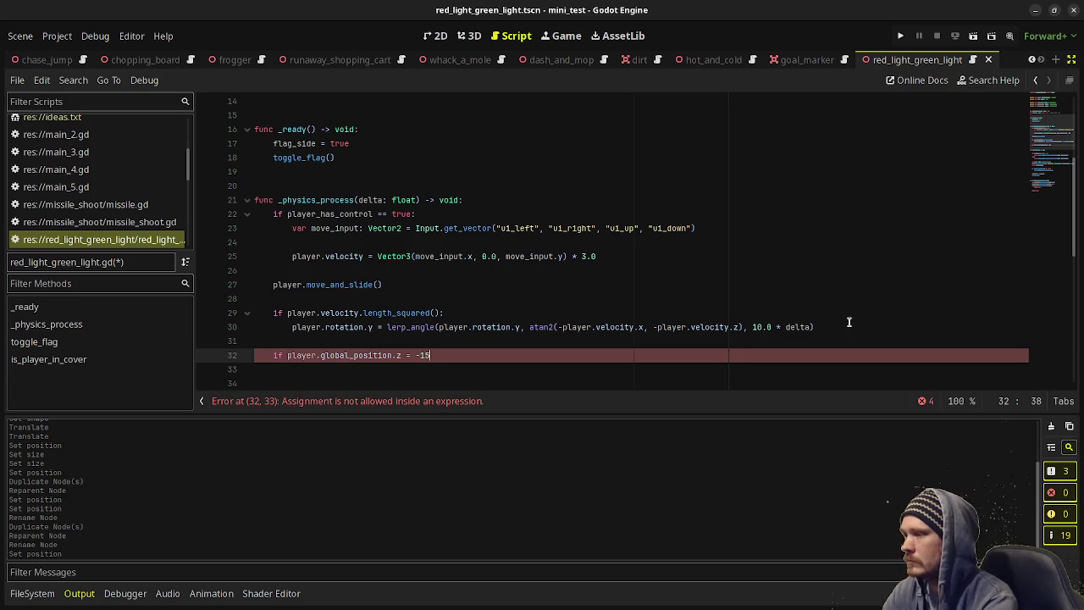
key(BackSpace)
key(BackSpace)
key(BackSpace)
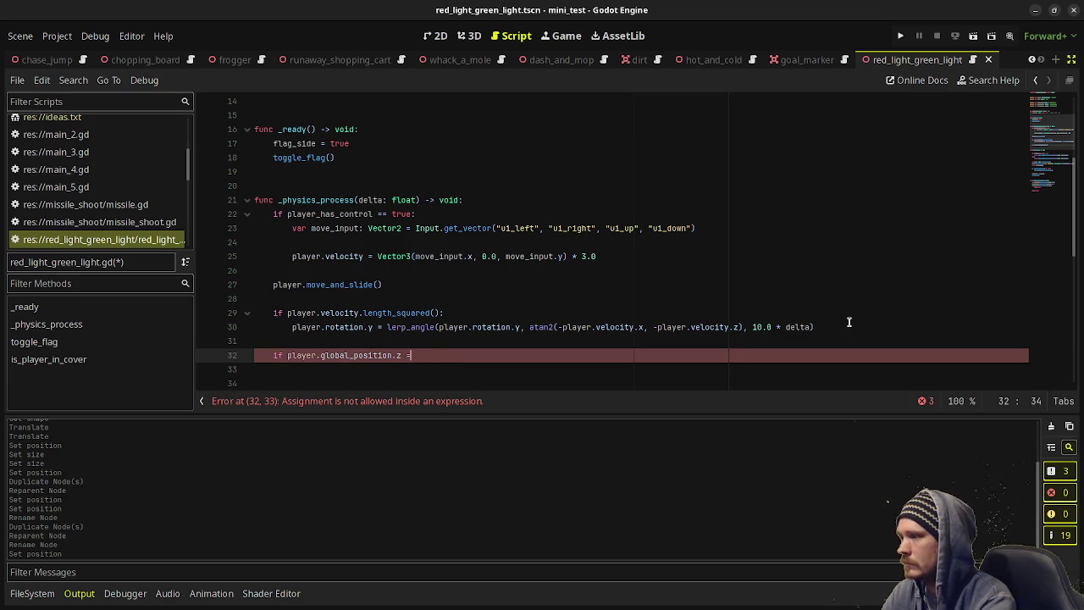
text(= -1)
key(BackSpace)
text(5.0:)
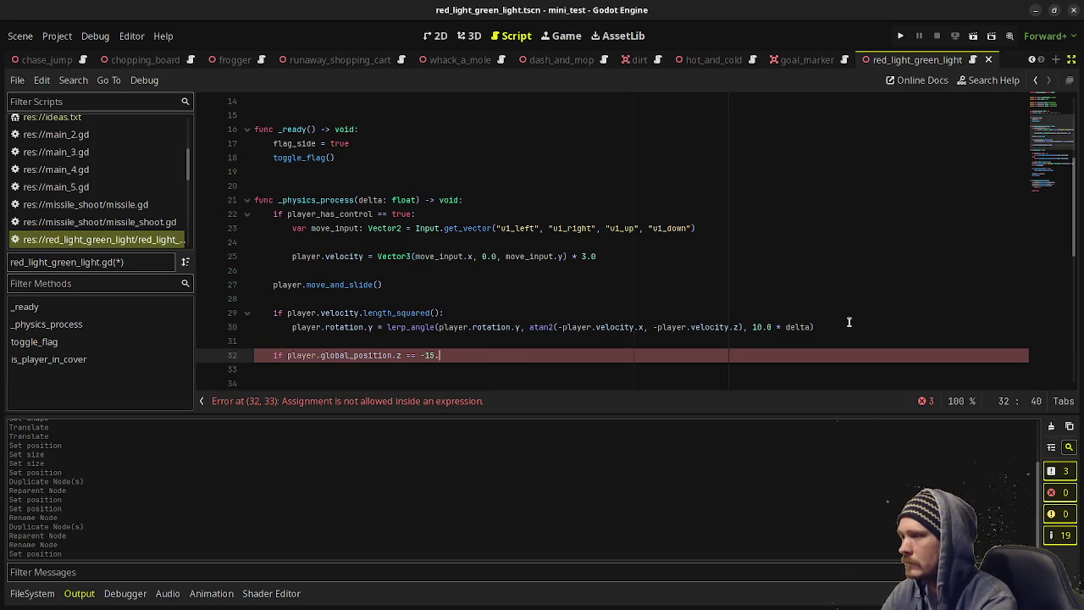
key(Return)
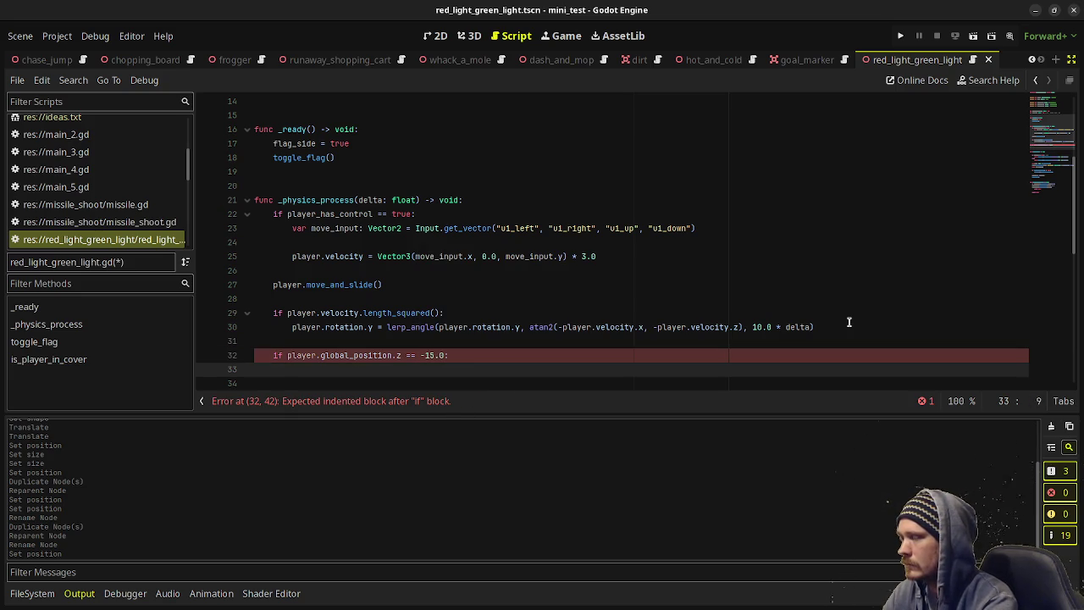
Inside it, print "You win!" and call get_tree().reload_current_scene(), then save.
text(print("You win!")
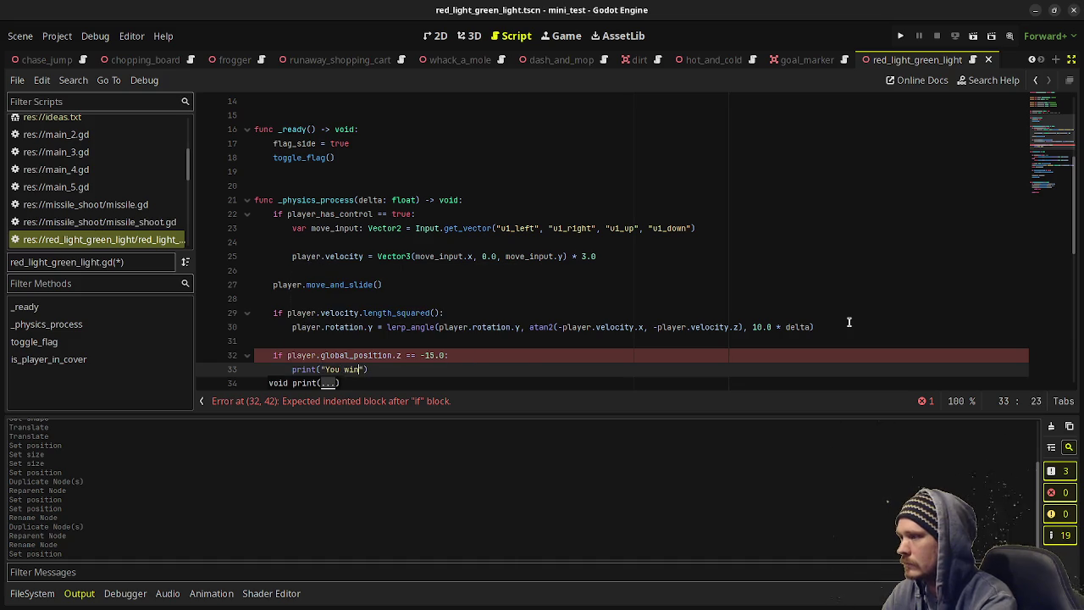
text())
key(Return)
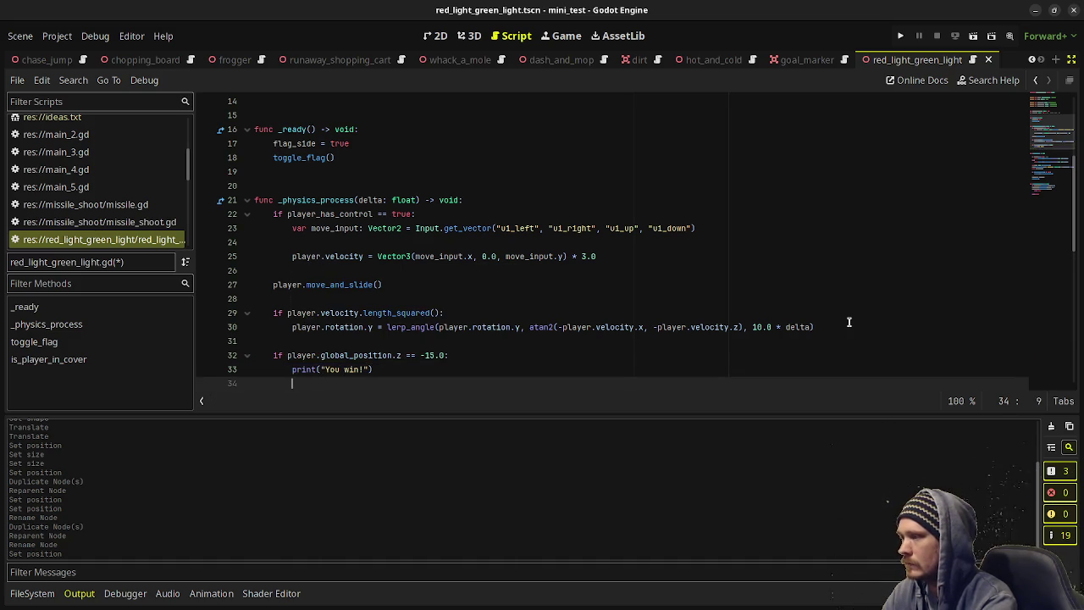
text(get_tree().rel)
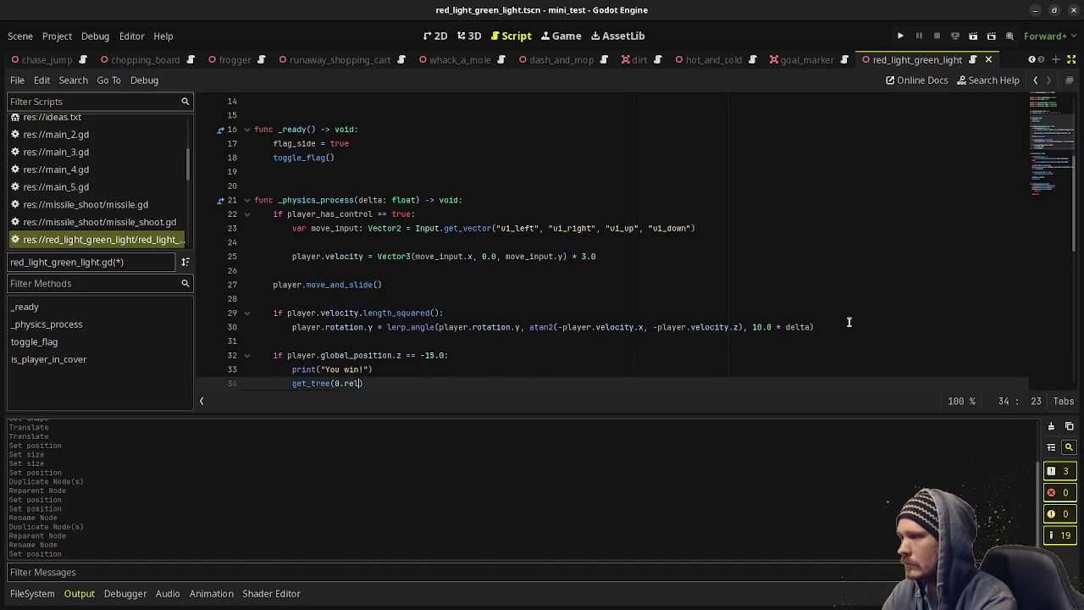
key(BackSpace)
key(BackSpace)
key(BackSpace)
text().rel)
key(Return)
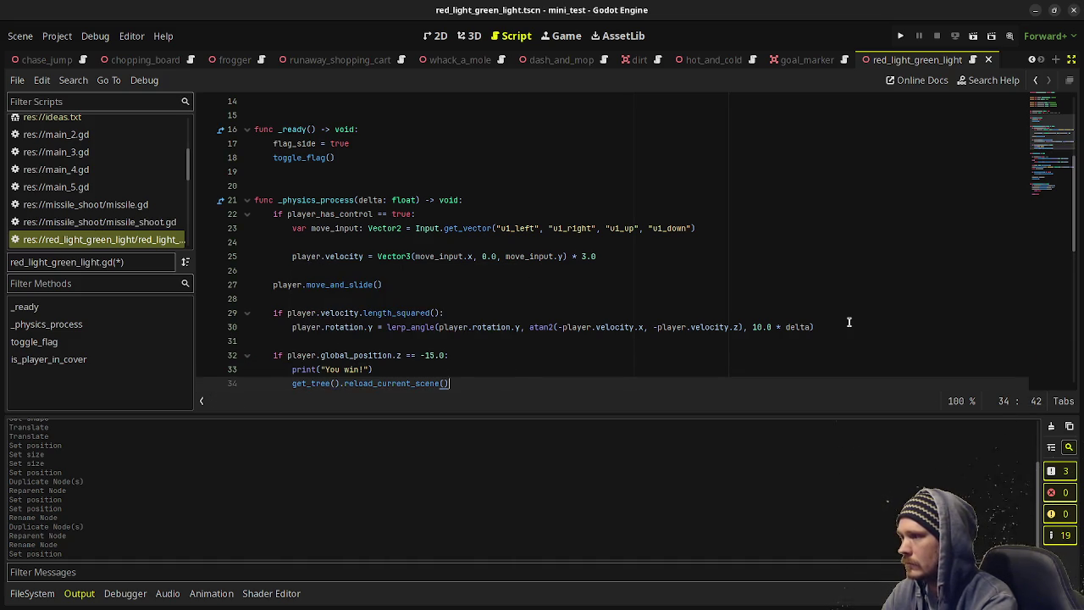
key(ctrl+s)
scroll(482, 327, down, 10)
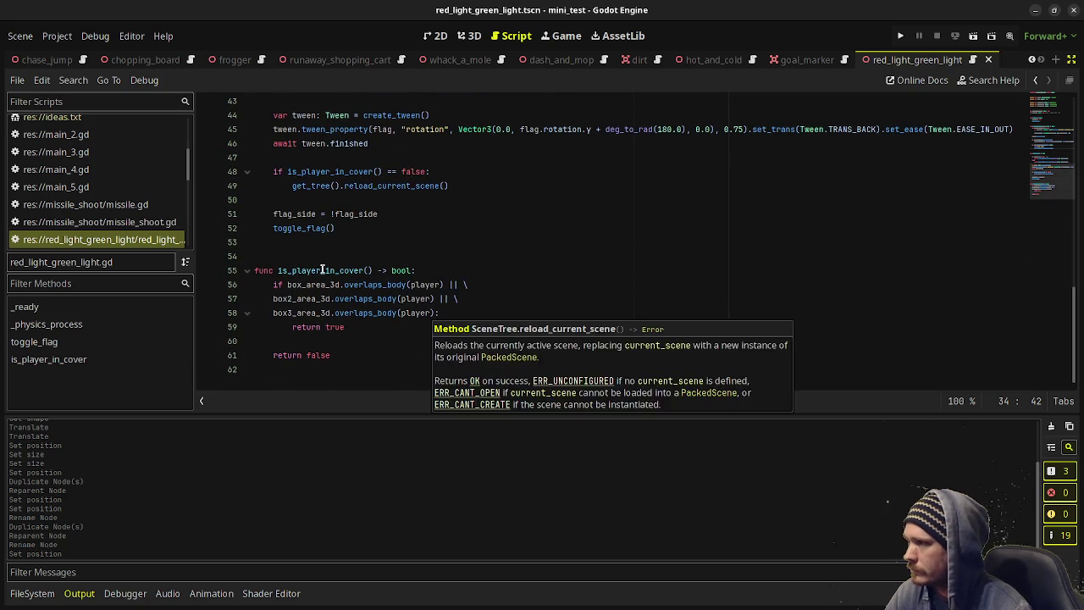
Add print("You got got yo!") inside the cover check and run the scene with F6.
scroll(348, 268, up, 2)
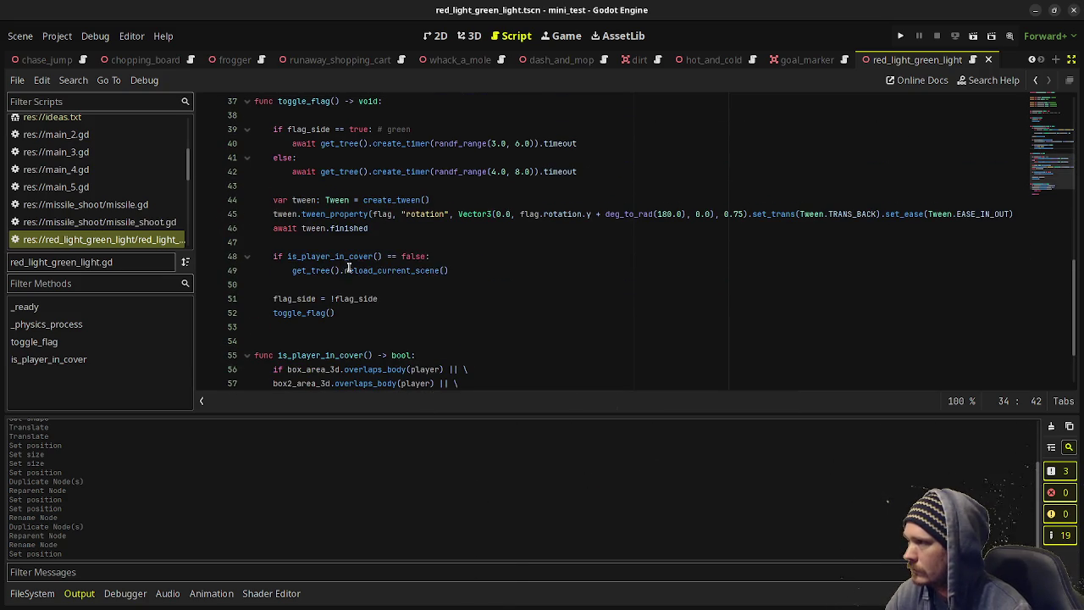
click(462, 262)
key(Return)
text(p)
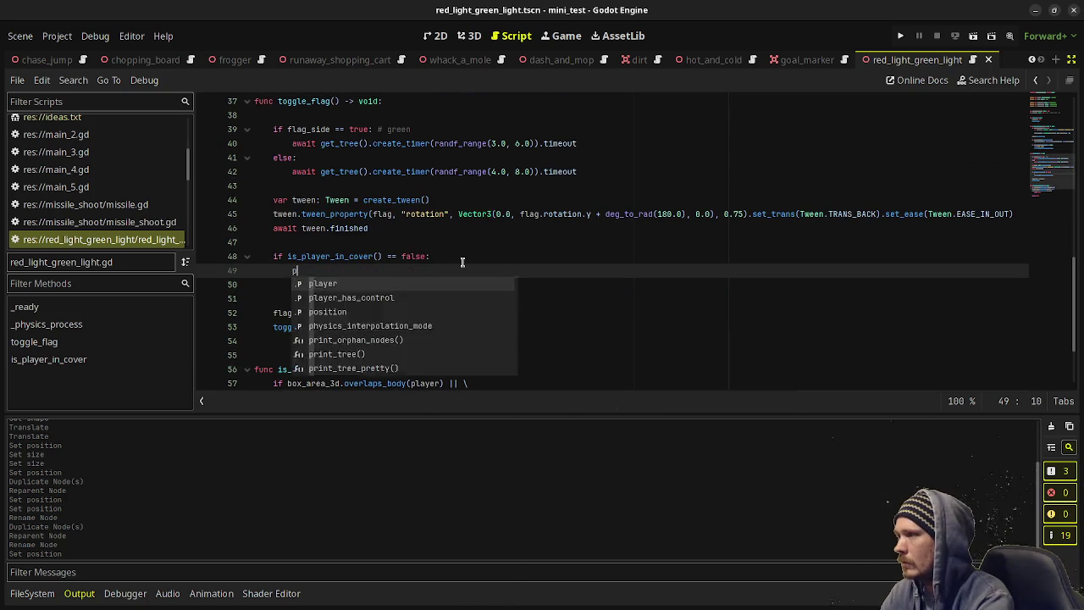
text(rint("You got c)
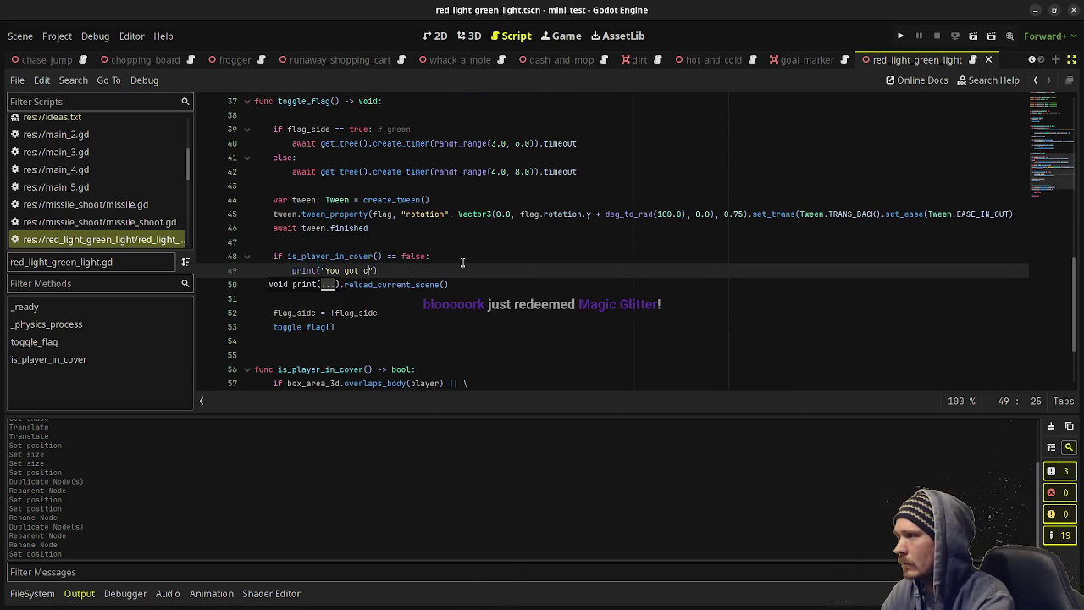
key(BackSpace)
text(got yo!"))
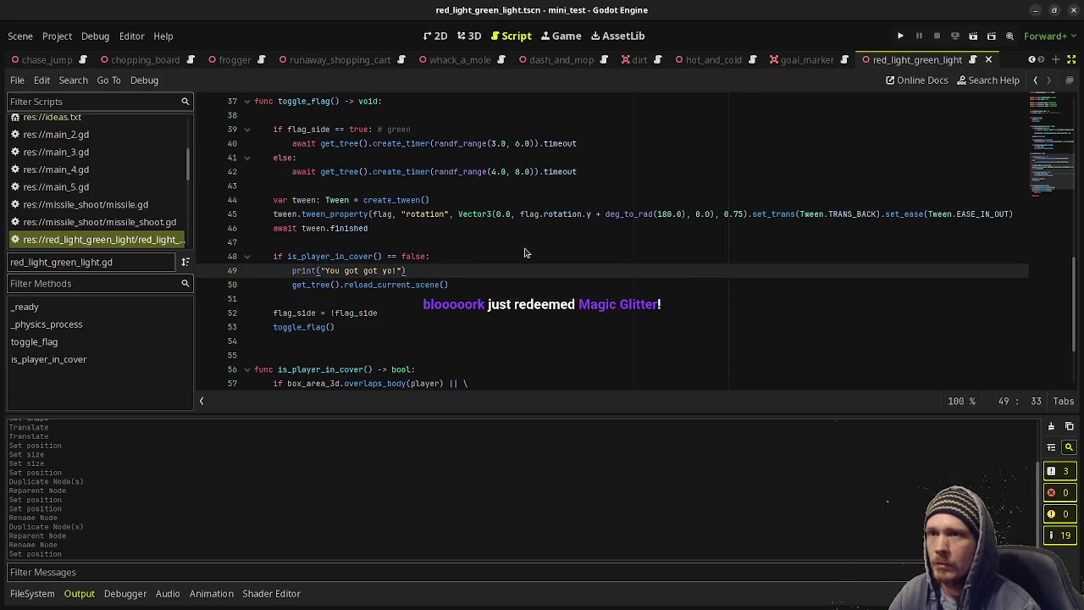
key(F6)
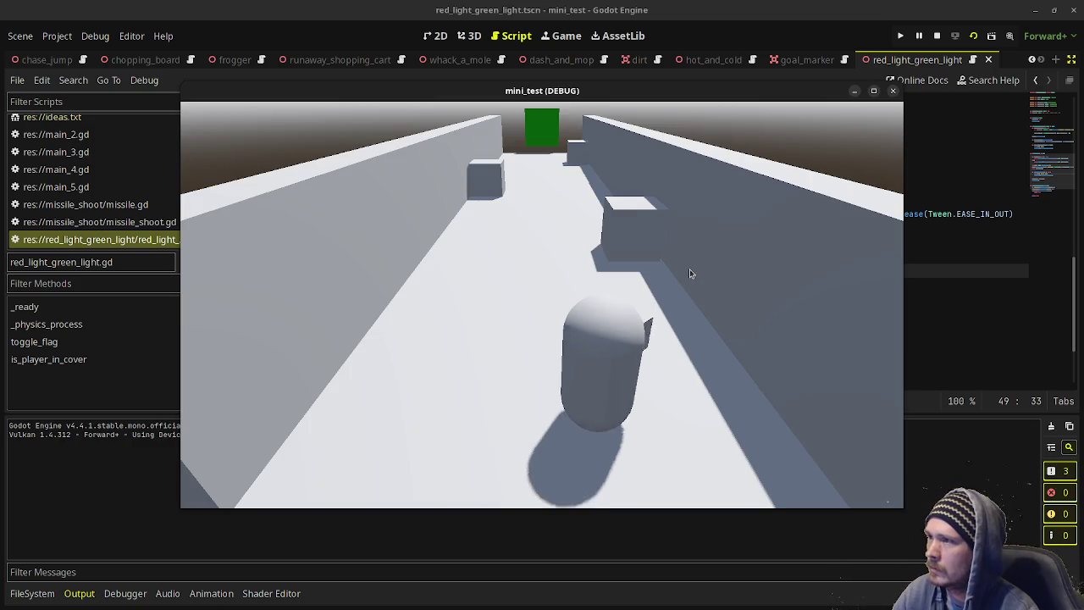
Walk the player up the corridor between the cover boxes with W, A and D, then stop with F8.
key(w)
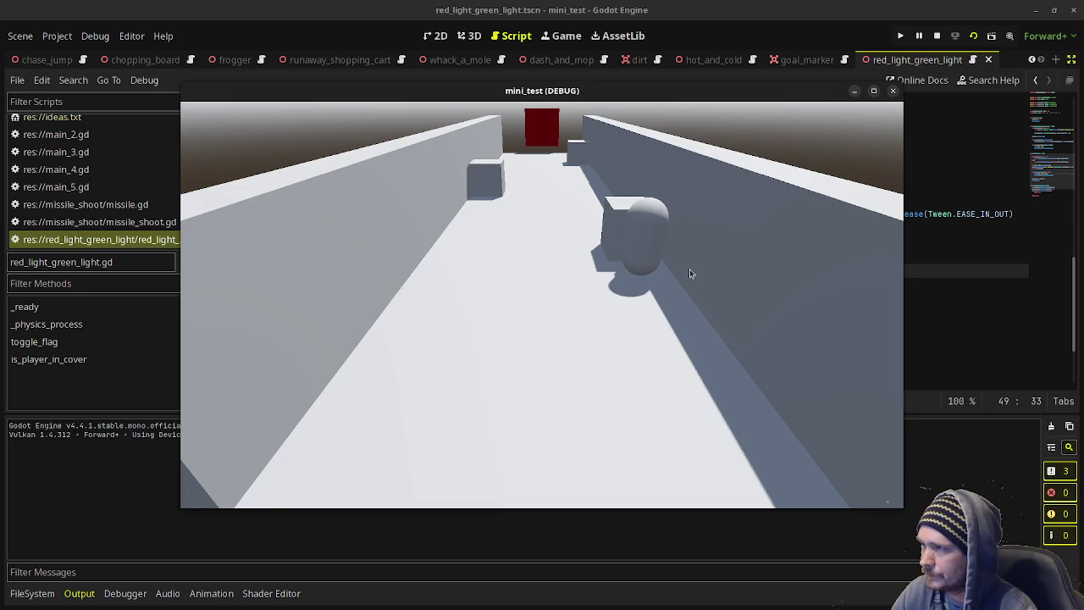
key(w)
key(a)
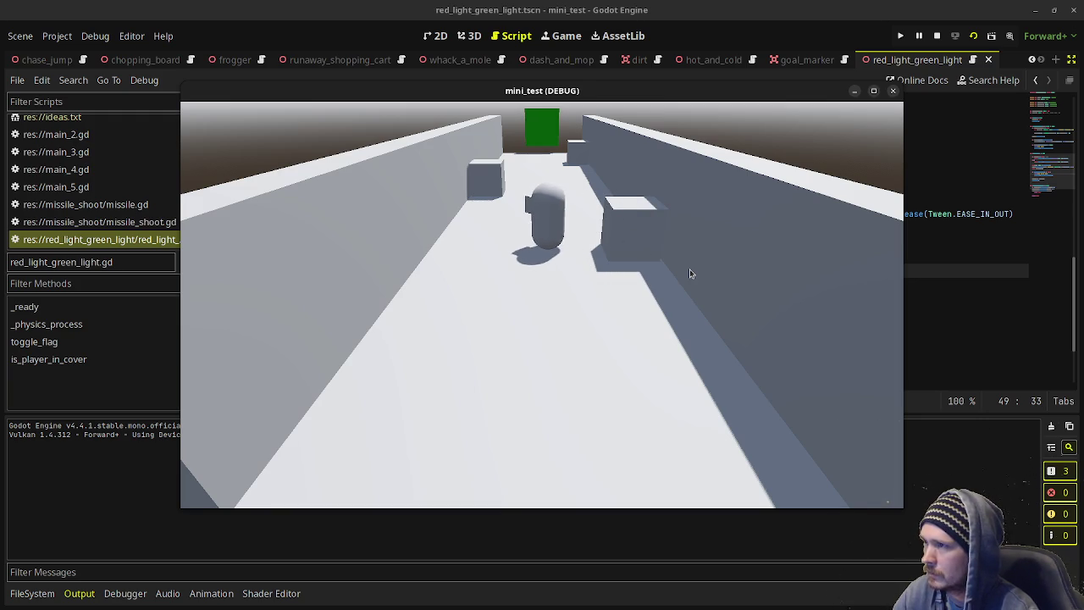
key(w)
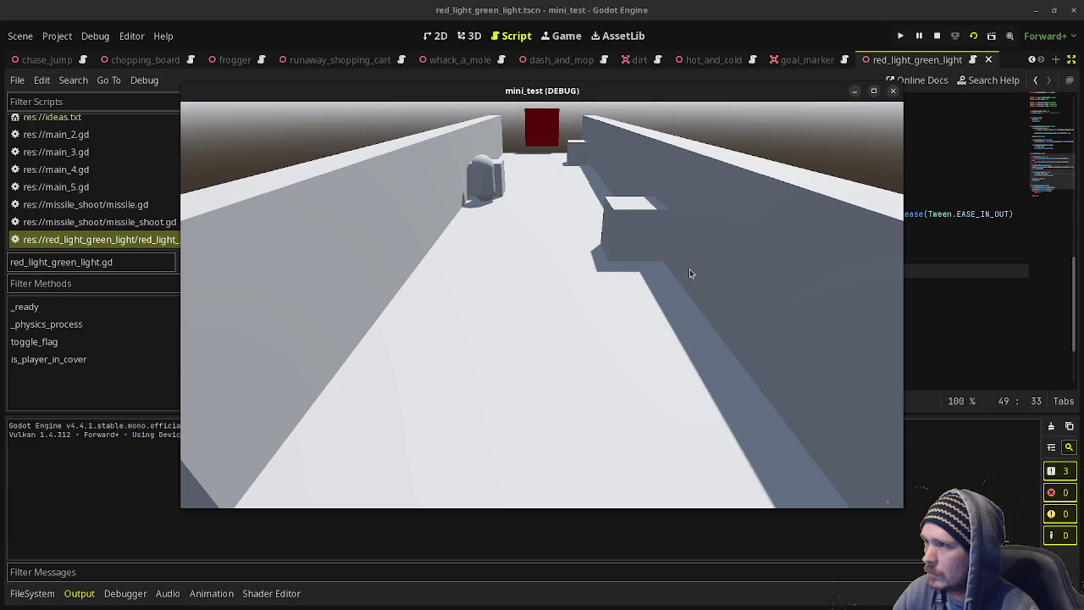
key(d)
key(w)
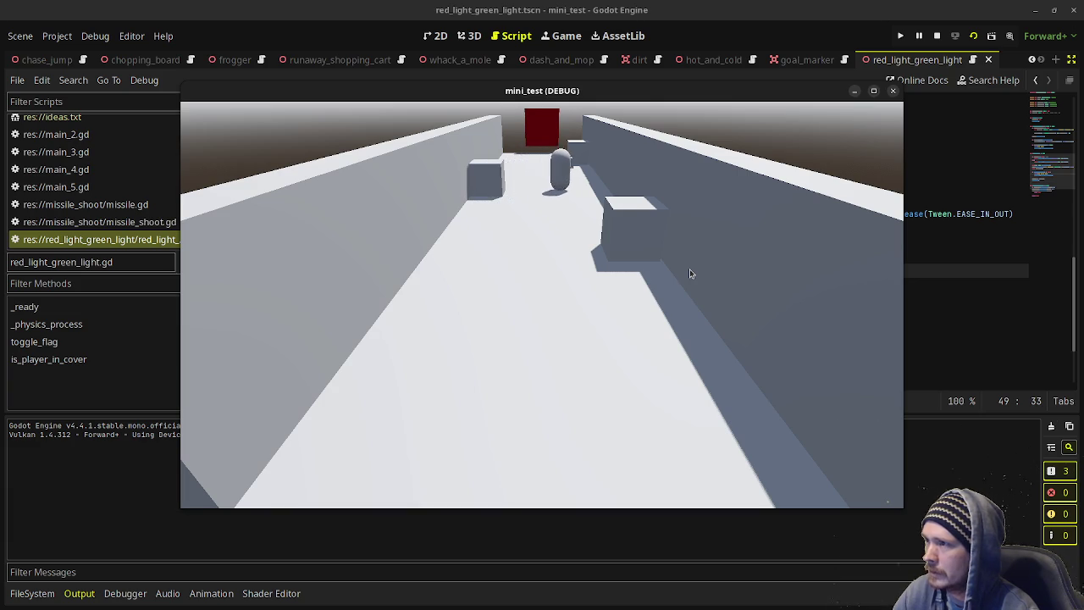
key(w)
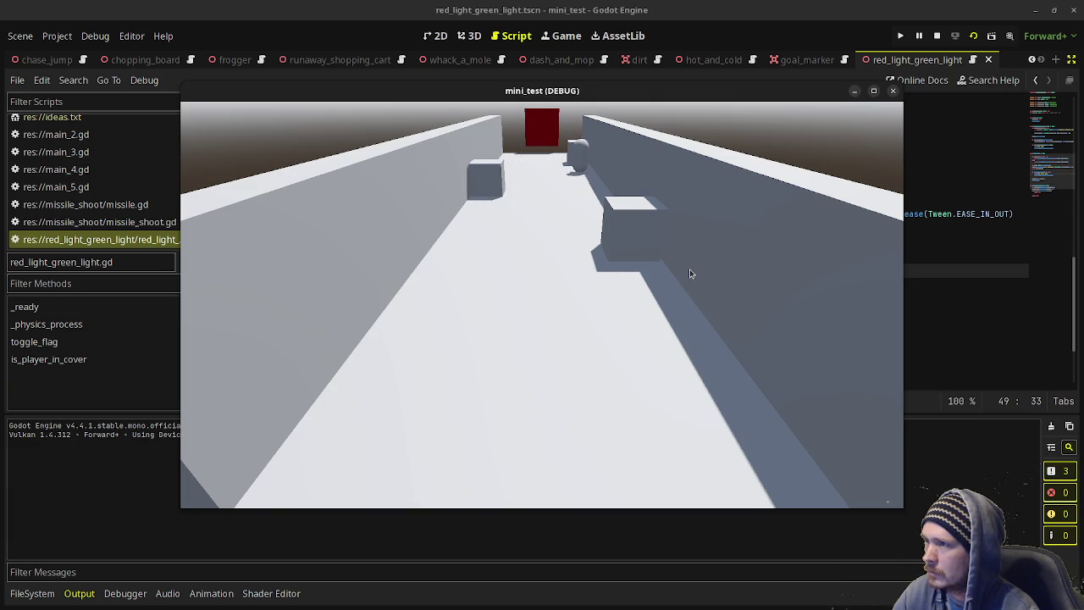
key(w)
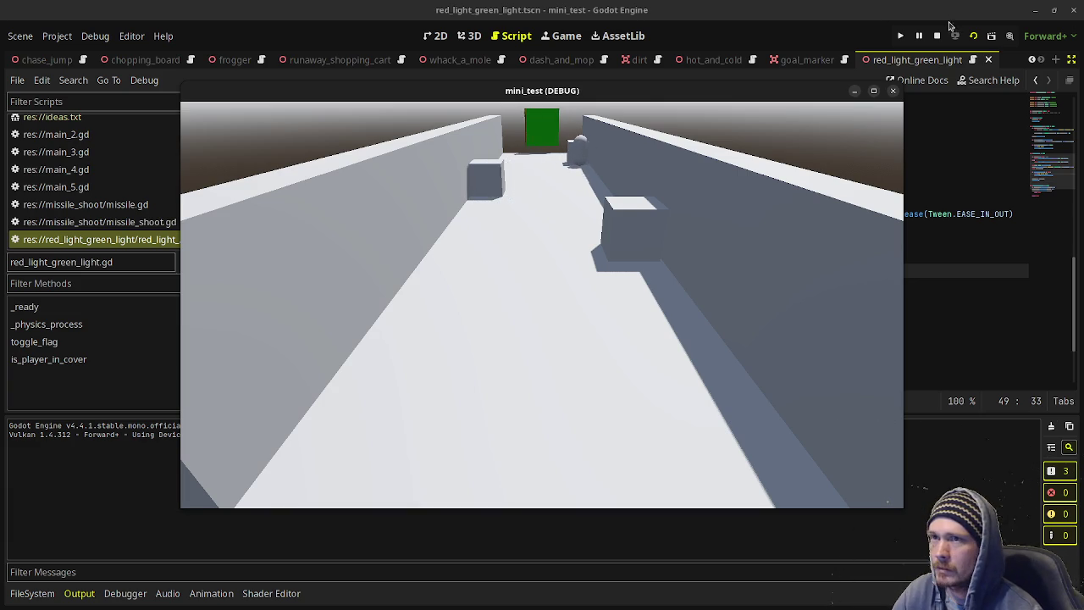
key(F8)
scroll(328, 276, up, 1)
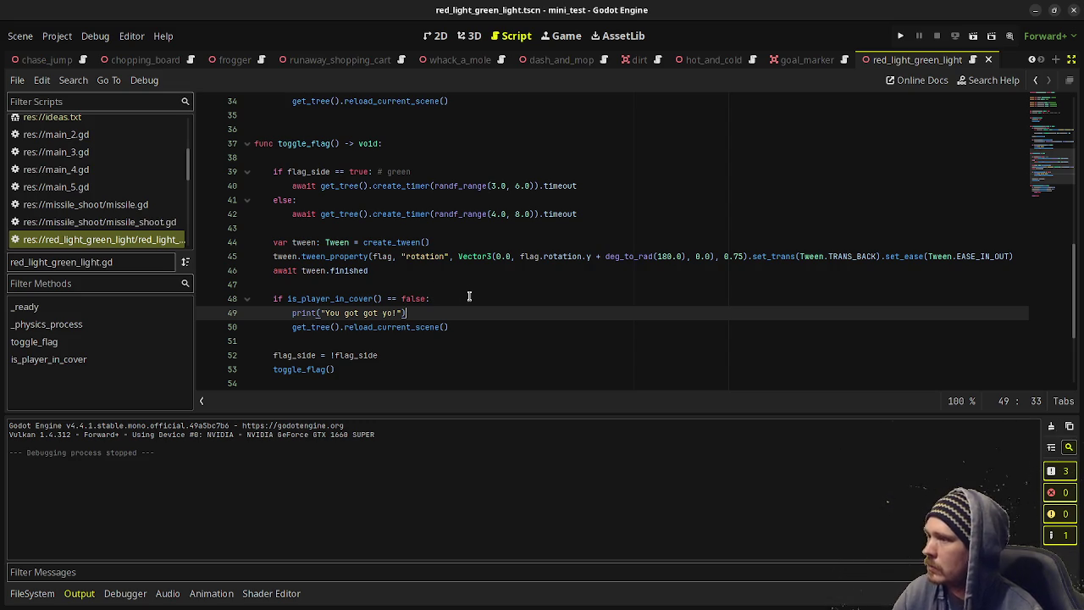
Prefix the cover condition with 'flag_side == false && ' and rerun the scene with F6.
mouse_move(366, 298)
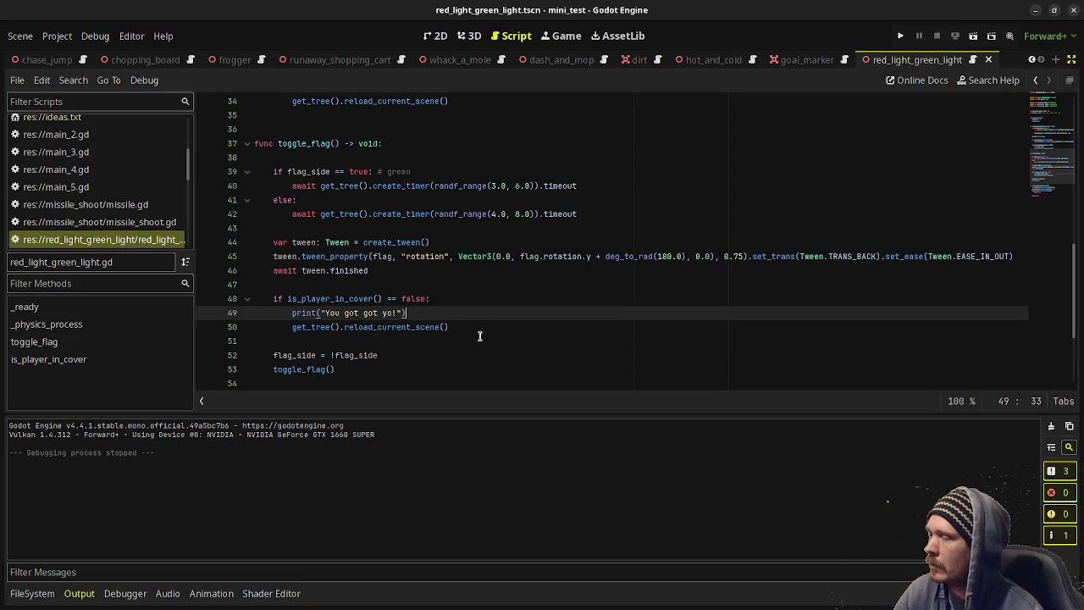
click(288, 298)
text(flag_side == false &&)
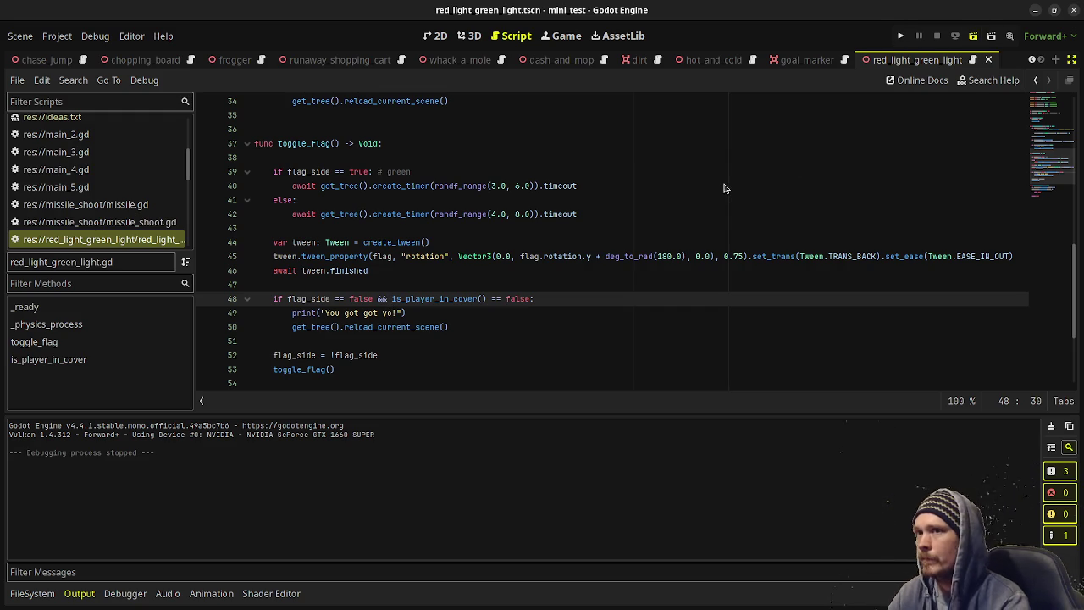
key(F6)
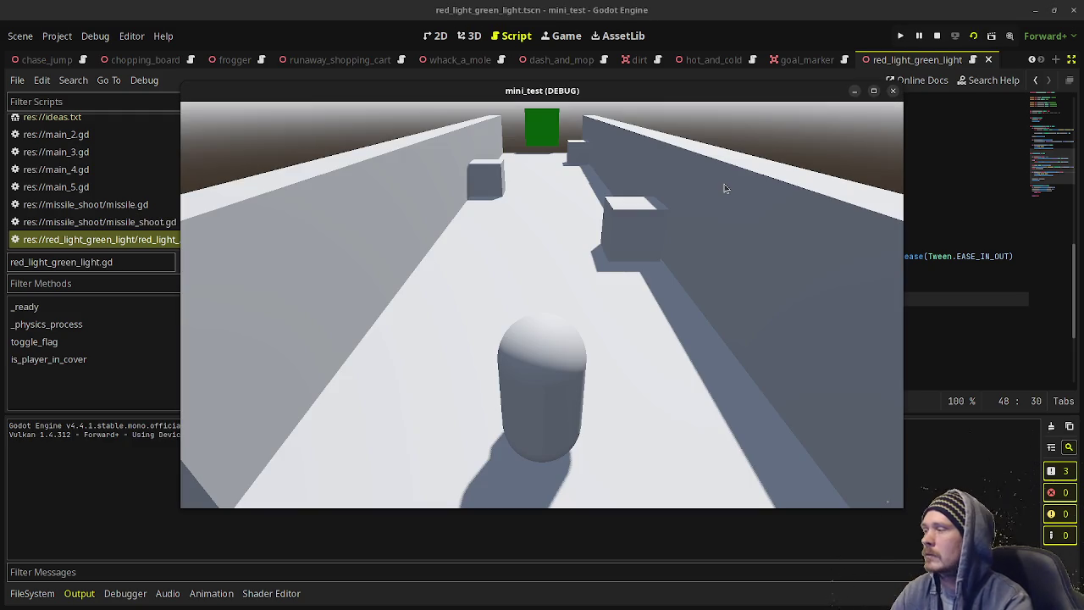
Move the player forward into the open until the light turns red, then stop the game.
key(w)
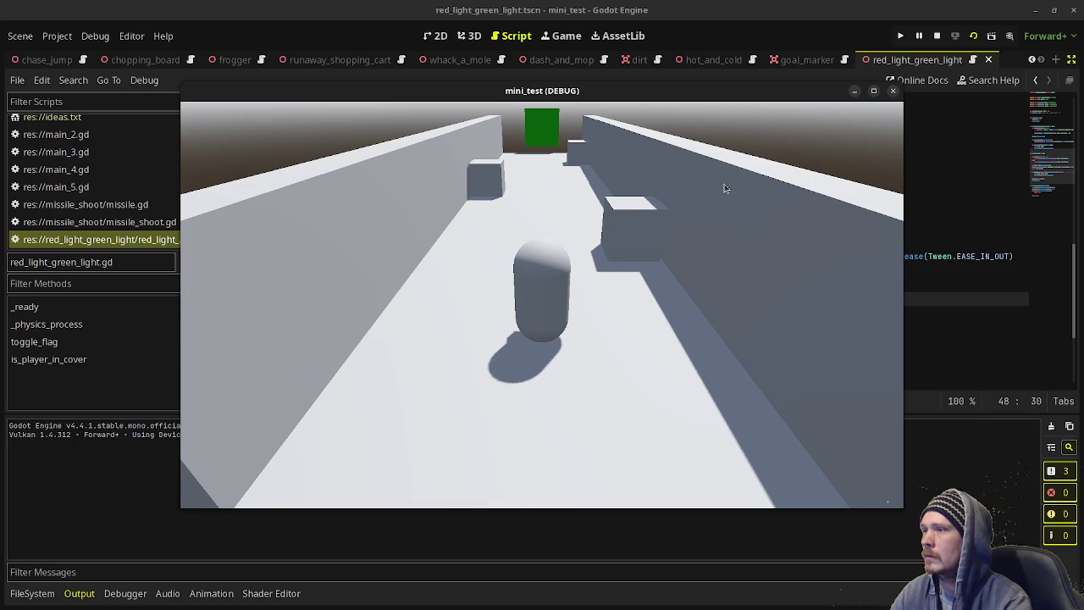
key(w)
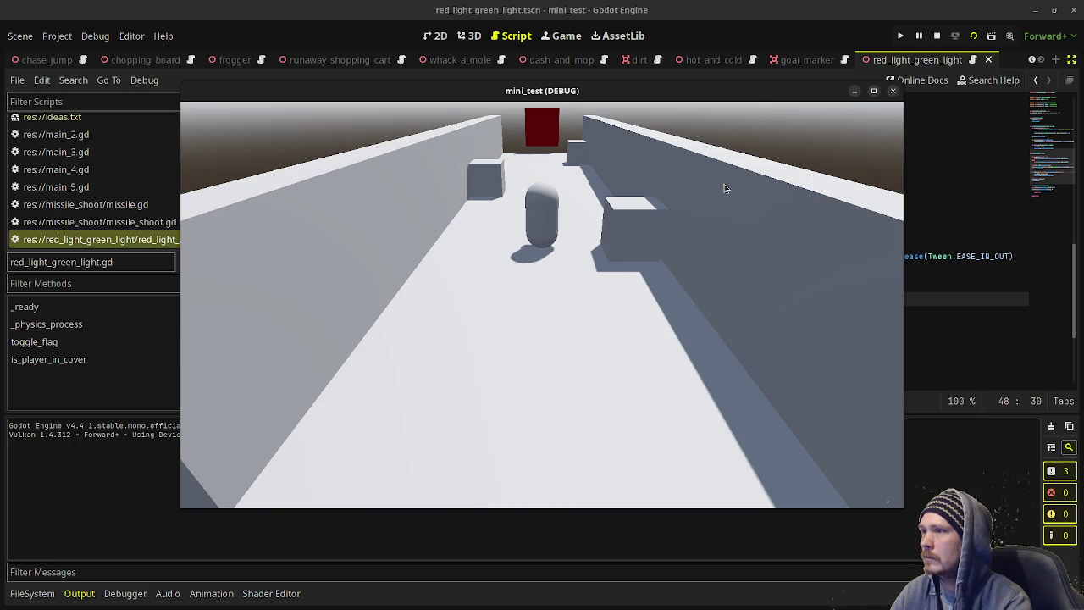
click(936, 35)
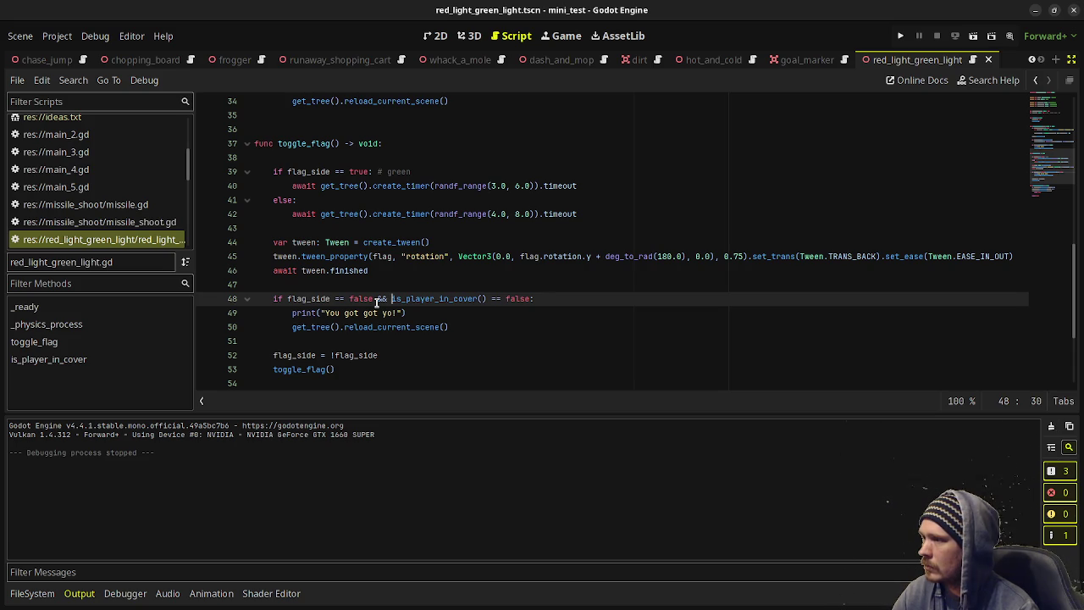
scroll(374, 297, down, 3)
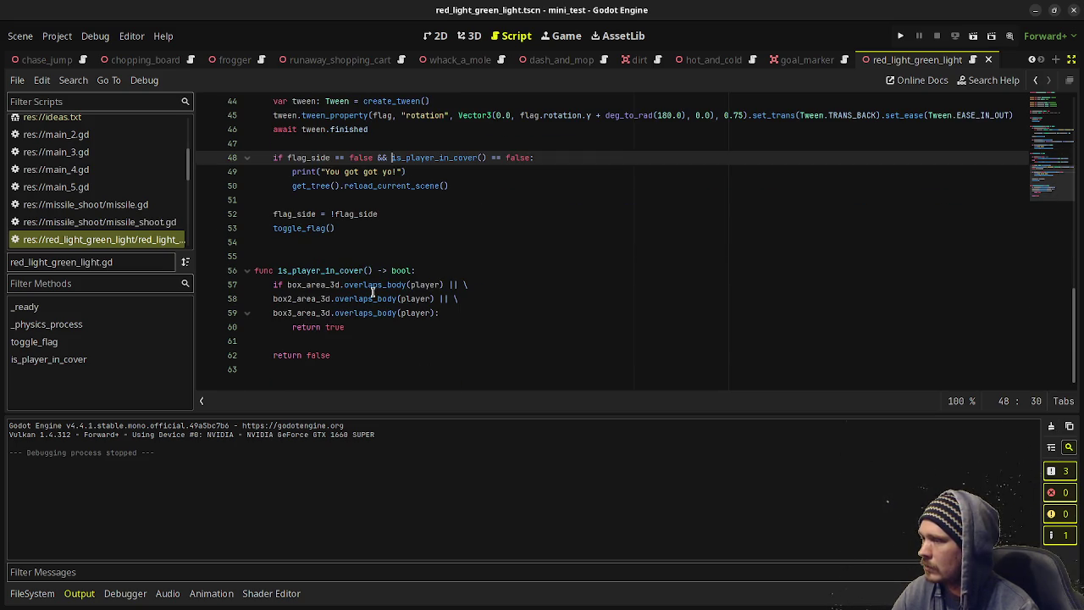
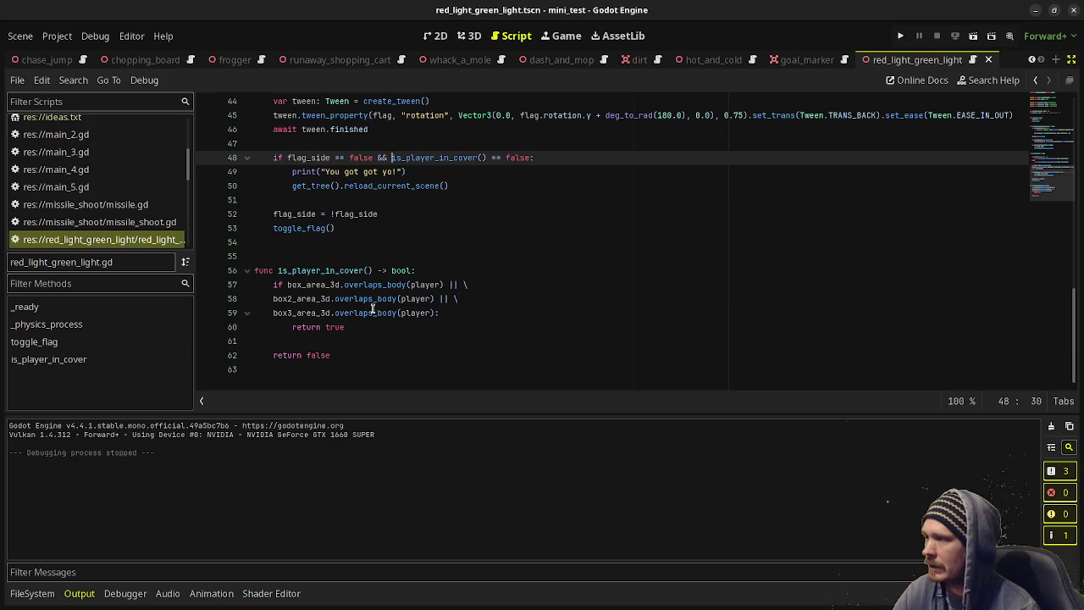
Add print("wut") as the first line of is_player_in_cover.
click(458, 301)
click(441, 316)
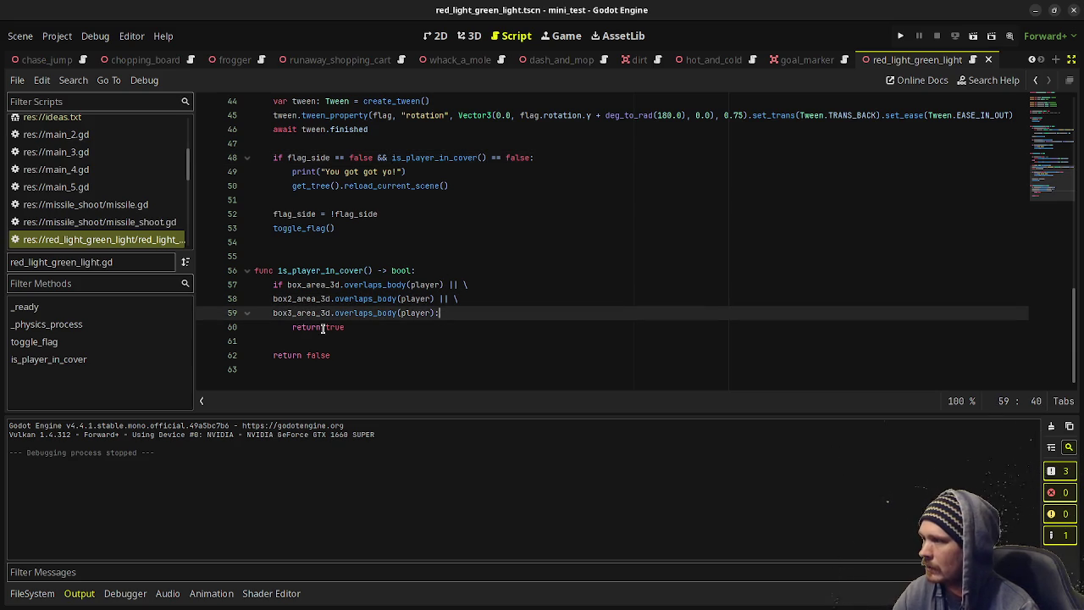
scroll(334, 339, up, 1)
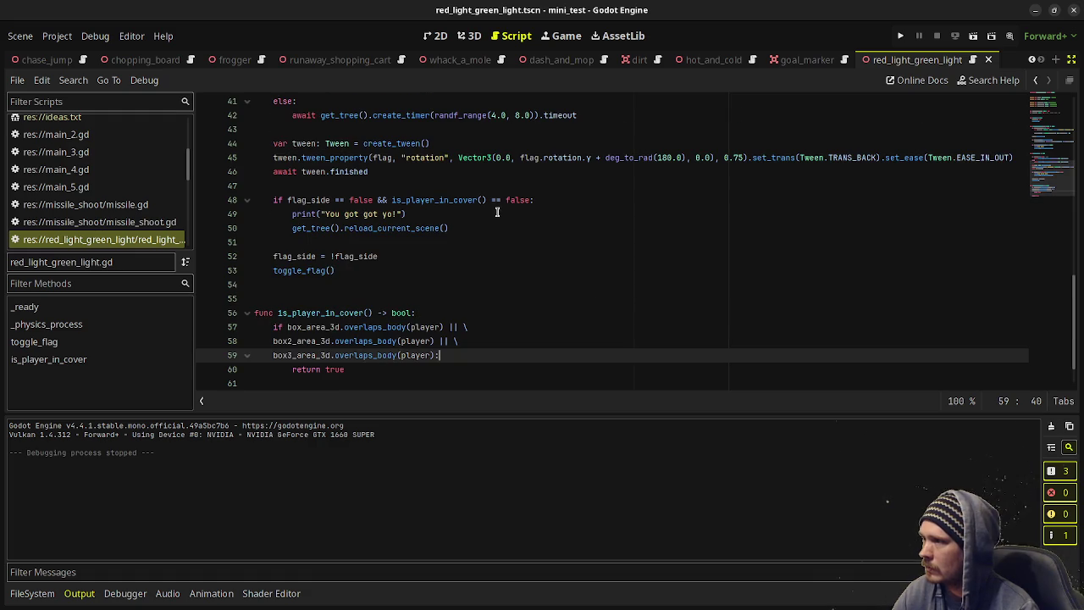
click(440, 310)
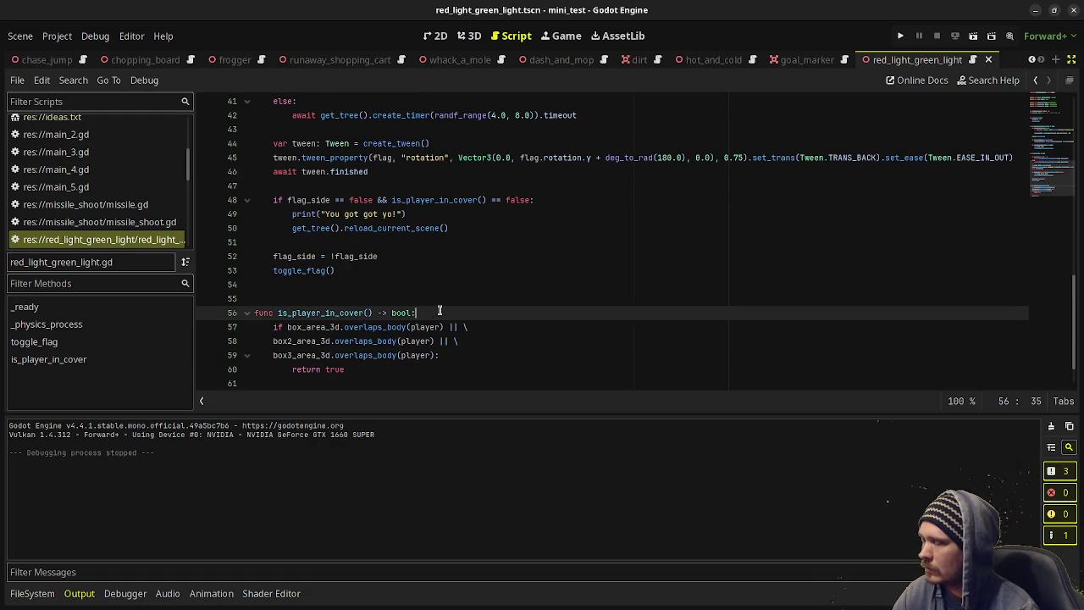
scroll(417, 347, down, 1)
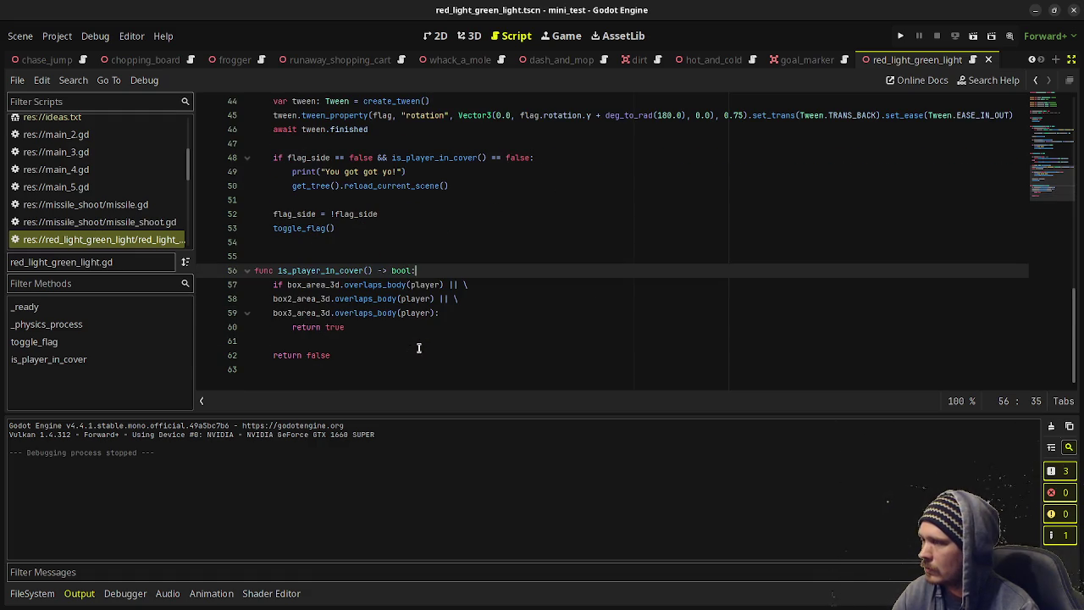
key(Return)
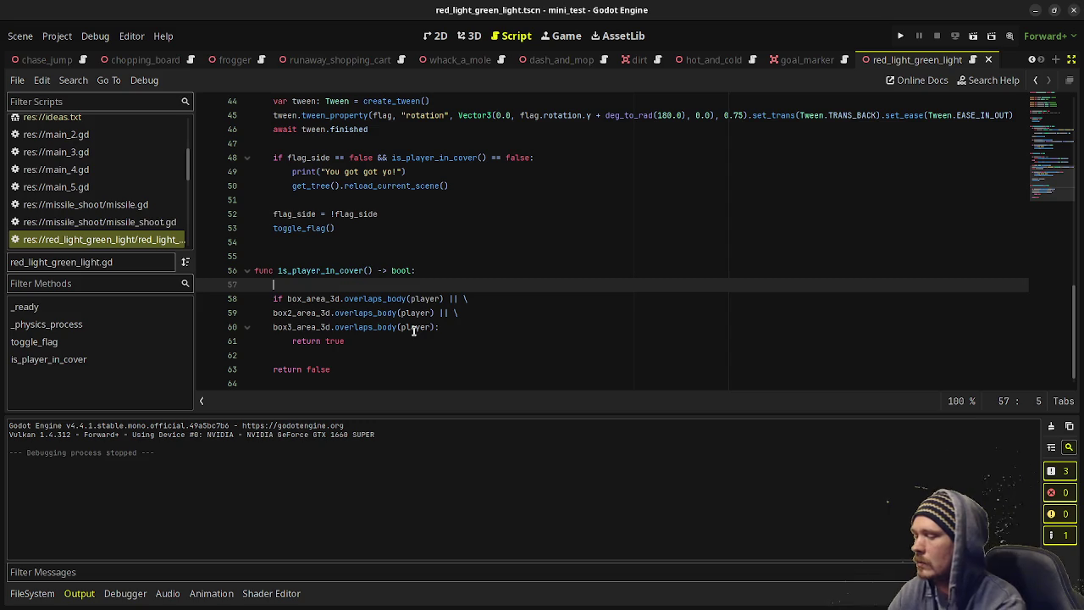
text(print("wut)
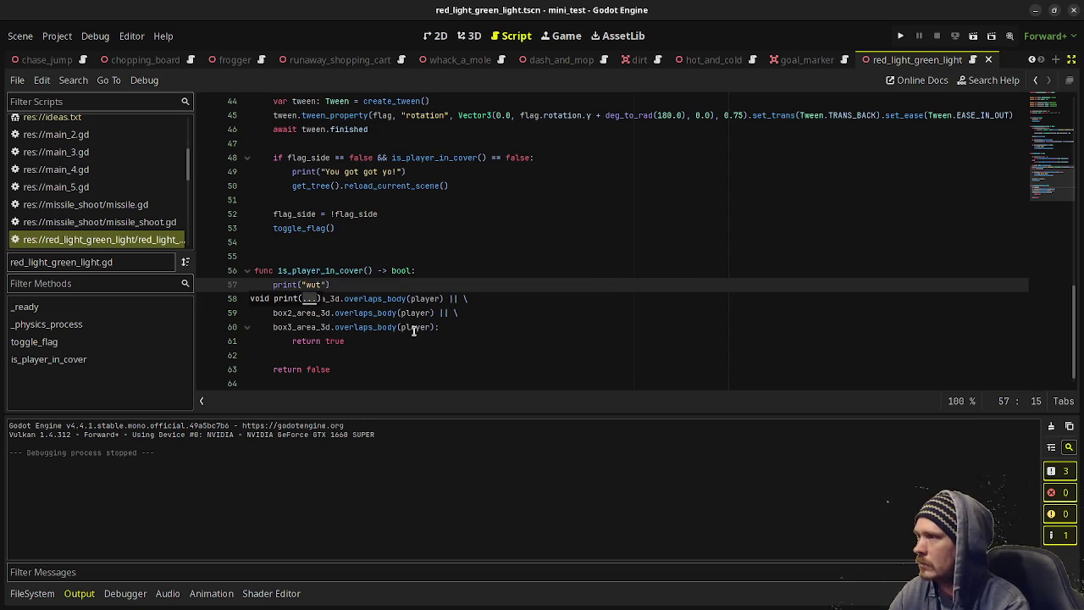
Test-run the game to check the debug print, then close the game window.
key(F6)
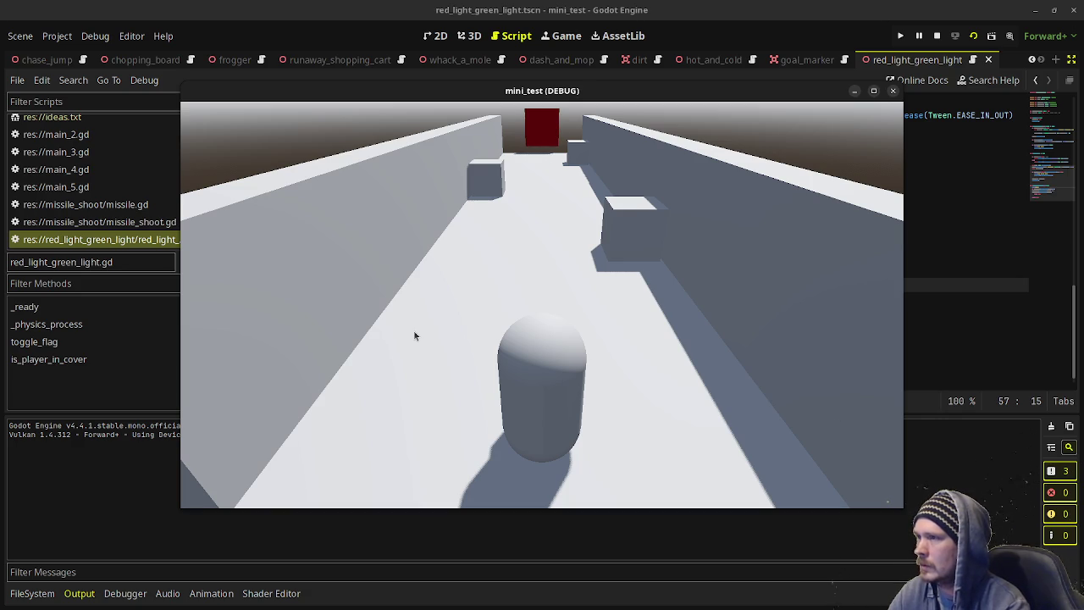
click(937, 35)
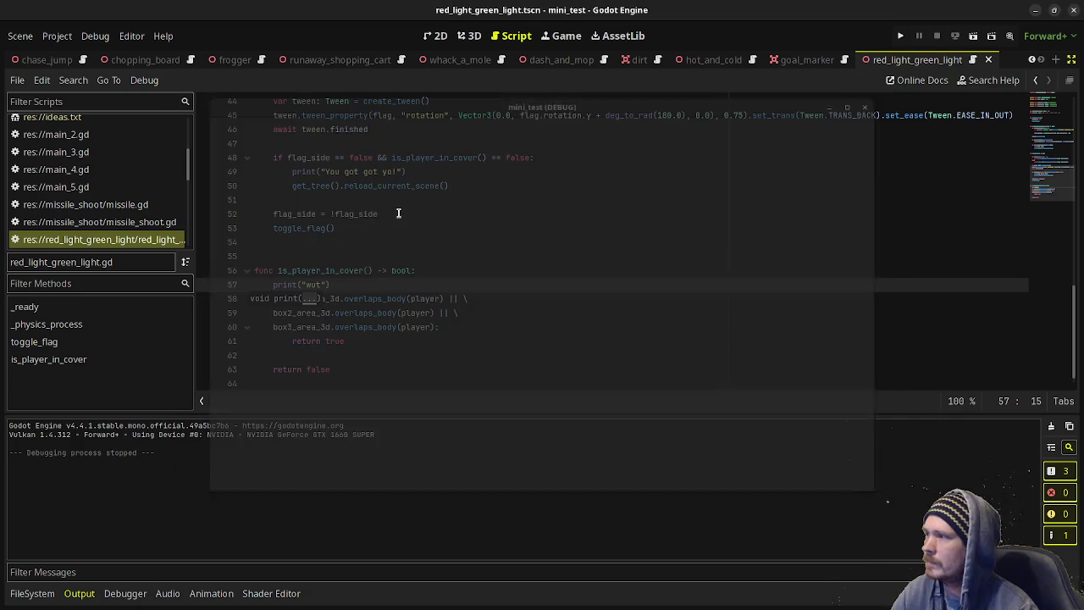
scroll(346, 270, up, 2)
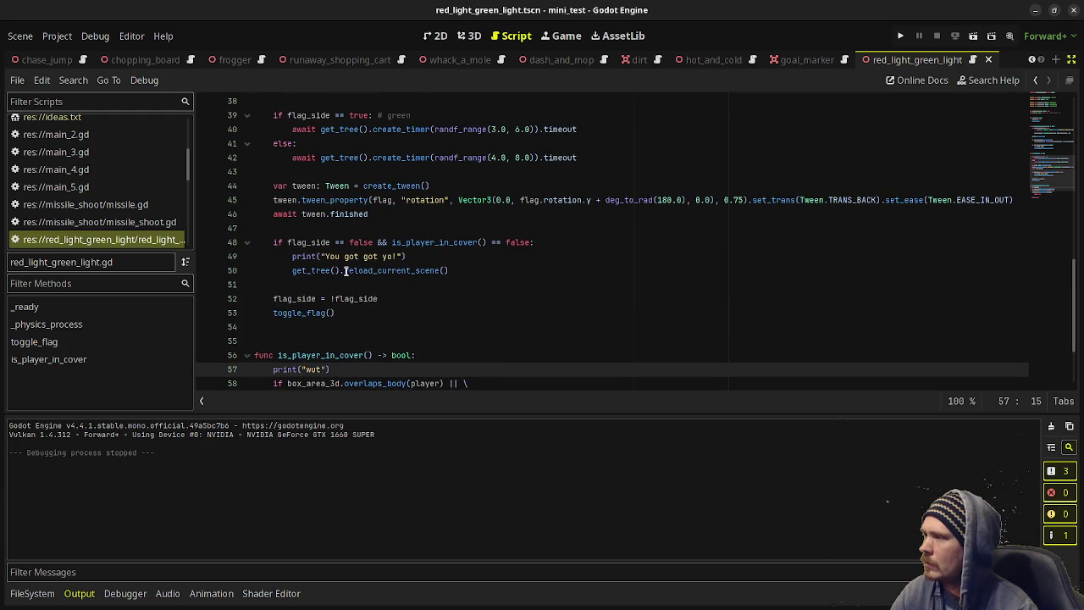
Add a temporary print(flag_side) line above the flag_side check in toggle_flag.
scroll(346, 270, up, 1)
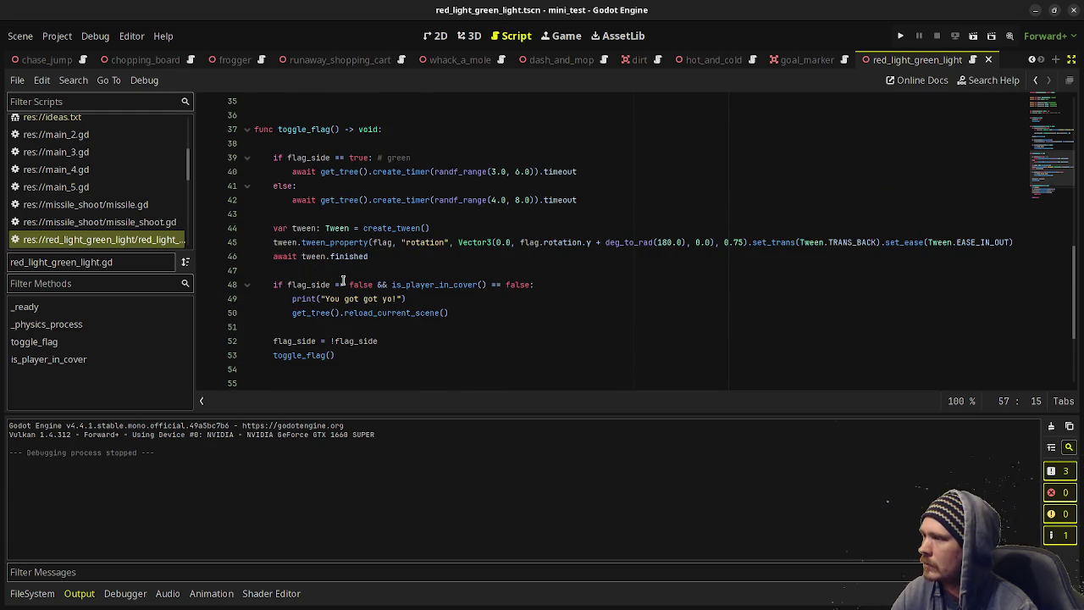
scroll(339, 287, down, 3)
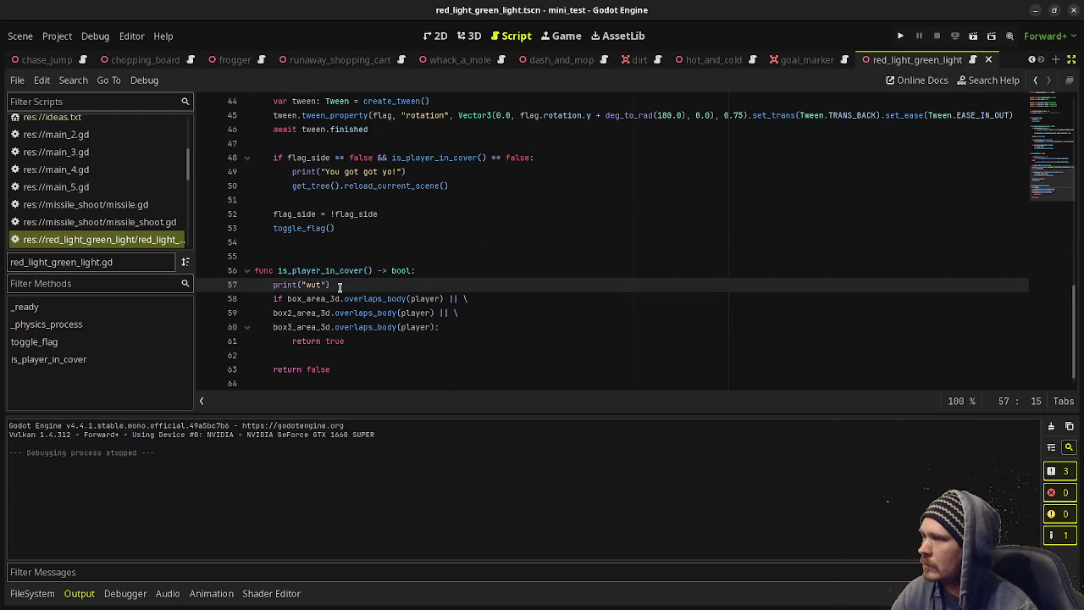
scroll(339, 287, up, 1)
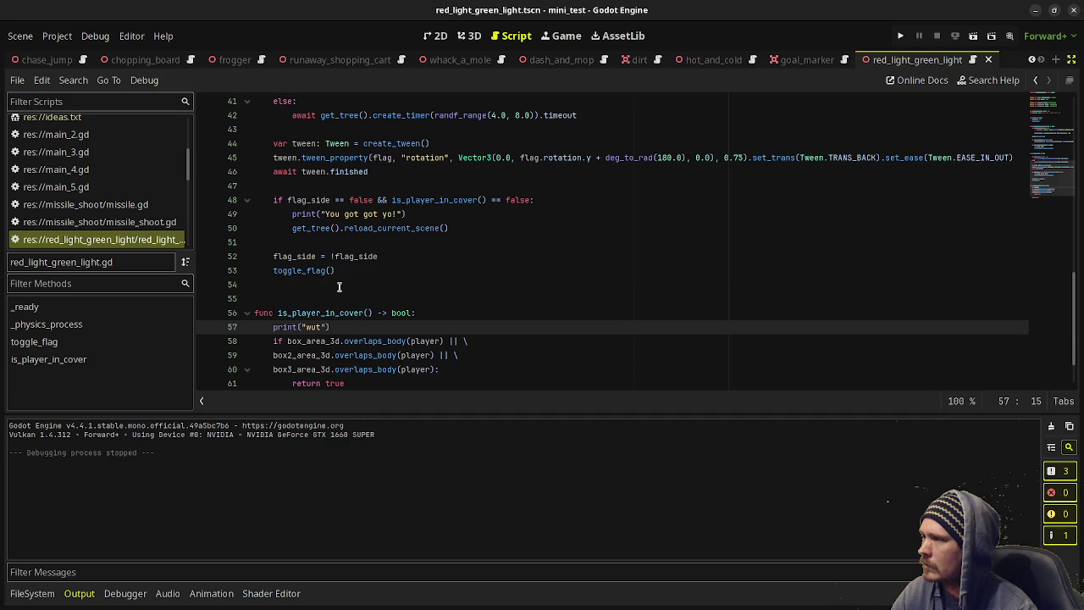
double_click(438, 200)
scroll(403, 312, down, 2)
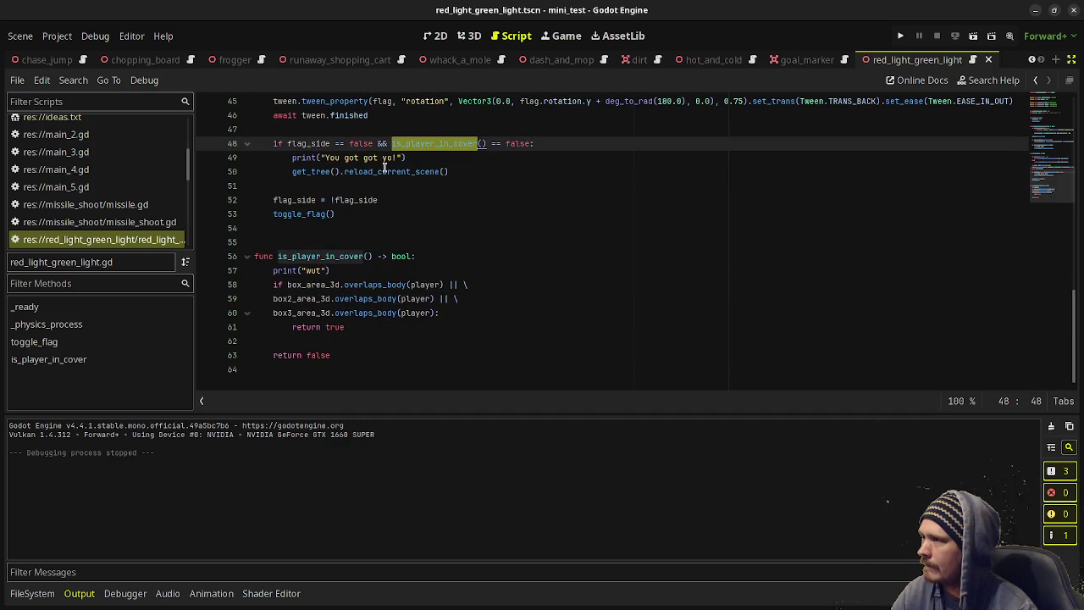
scroll(306, 148, up, 3)
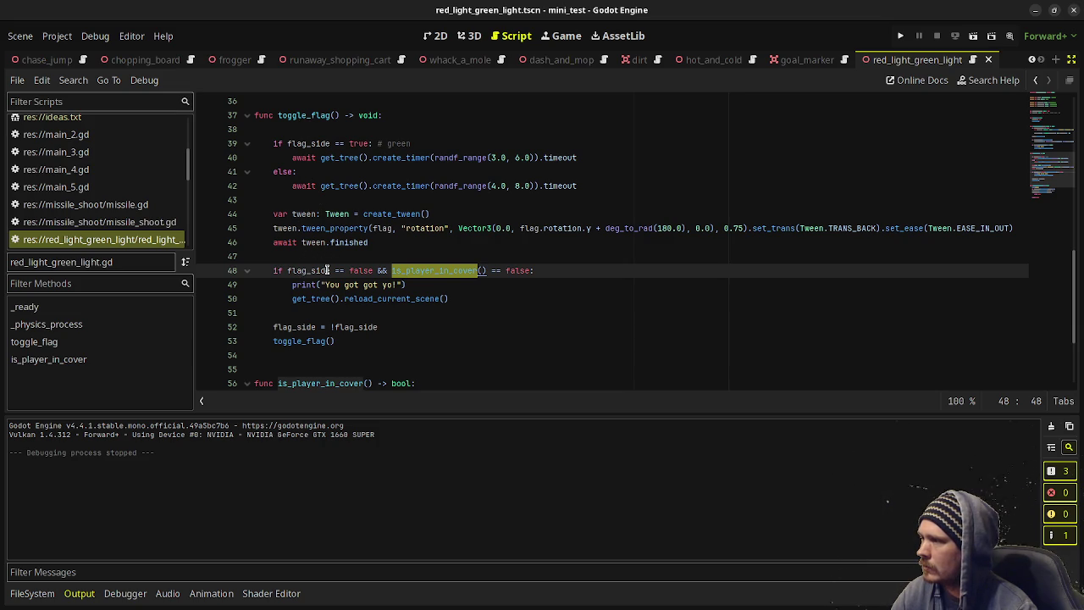
key(Left)
click(394, 256)
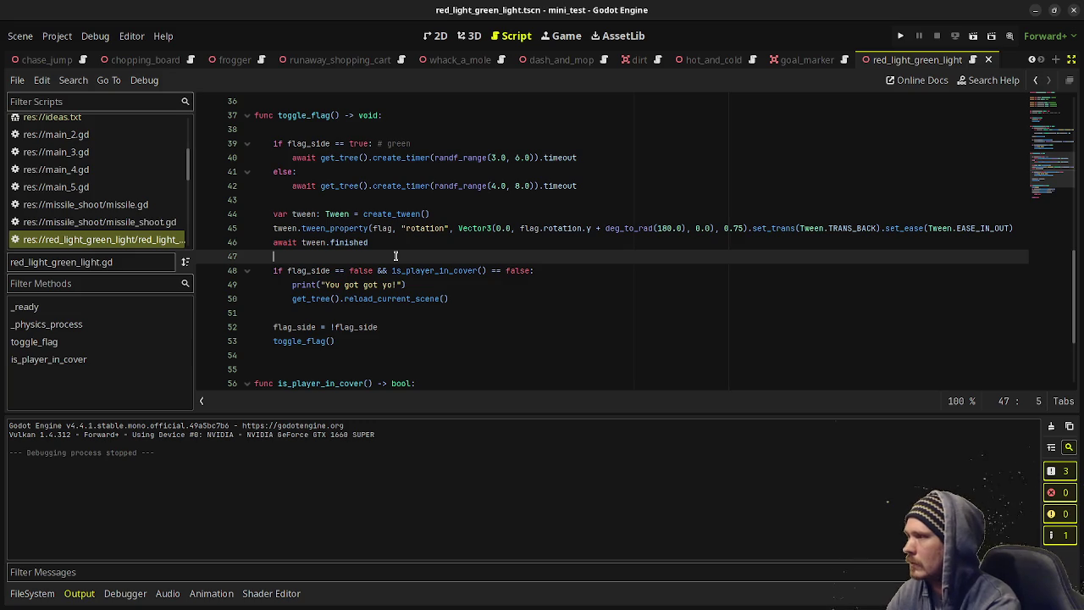
text(print(flag_side)
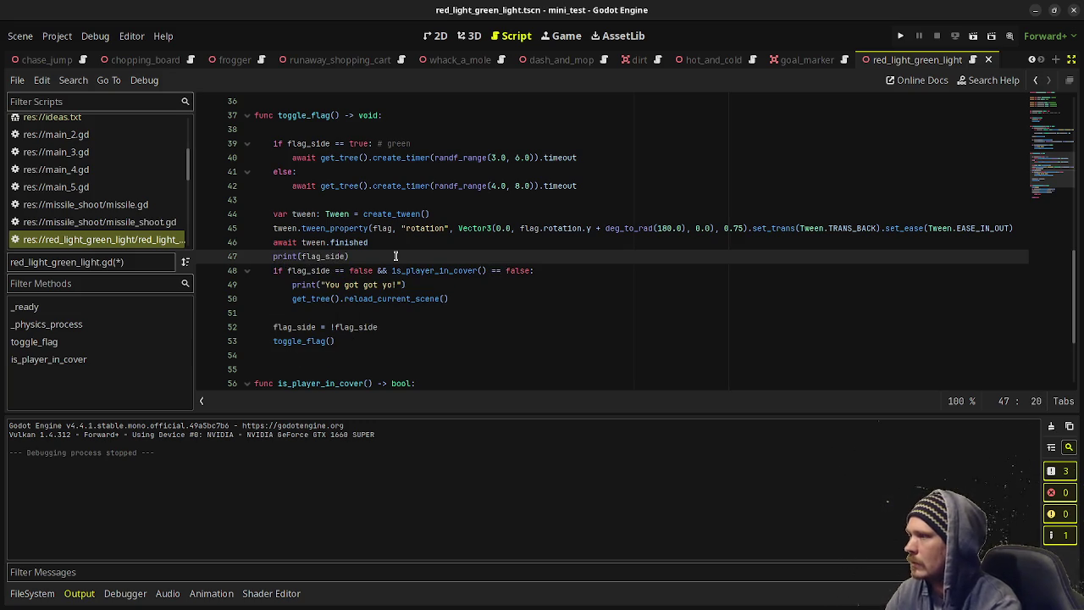
Undo the print(flag_side) line and the earlier print("wut") debug line.
click(430, 285)
key(ctrl+z)
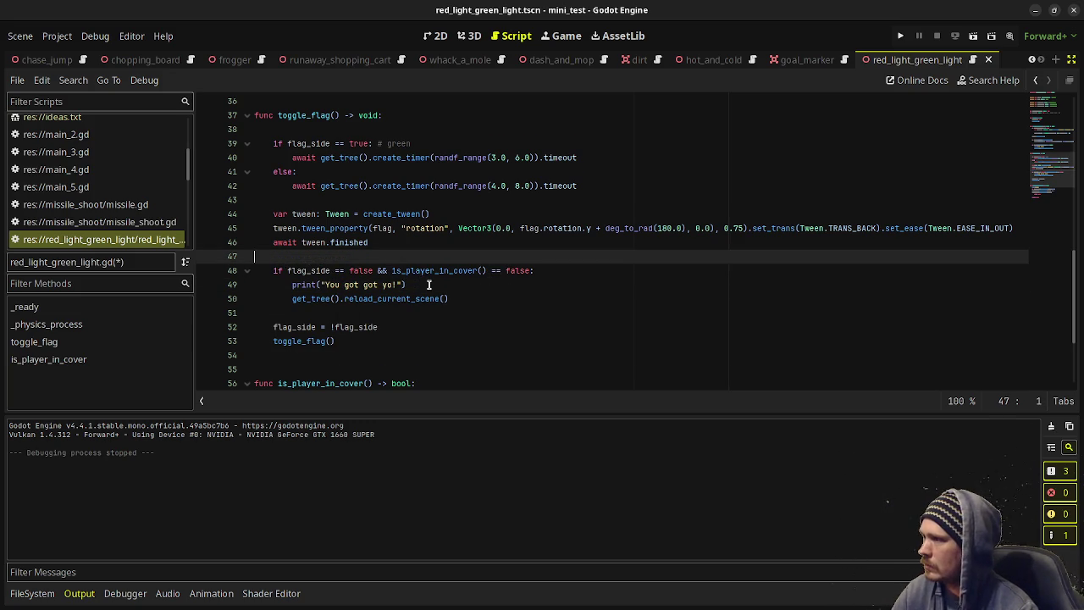
key(ctrl+End)
key(ctrl+z)
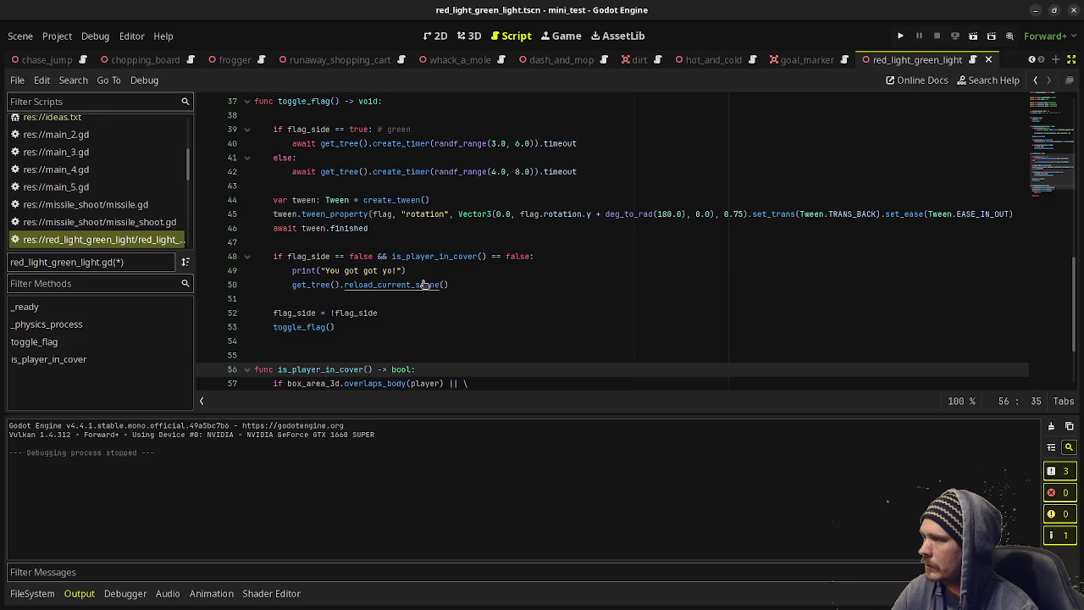
key(ctrl+y)
key(ctrl+z)
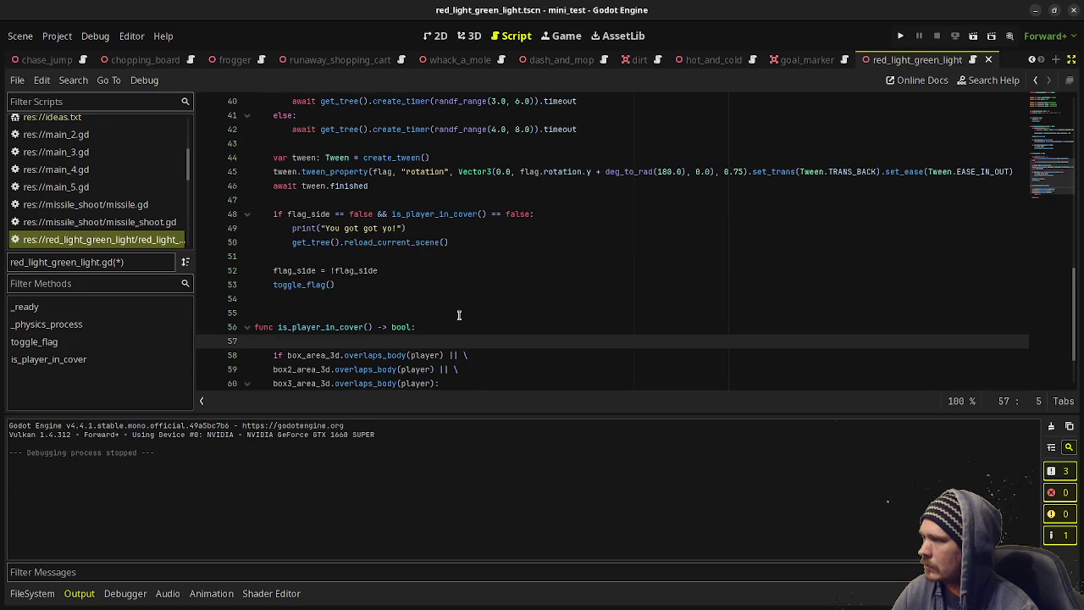
key(ctrl+z)
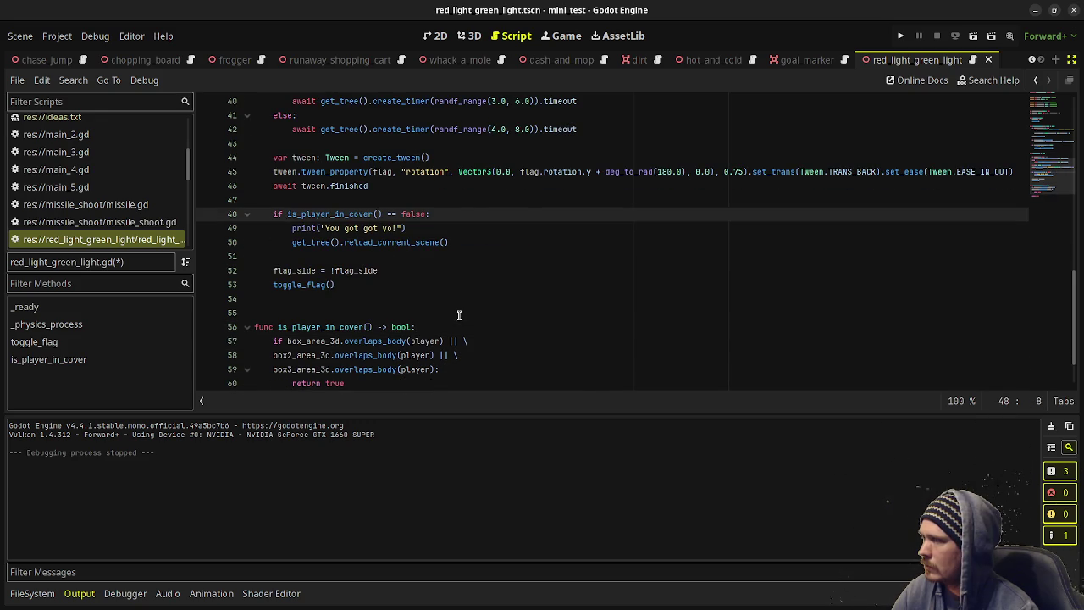
key(ctrl+y)
Move 'flag_side = !flag_side' above the caught check, save the script and run the scene.
click(304, 270)
key(alt+Up)
key(alt+Up)
key(alt+Up)
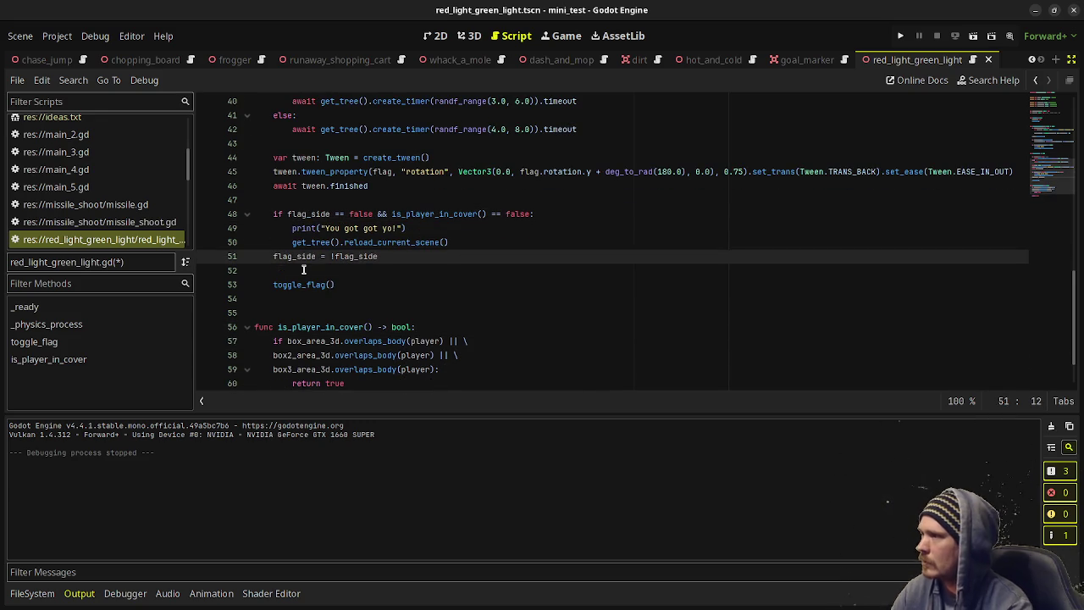
key(ctrl+s)
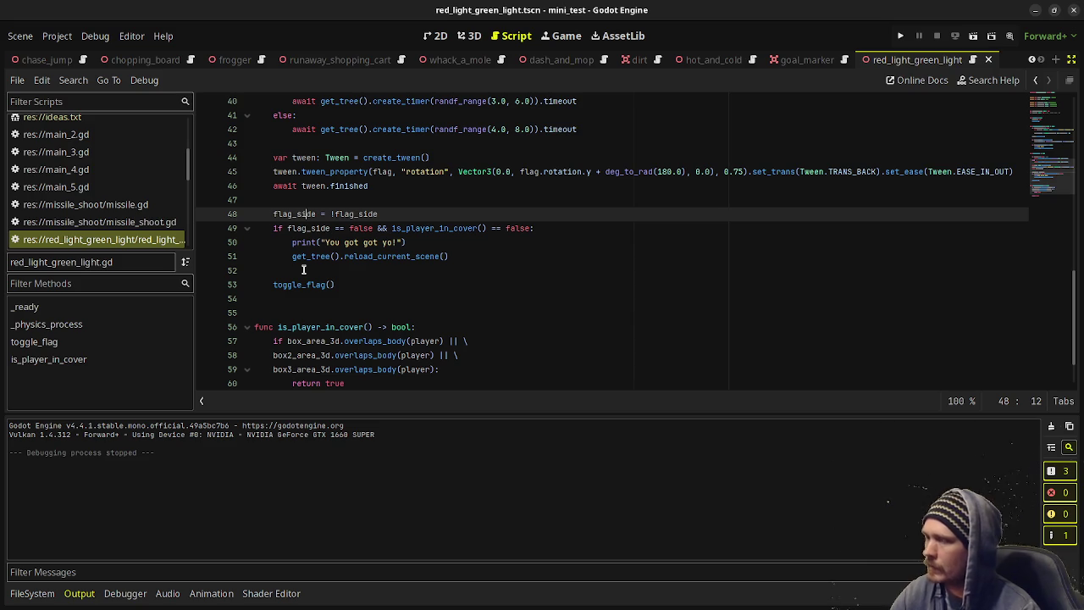
key(F6)
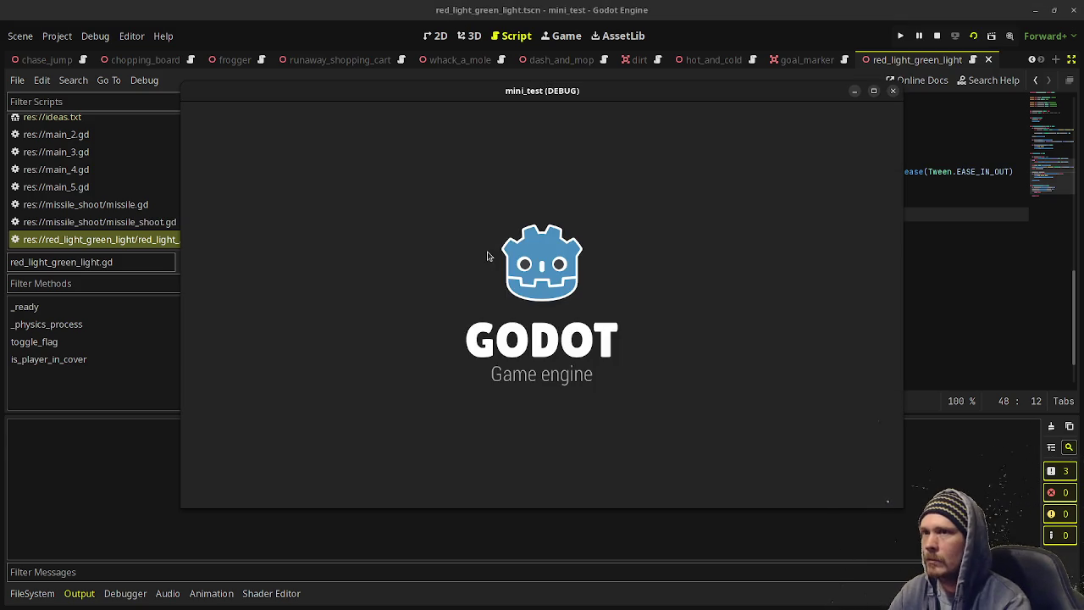
Walk the player forward until the debugger breaks on line 42, then move the game window aside to show the stack frames.
key(w)
key(w)
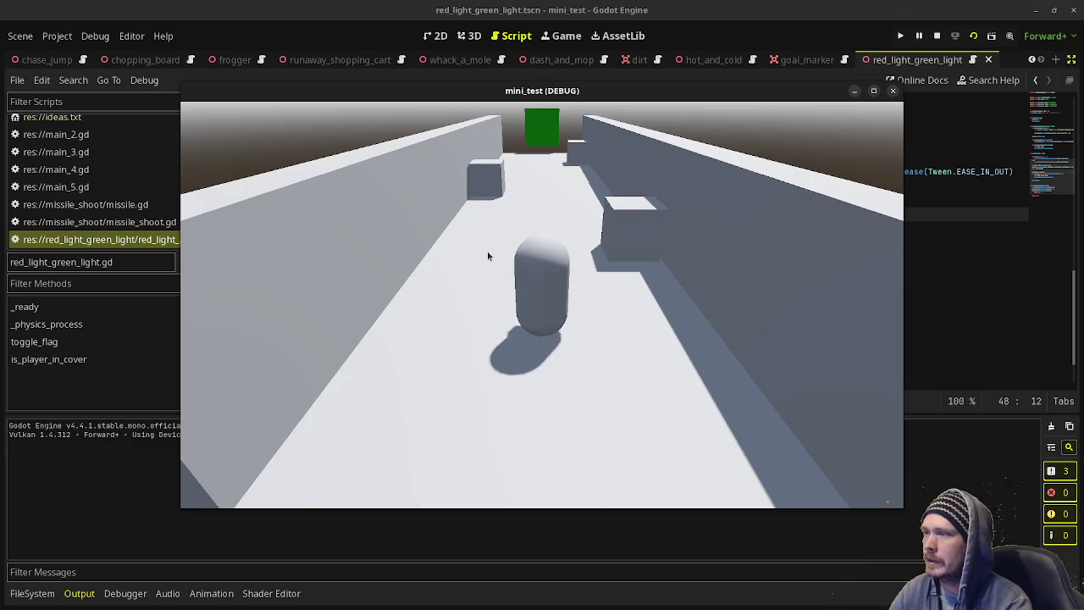
key(w)
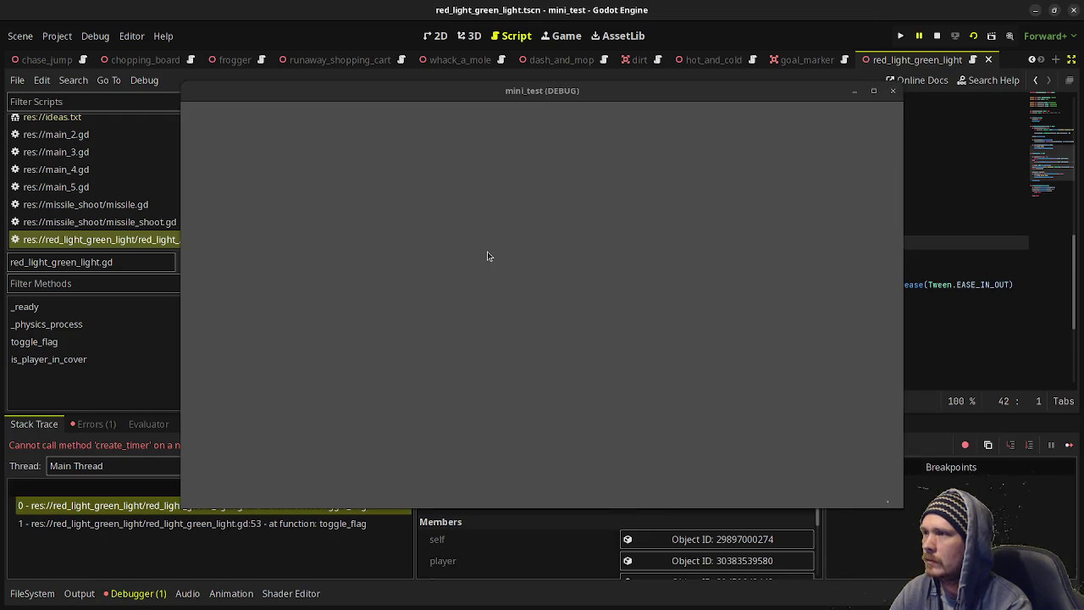
mouse_move(768, 93)
mouse_down()
mouse_move(743, 438)
mouse_move(700, 497)
mouse_move(699, 473)
mouse_up()
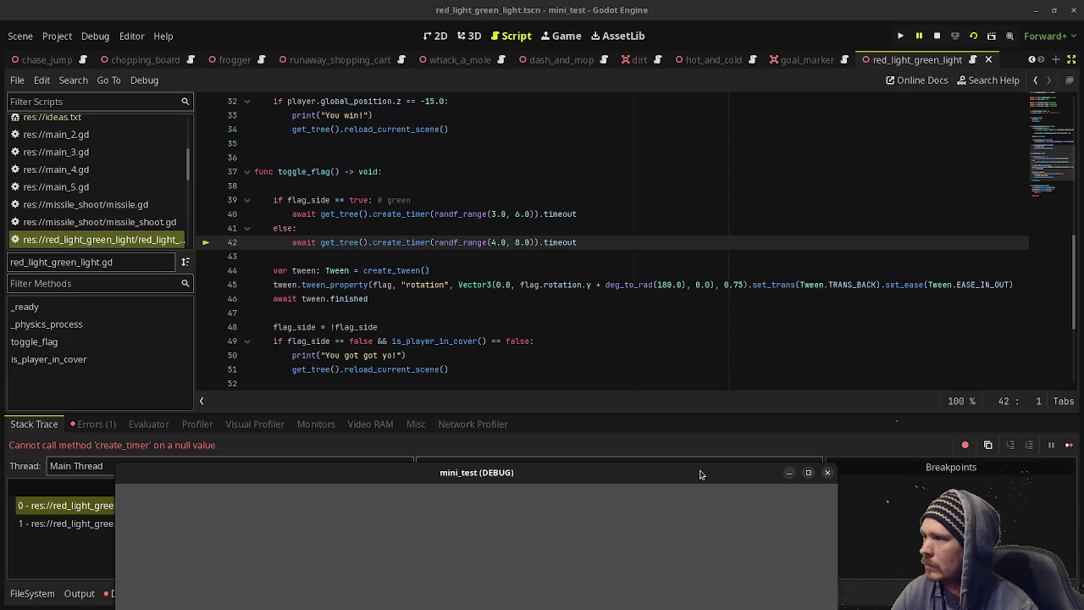
drag(700, 473, 699, 466)
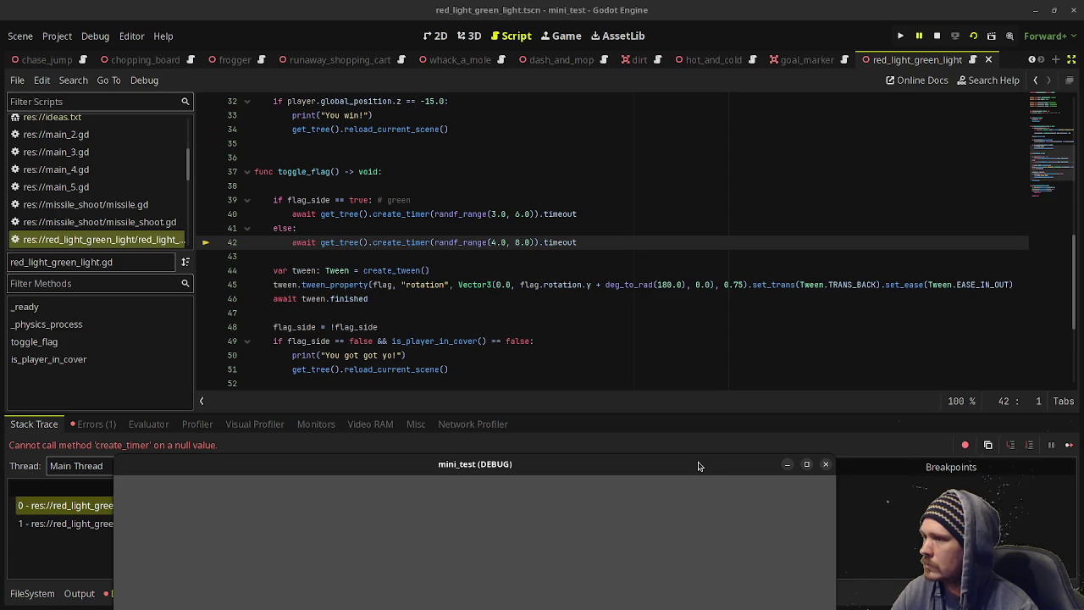
mouse_move(699, 466)
mouse_down()
mouse_move(647, 589)
mouse_move(637, 545)
mouse_up()
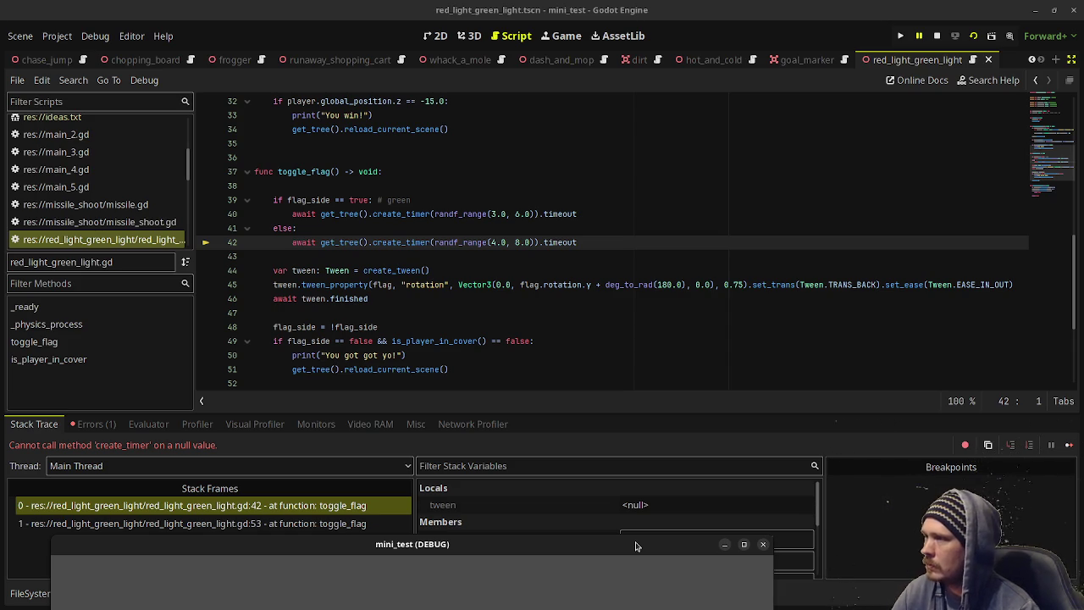
Declare 'var timer: Timer = null' at the start of toggle_flag.
click(383, 190)
key(Return)
text(var timer: T)
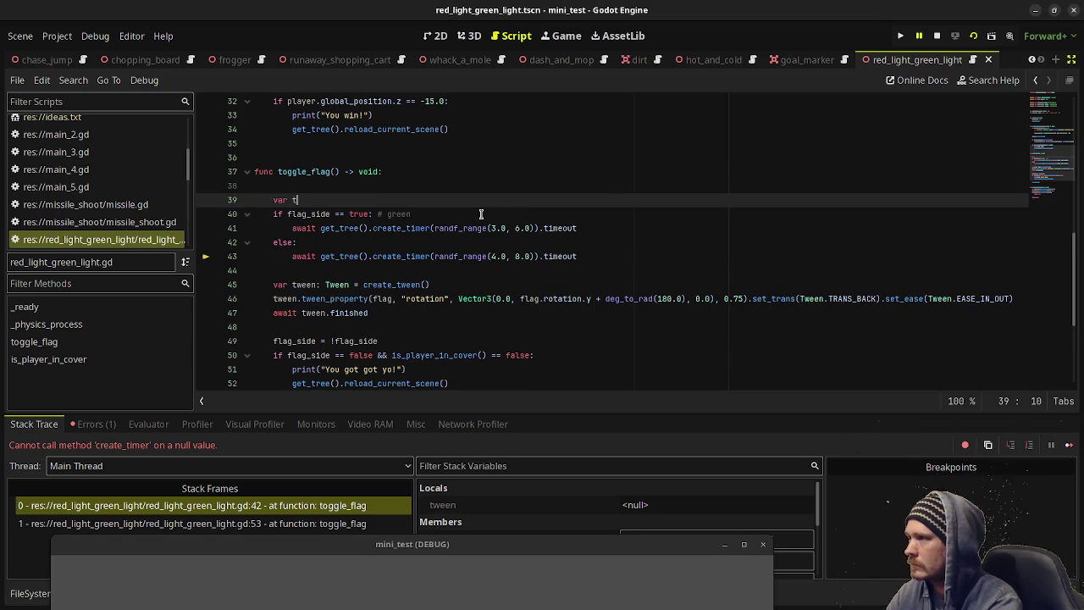
text(imer )
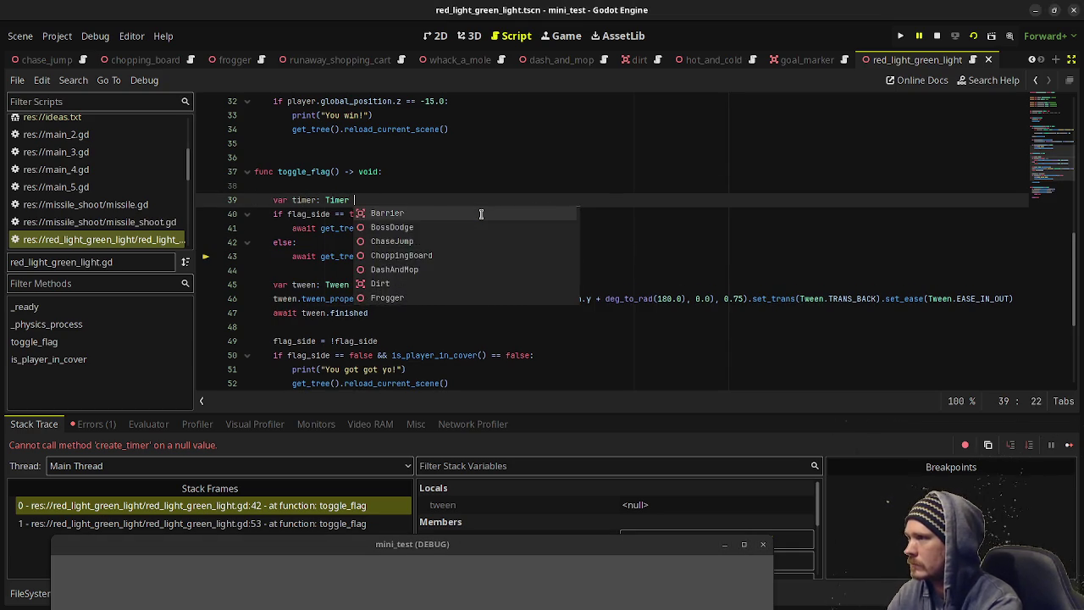
text(= null)
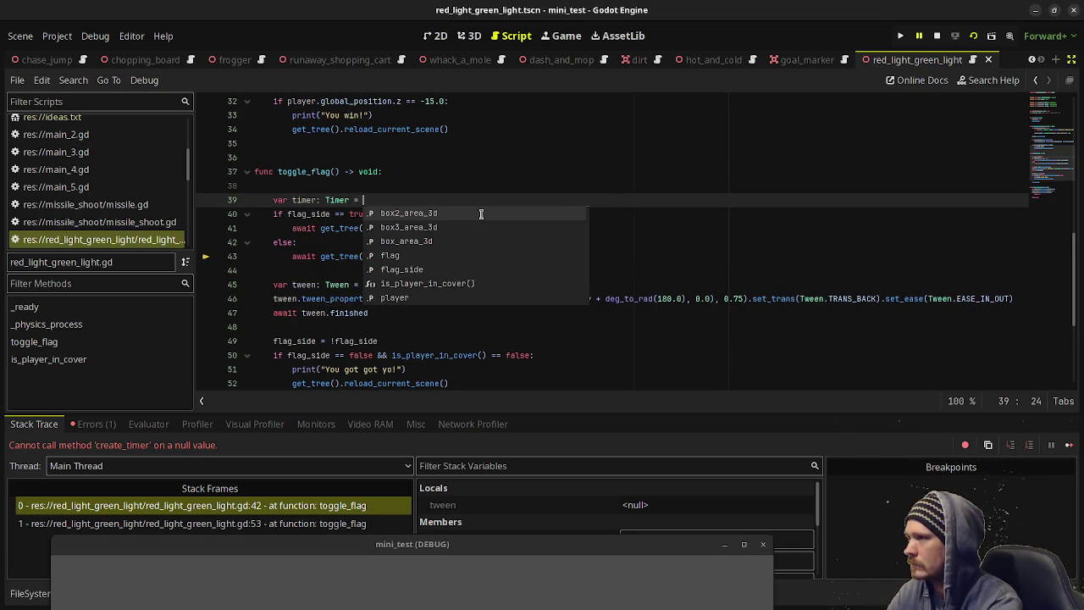
click(600, 256)
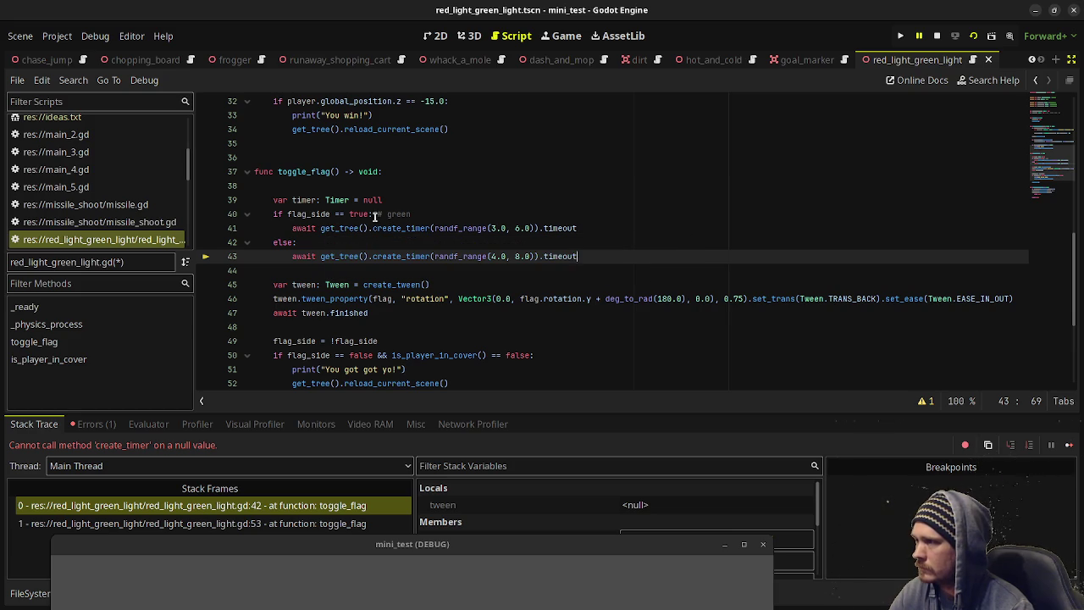
click(318, 229)
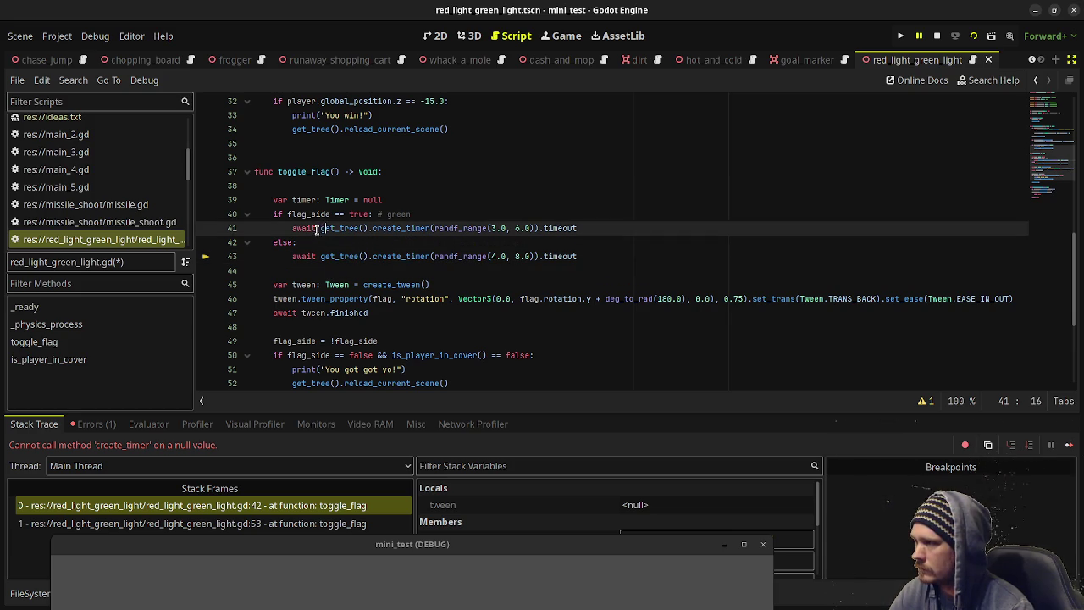
click(325, 229)
Under the green-branch if, write 'timer = get_tree().create_timer()'.
click(428, 213)
key(Return)
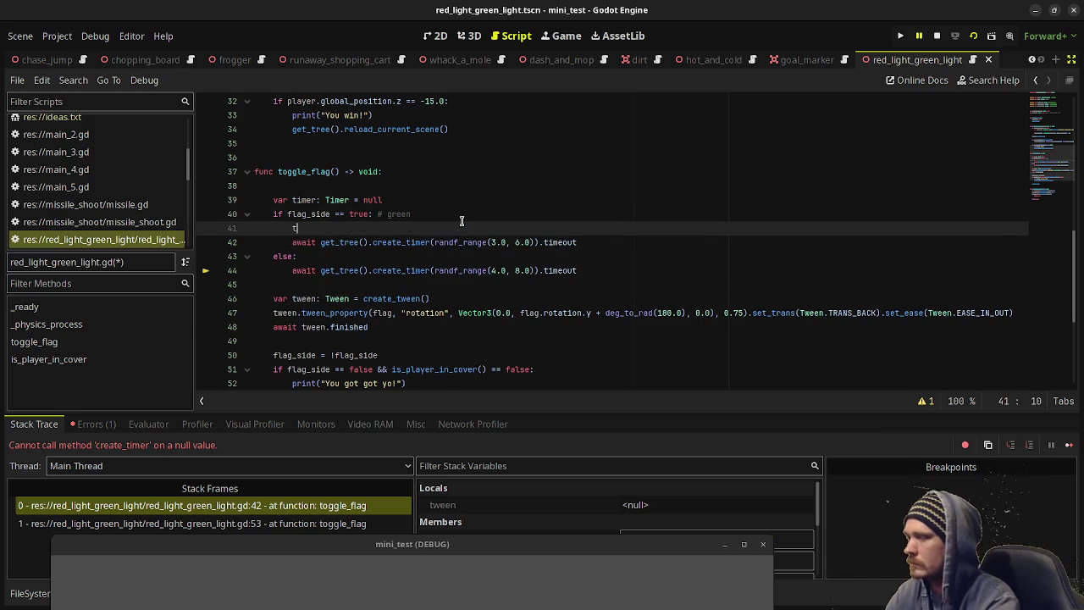
text(timer.)
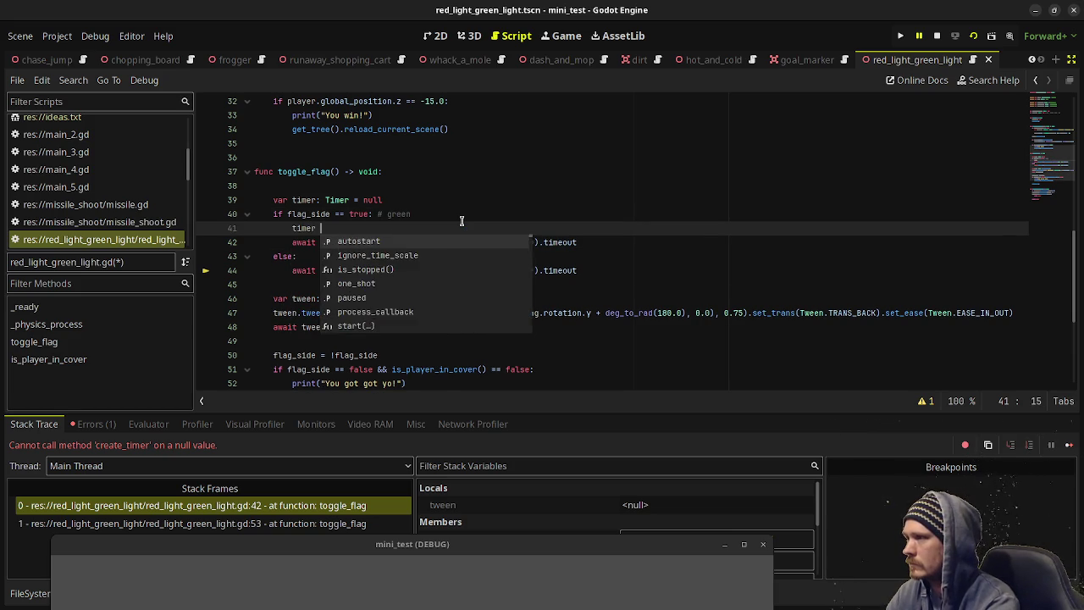
key(BackSpace)
text(= get_Tr)
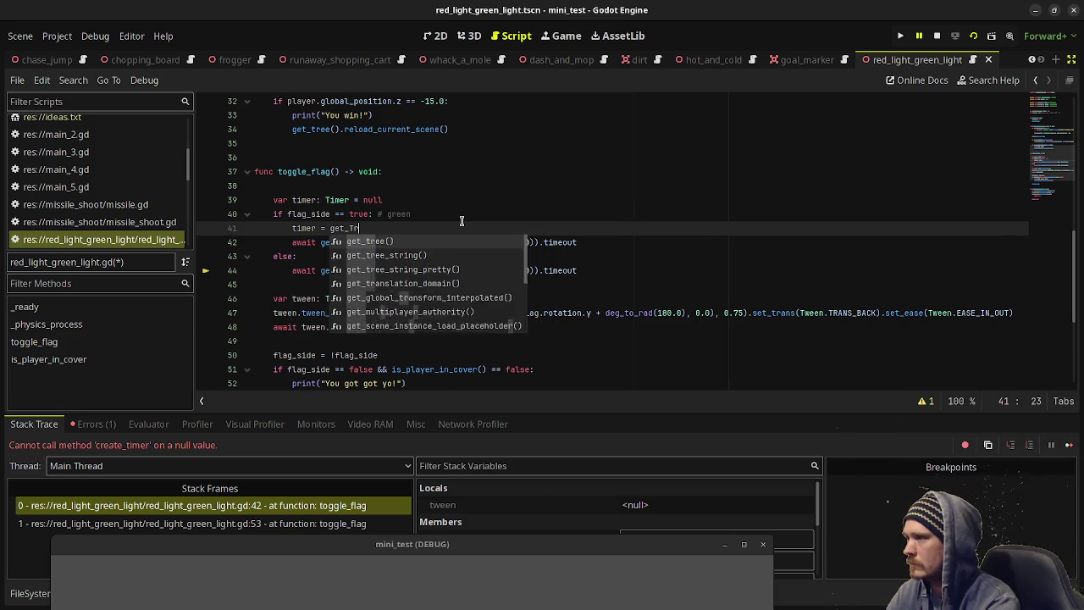
key(Return)
key(BackSpace)
key(BackSpace)
key(BackSpace)
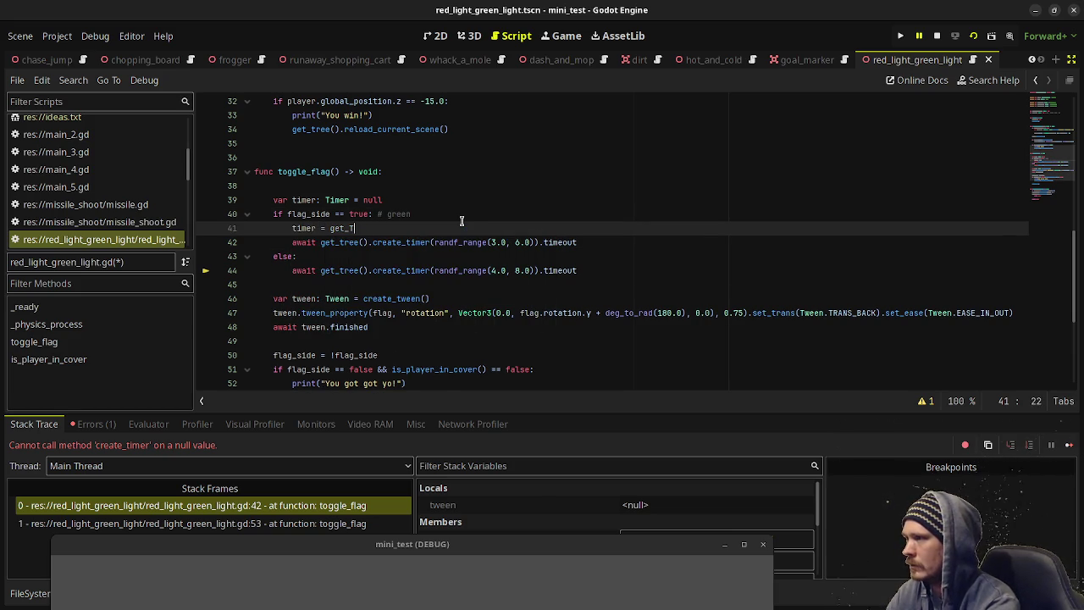
text(ree)
key(Return)
text(.cre)
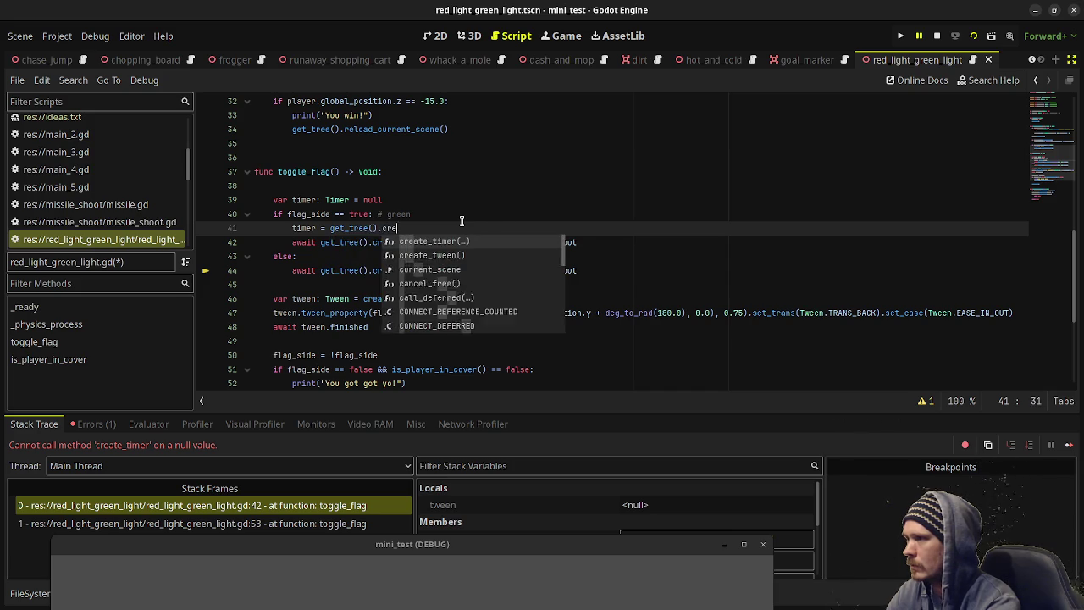
text(ate_ti)
key(Return)
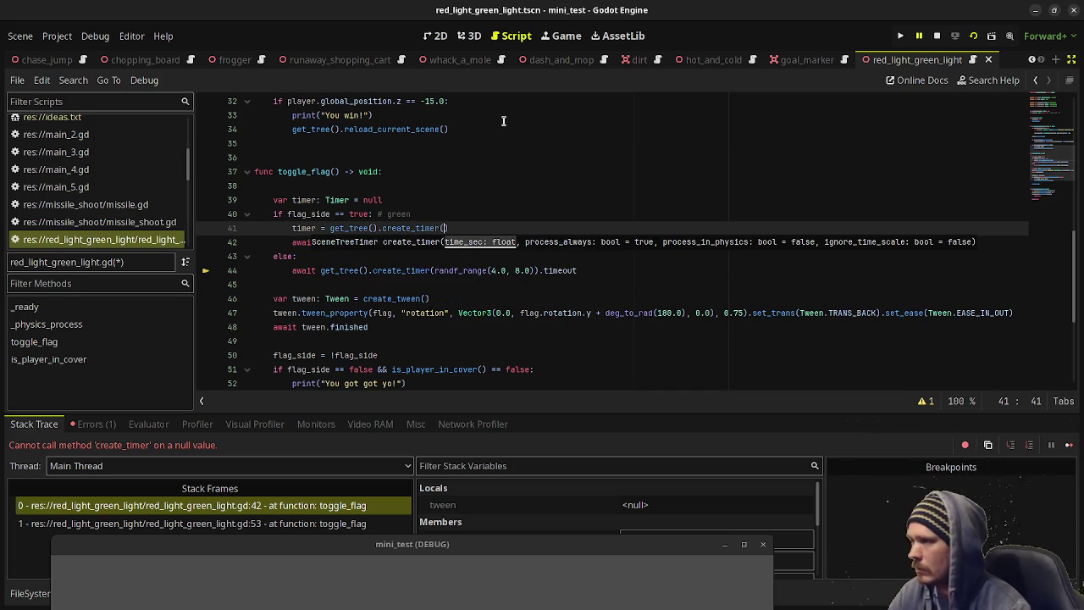
Put randf_range(3.0, 6.0) inside create_timer, comment out the old await line, and stop the game.
mouse_move(434, 243)
mouse_down()
mouse_move(571, 244)
mouse_move(534, 243)
mouse_up()
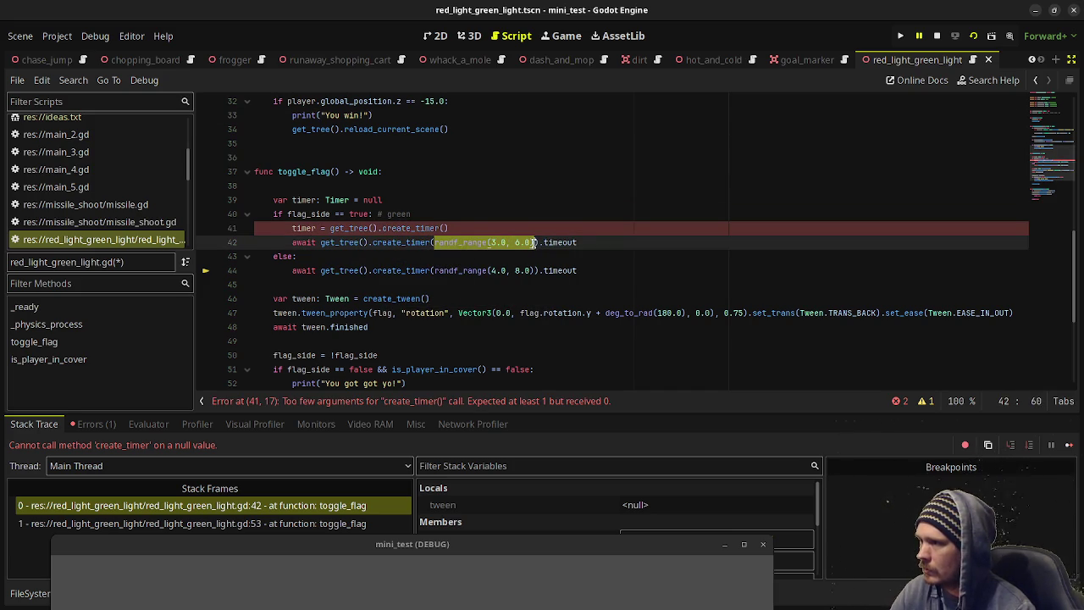
key(ctrl+c)
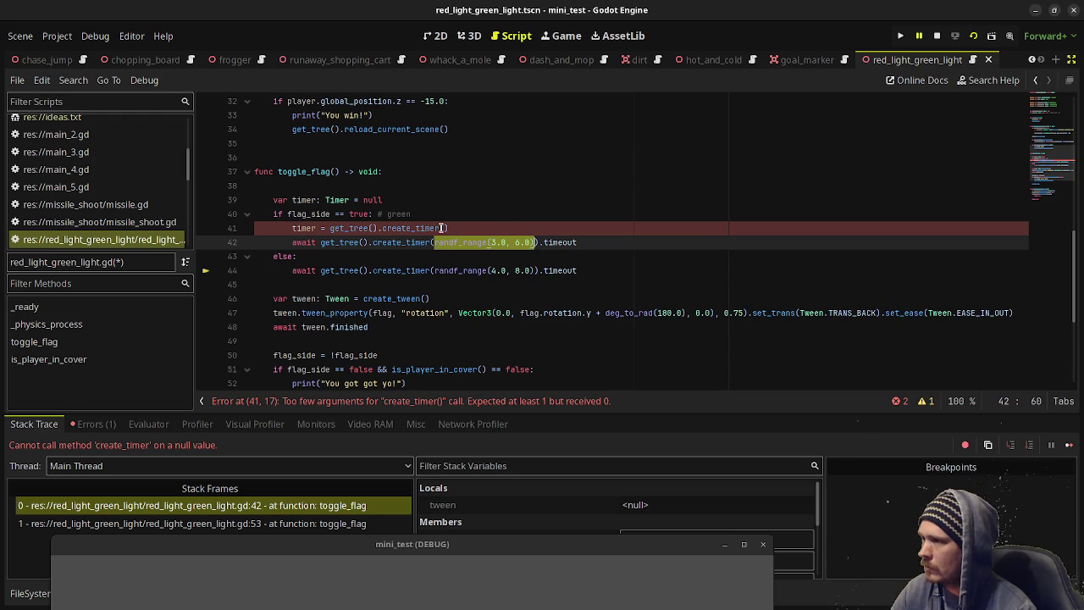
click(442, 228)
key(ctrl+v)
click(294, 243)
key(ctrl+k)
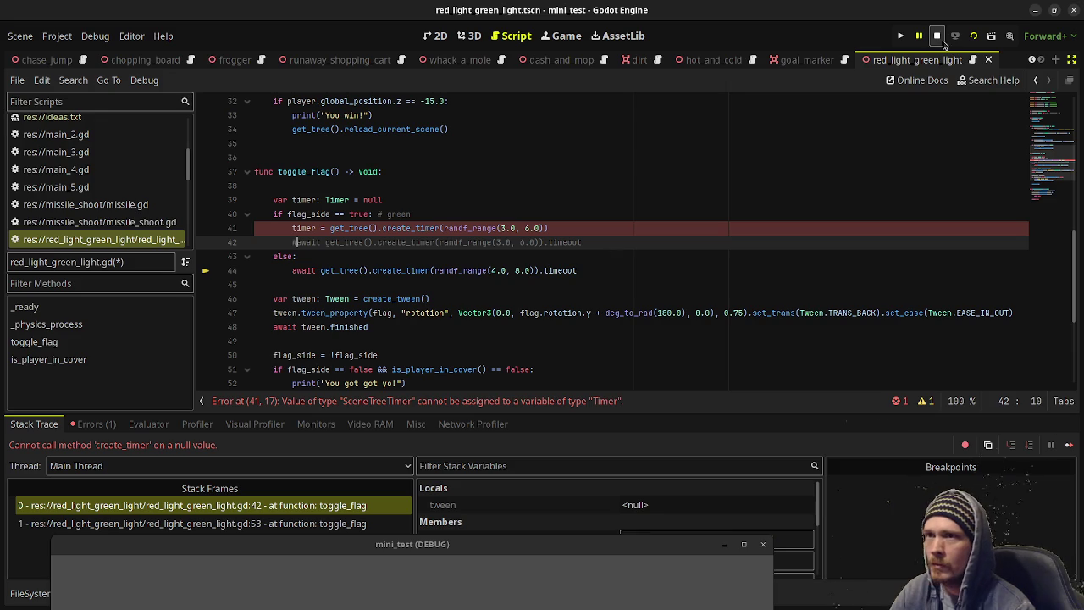
click(937, 35)
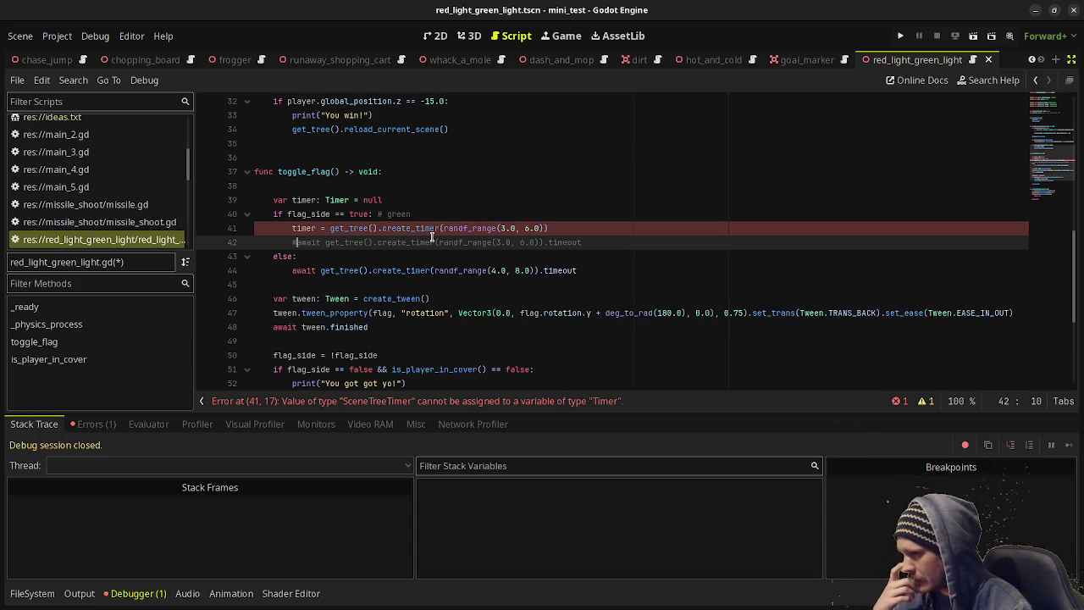
Change the timer variable's type from Timer to SceneTreeTimer after checking the create_timer docs.
double_click(333, 199)
key(BackSpace)
key(BackSpace)
key(BackSpace)
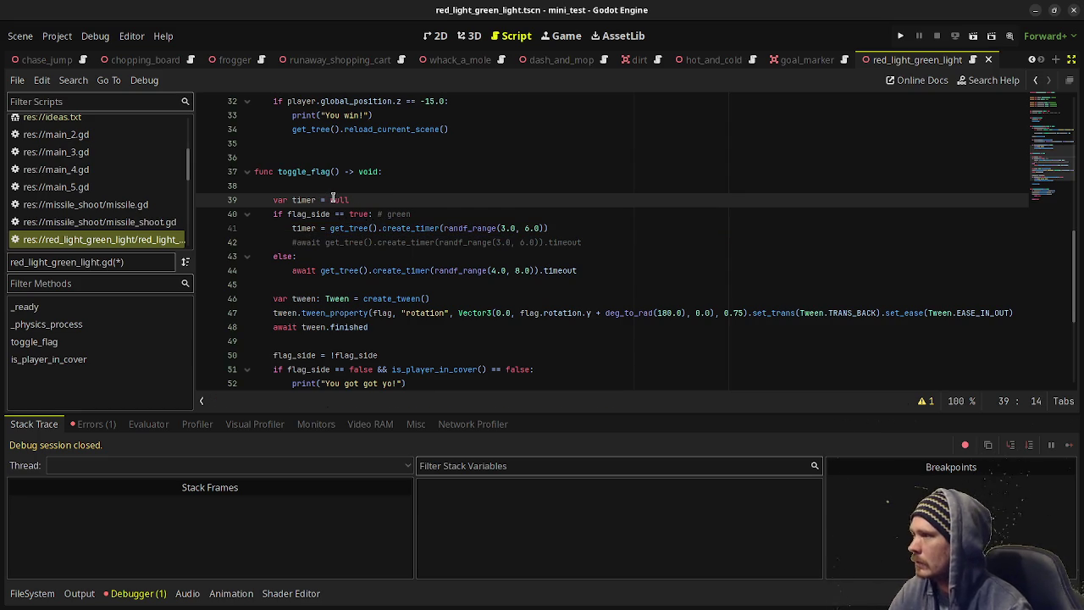
ctrl+click(415, 229)
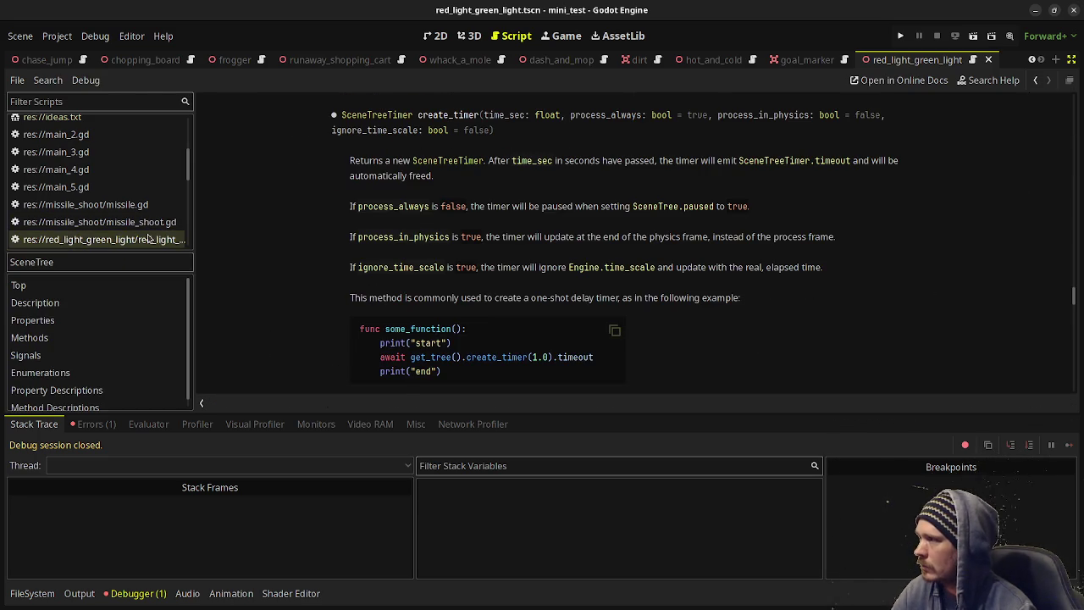
key(alt+Left)
click(320, 200)
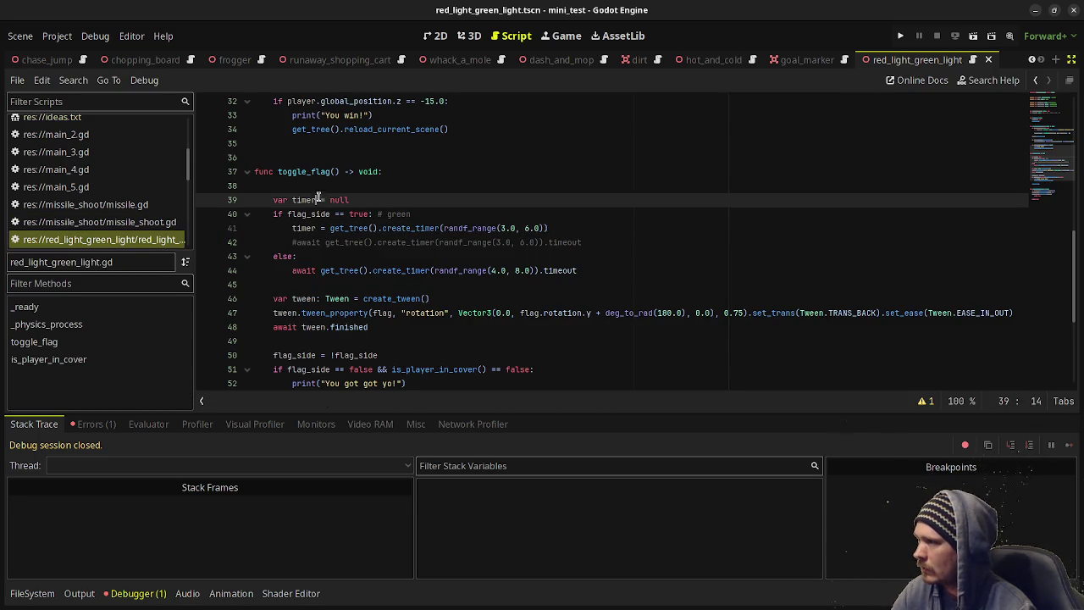
text(: Scene)
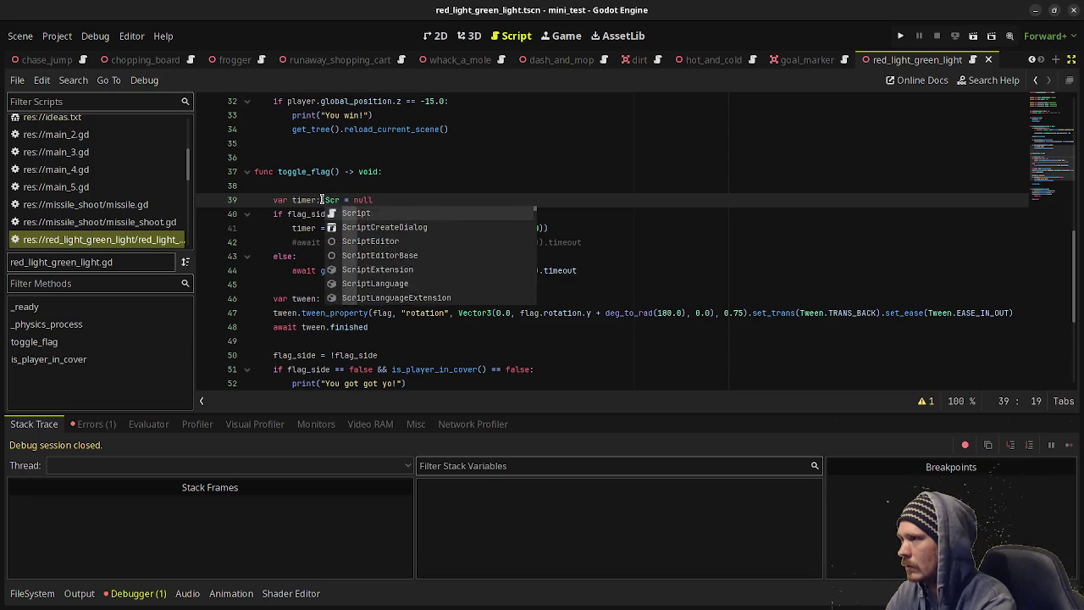
text(TreeTimer)
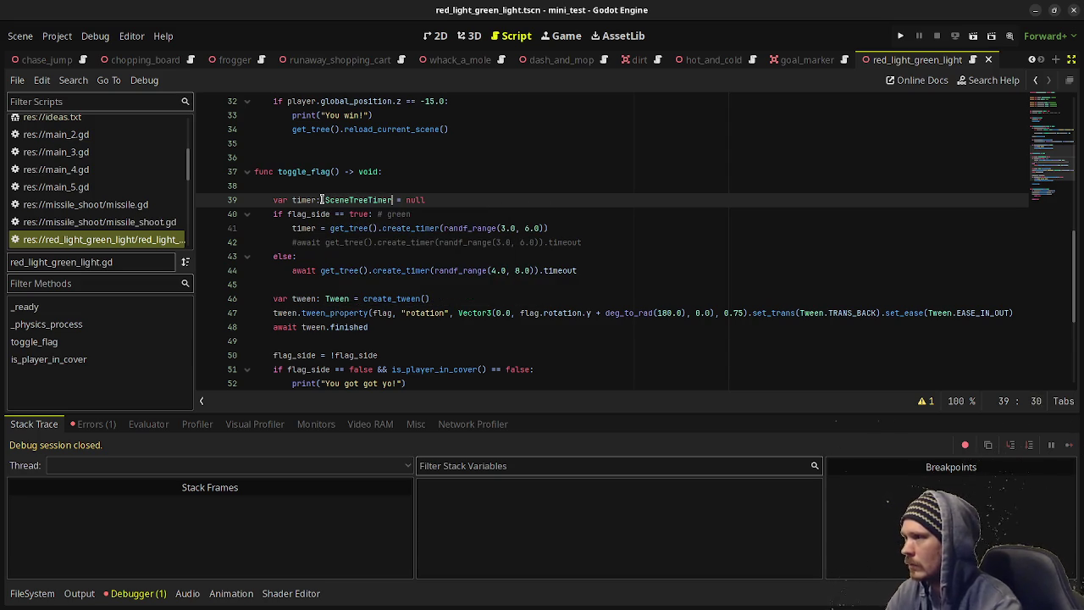
click(356, 229)
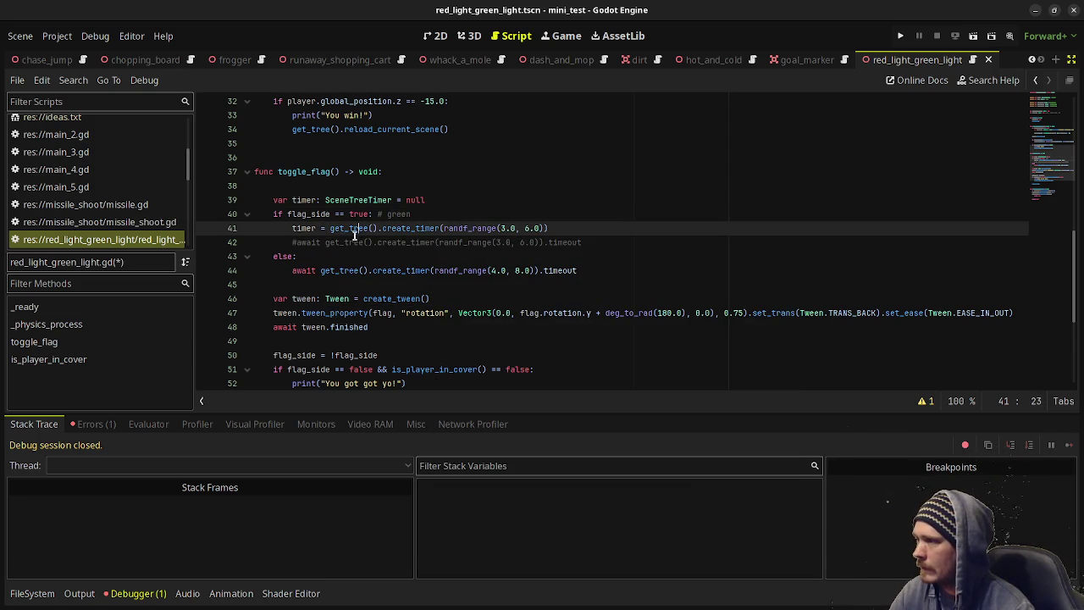
Comment out the red-light await and assign timer = create_timer(randf_range(4.0, 8.0)) under else.
click(293, 270)
text(#)
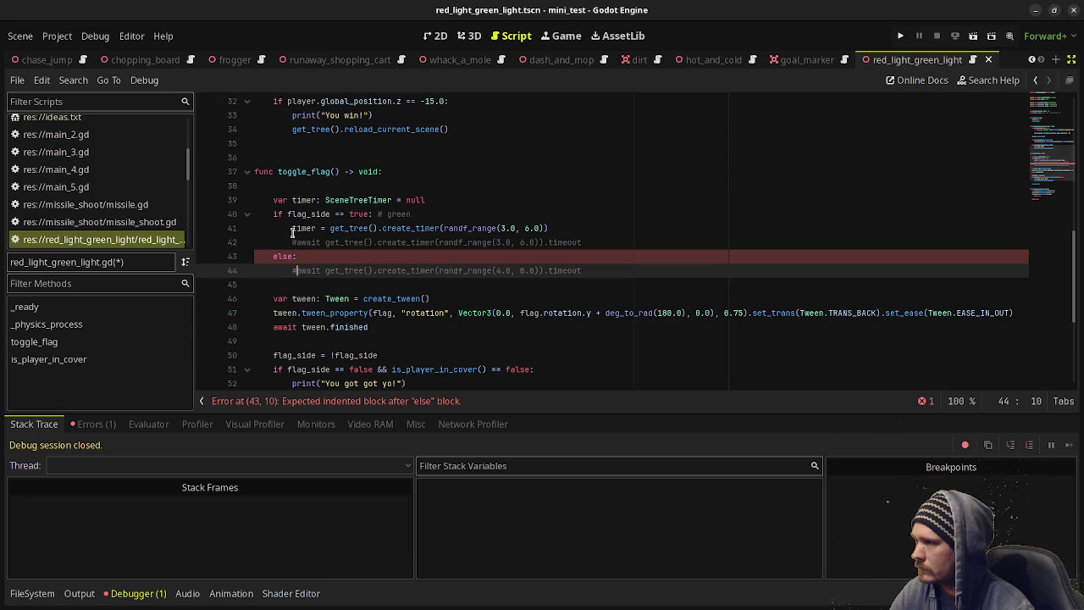
drag(325, 271, 543, 271)
click(355, 257)
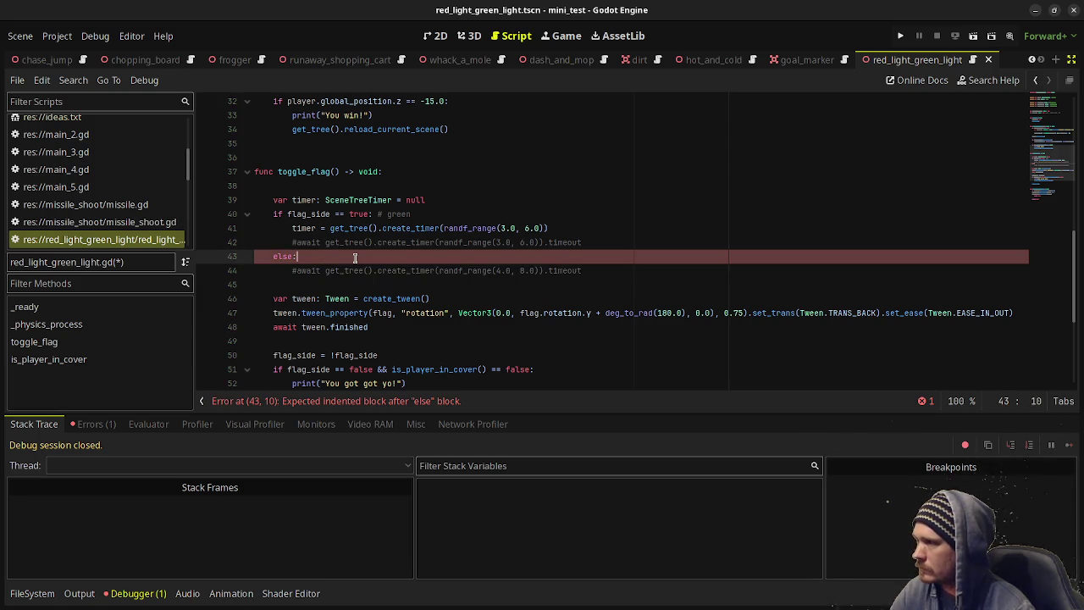
key(Return)
text(timer =)
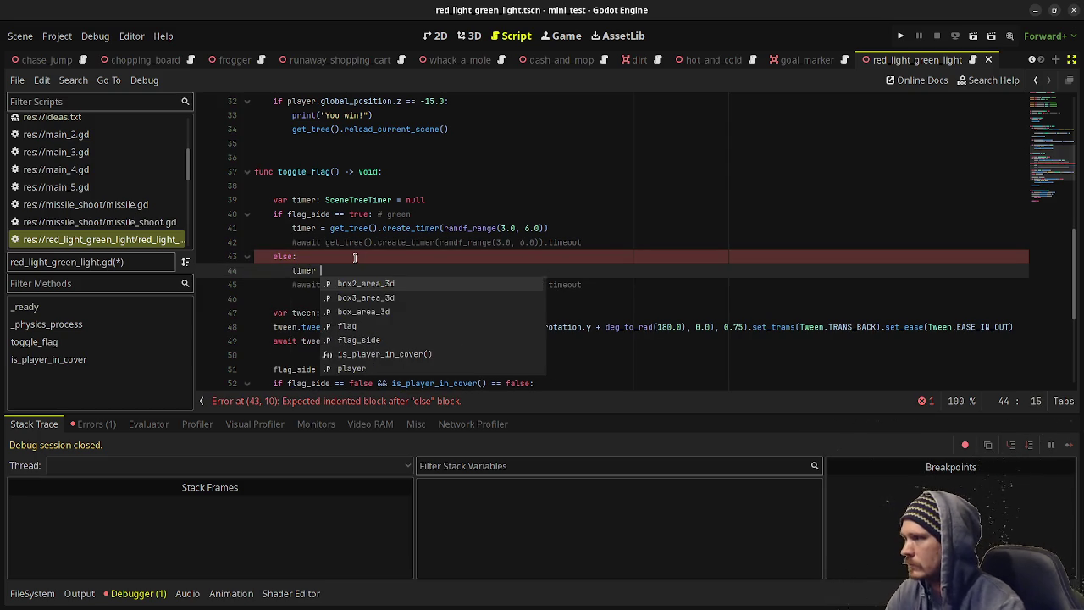
key(ctrl+v)
click(558, 243)
Add a shared 'await timer.timeout' after both branches and save.
click(604, 280)
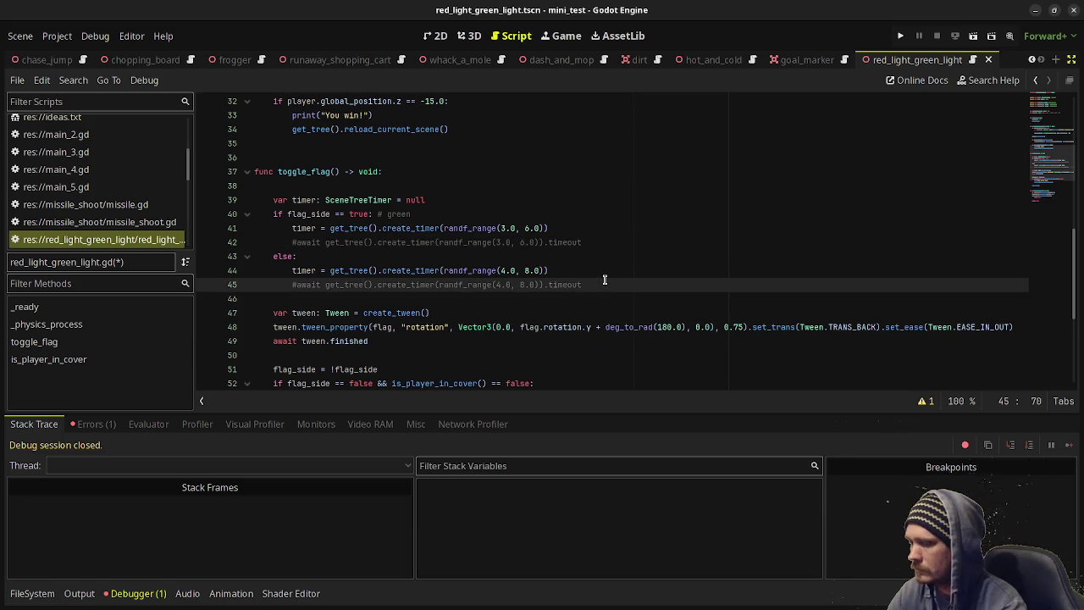
key(Return)
key(Return)
key(BackSpace)
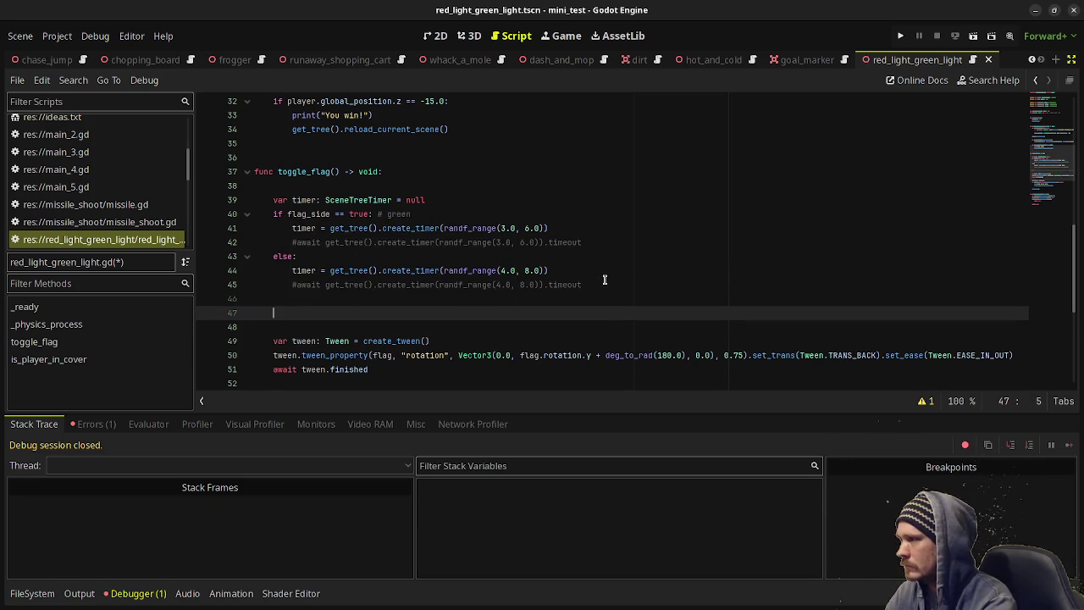
text(await timer.timeou)
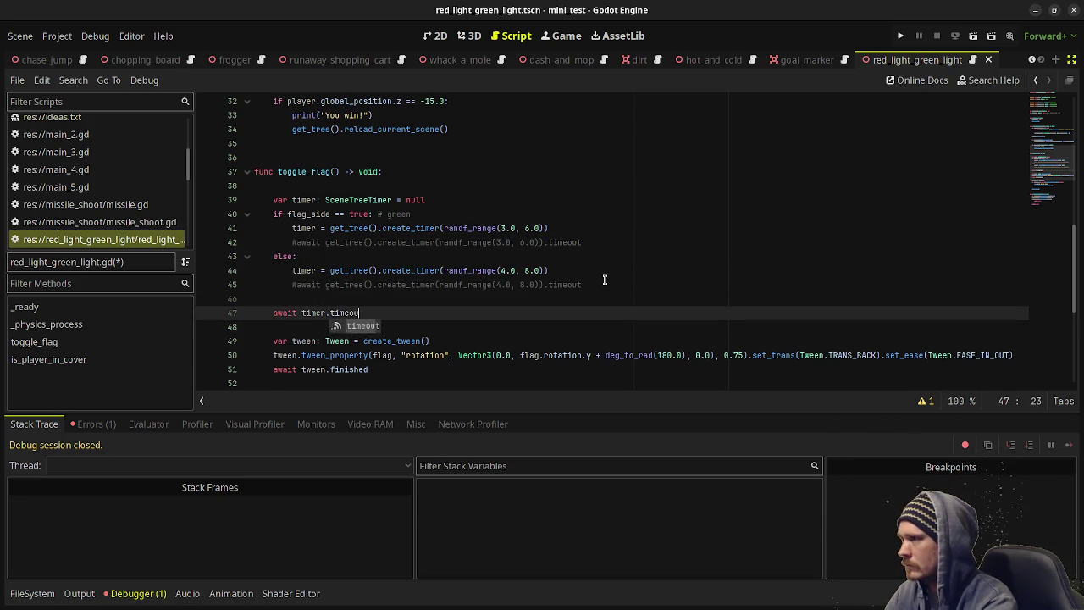
text(t)
key(ctrl+s)
scroll(451, 266, down, 2)
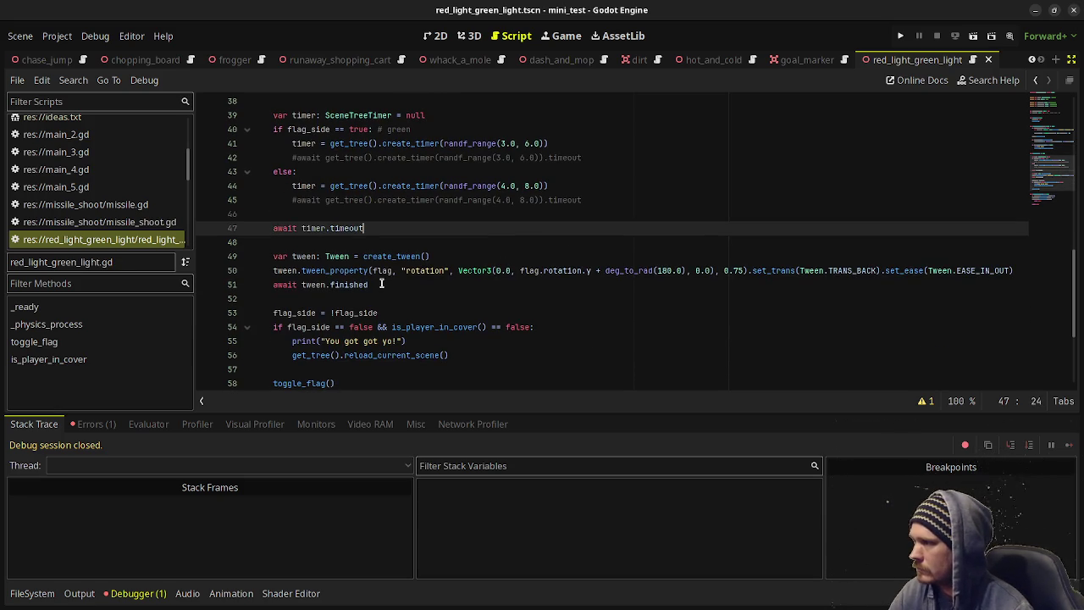
click(507, 342)
Add timer.free() after the caught print, save, and playtest by walking the player forward.
key(Return)
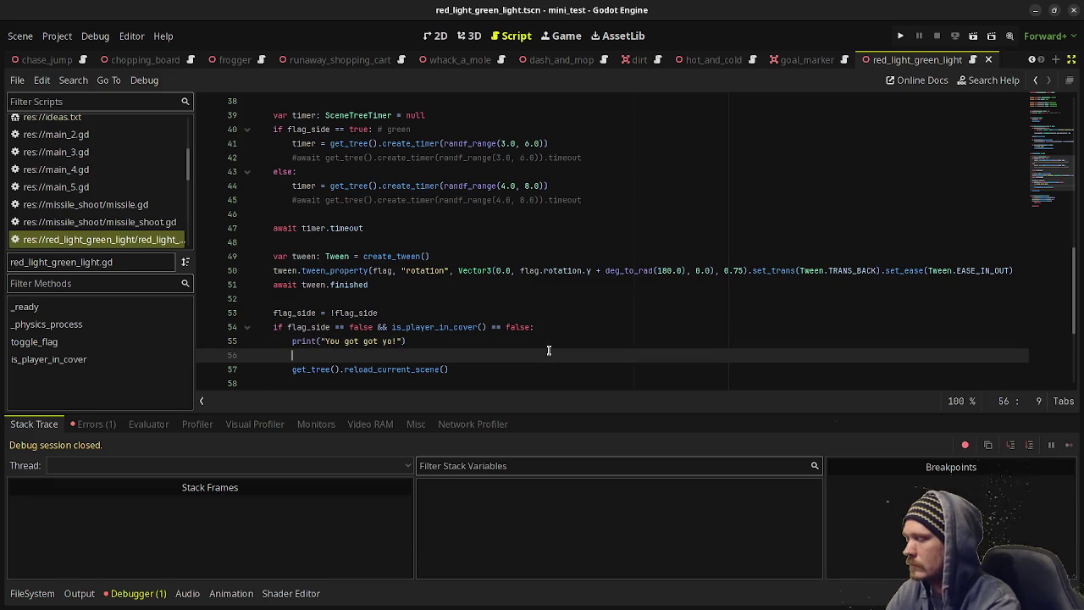
text(timer.)
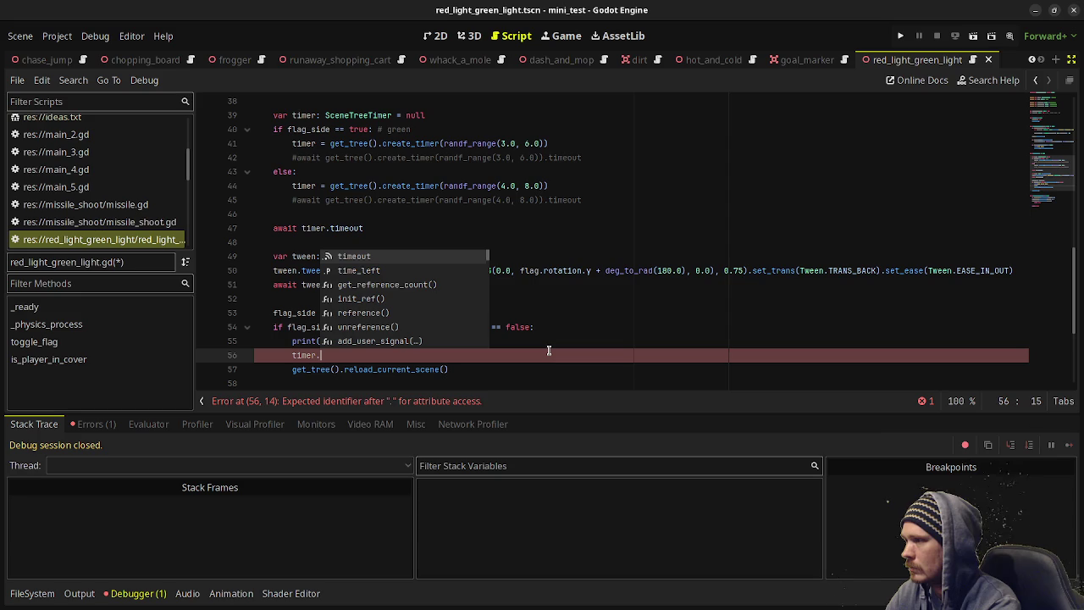
text(free())
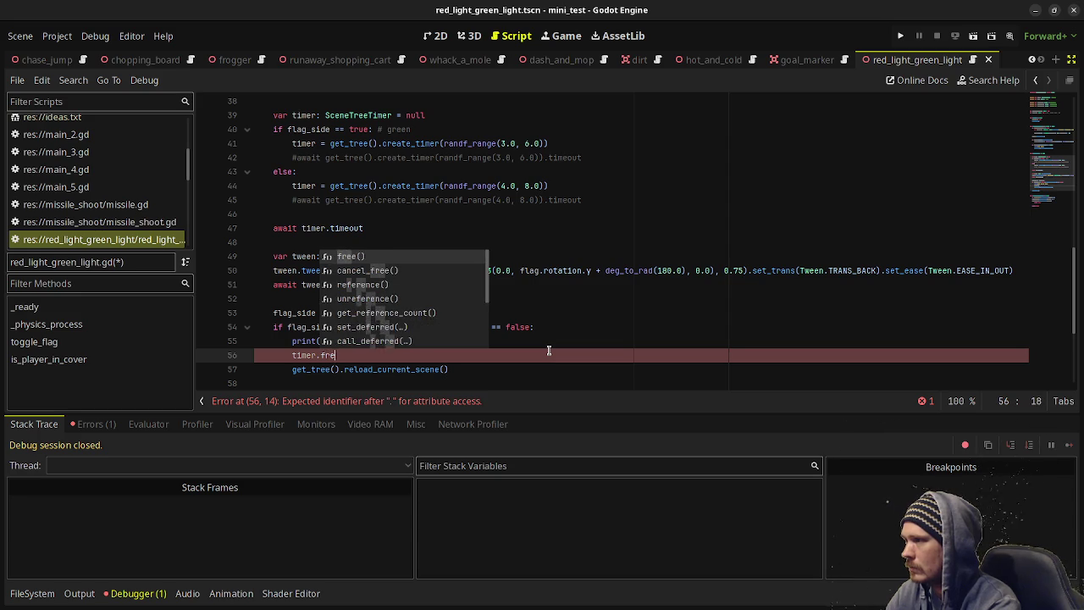
key(ctrl+s)
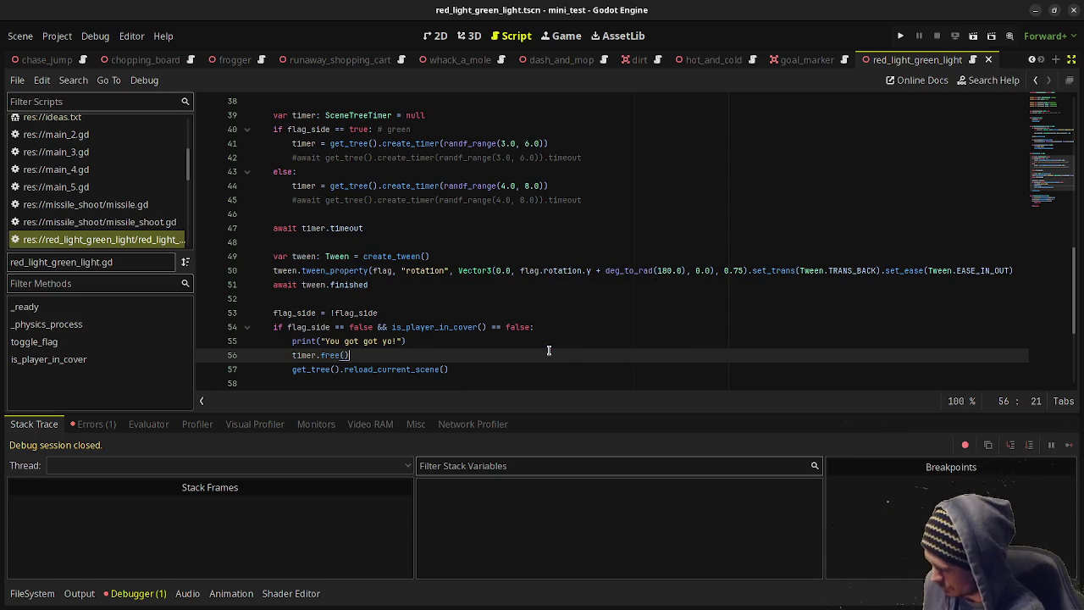
key(F6)
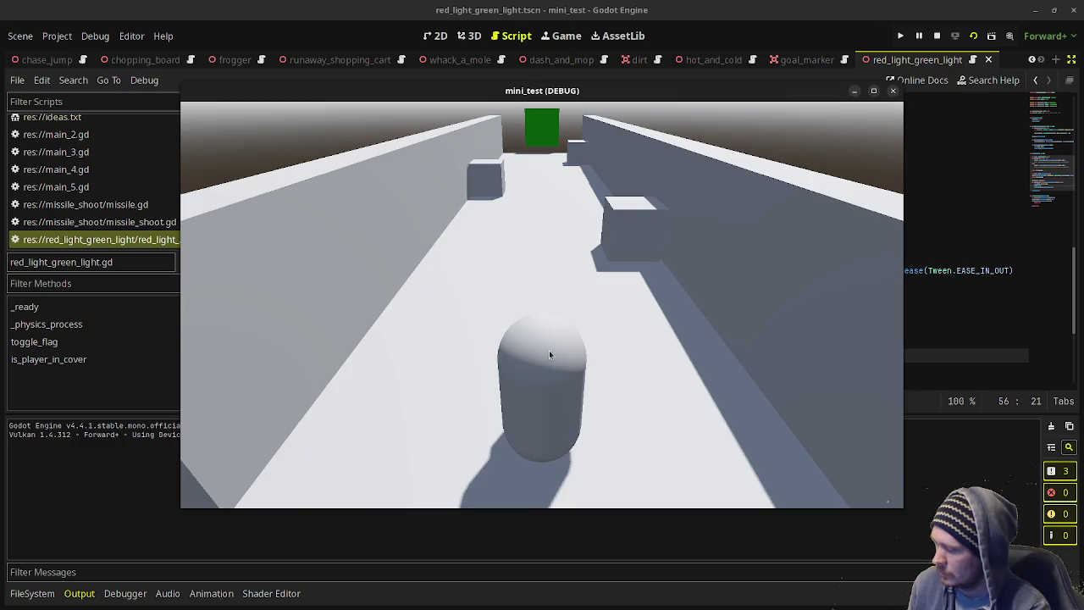
key(w)
key(w)
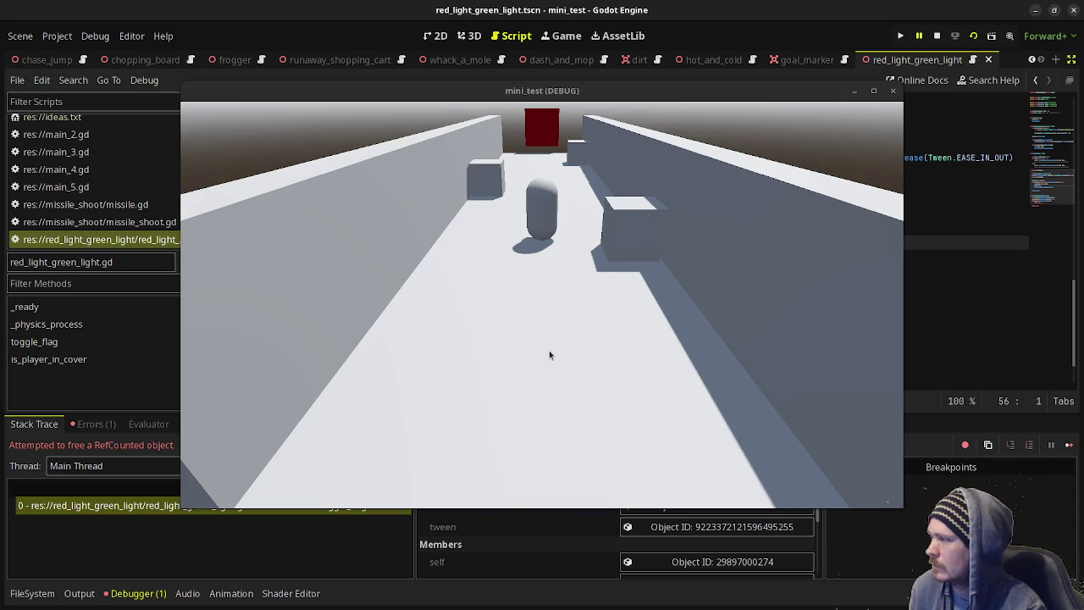
After the RefCounted free error, delete the timer.free() call on line 56.
mouse_move(429, 95)
mouse_down()
mouse_move(381, 490)
mouse_move(371, 476)
mouse_up()
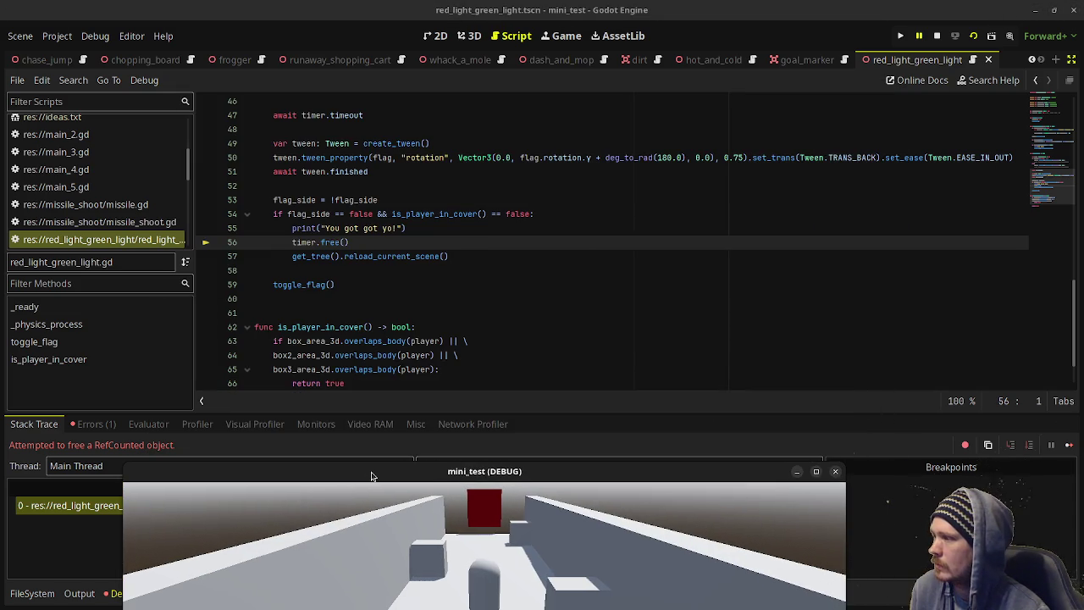
click(359, 246)
drag(349, 242, 314, 242)
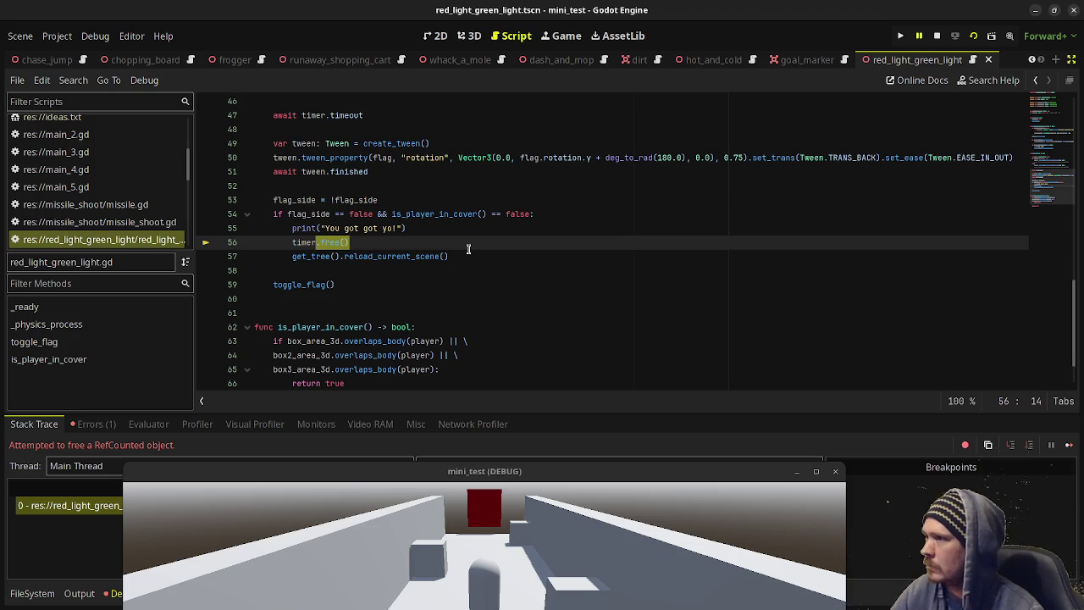
scroll(470, 248, up, 1)
scroll(471, 249, up, 1)
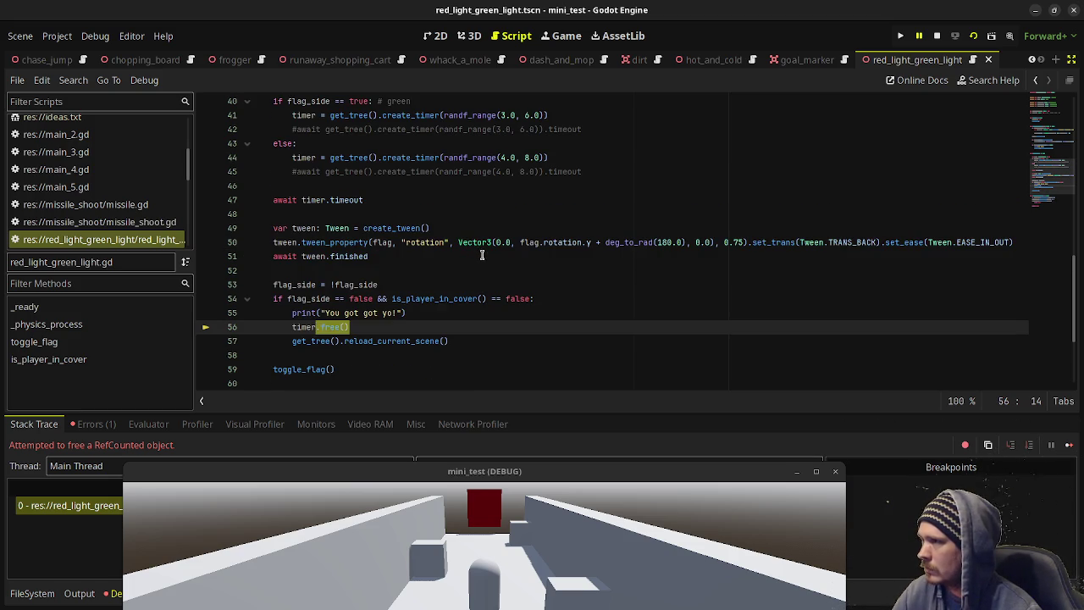
key(BackSpace)
key(BackSpace)
key(BackSpace)
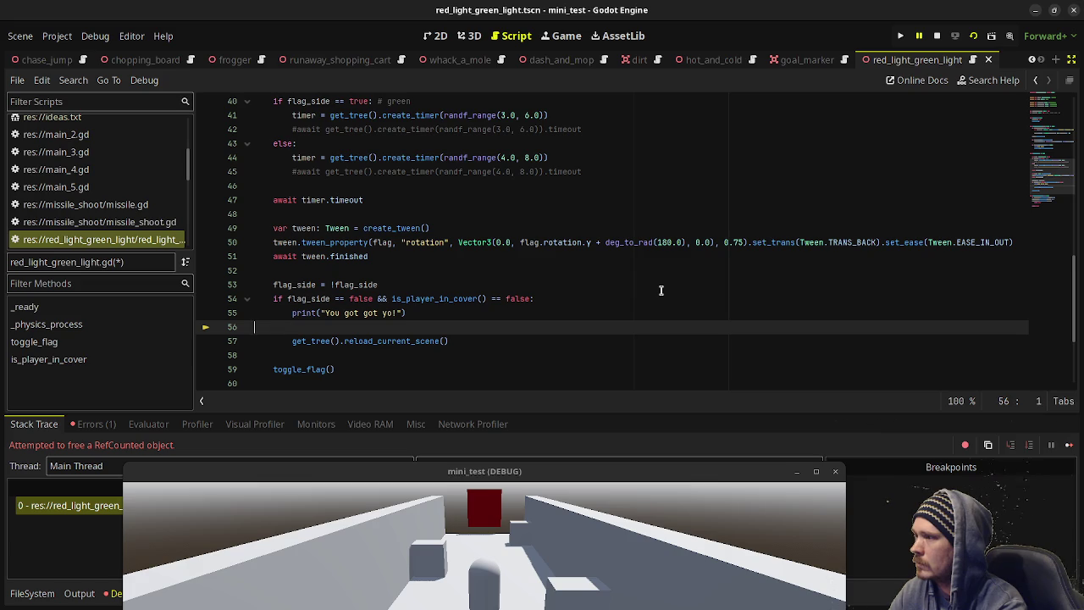
Remove the leftover empty line, save, and rerun until red light triggers the create_timer null error at line 44.
key(BackSpace)
key(ctrl+s)
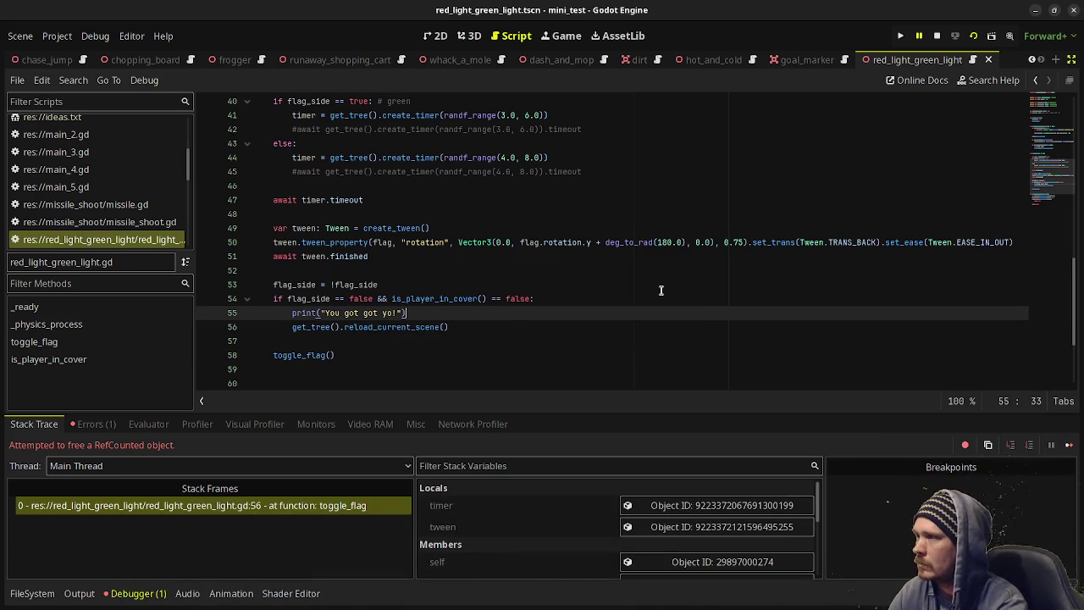
key(F6)
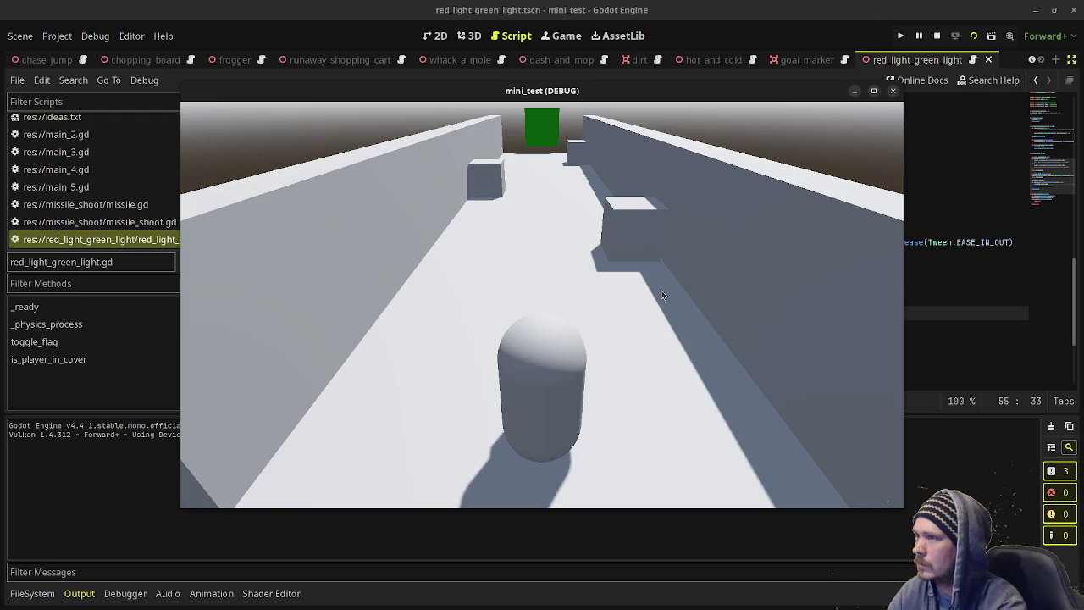
key(w)
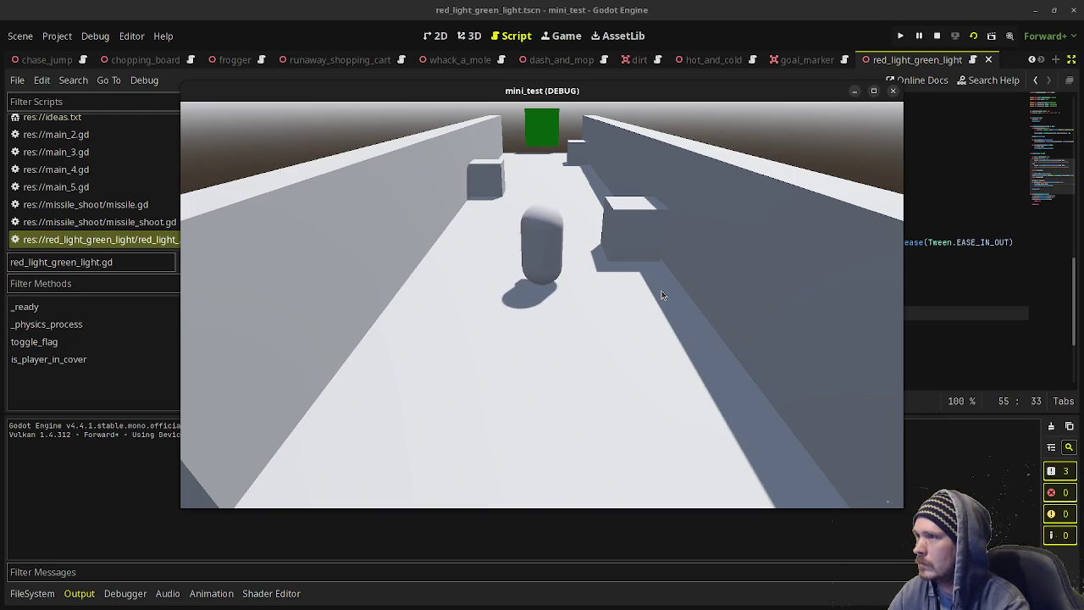
key(w)
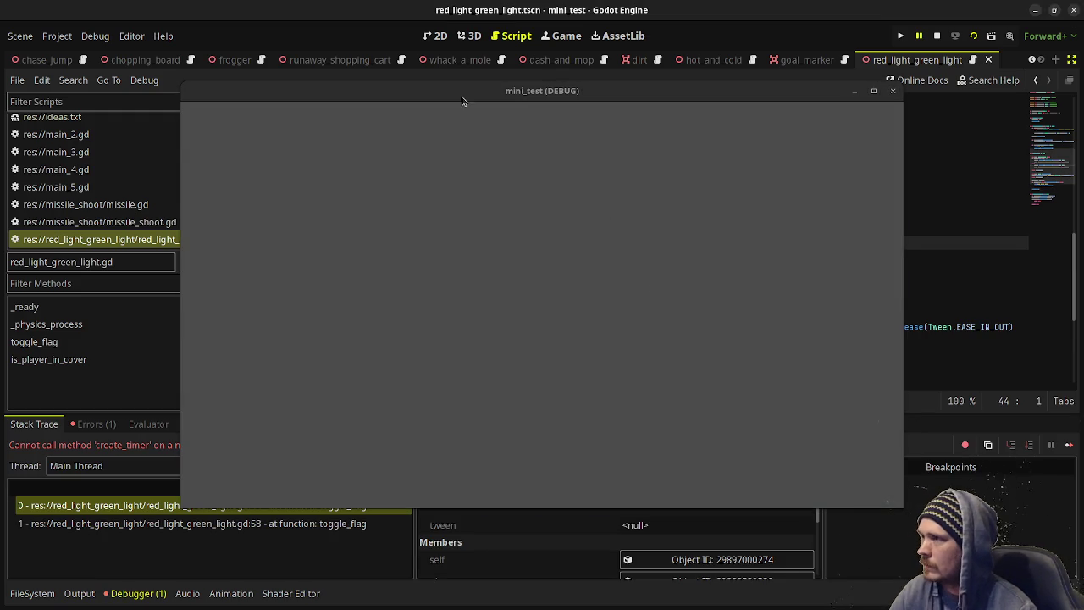
mouse_move(461, 101)
mouse_down()
mouse_move(323, 498)
mouse_move(352, 477)
mouse_up()
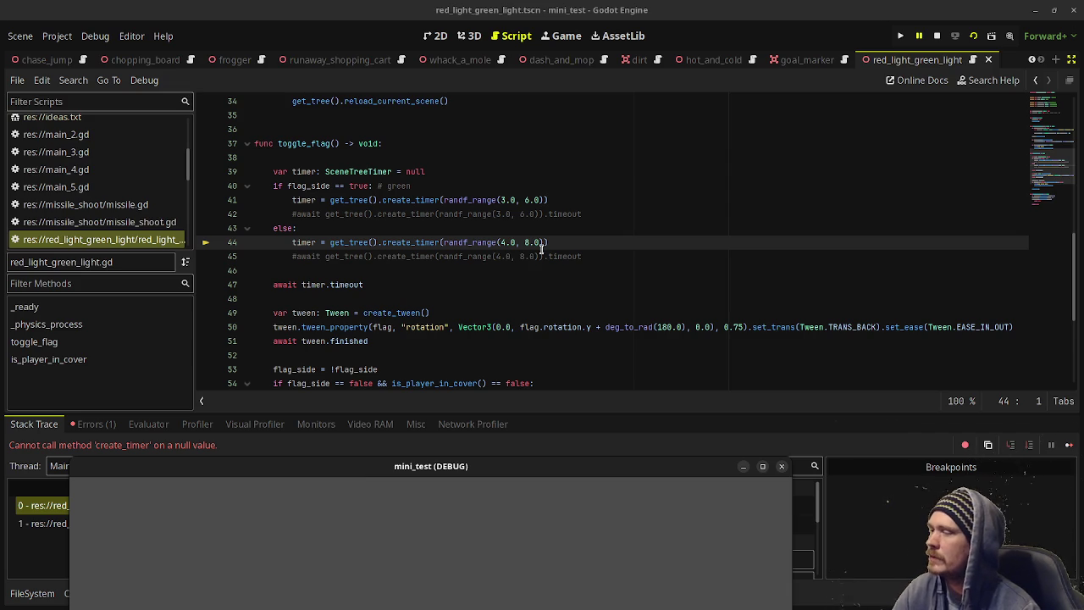
Read the reload_current_scene documentation, stop the crashed session, and return to the red_light_green_light script.
scroll(454, 329, down, 2)
double_click(410, 328)
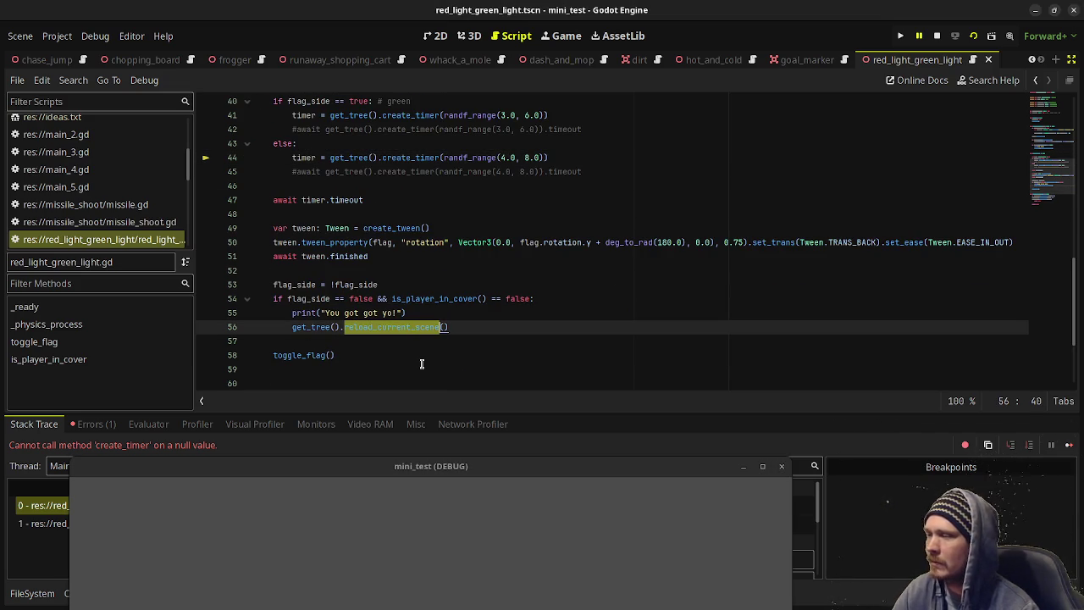
ctrl+click(407, 327)
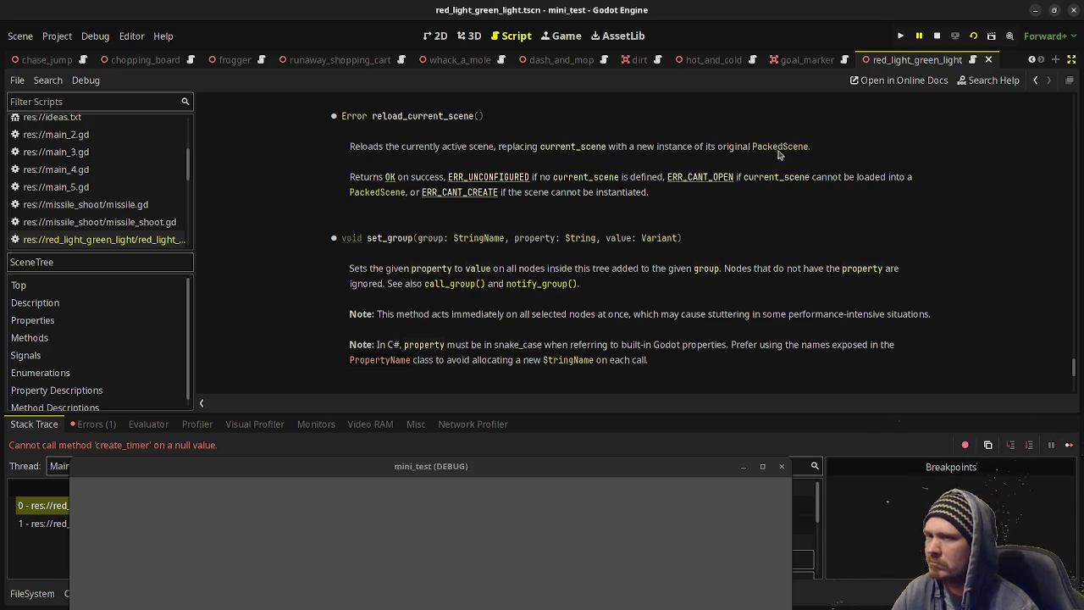
click(937, 36)
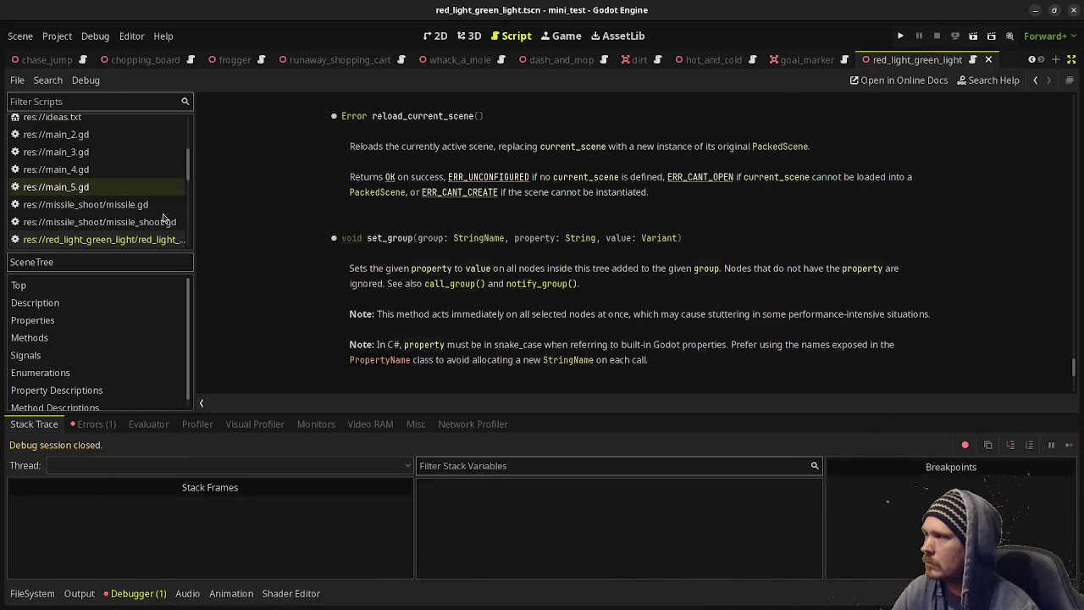
click(127, 239)
click(477, 283)
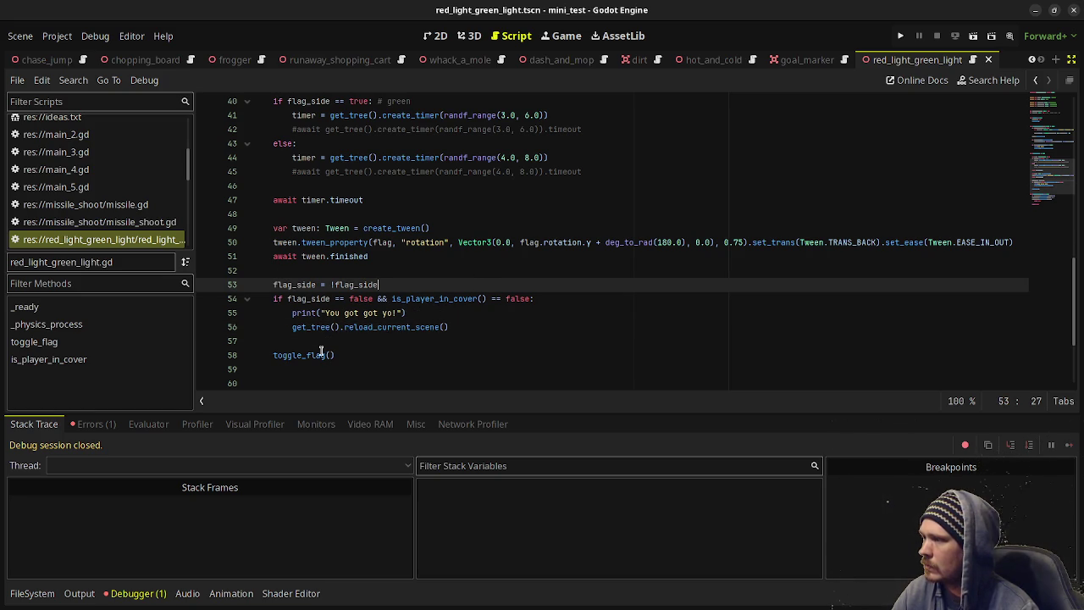
Add a 'return' line right after get_tree().reload_current_scene() in the lose branch.
click(468, 339)
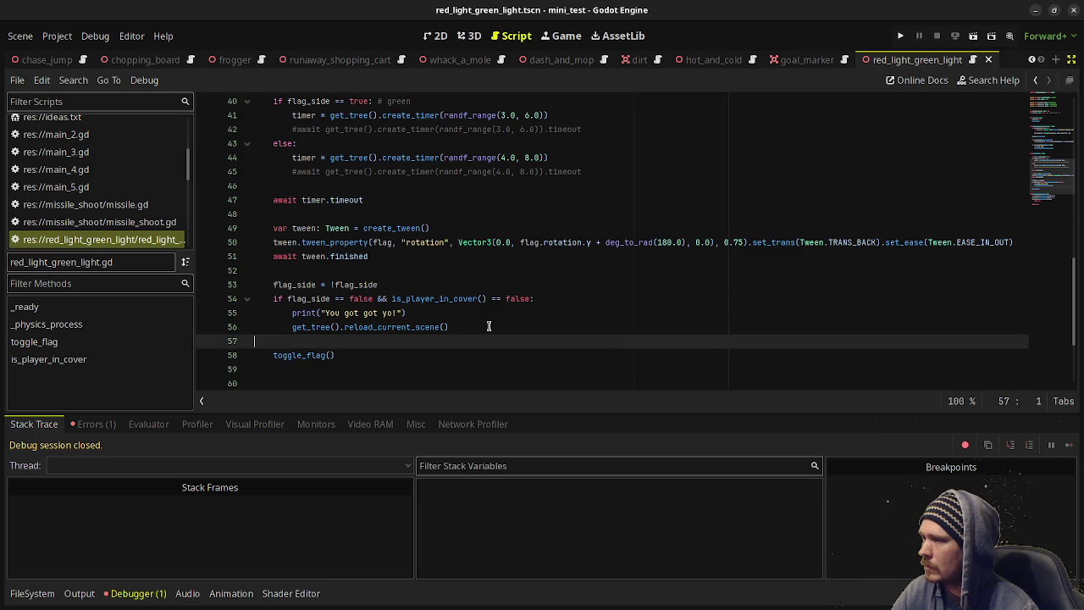
click(489, 326)
key(Return)
text(return)
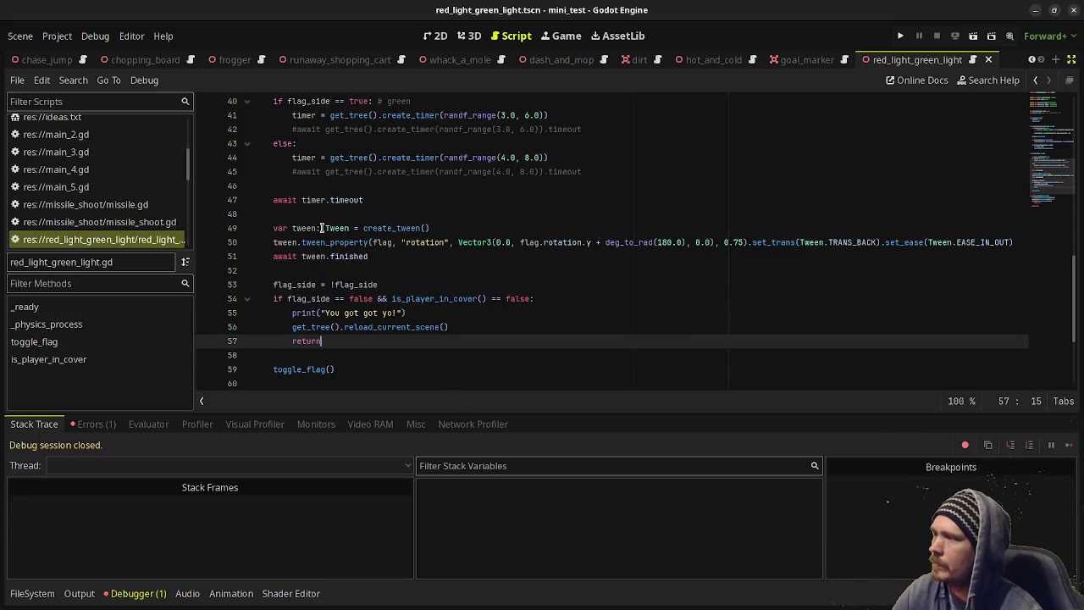
Playtest by walking the player toward the flag until 'You got got yo!' prints, then stop the game.
key(F6)
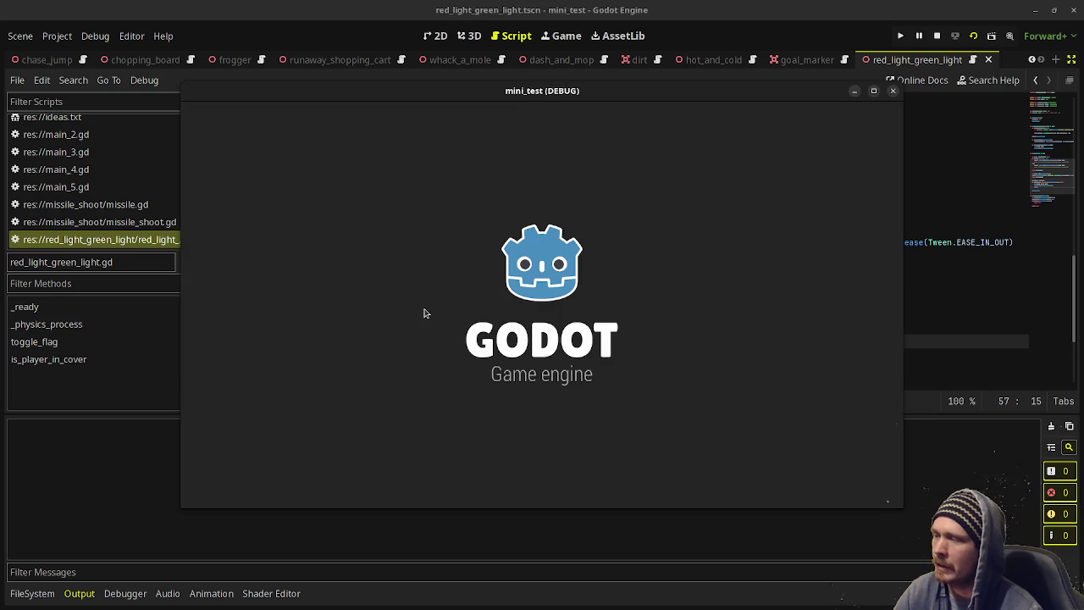
key(w)
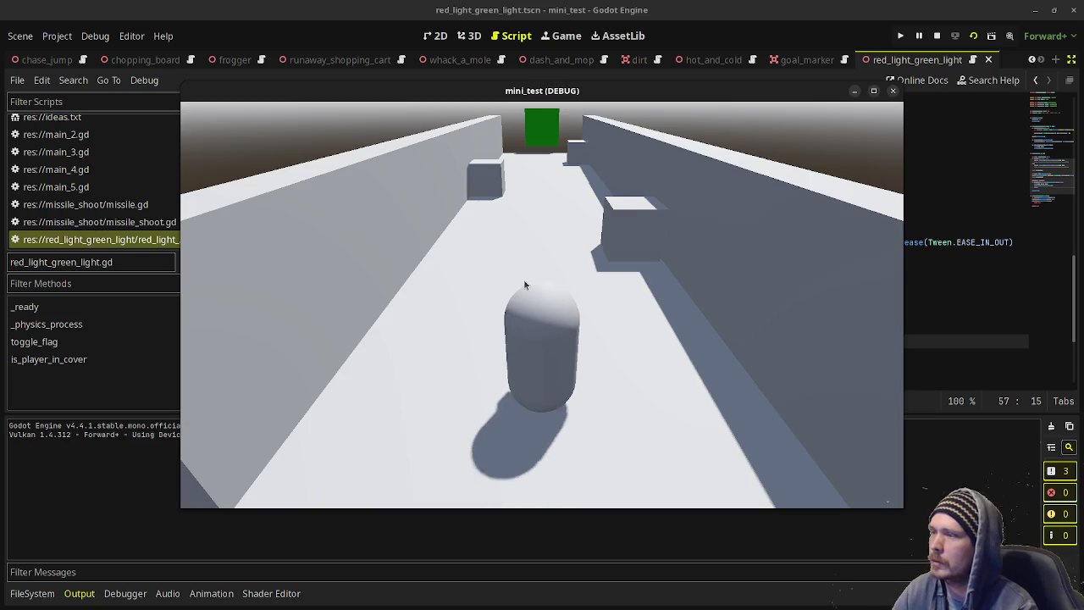
key(w)
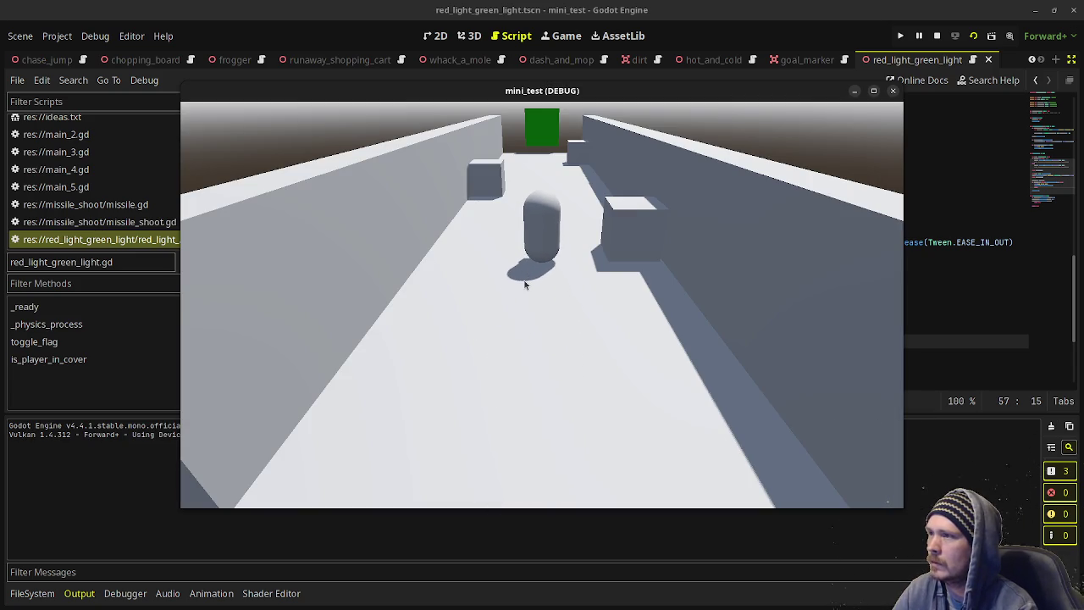
click(937, 35)
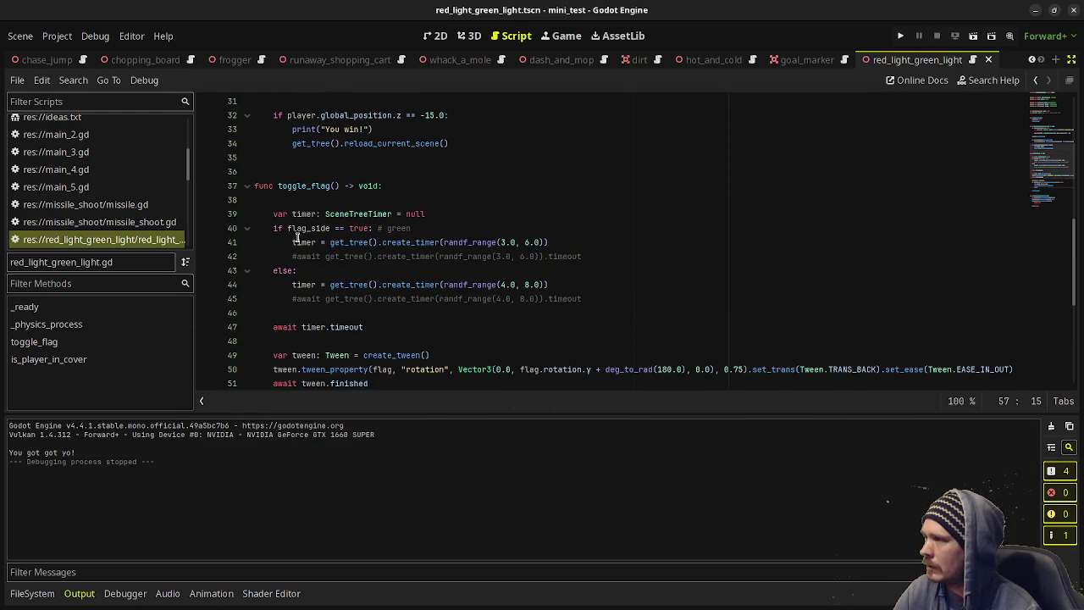
Delete the timer variable declaration, both timer assignments and the shared 'await timer.timeout' line.
drag(427, 215, 443, 201)
key(BackSpace)
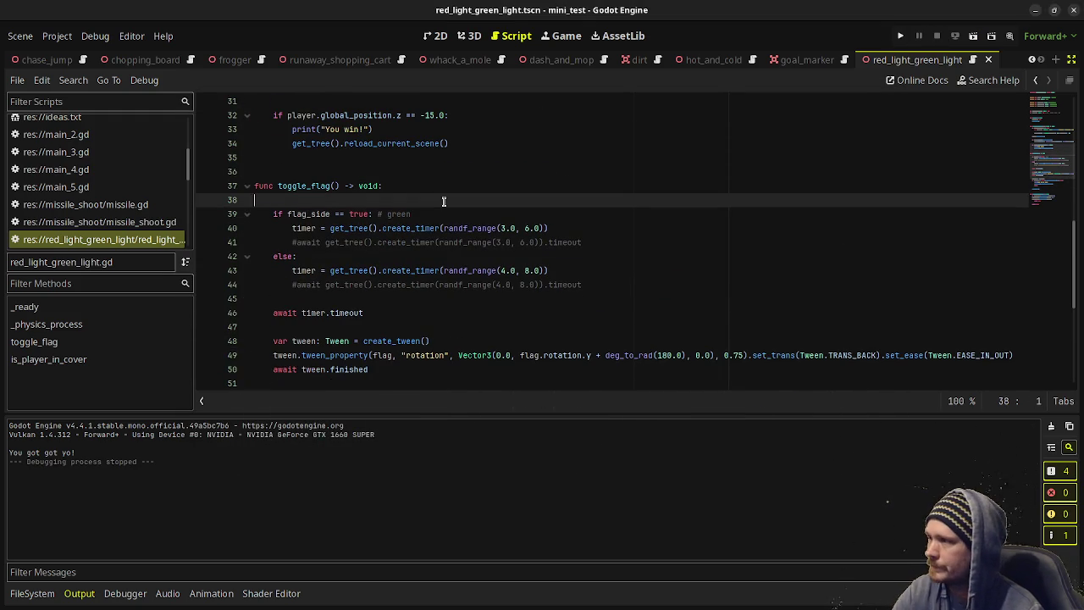
key(BackSpace)
click(558, 213)
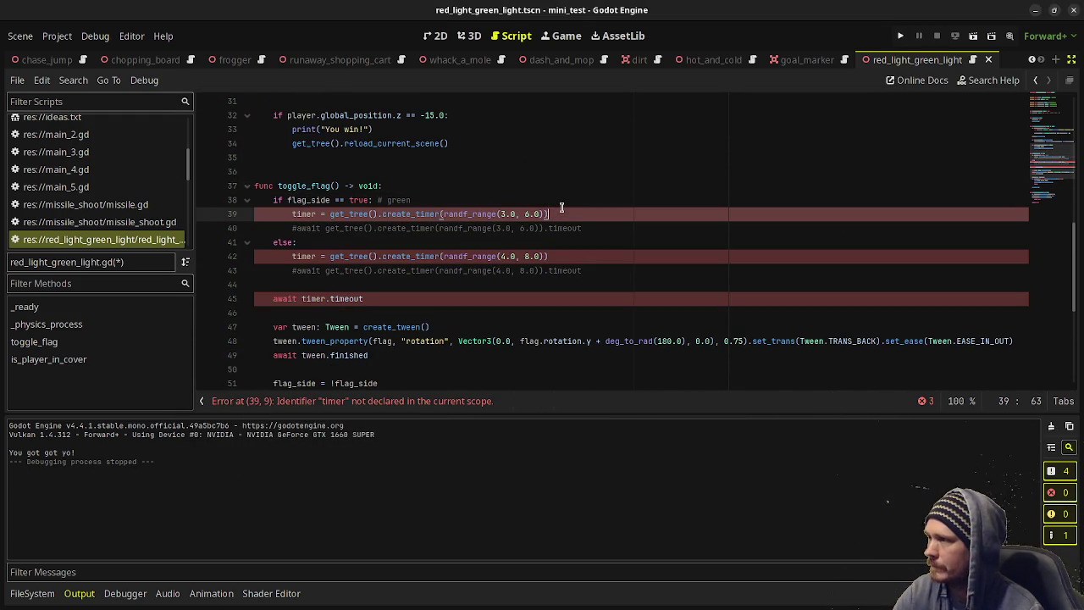
key(BackSpace)
click(573, 203)
key(BackSpace)
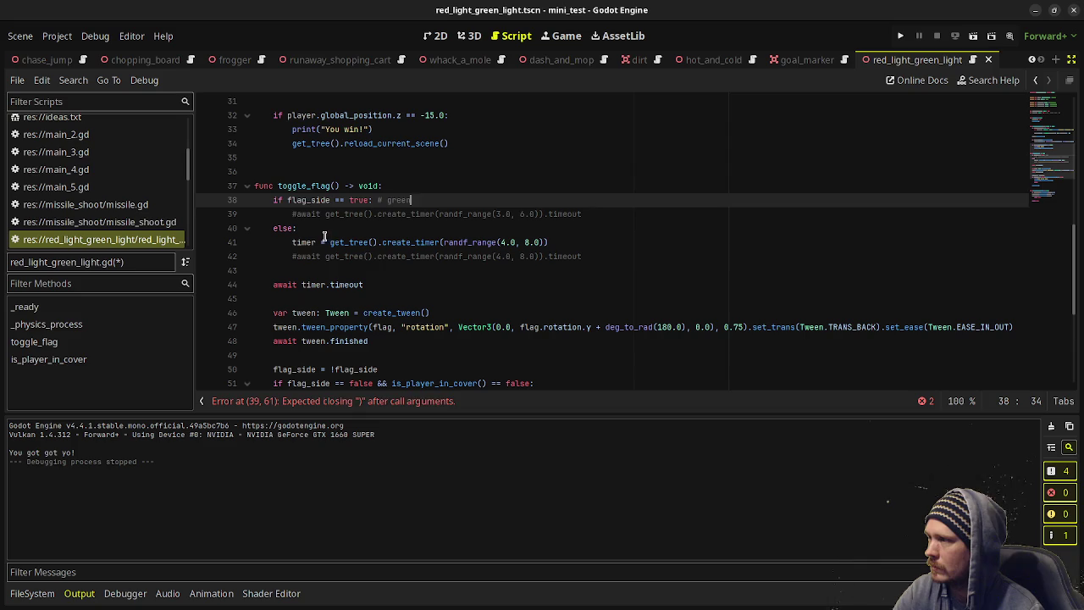
drag(565, 242, 564, 229)
key(BackSpace)
drag(420, 270, 593, 243)
key(BackSpace)
Uncomment the red and green branch create_timer await lines and save the script.
click(295, 242)
key(BackSpace)
click(294, 214)
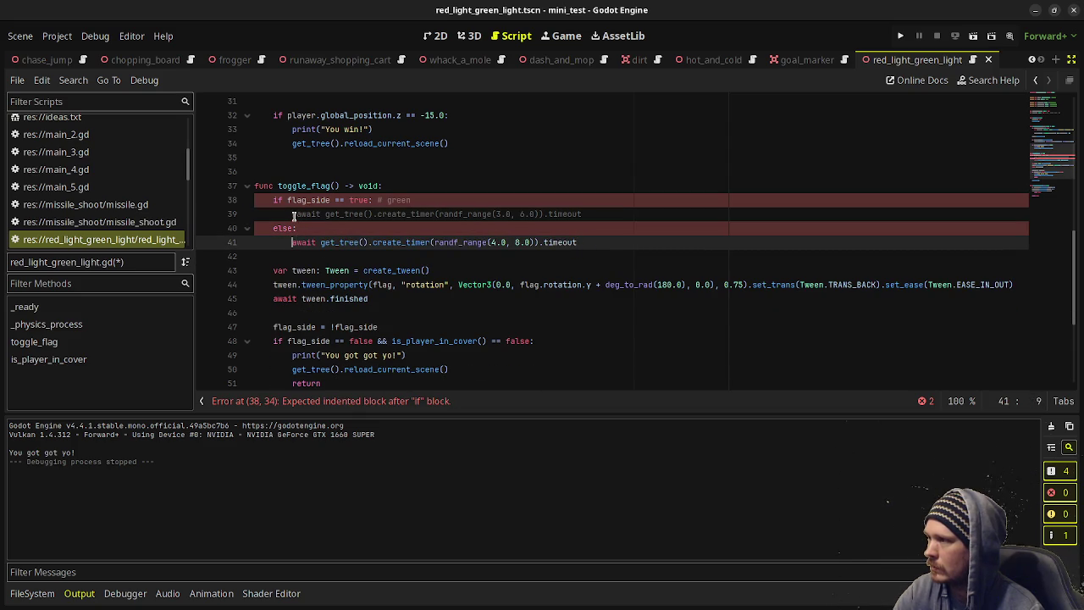
key(BackSpace)
key(ctrl+s)
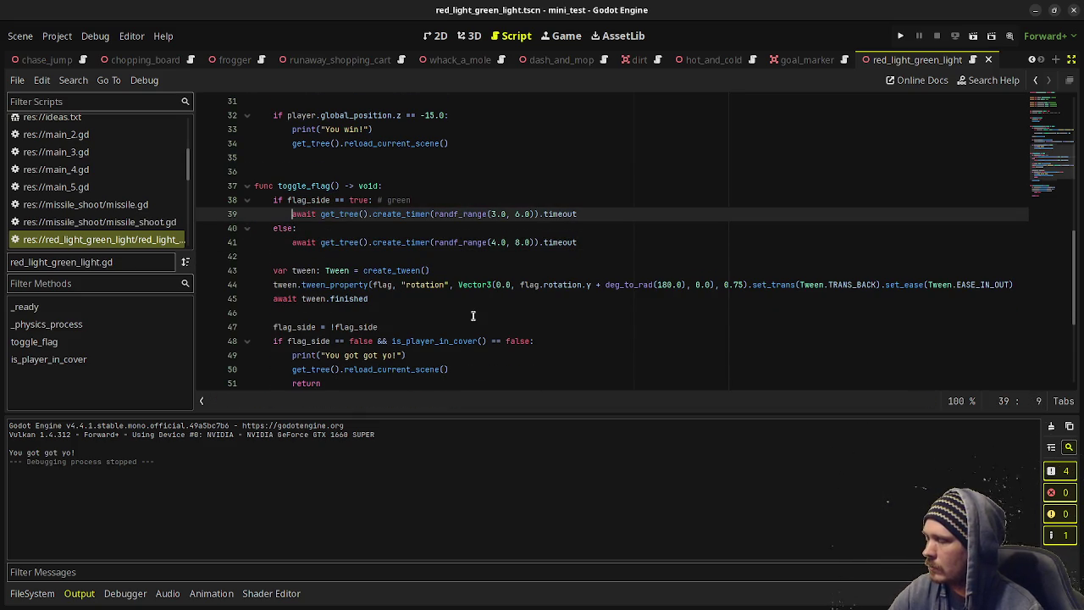
scroll(474, 315, down, 1)
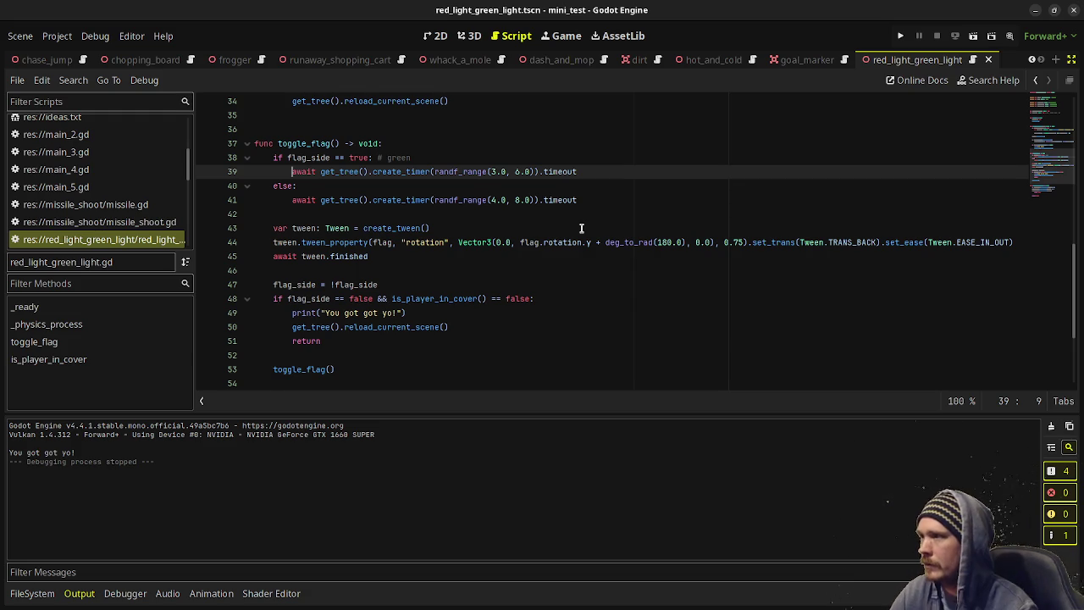
scroll(581, 227, up, 11)
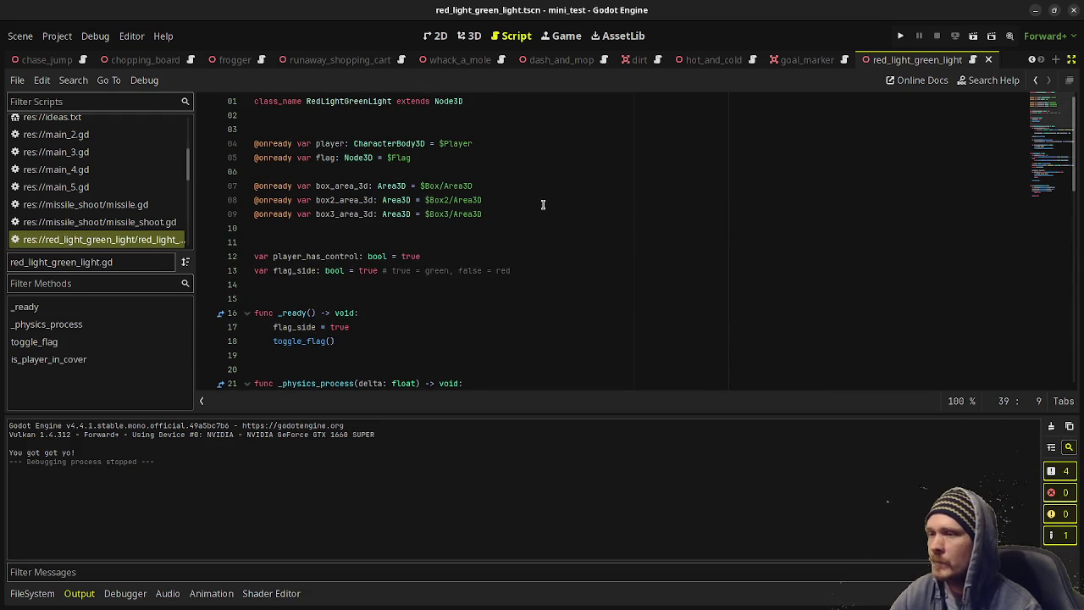
Below toggle_flag() in _ready, connect box_area_3d.body_exited to on_box_area_body_exited.
click(352, 339)
key(Return)
key(Return)
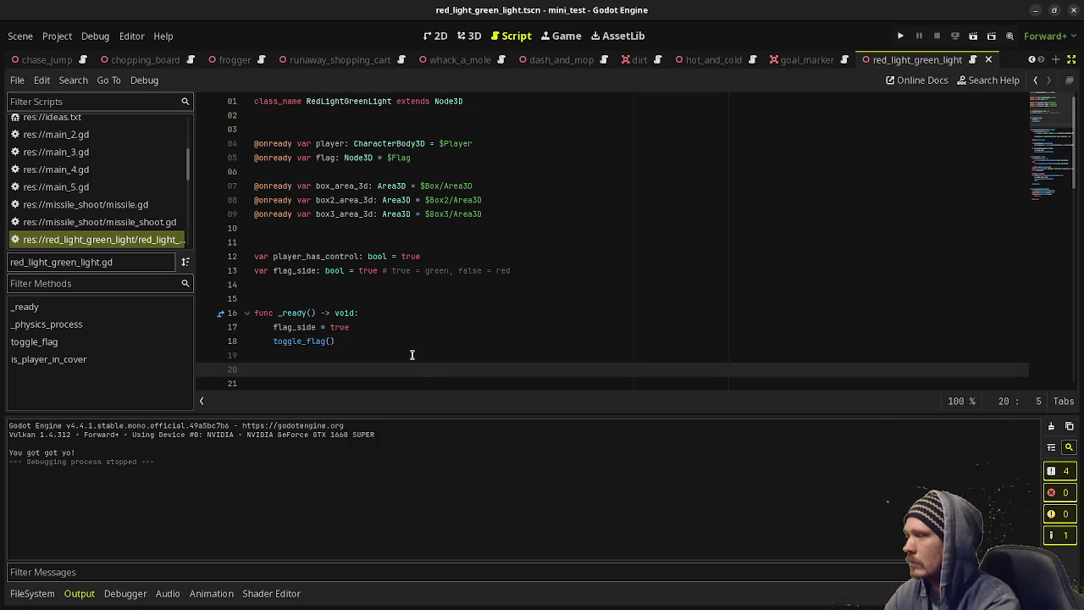
text(box_ar)
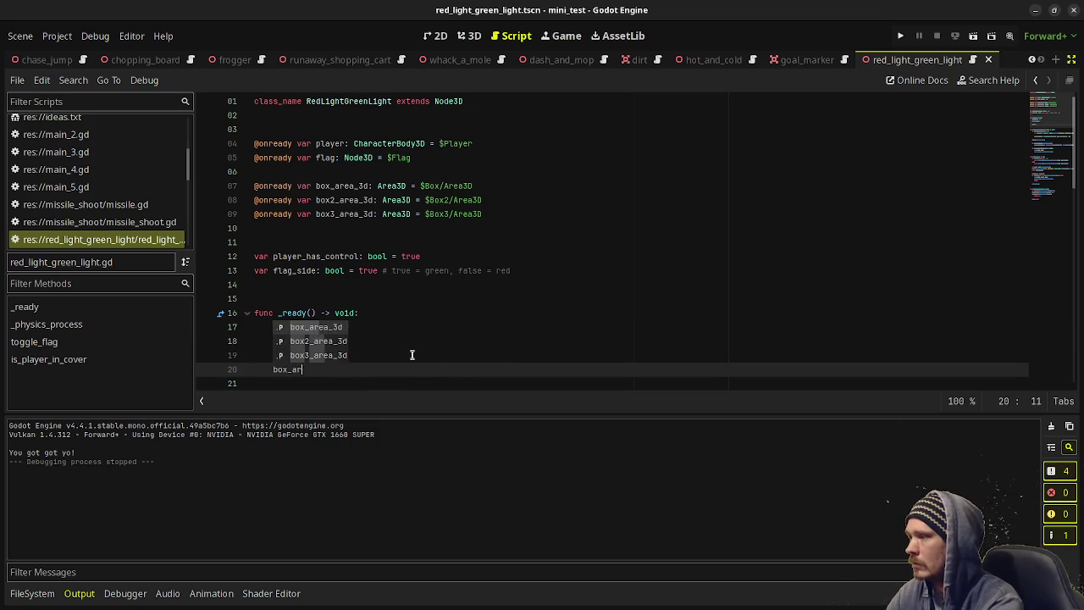
text(ea_3d.)
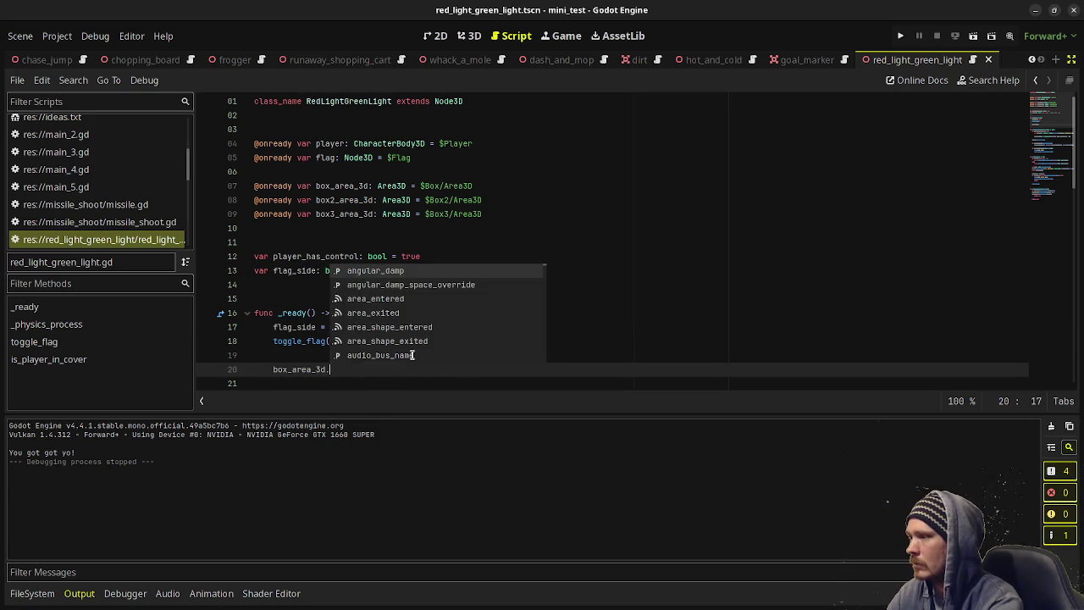
text(body_exited)
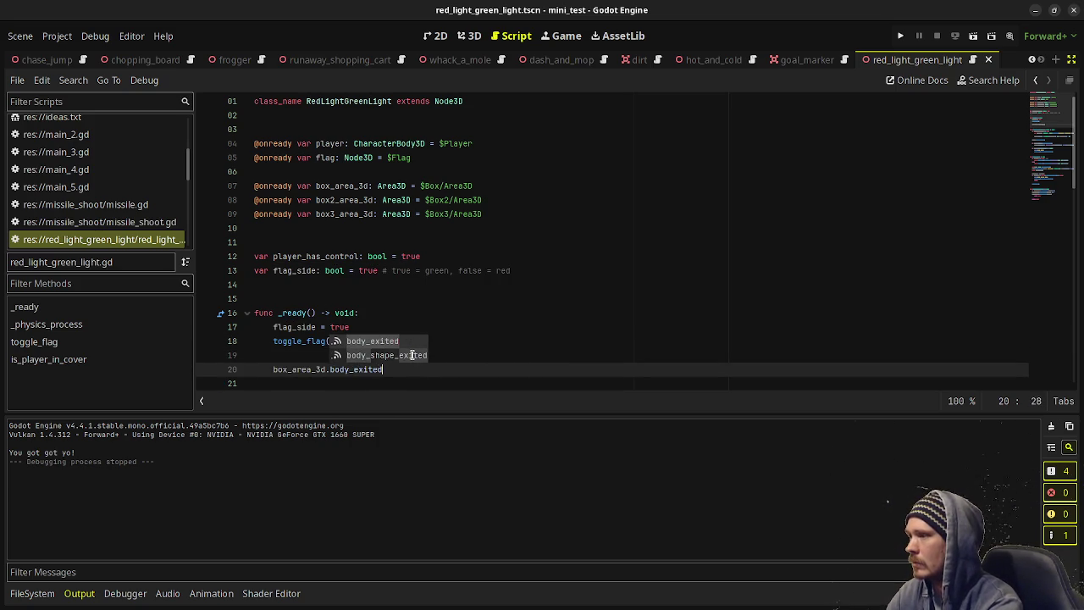
text(.conne)
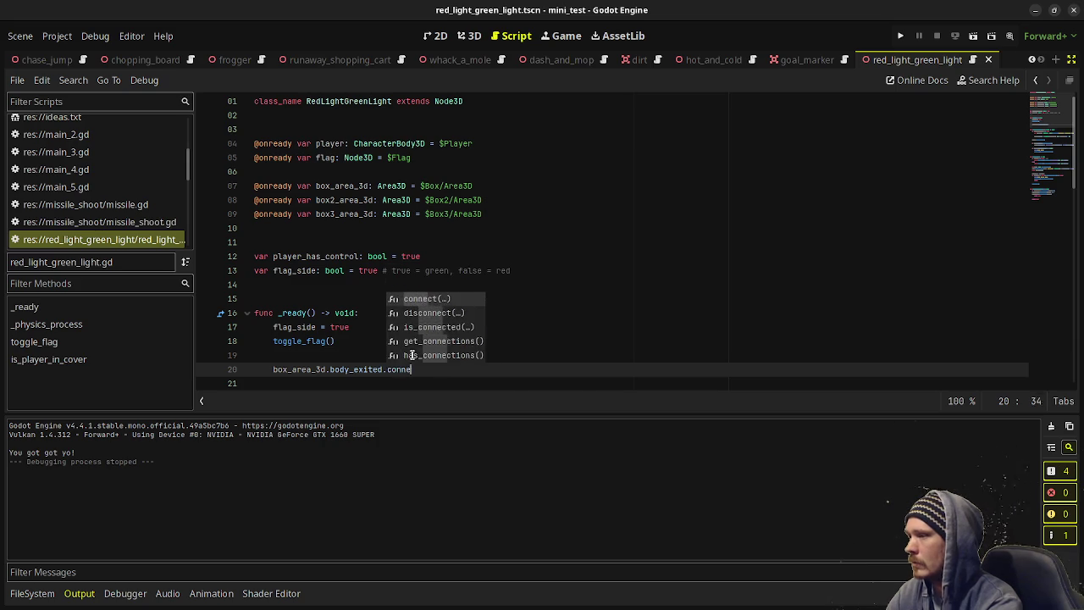
key(Return)
text(on_player_exi)
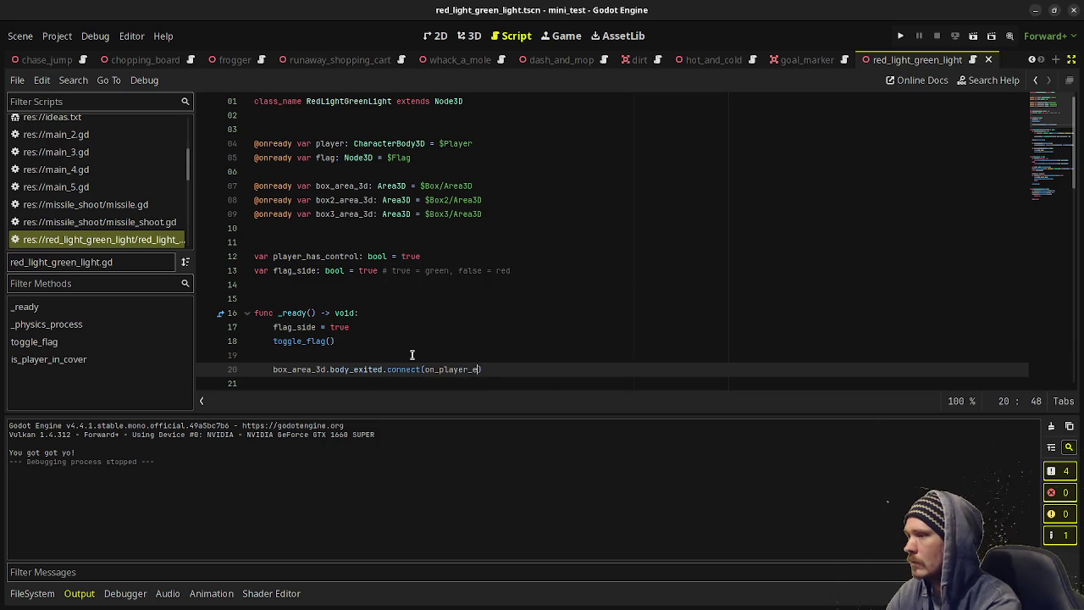
text(ted)
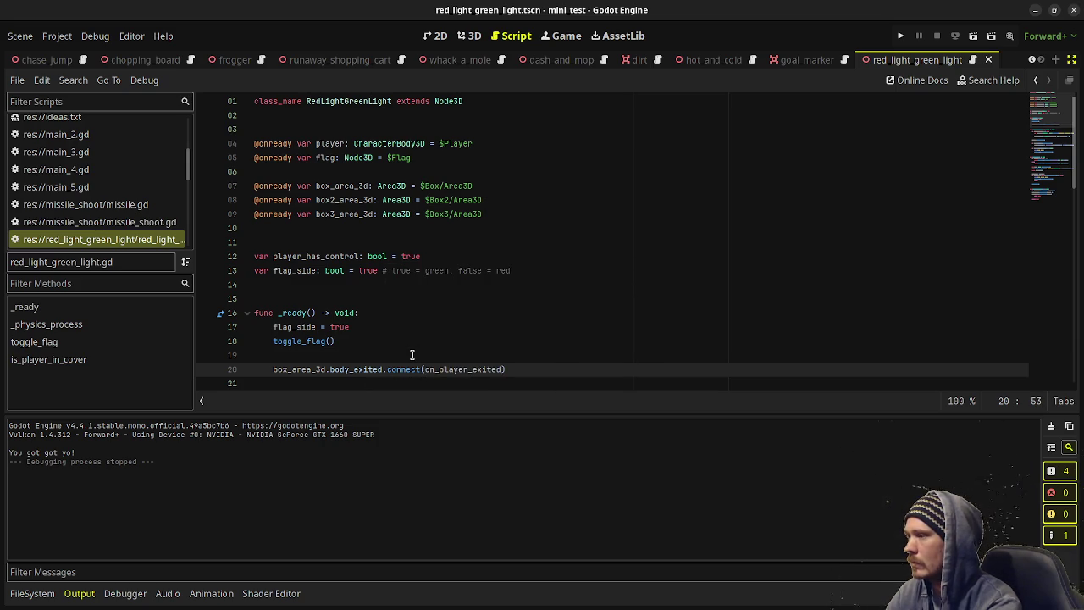
key(BackSpace)
key(BackSpace)
key(BackSpace)
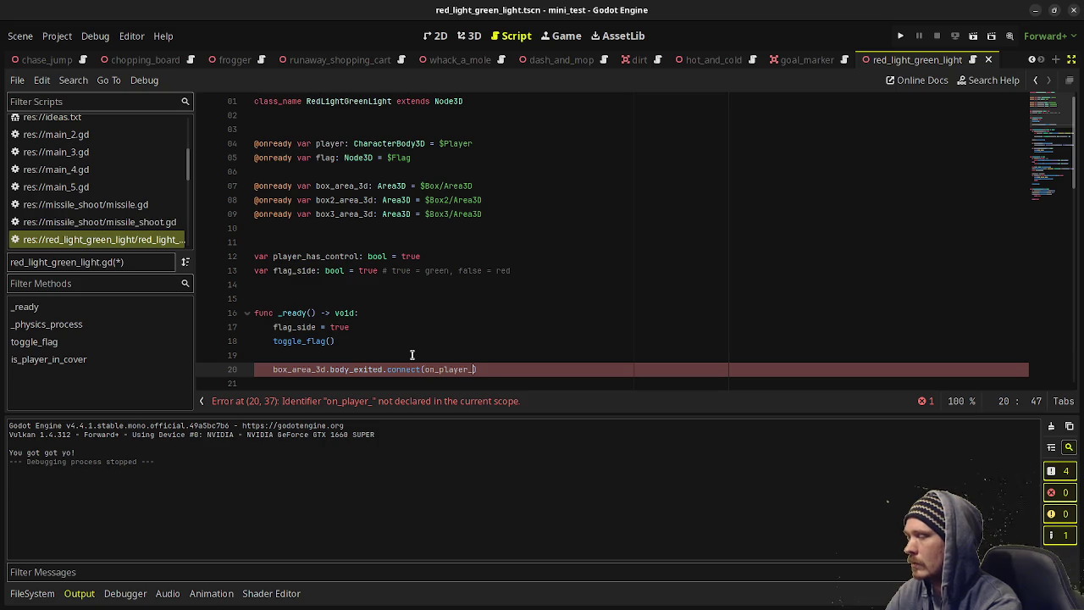
key(BackSpace)
key(BackSpace)
key(BackSpace)
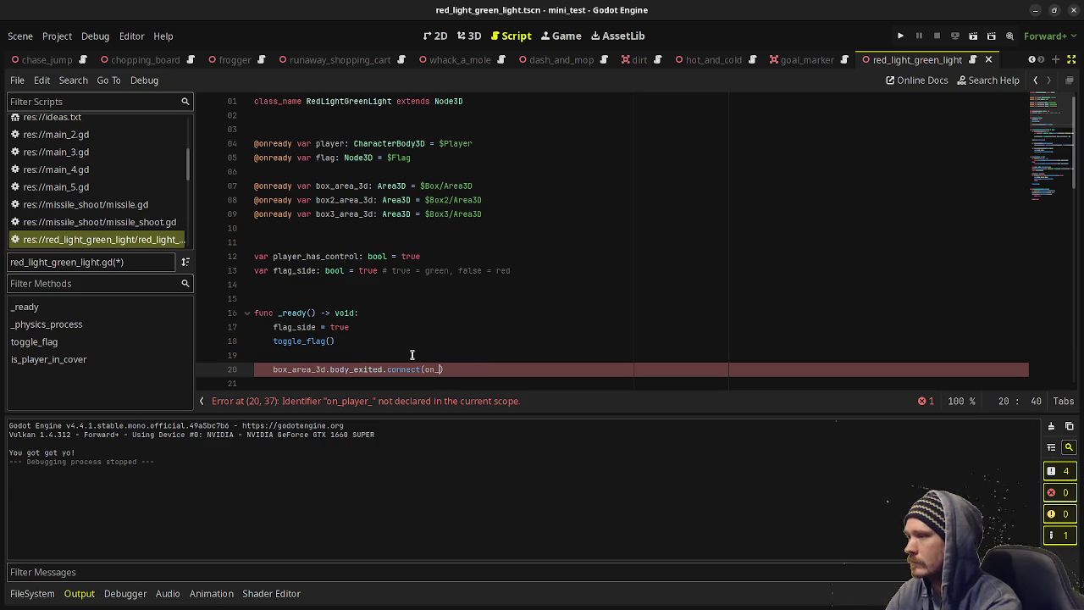
text(box_)
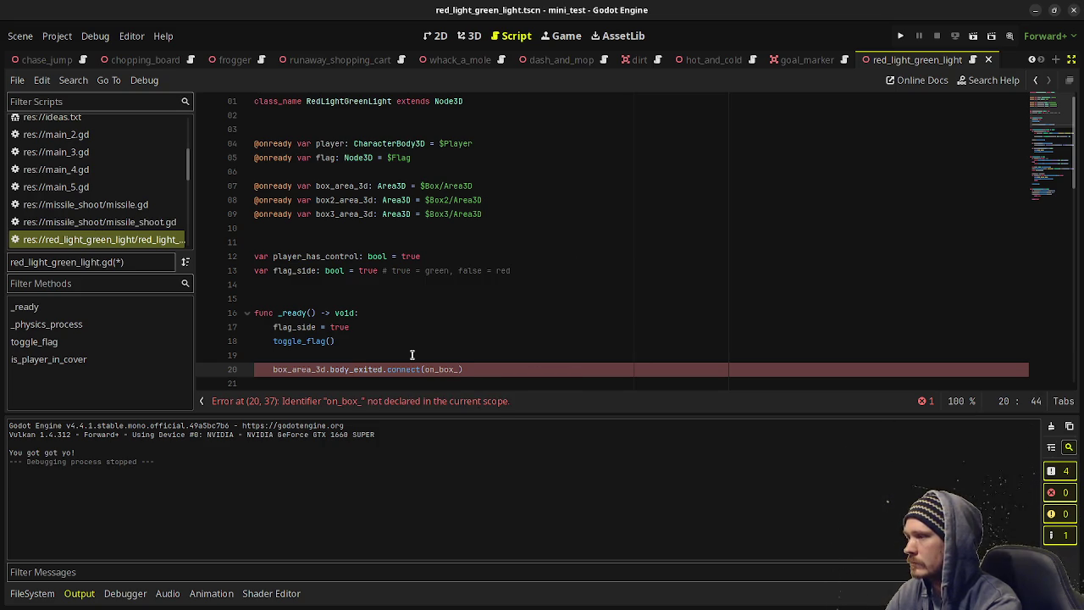
text(area_)
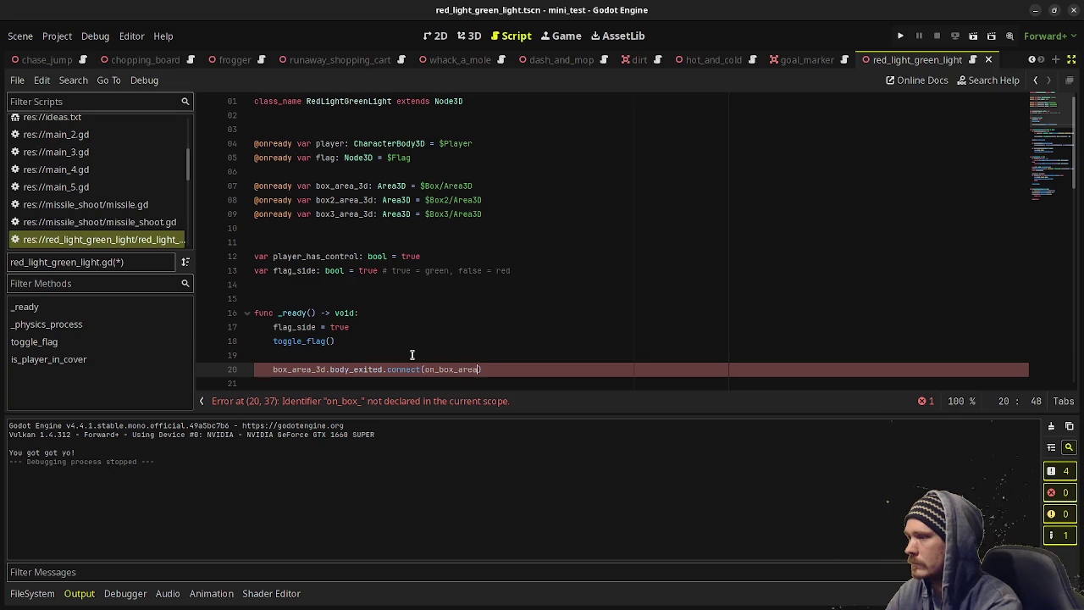
text(body_exited))
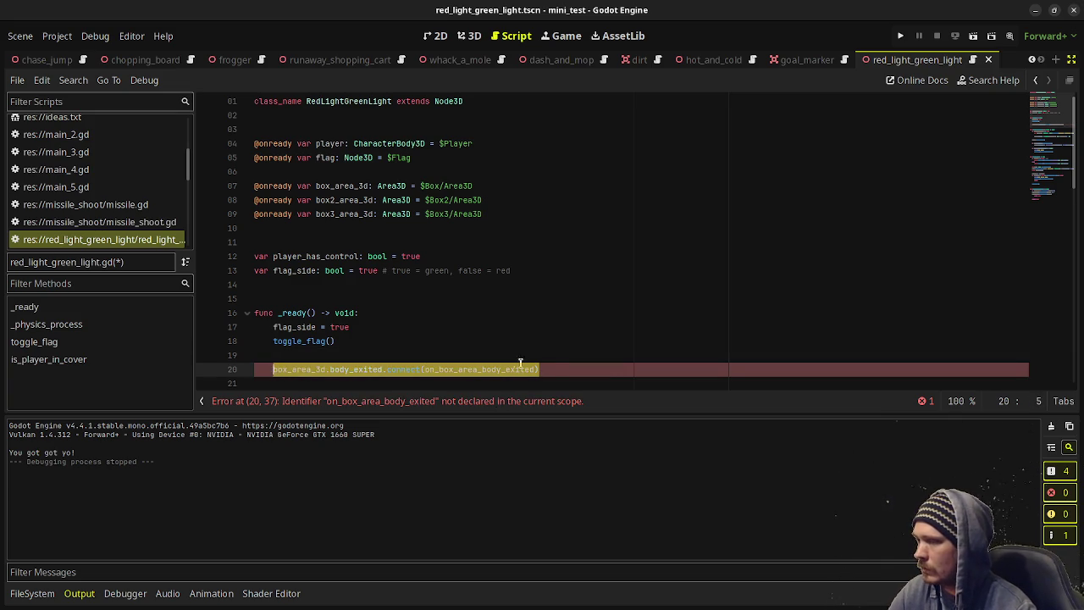
Duplicate the connect line and retarget the copies to box2_area_3d and box3_area_3d.
key(ctrl+shift+d)
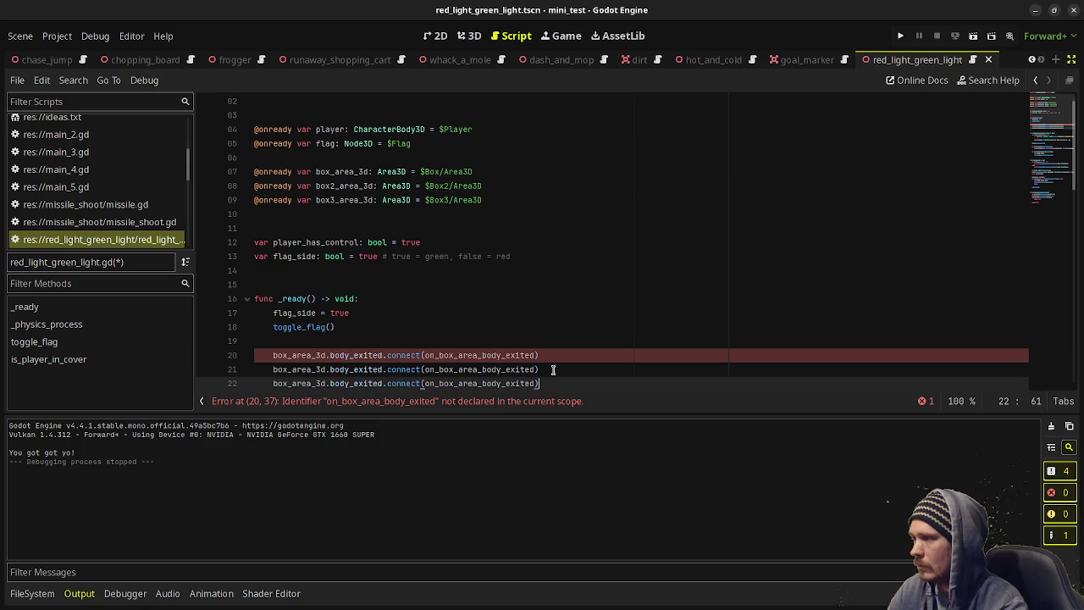
click(287, 369)
text(2)
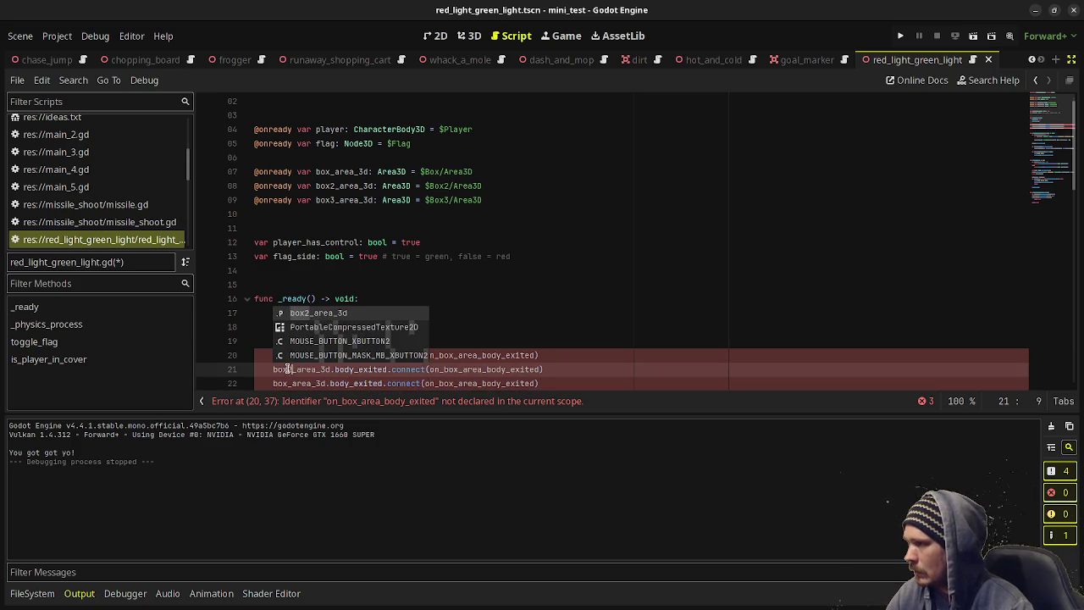
click(287, 383)
text(3)
double_click(523, 355)
key(ctrl+c)
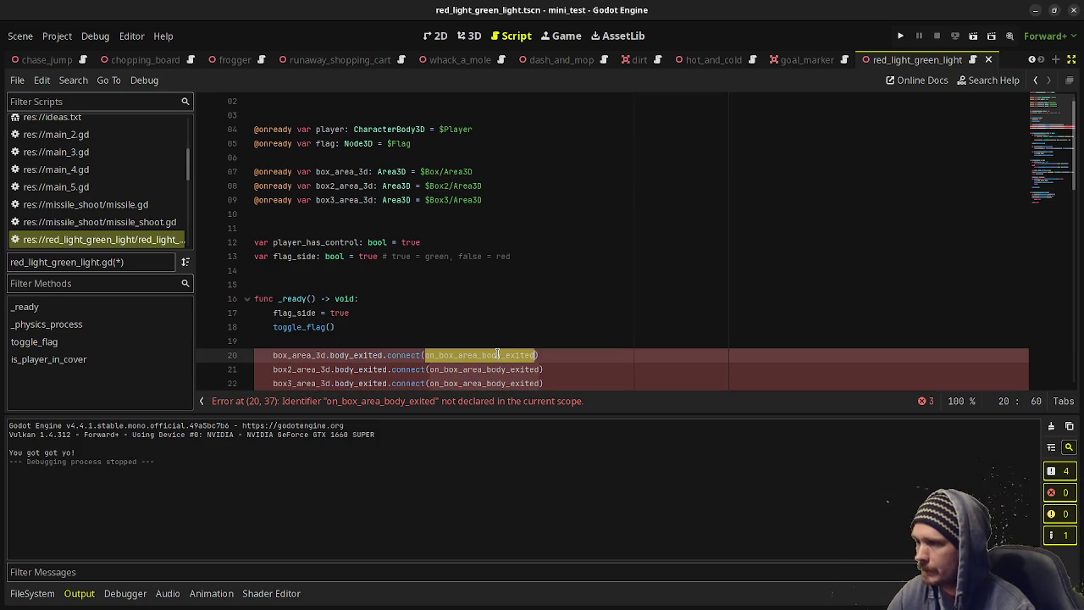
scroll(470, 364, down, 10)
Append func on_box_area_body_exited(body: Node3D) -> void: with a placeholder pass body.
click(397, 381)
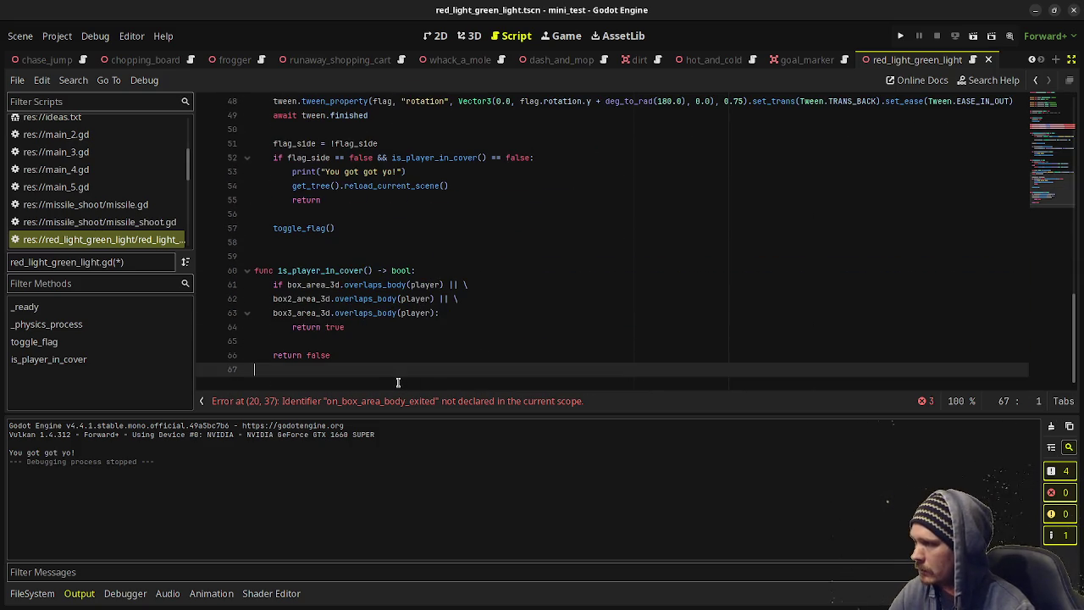
key(Return)
key(Return)
text(func)
key(ctrl+v)
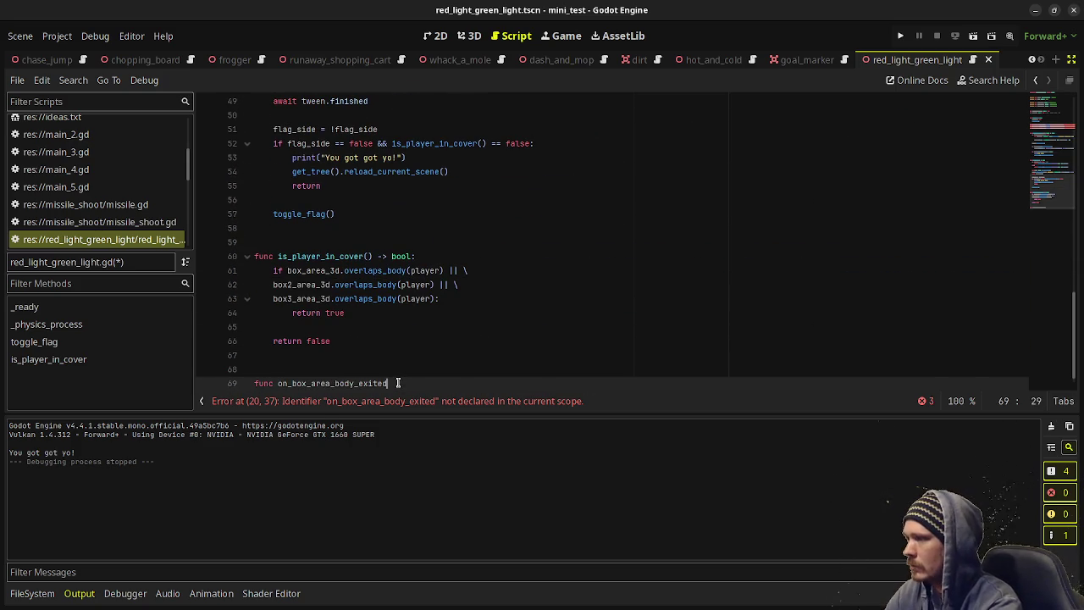
text(())
key(BackSpace)
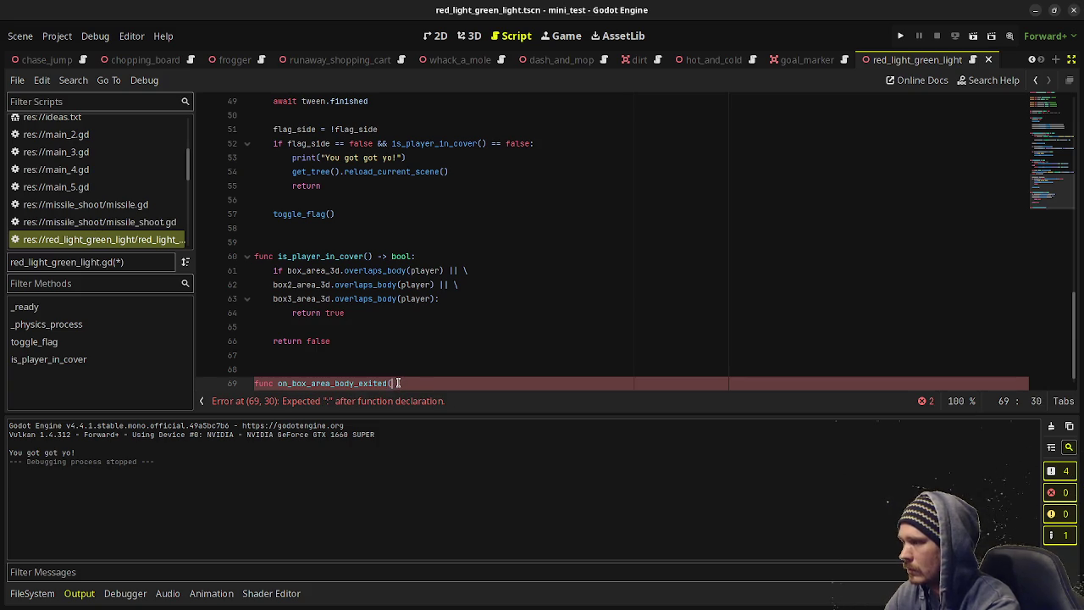
text(body: )
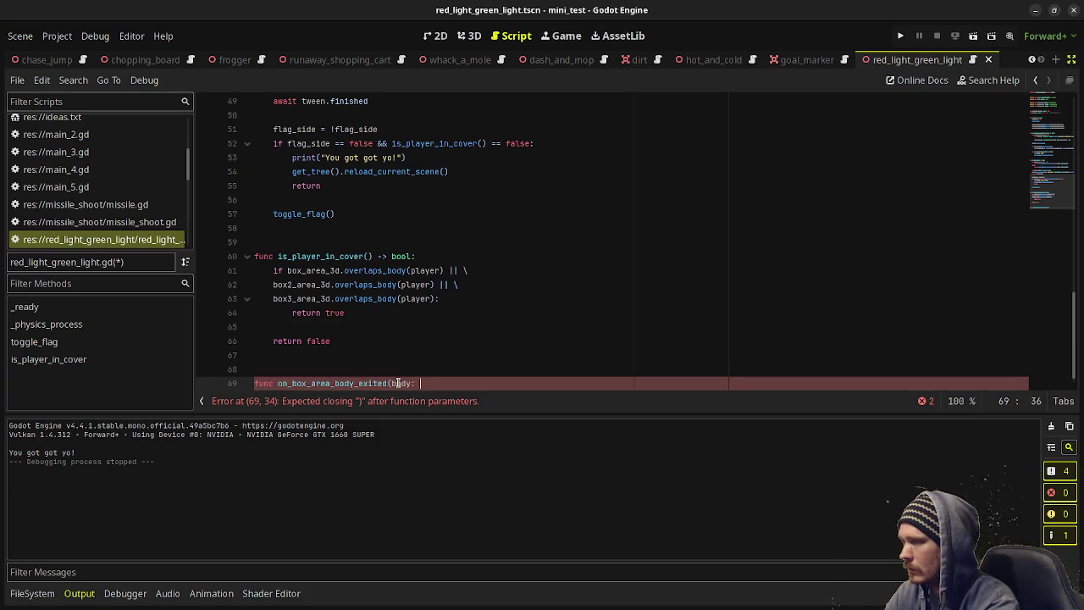
text(Node3D) -)
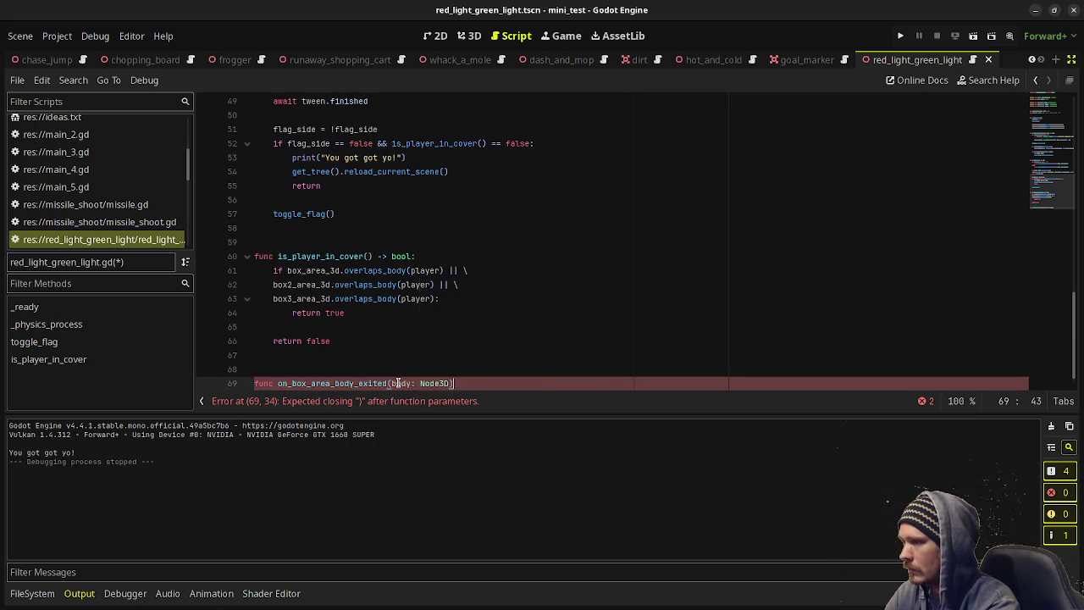
text(> void:)
key(Return)
text(pass)
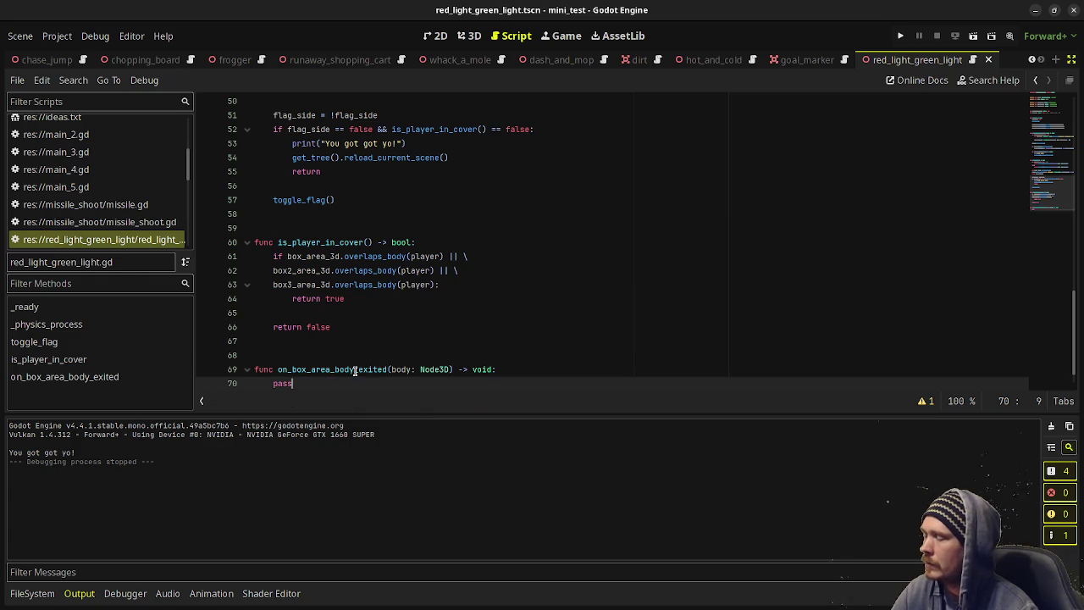
double_click(356, 371)
double_click(437, 369)
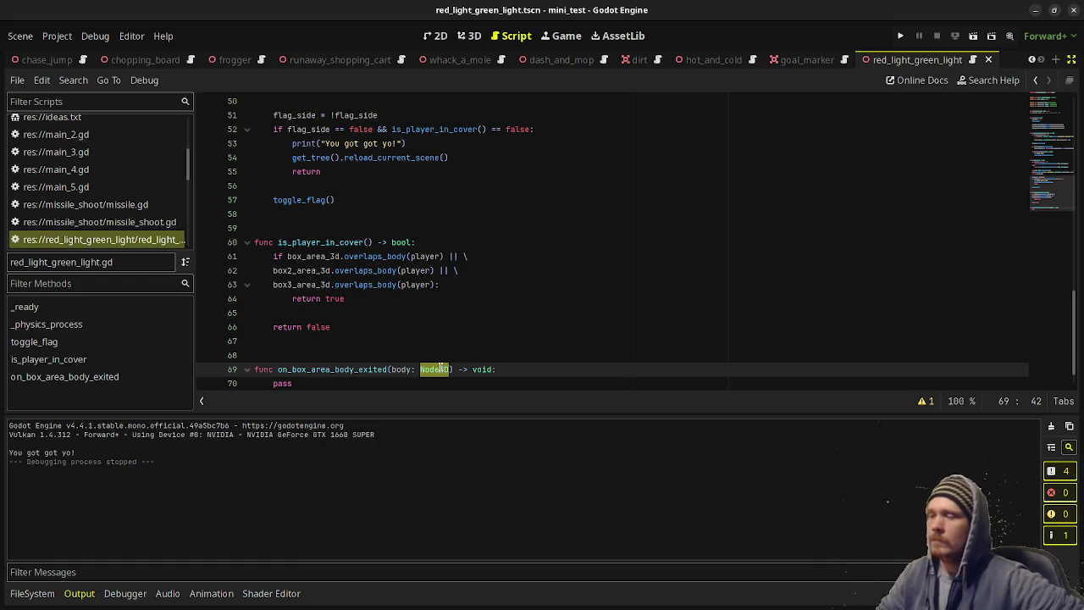
scroll(421, 339, down, 1)
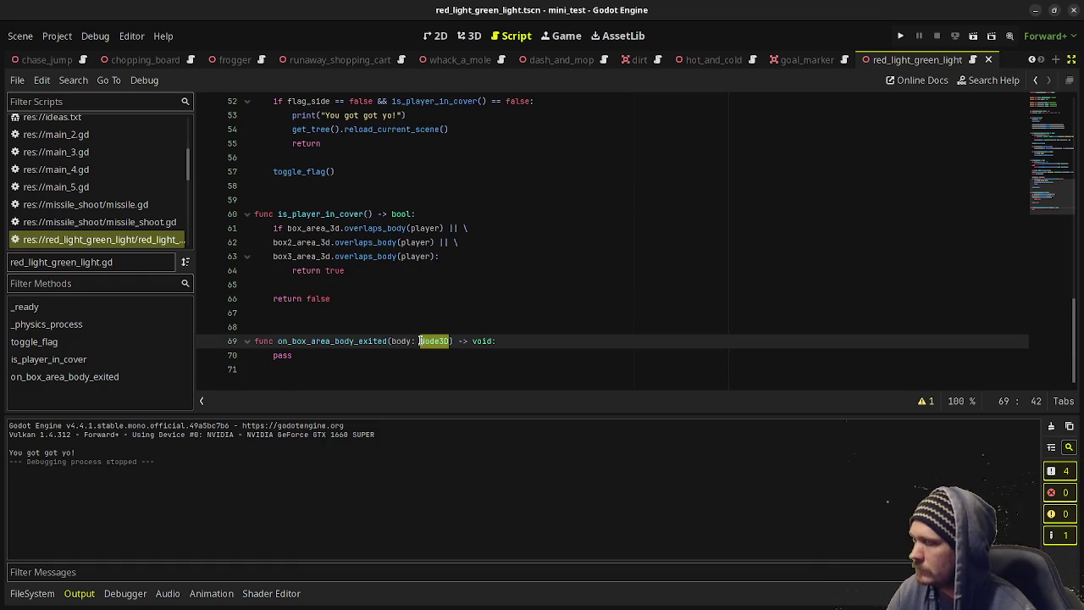
double_click(279, 356)
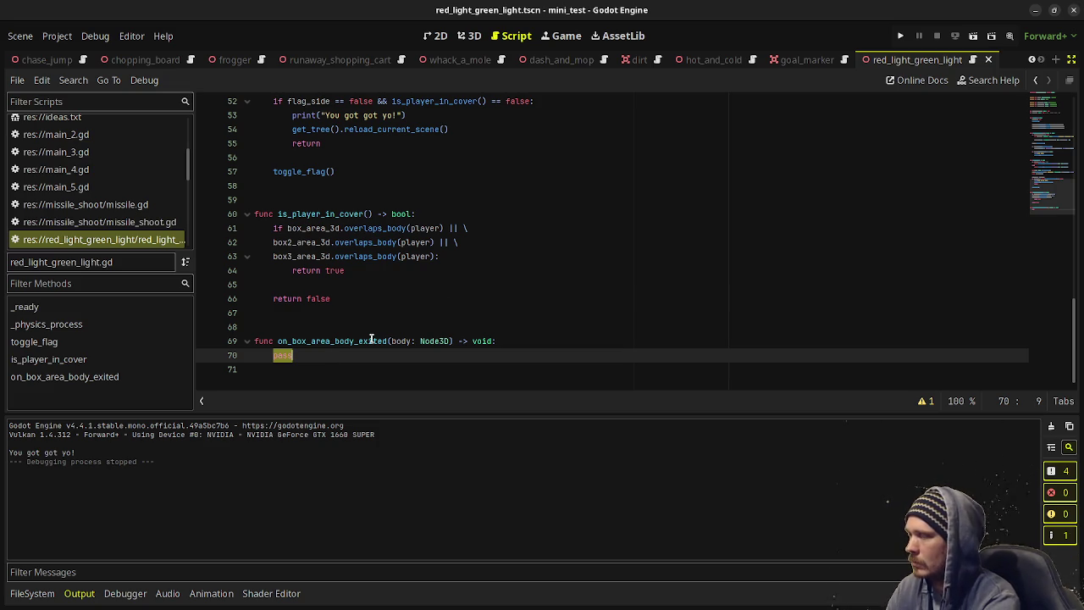
Replace pass with an 'if flag_side == false:' check.
text(if flag_si)
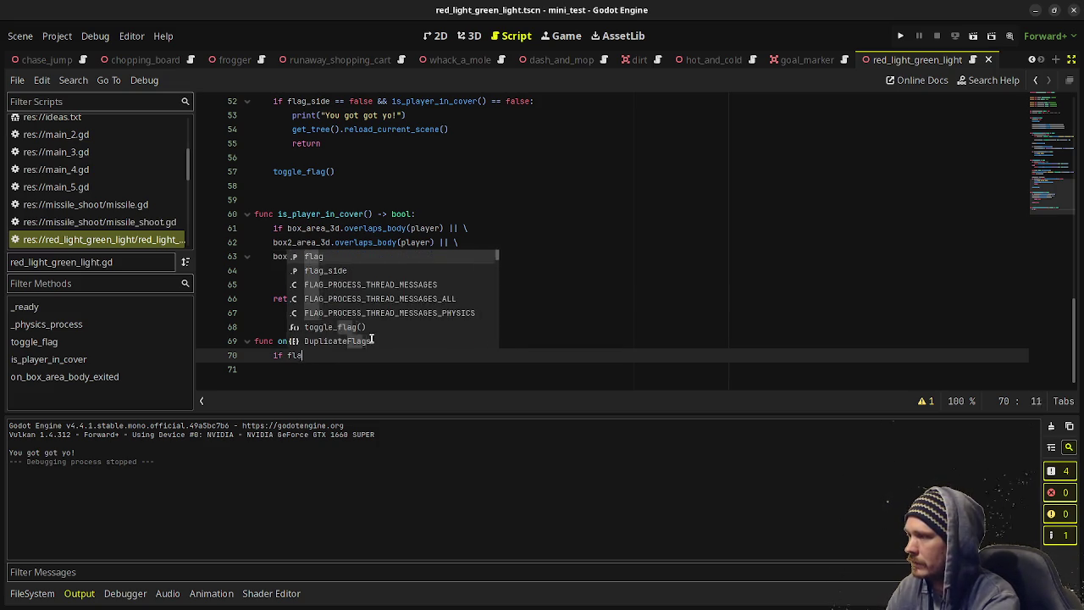
key(Return)
text(== )
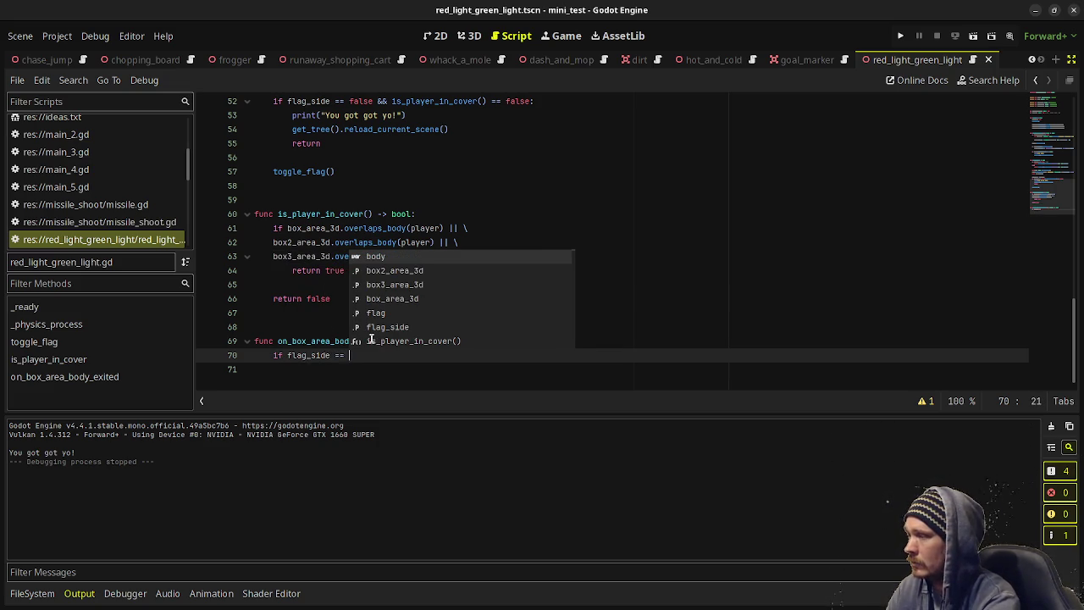
text(false:)
key(Return)
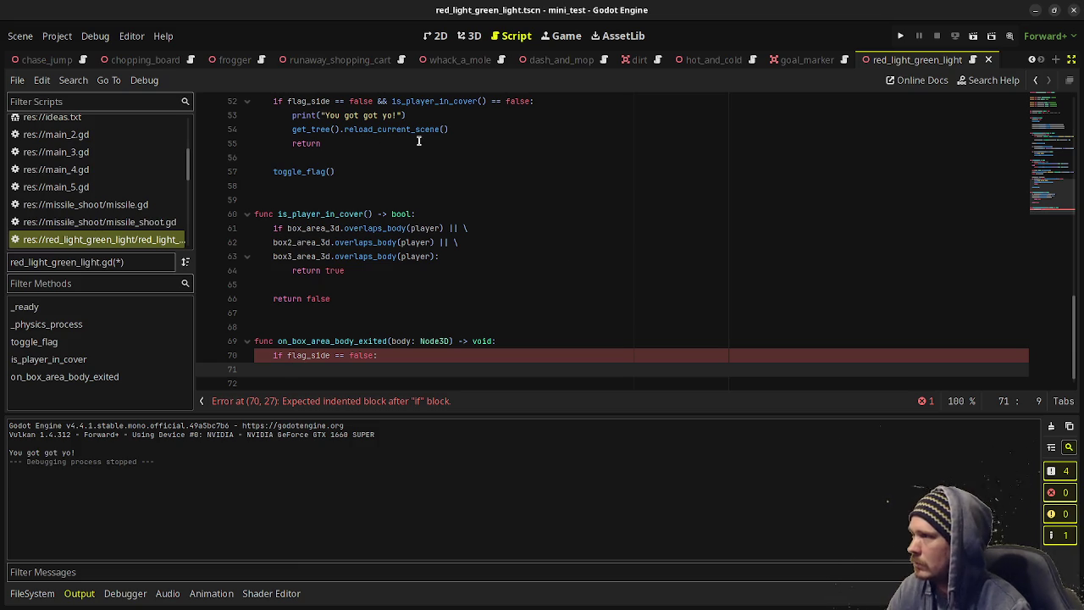
Copy the "You got got yo!" print and reload_current_scene lines into the if, then run the scene.
drag(334, 139, 290, 116)
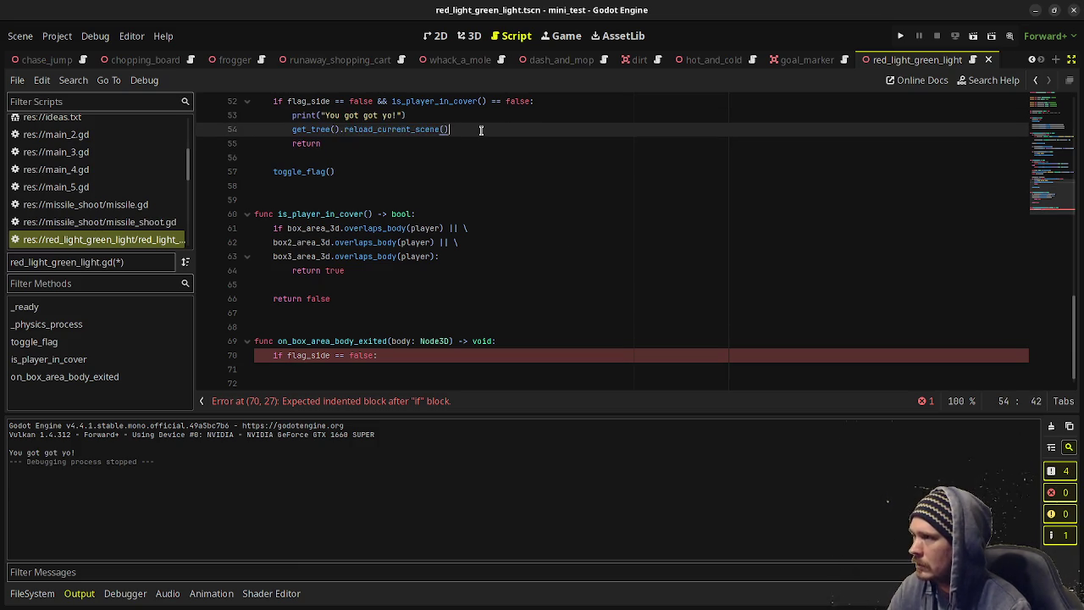
drag(478, 129, 284, 118)
key(ctrl+c)
click(331, 370)
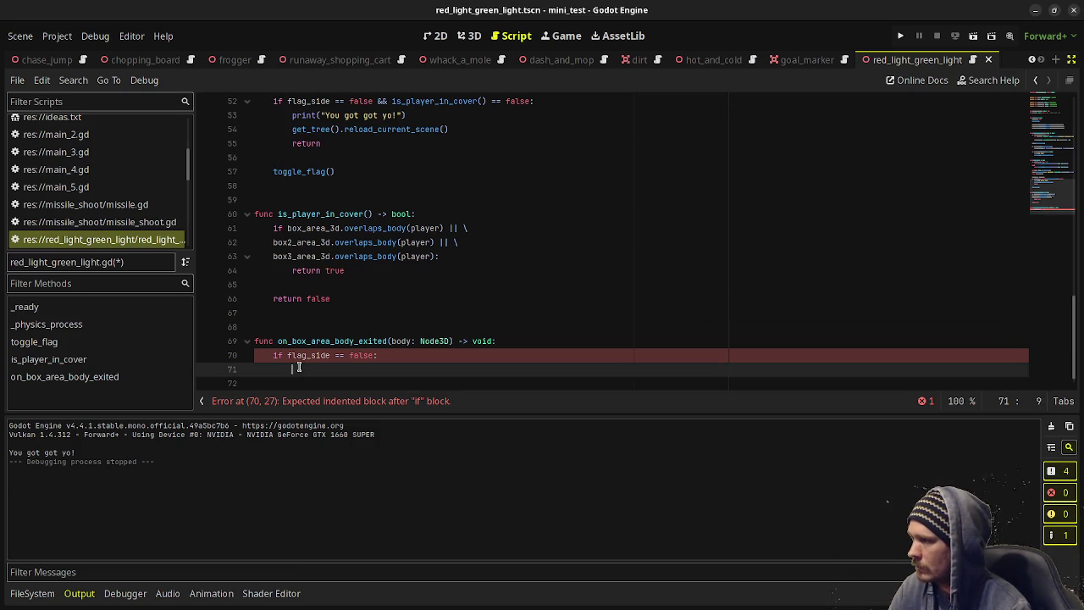
key(ctrl+v)
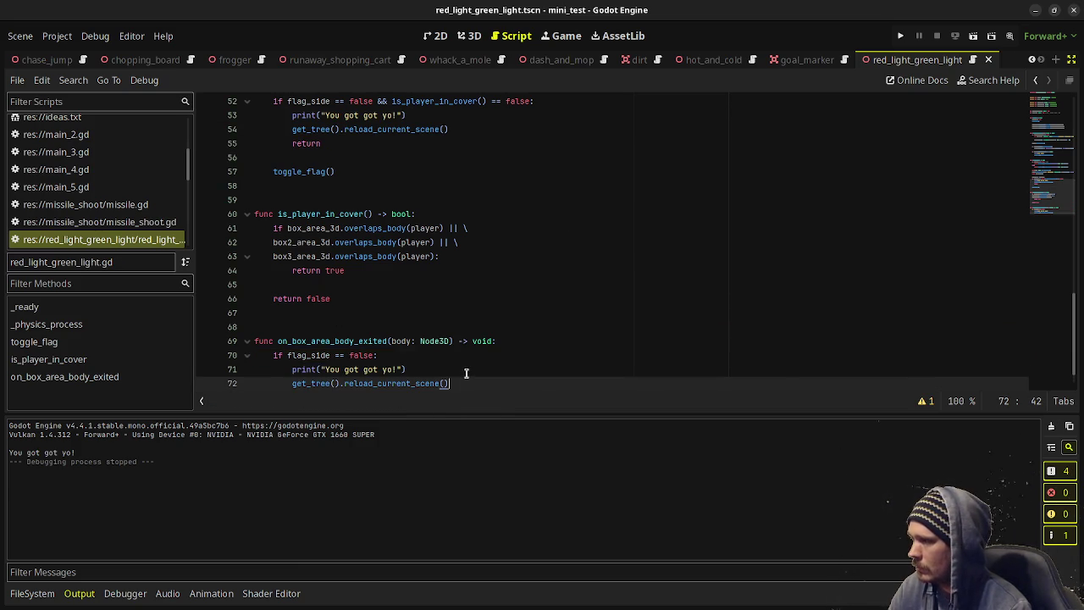
scroll(466, 356, down, 1)
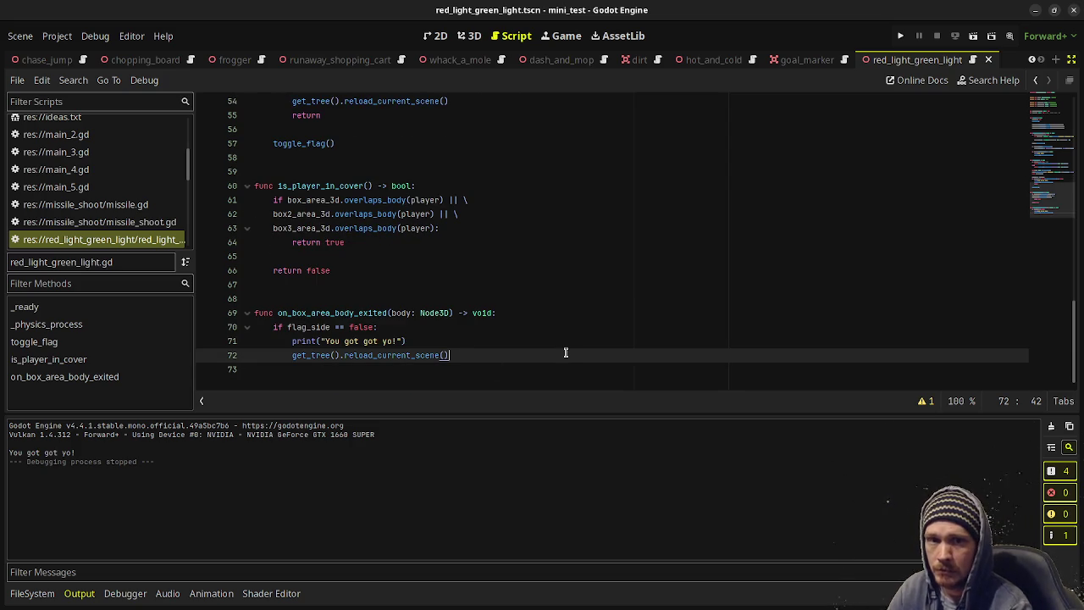
key(F6)
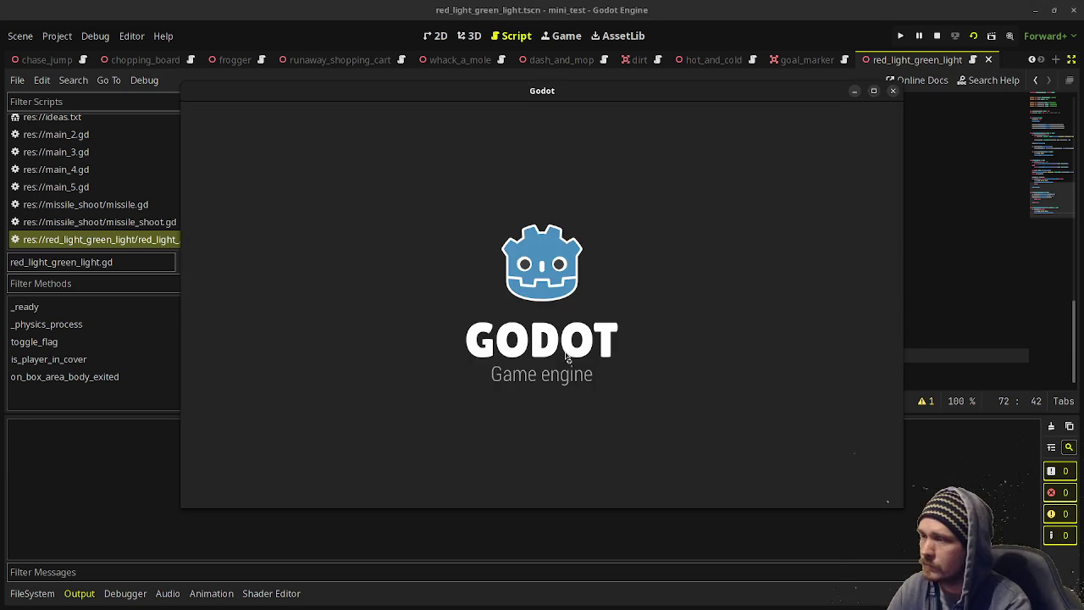
Walk the player down the corridor from the right cover box toward the left one, then stop.
key(w)
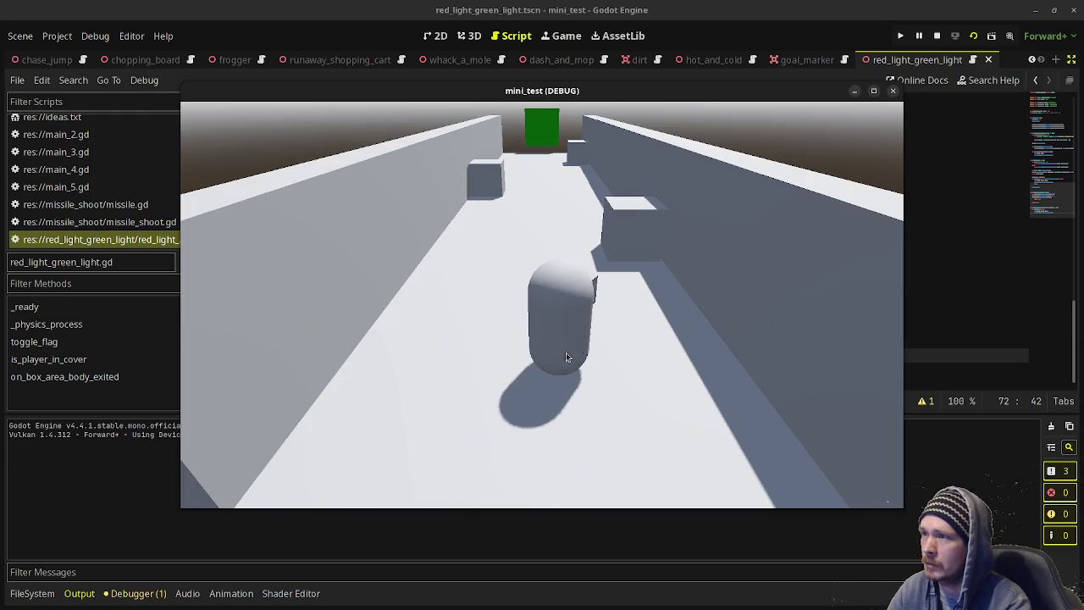
key(w)
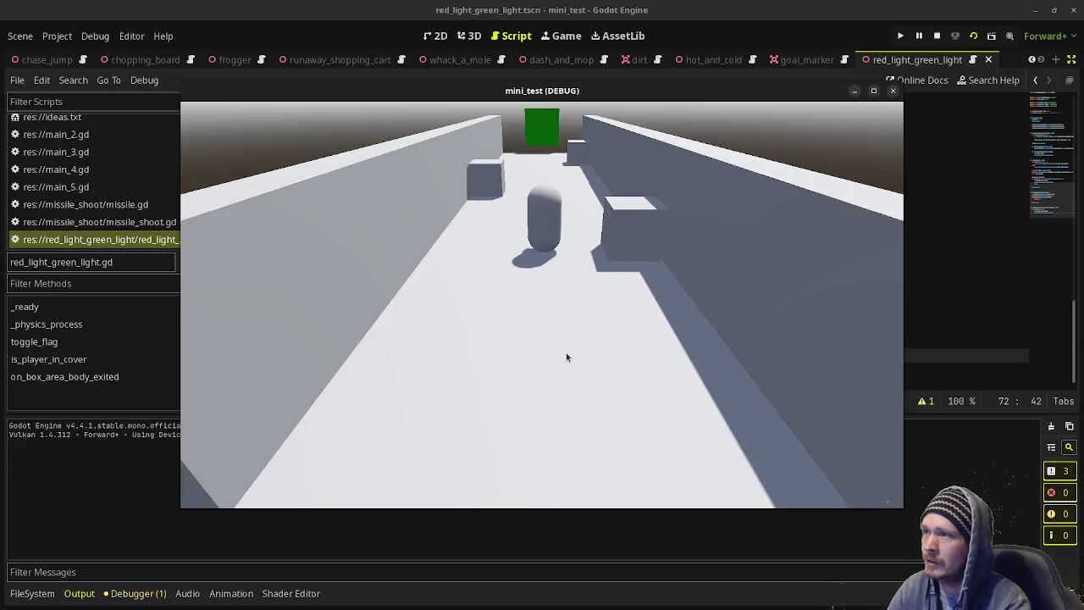
key(w)
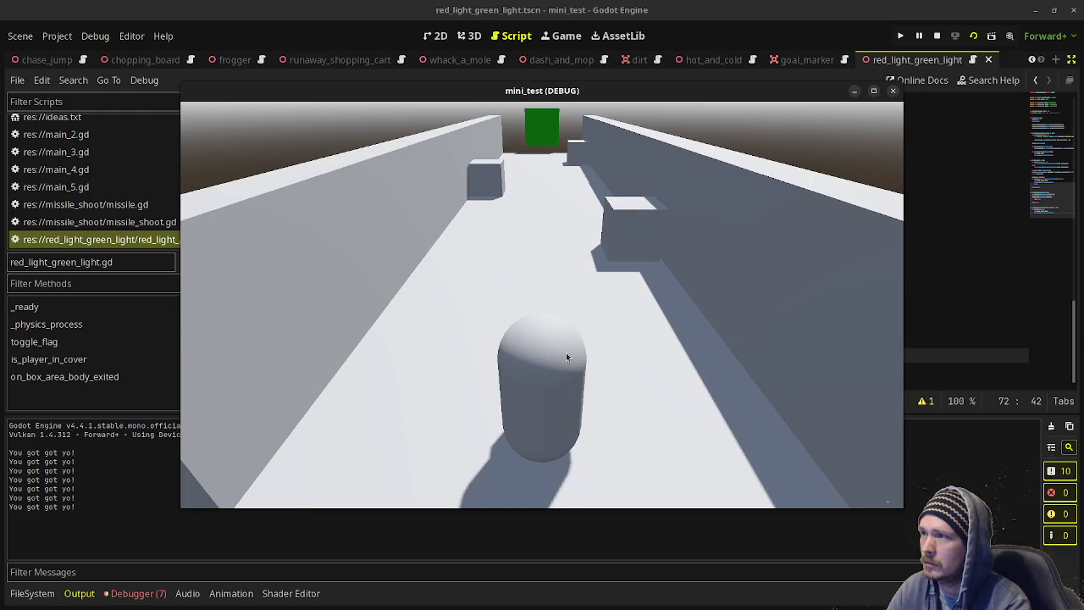
key(w)
key(d)
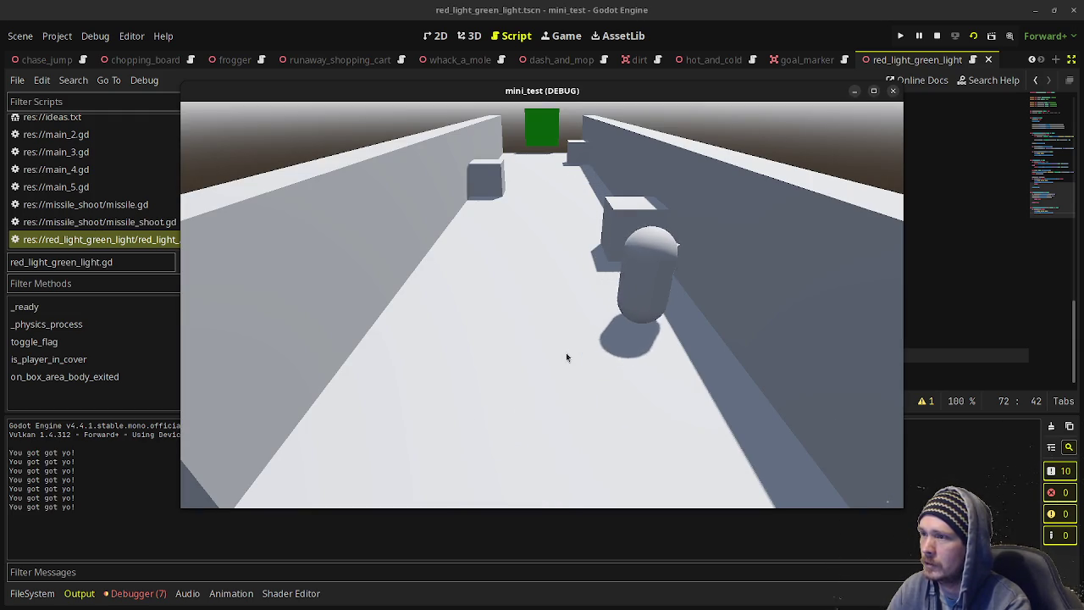
key(w)
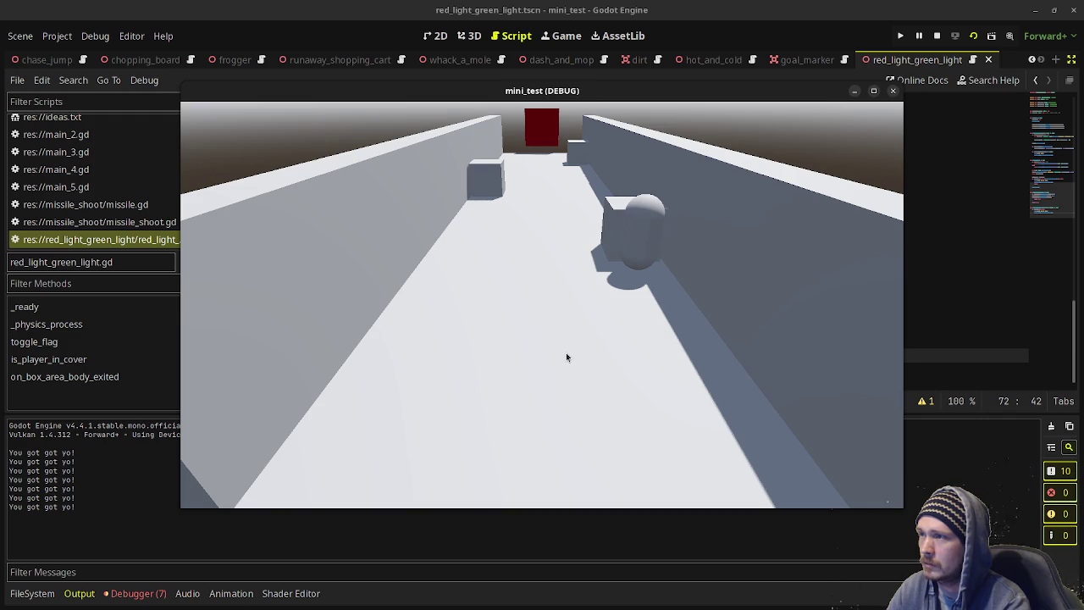
key(a)
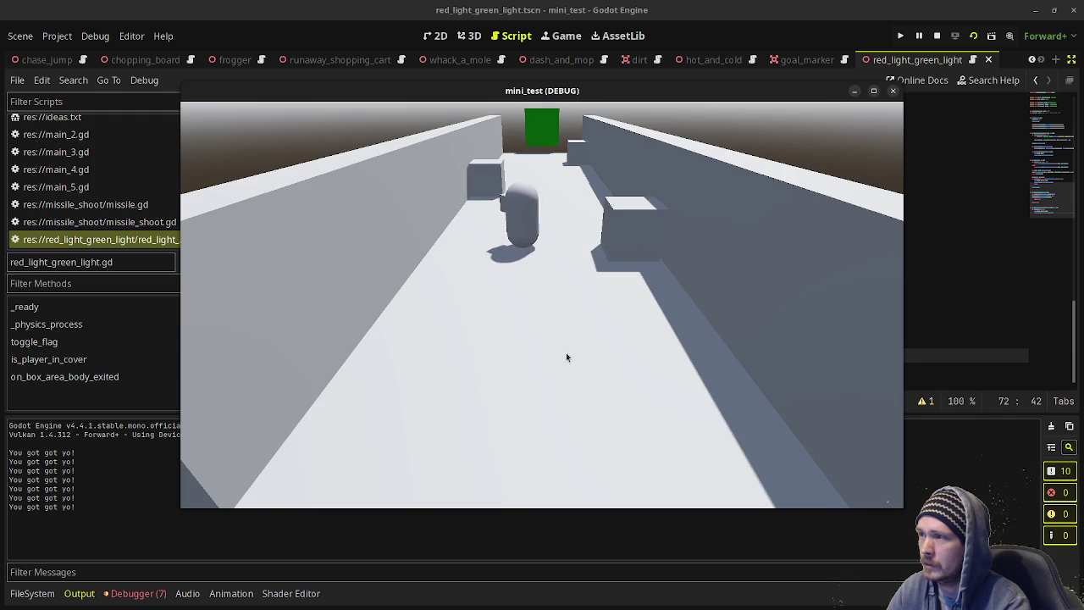
key(w)
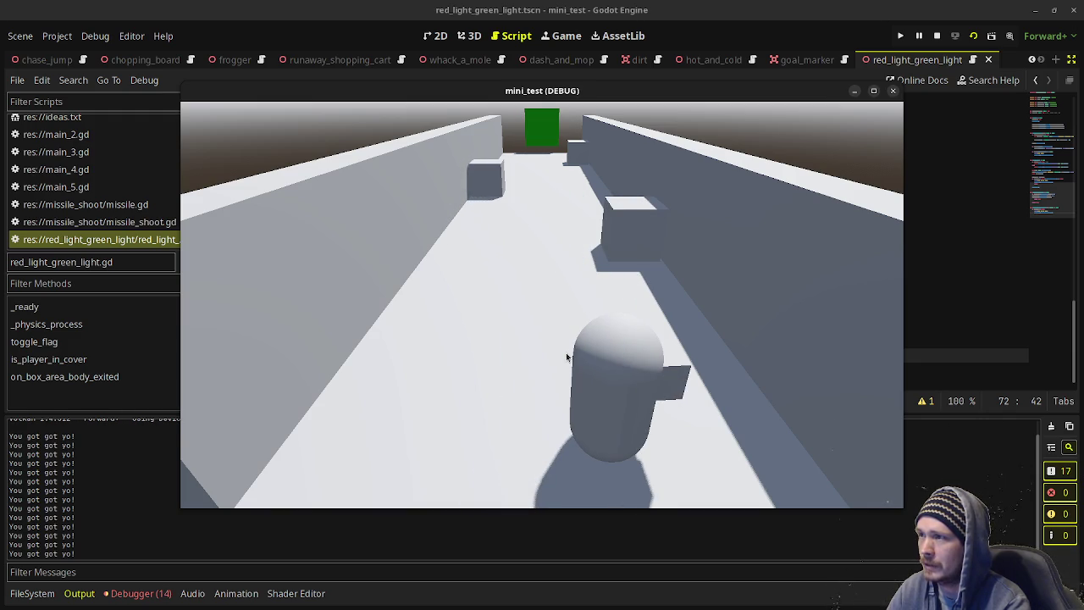
click(938, 40)
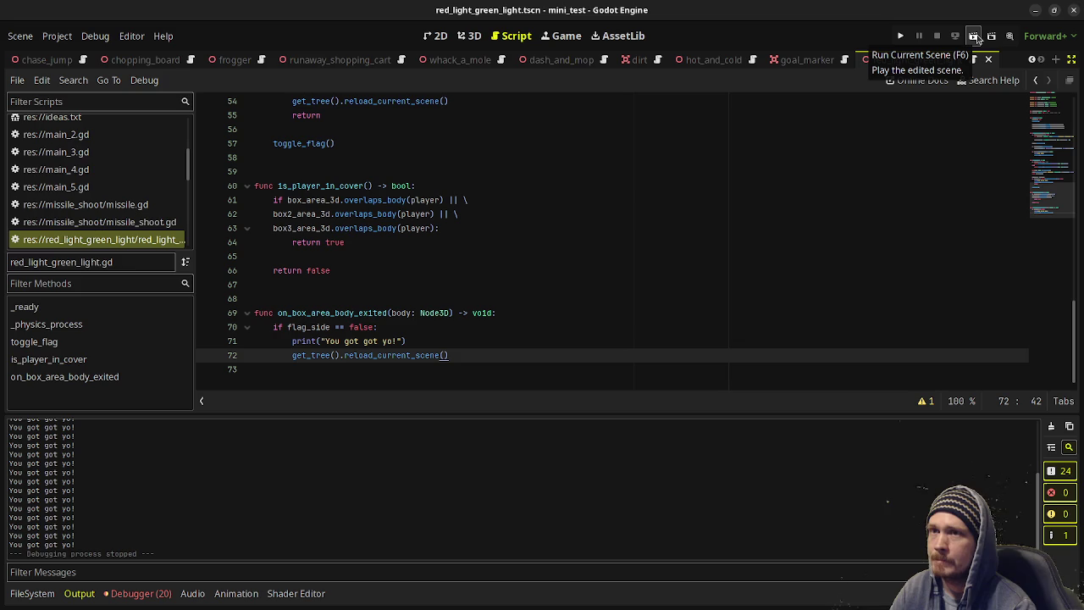
Relaunch the scene and move the player behind the right, then the left cover box.
click(974, 38)
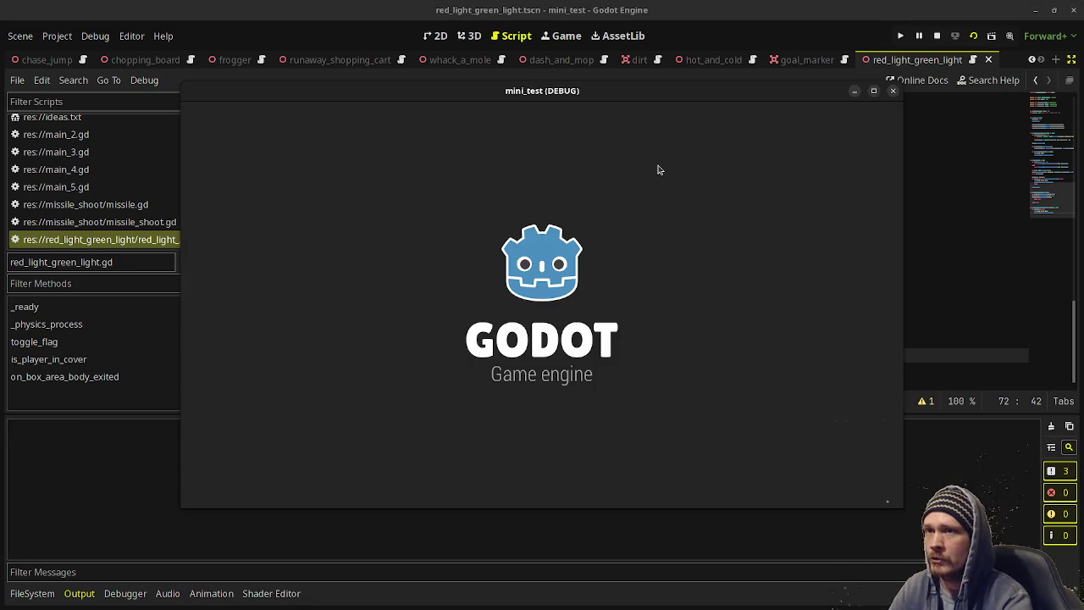
key(w)
key(d)
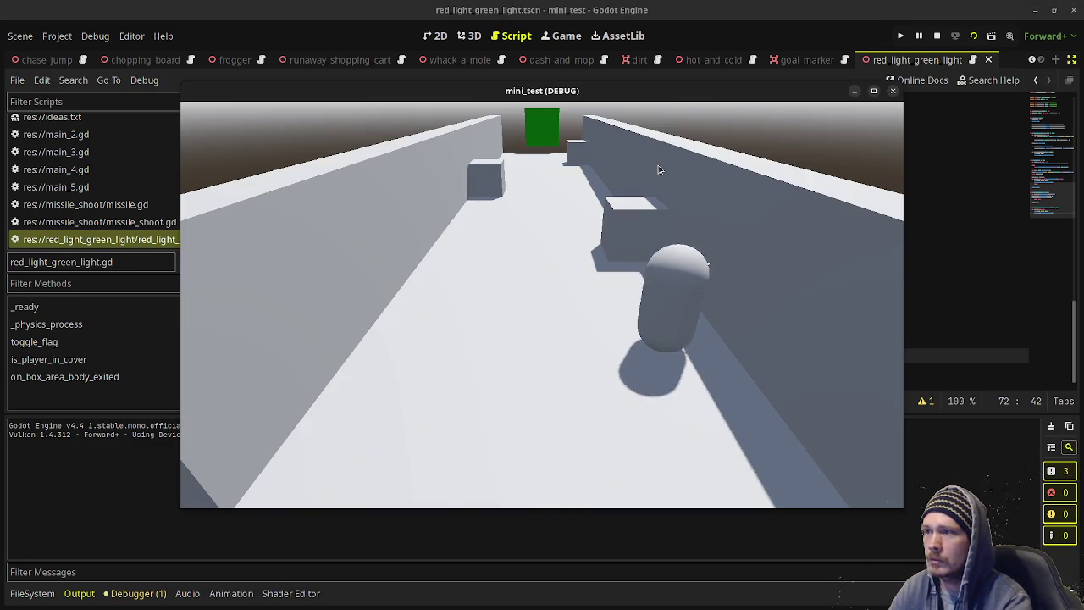
key(w)
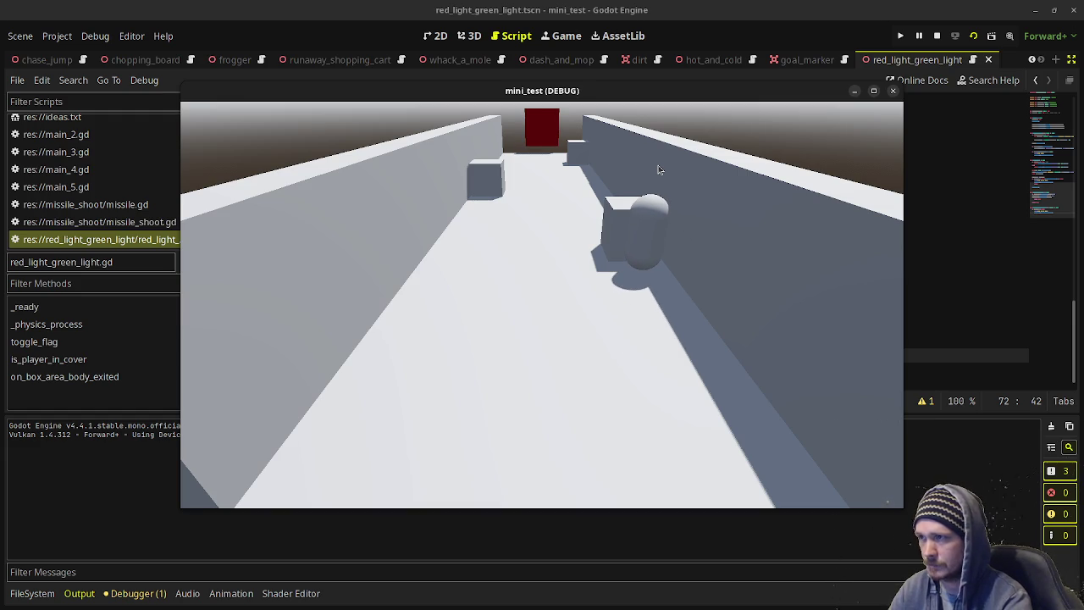
key(w+a)
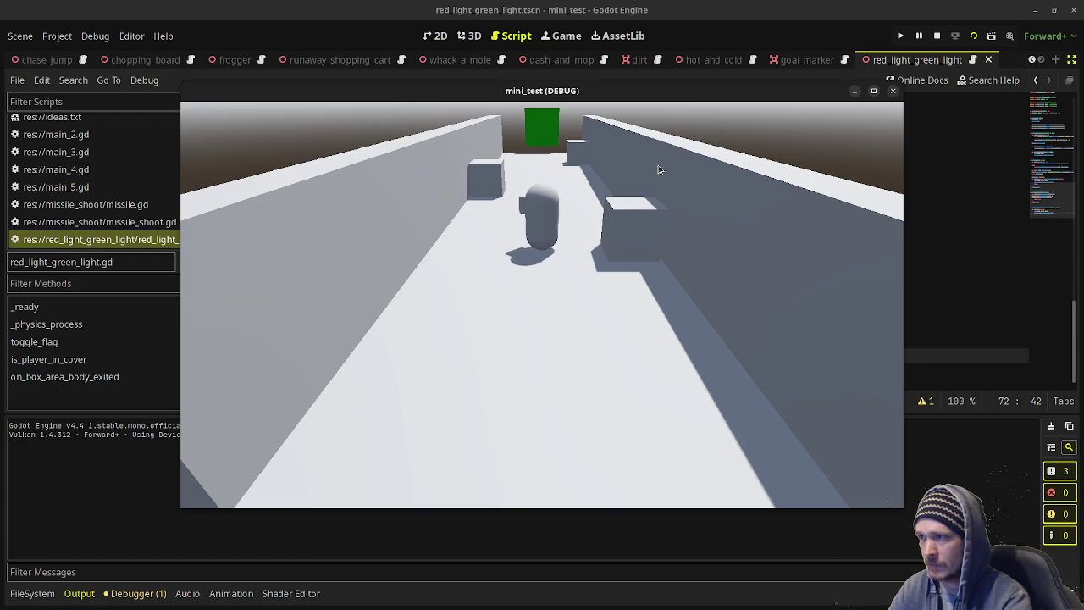
key(w)
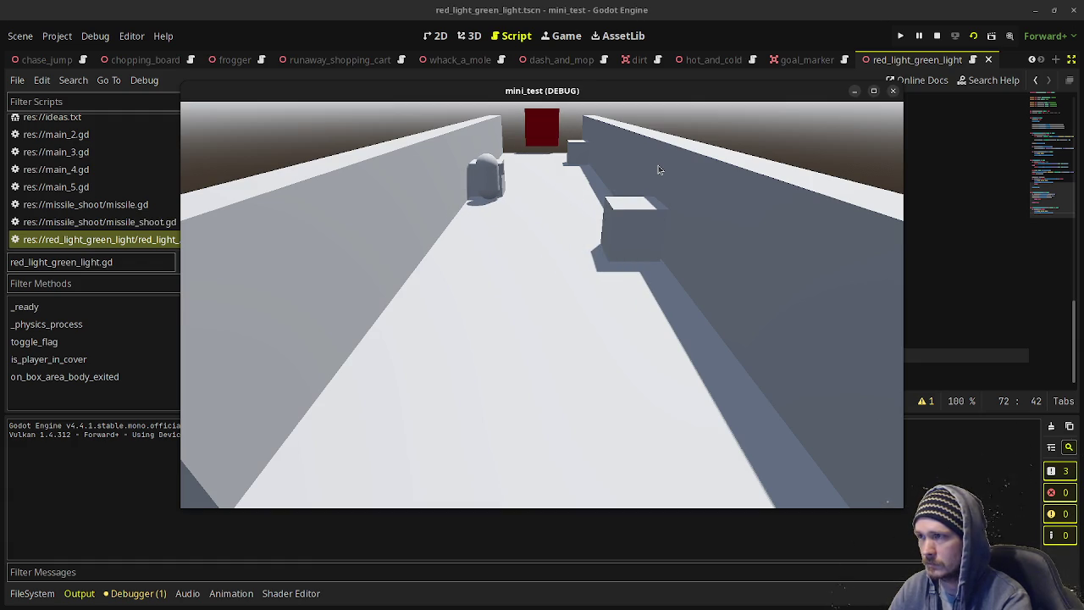
Leave cover on green, run along the right wall to the corridor's far end, then stop.
key(d)
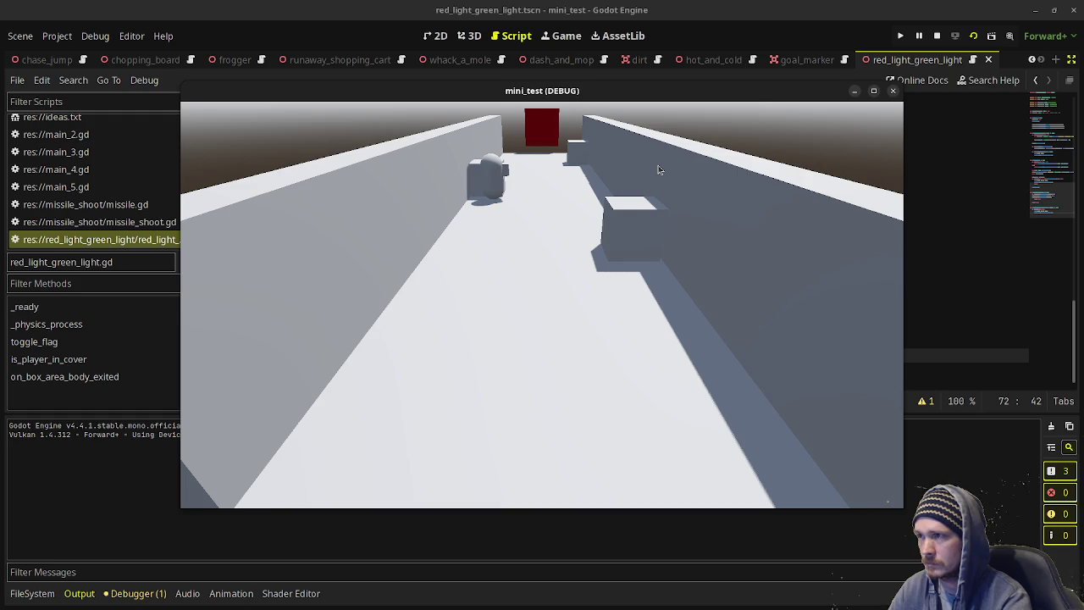
key(d)
key(d)
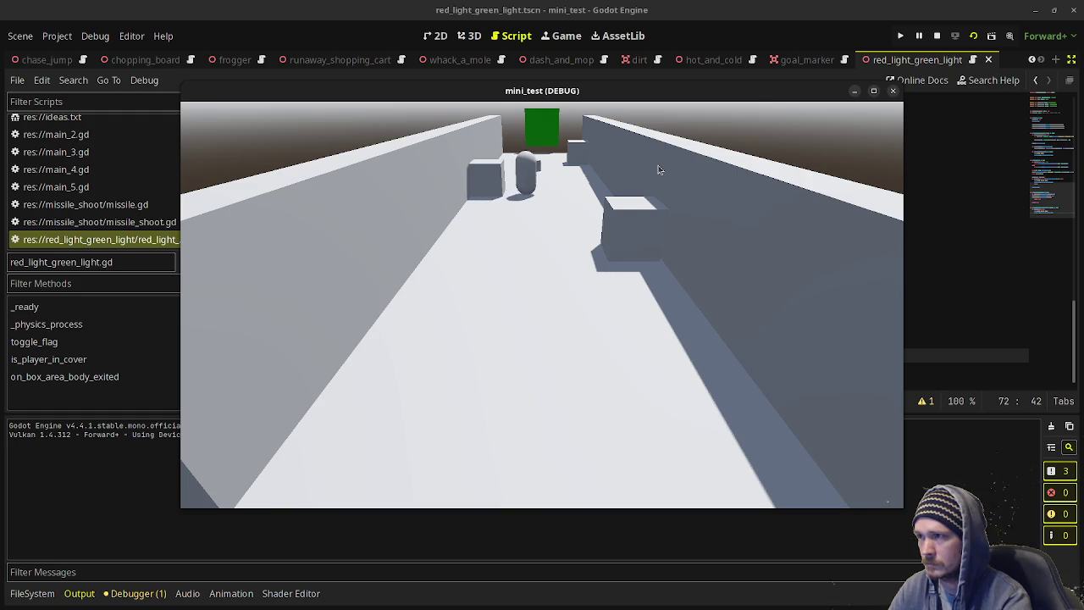
key(w)
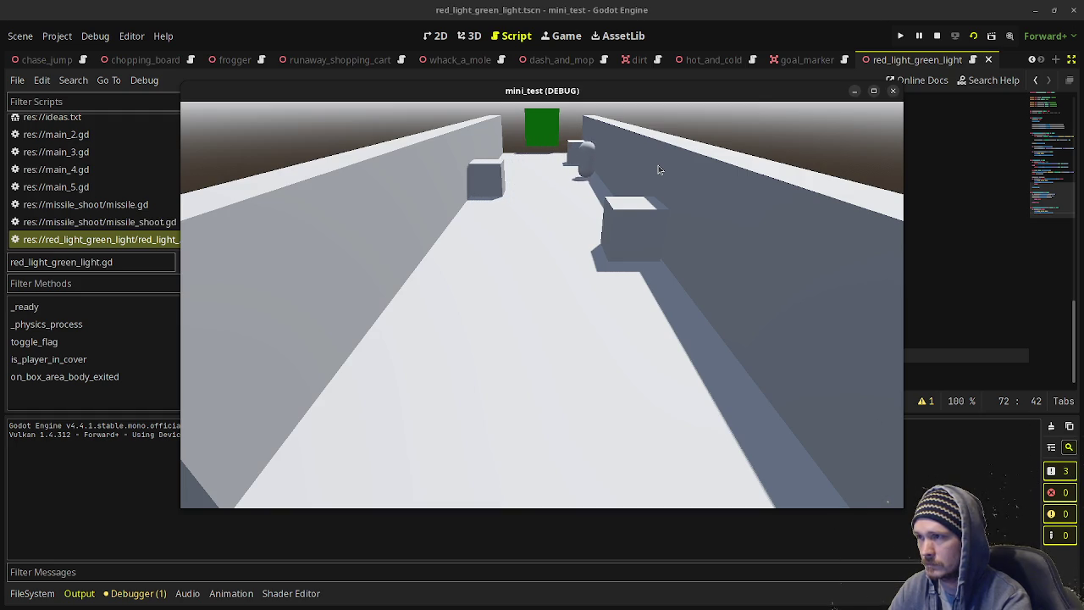
key(w)
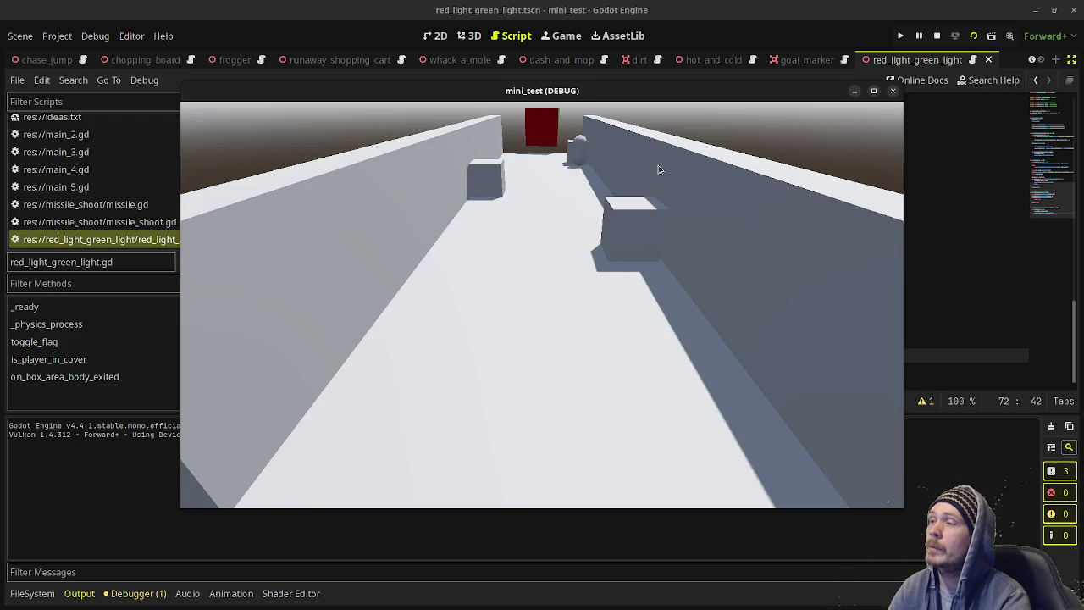
key(a)
key(w)
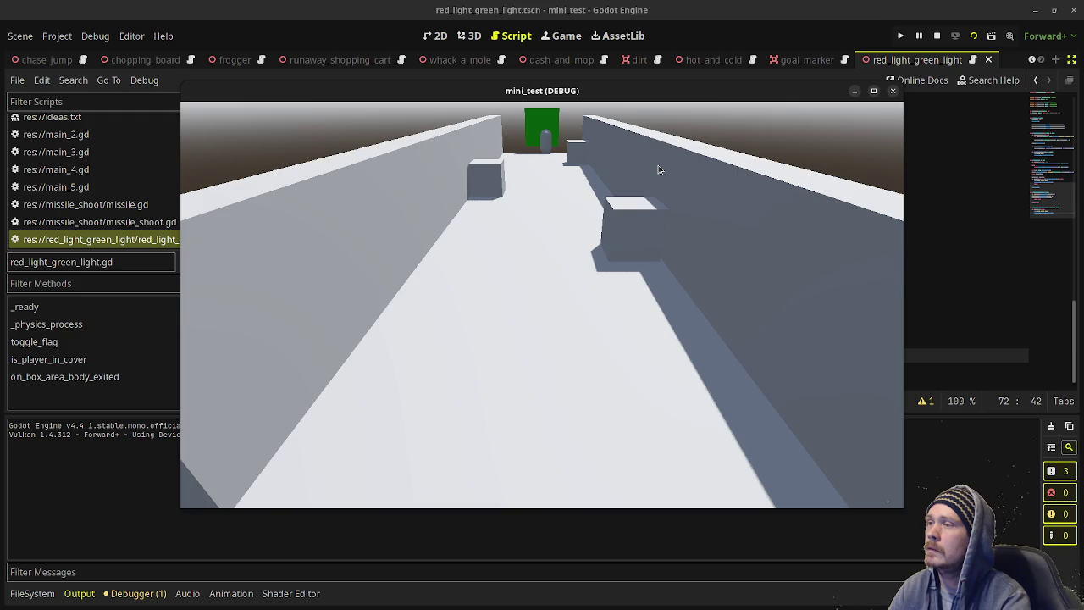
key(w)
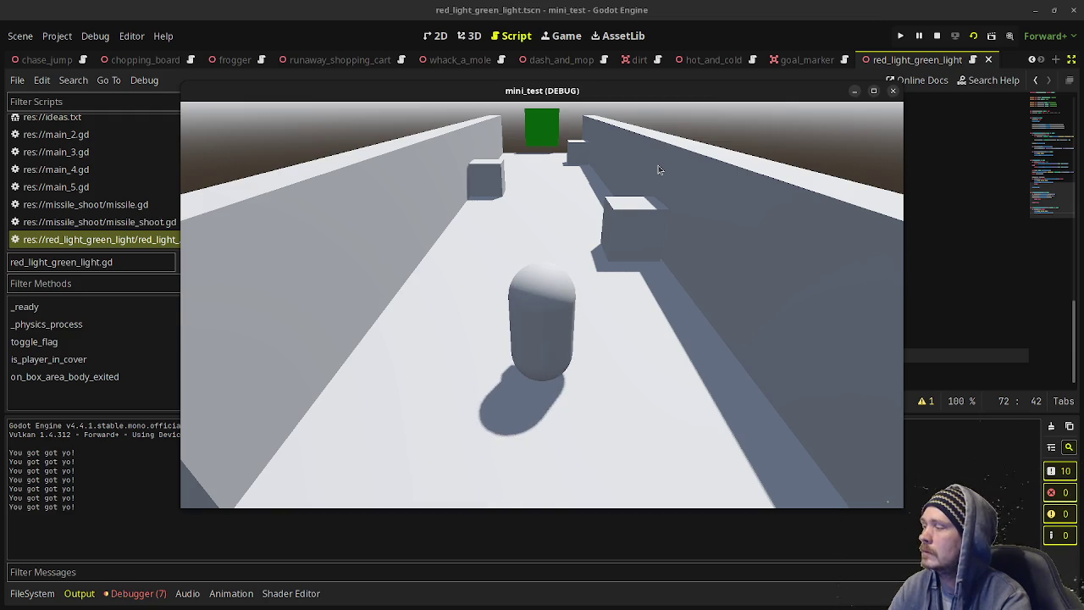
click(938, 38)
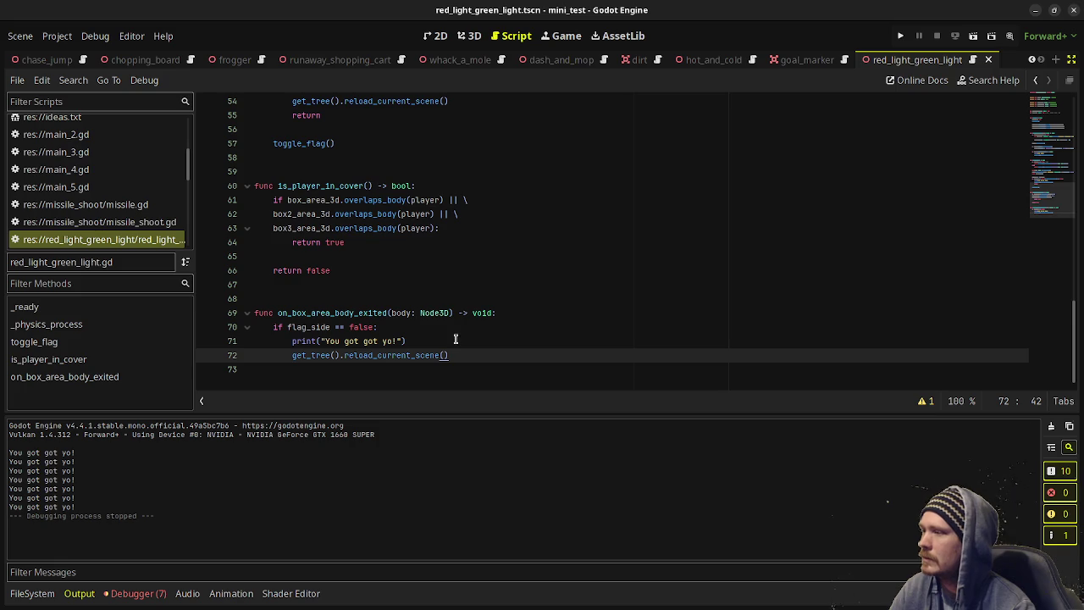
Check the Flag node's transform position in the 3D view.
scroll(488, 246, up, 6)
scroll(500, 292, up, 3)
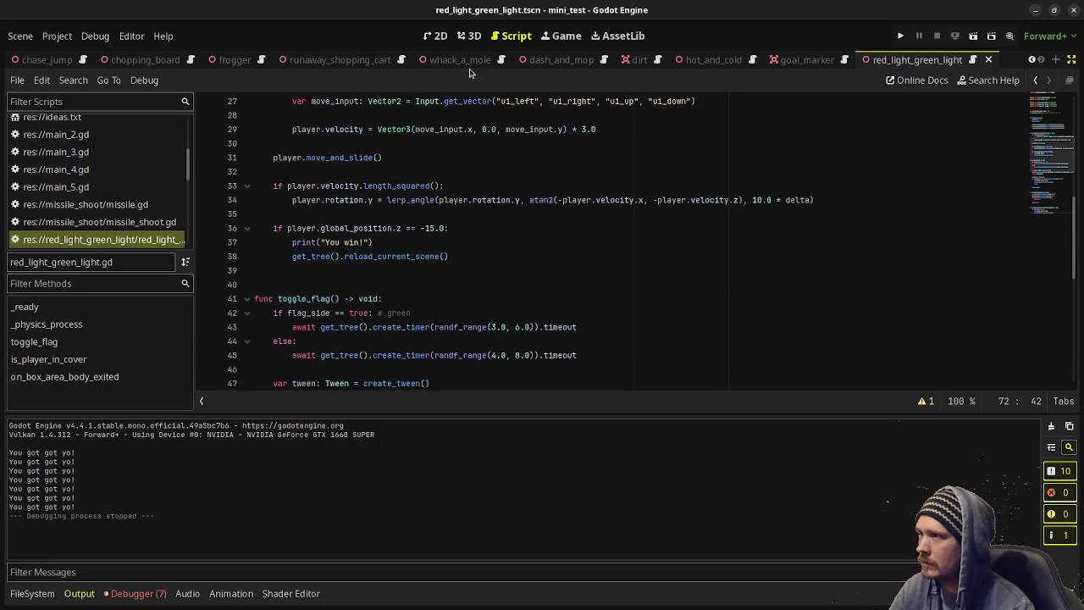
click(470, 36)
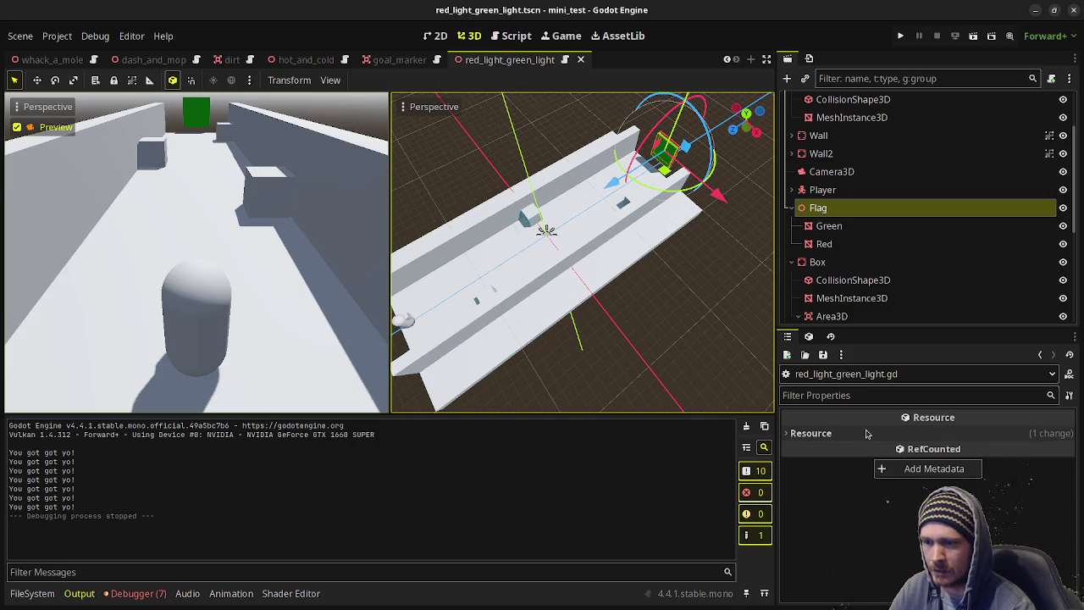
click(822, 193)
click(824, 206)
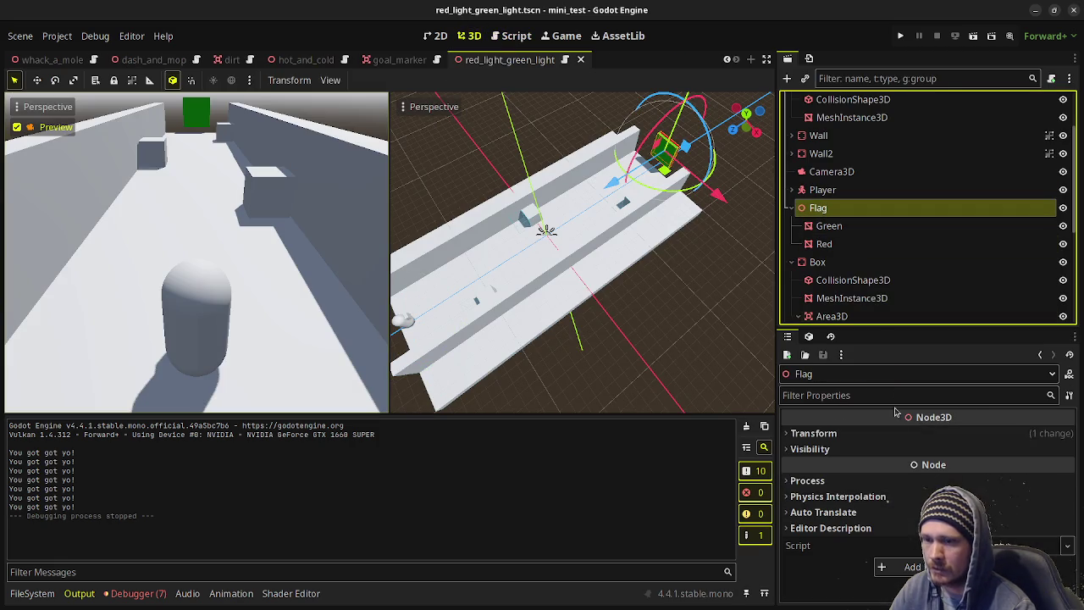
click(851, 434)
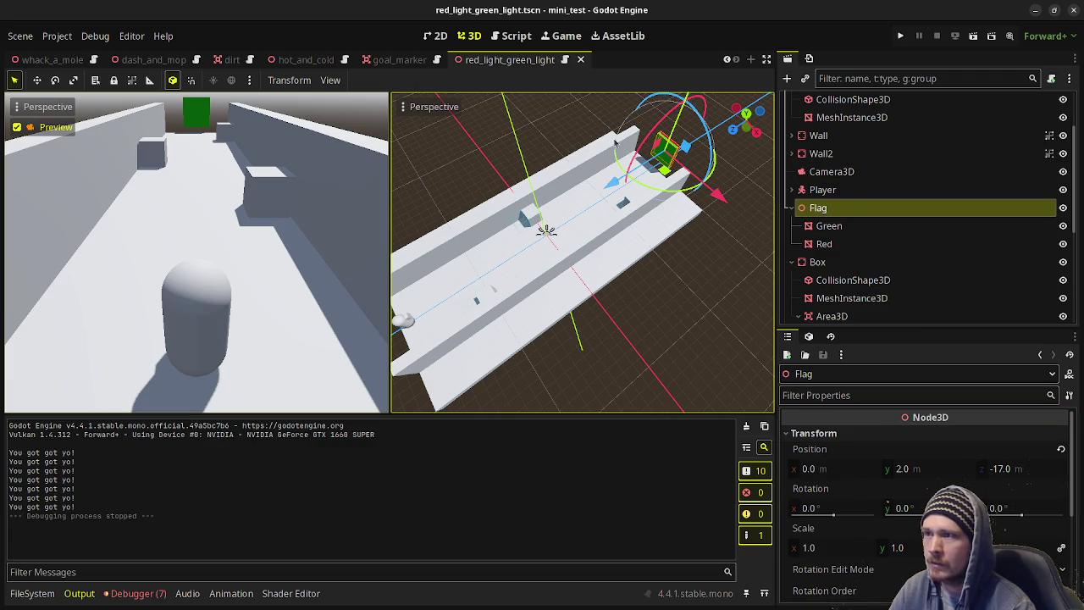
Change the win check on line 36 to player.global_position.z <= -15.0, save, and rerun the scene.
click(513, 35)
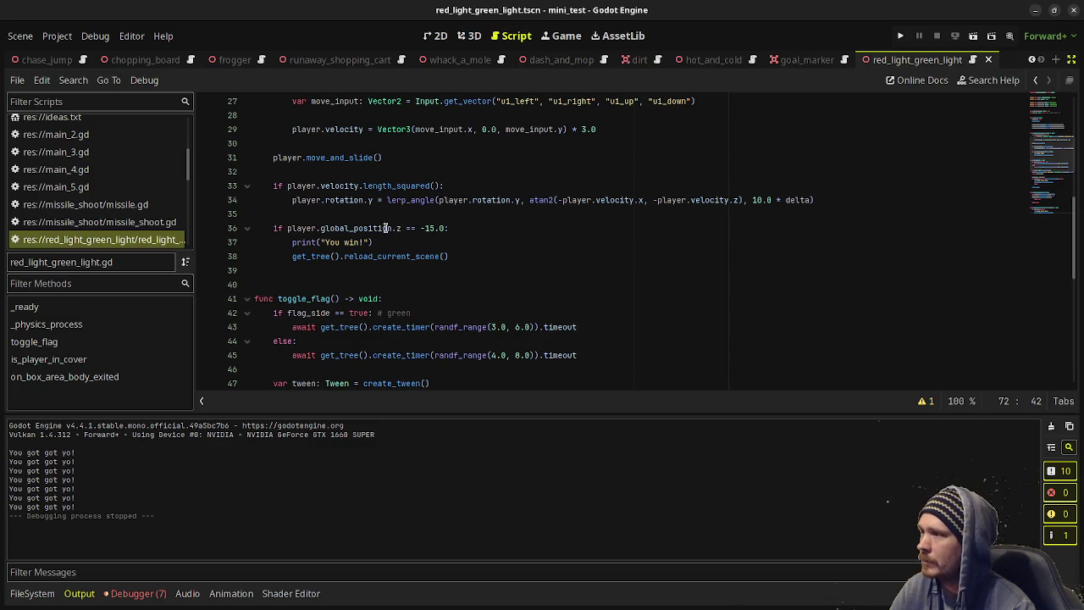
click(415, 229)
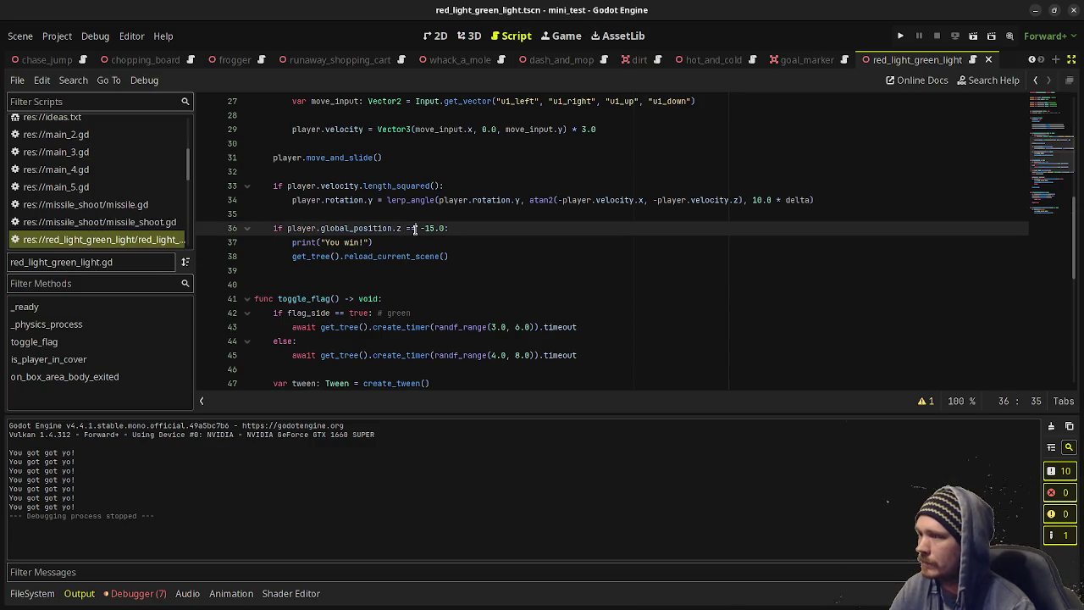
key(BackSpace)
key(BackSpace)
text(<=)
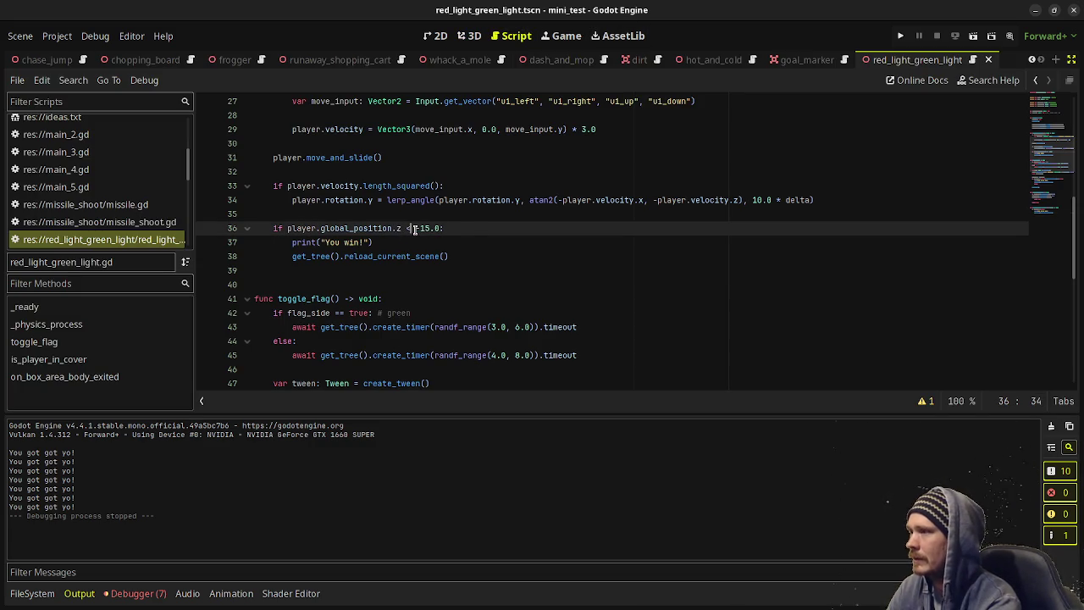
key(ctrl+s)
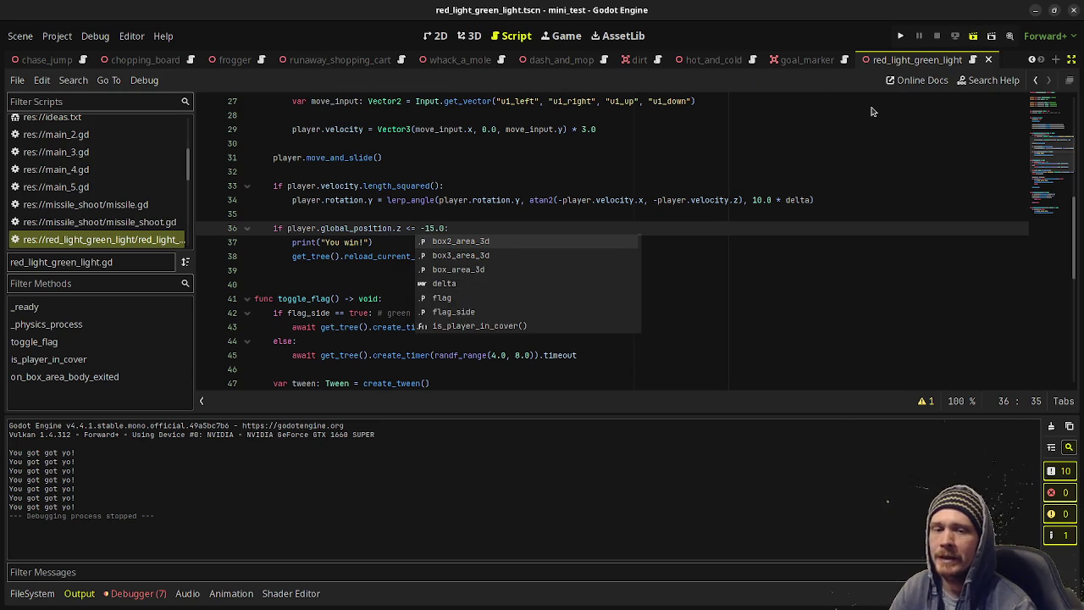
key(F6)
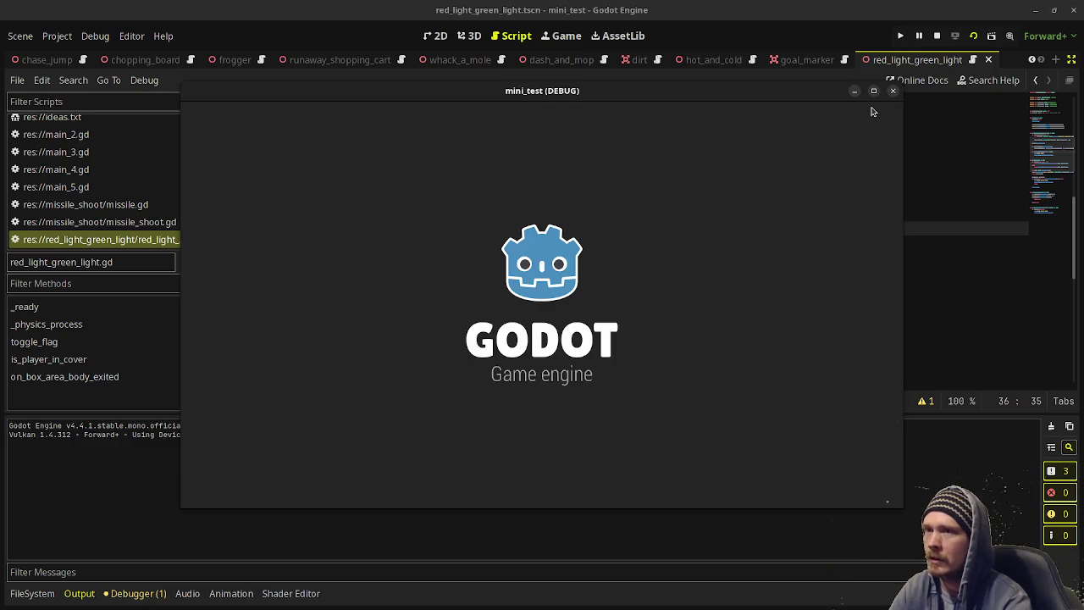
Advance with the arrow keys, hiding behind the right and left cover boxes on red.
key(Up)
key(Right)
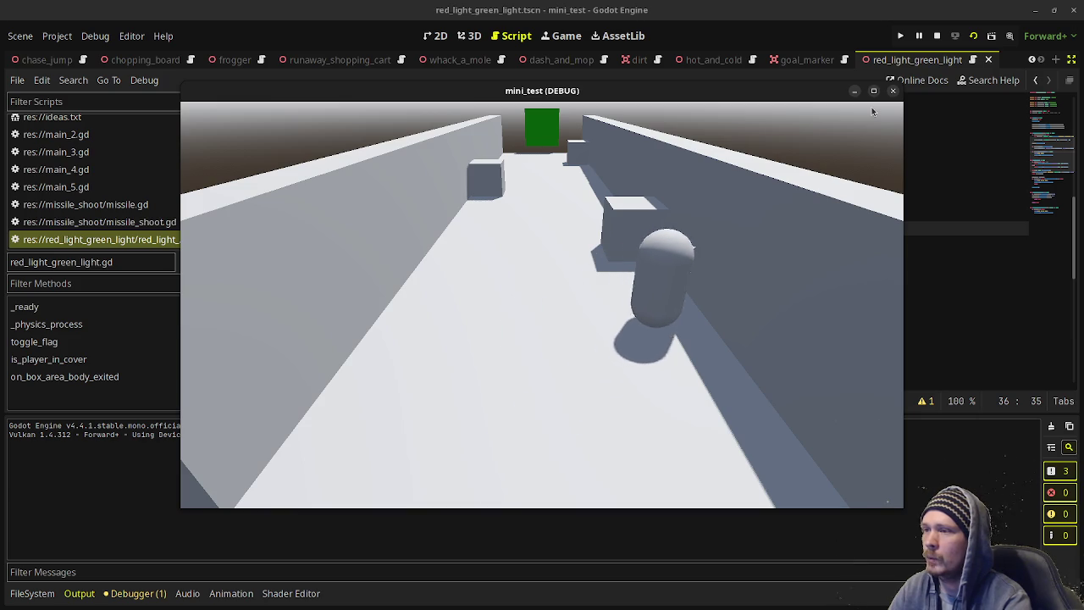
key(Right)
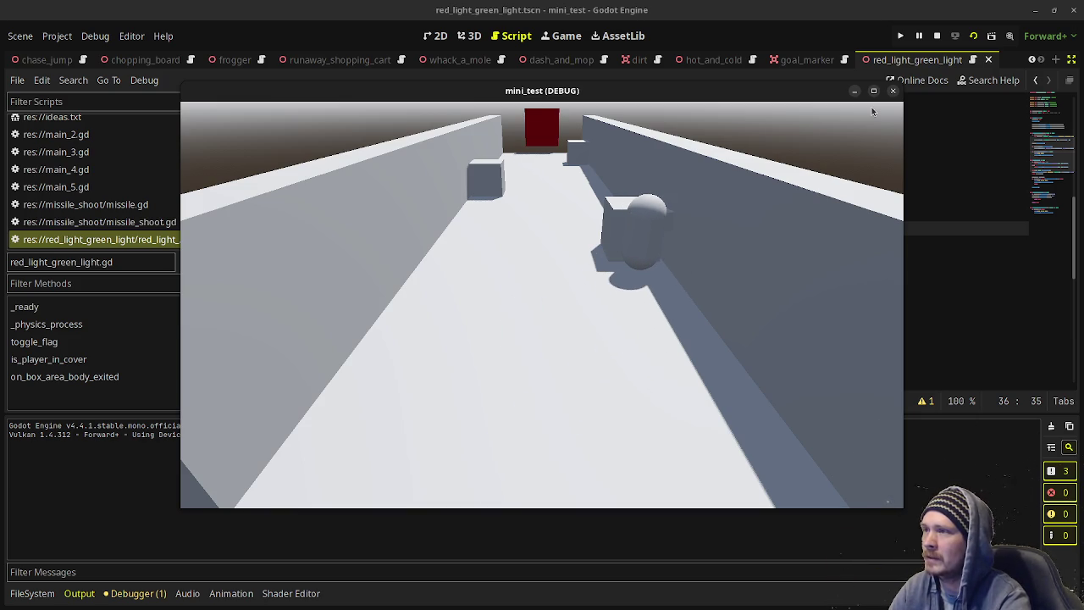
key(Left)
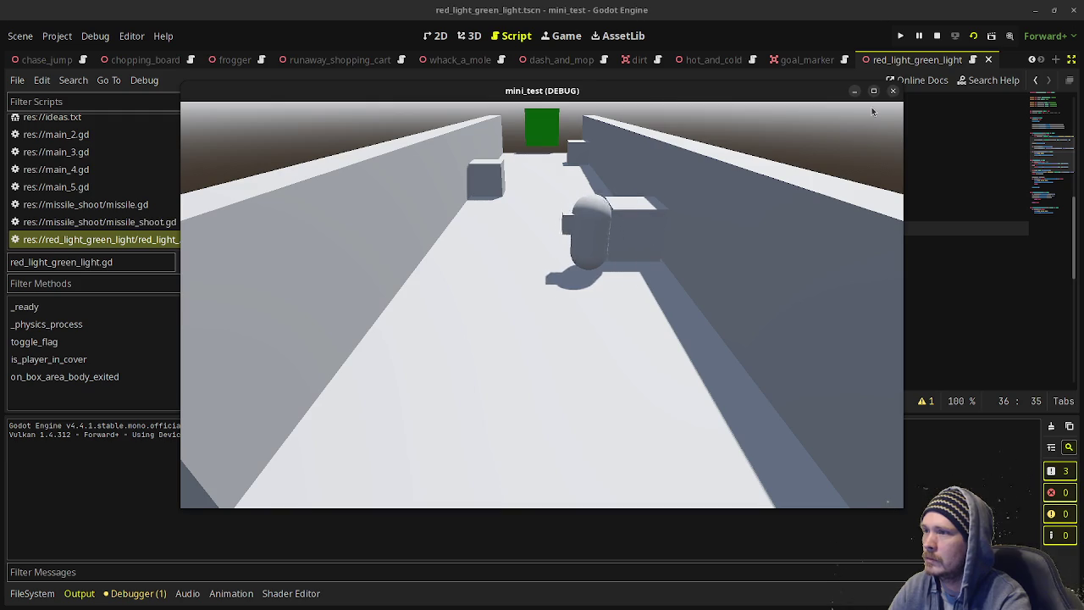
key(Up)
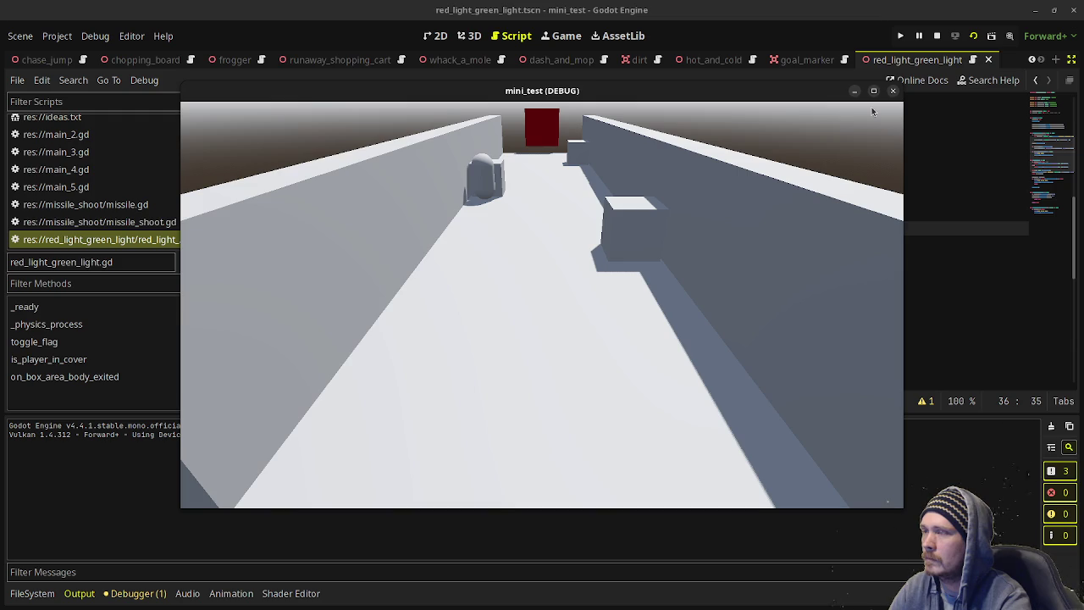
key(Up)
key(Right)
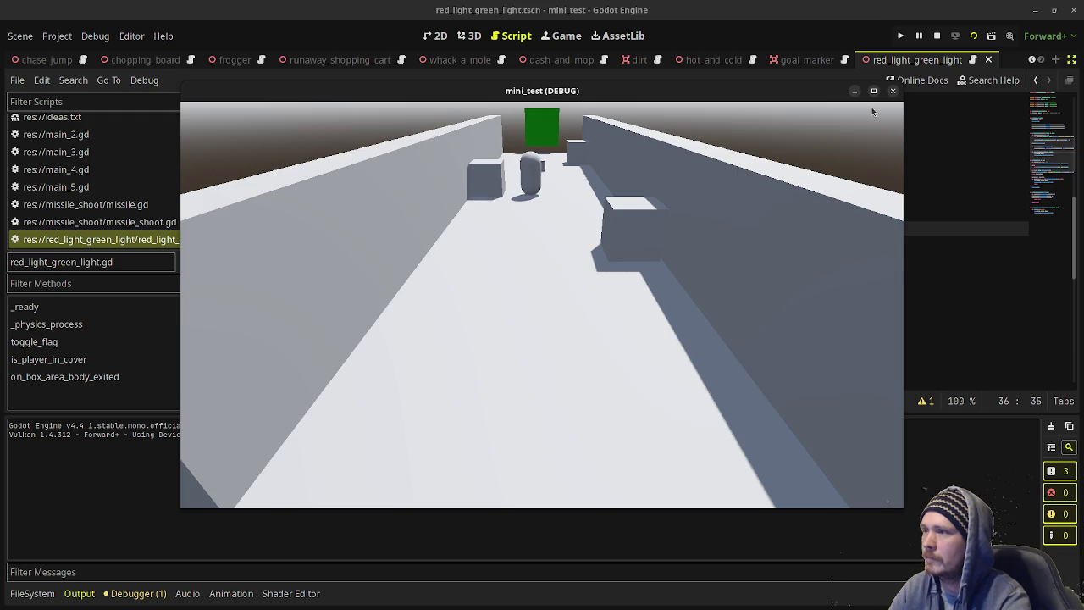
key(Up)
key(Right)
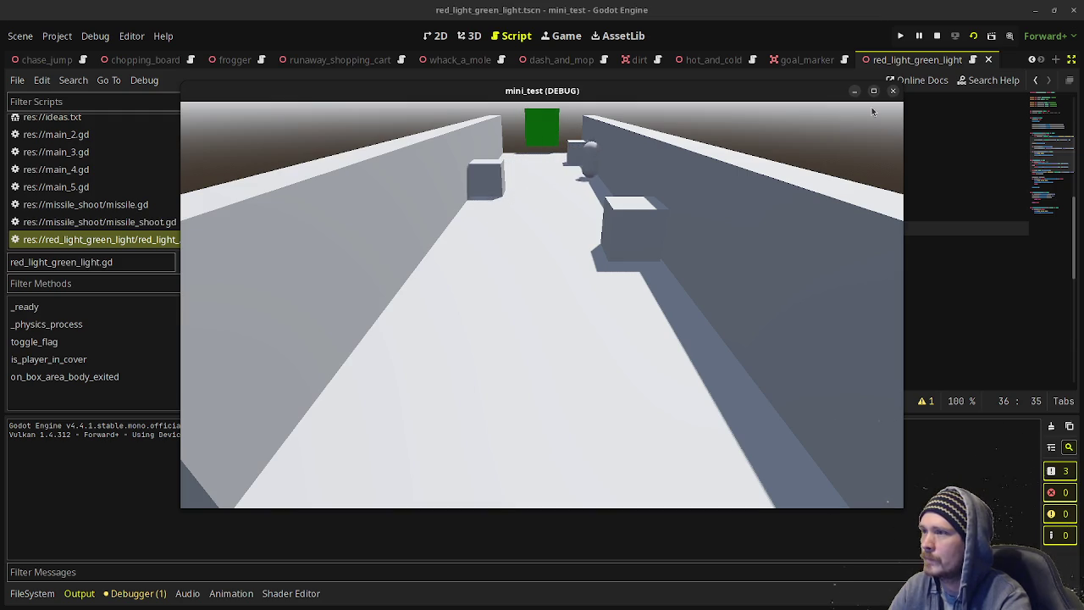
key(Up)
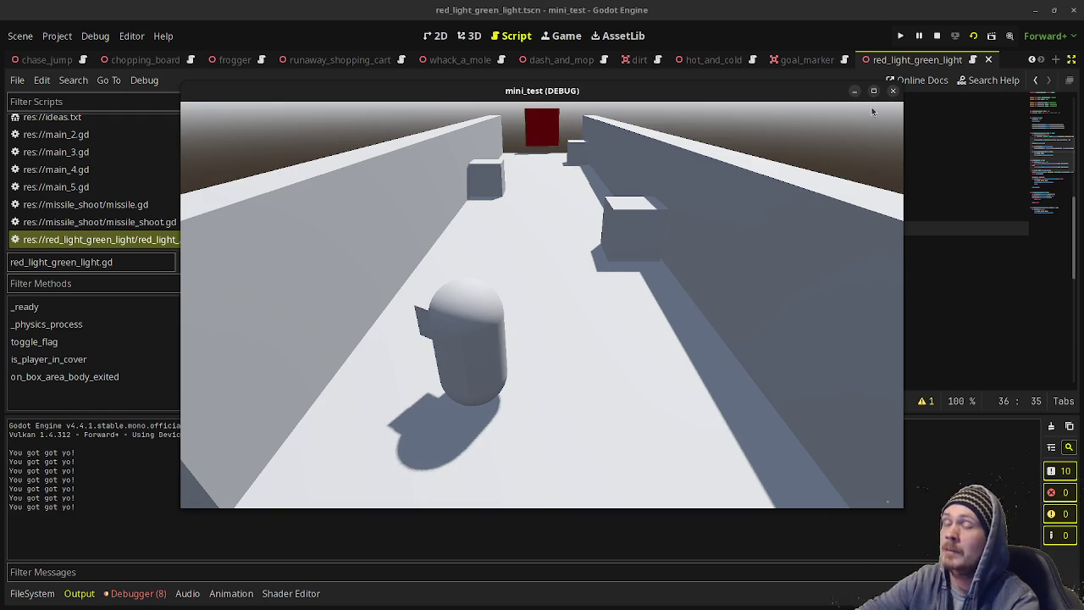
key(Up+Right)
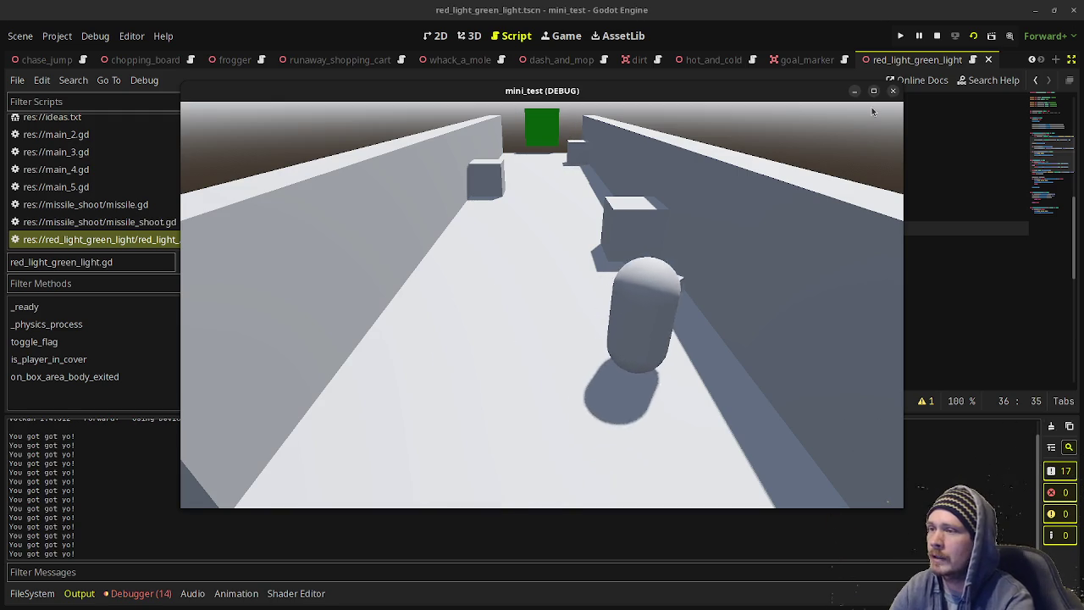
key(Up)
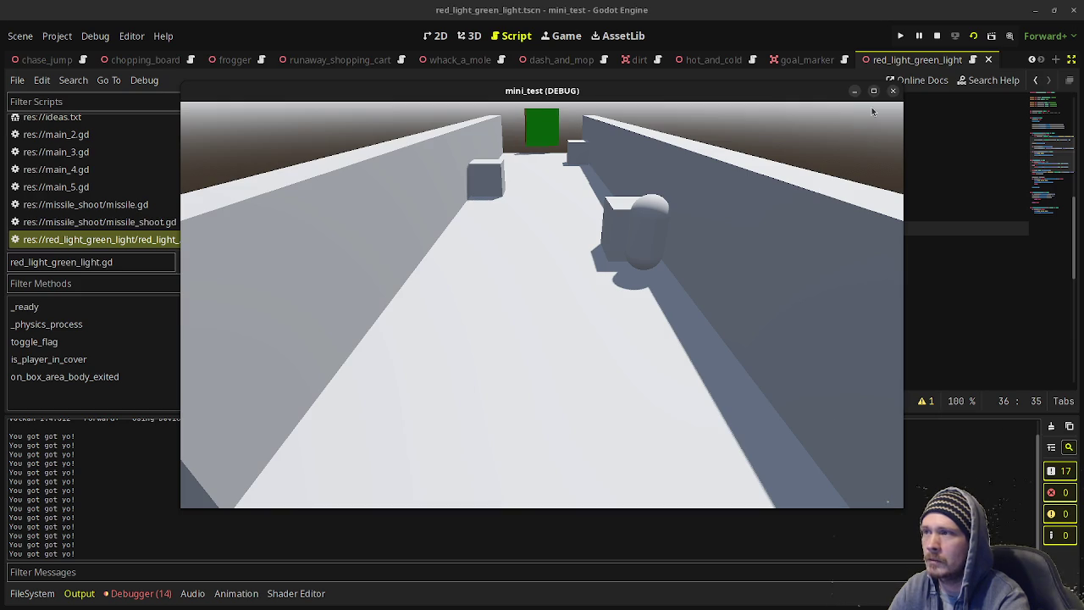
Run from cover to the flag on green until 'You win!' prints, then stop the game.
key(Left)
key(Up)
key(Up)
key(Left)
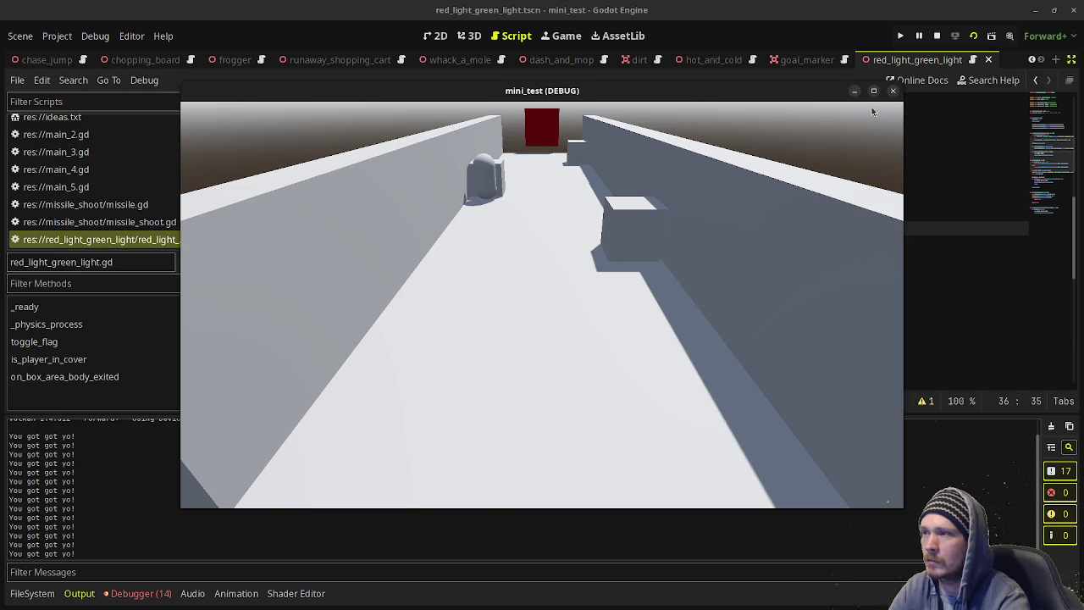
key(Right)
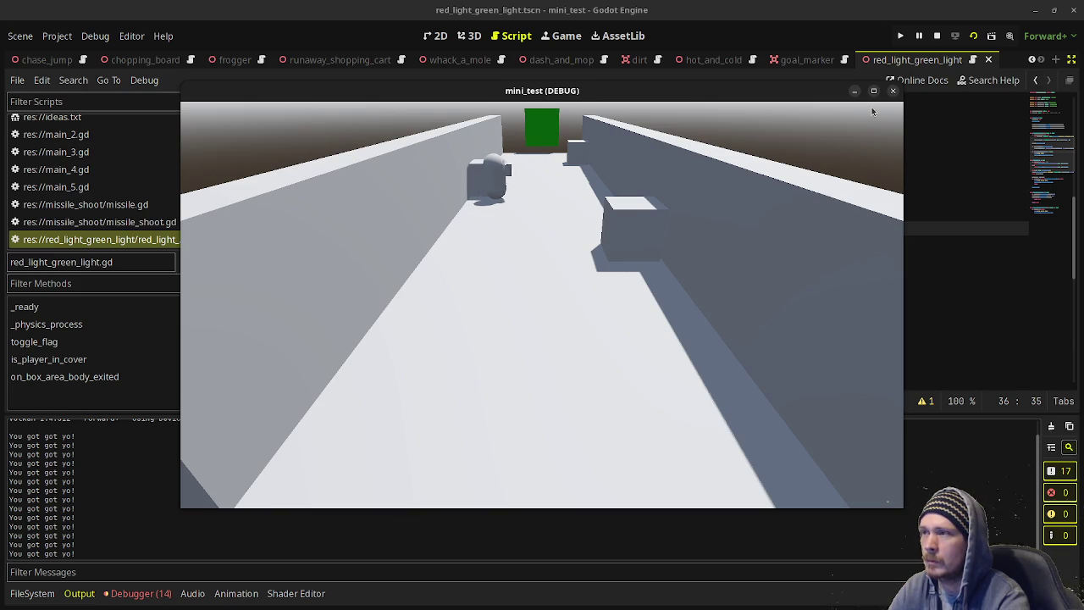
key(Up)
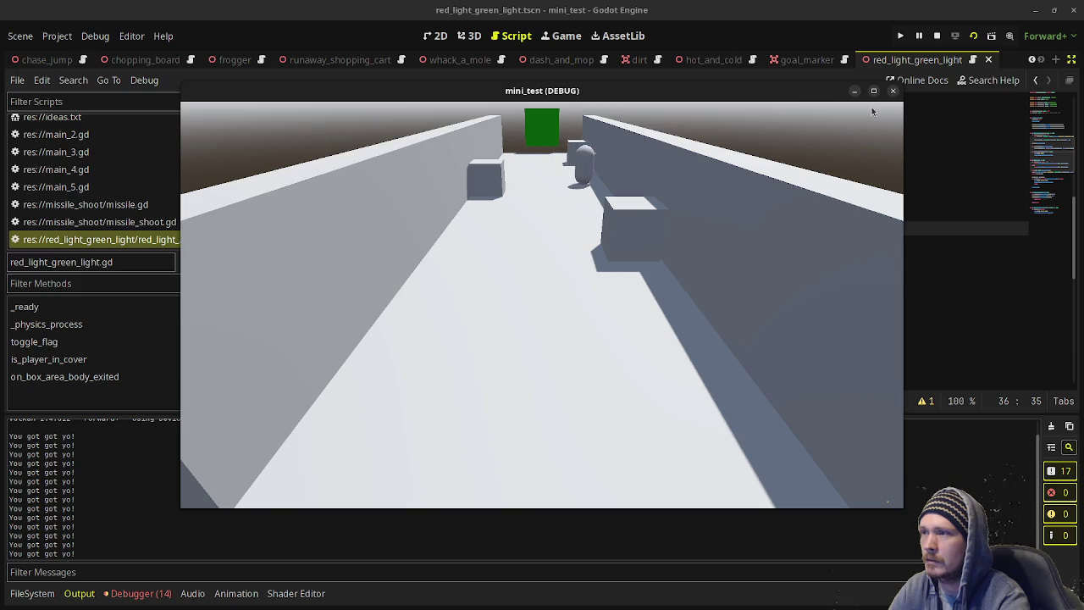
key(Up)
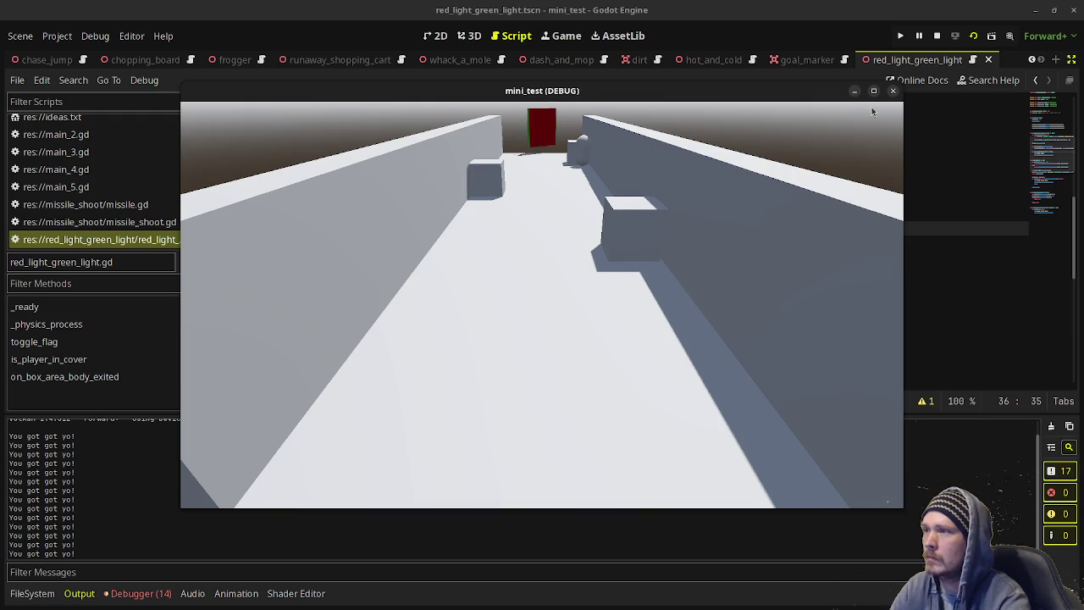
key(Left)
key(Up)
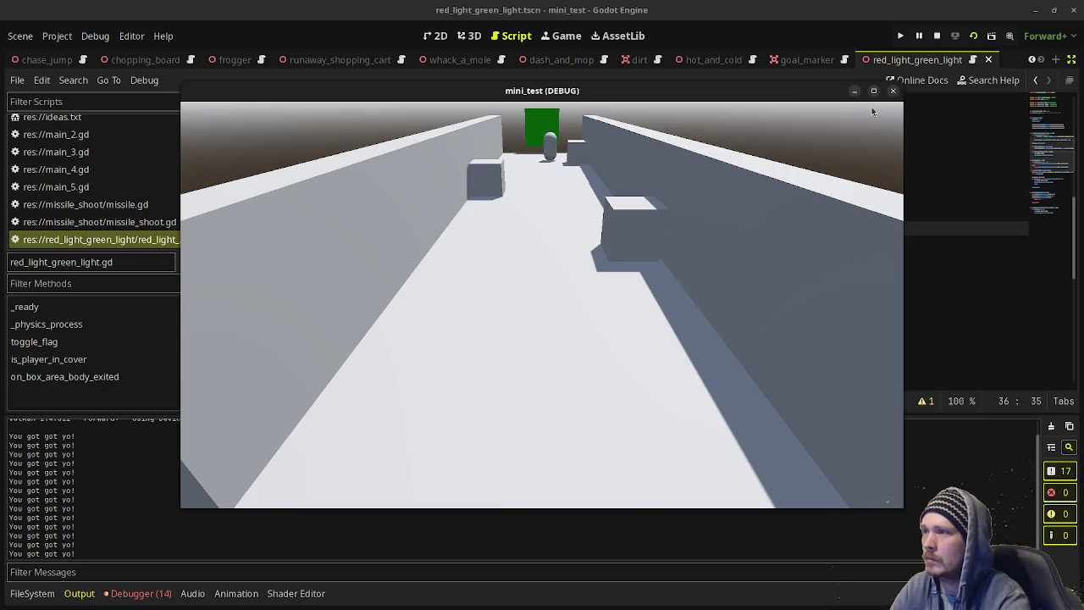
click(937, 35)
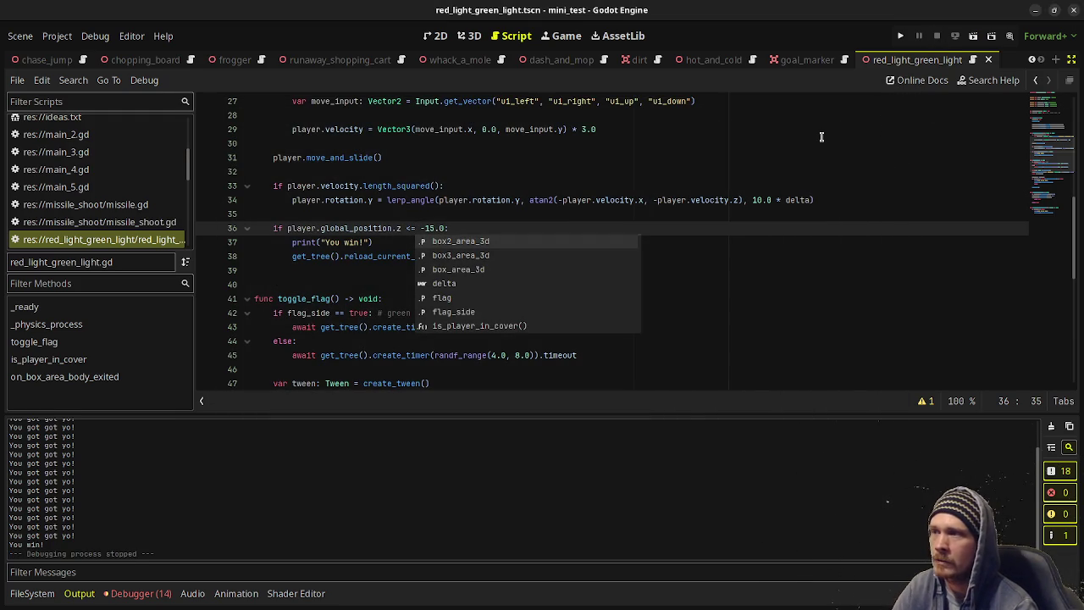
Dismiss the code suggestions and run the red_light_green_light scene with F6.
click(596, 171)
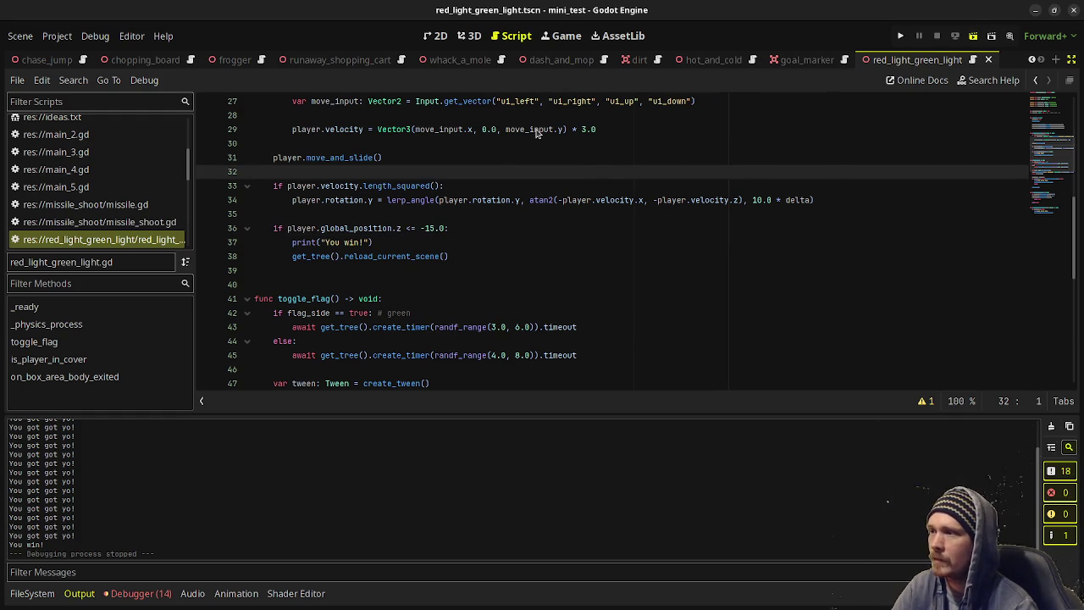
key(F6)
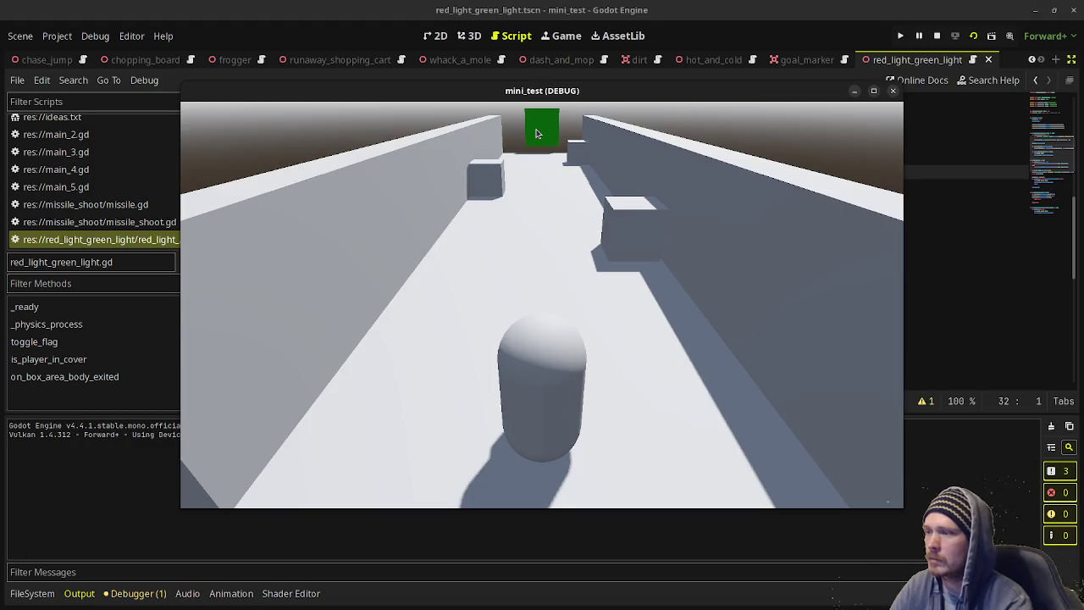
Move the player between the cover blocks to the flag for a 'You win!', then stop.
key(Up)
key(Right)
key(Up)
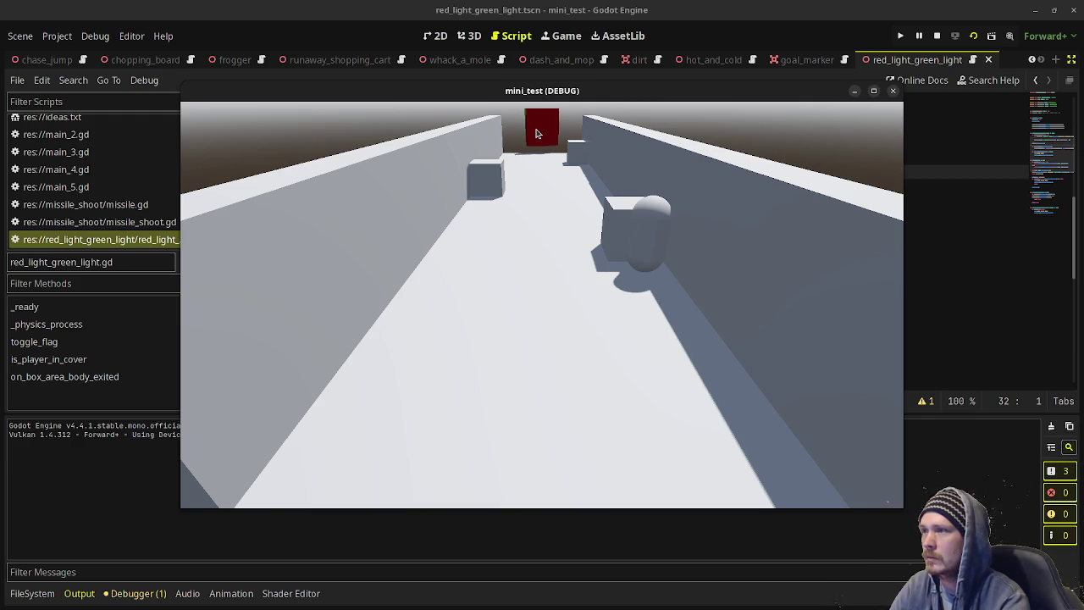
key(a)
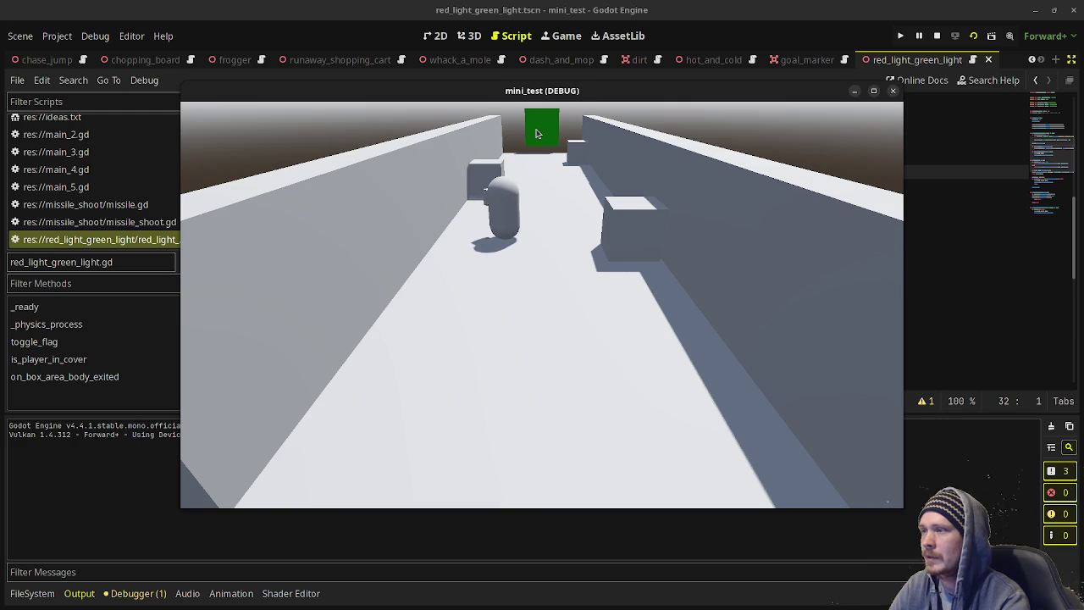
key(w)
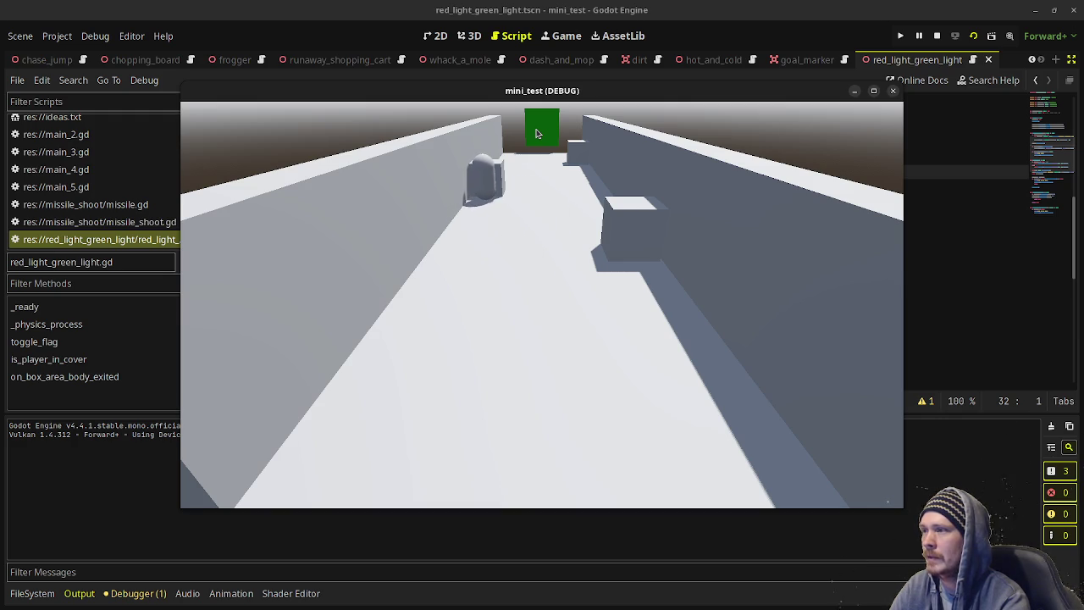
key(a)
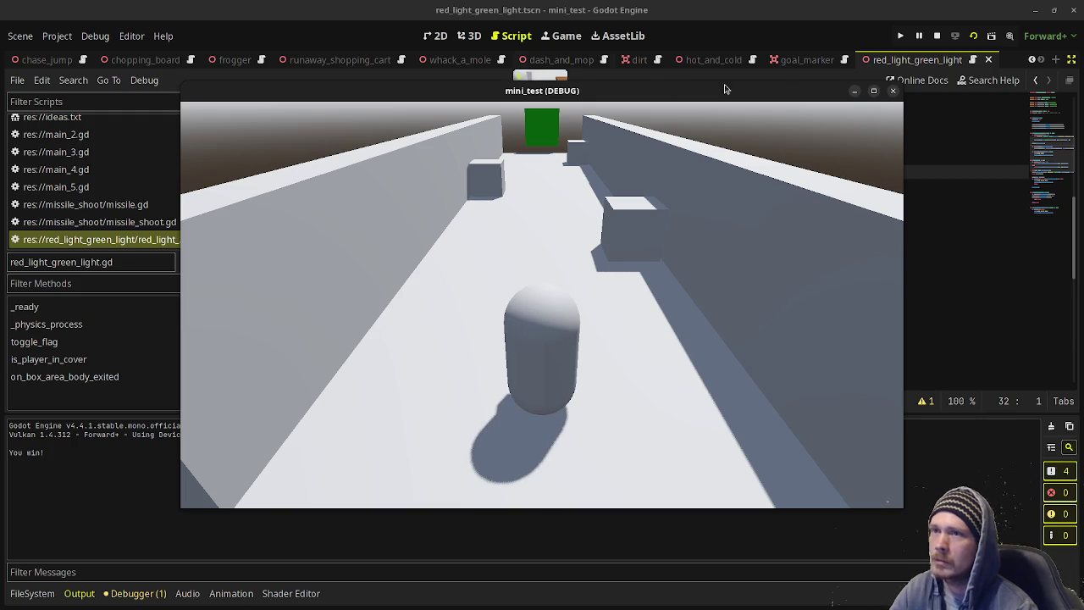
click(937, 35)
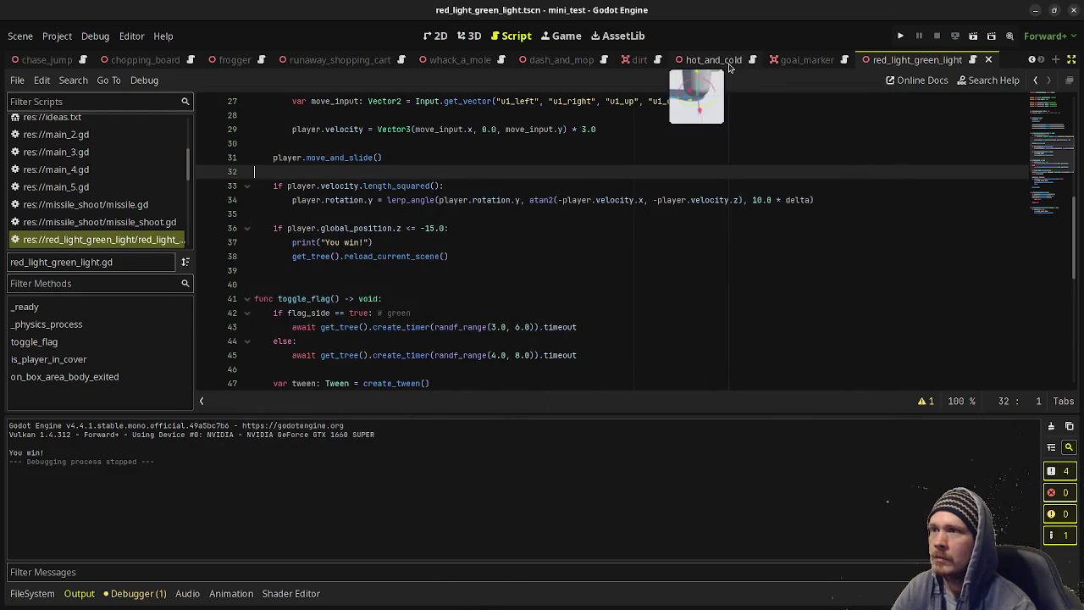
Run the hot_and_cold scene and walk the player around the floor with WASD.
click(714, 59)
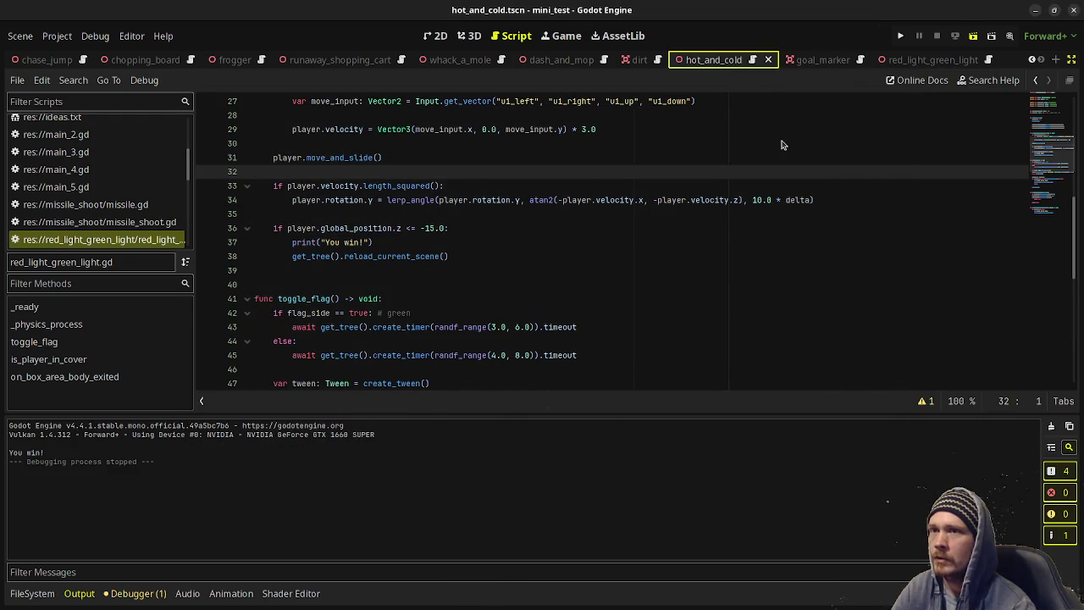
key(F6)
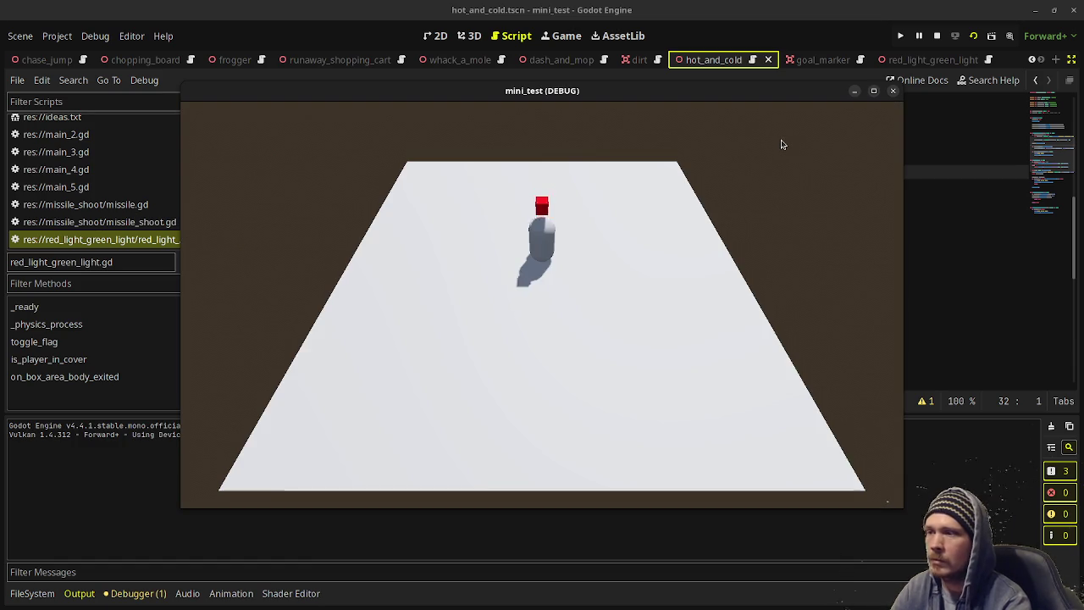
key(a)
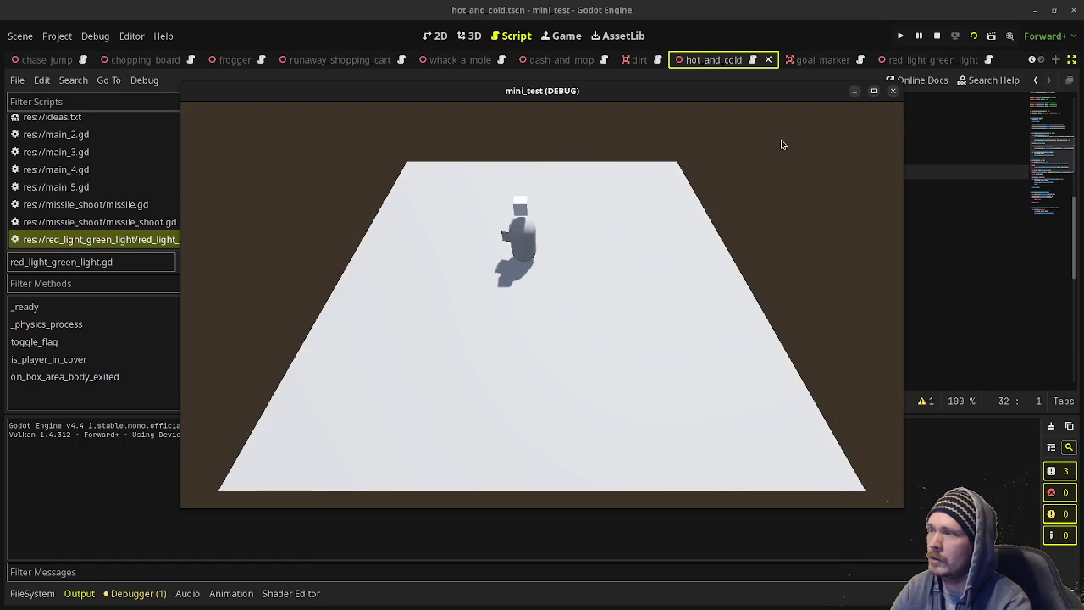
key(s)
key(d)
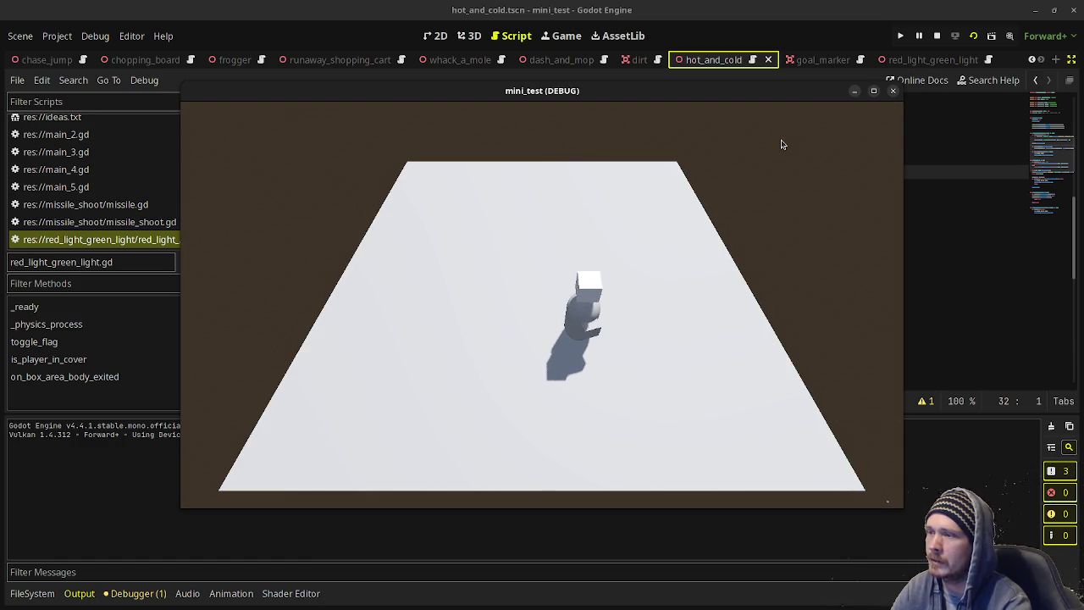
key(d)
key(w)
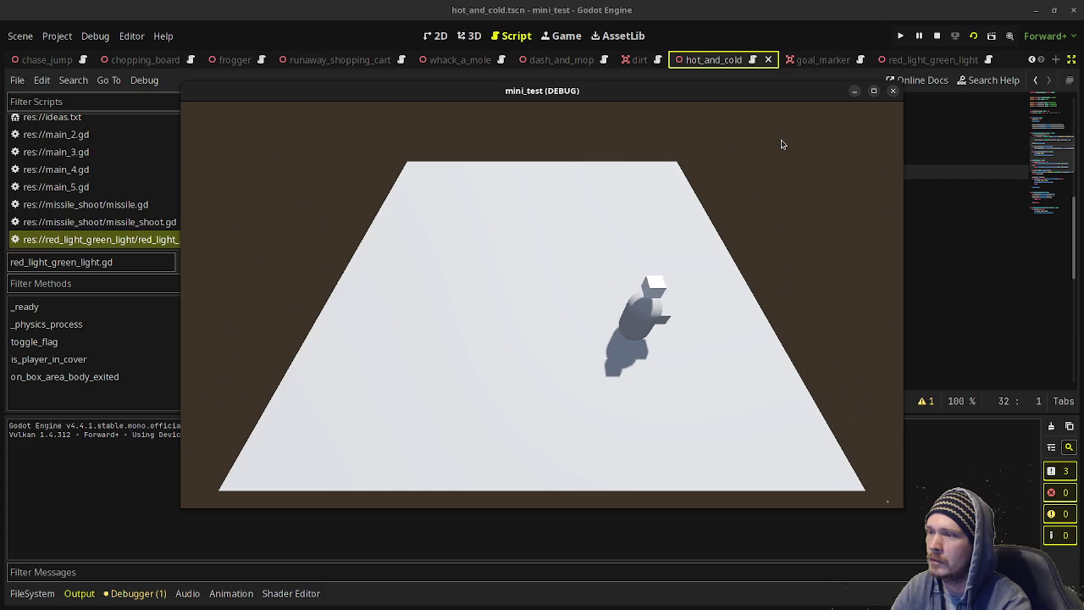
key(a)
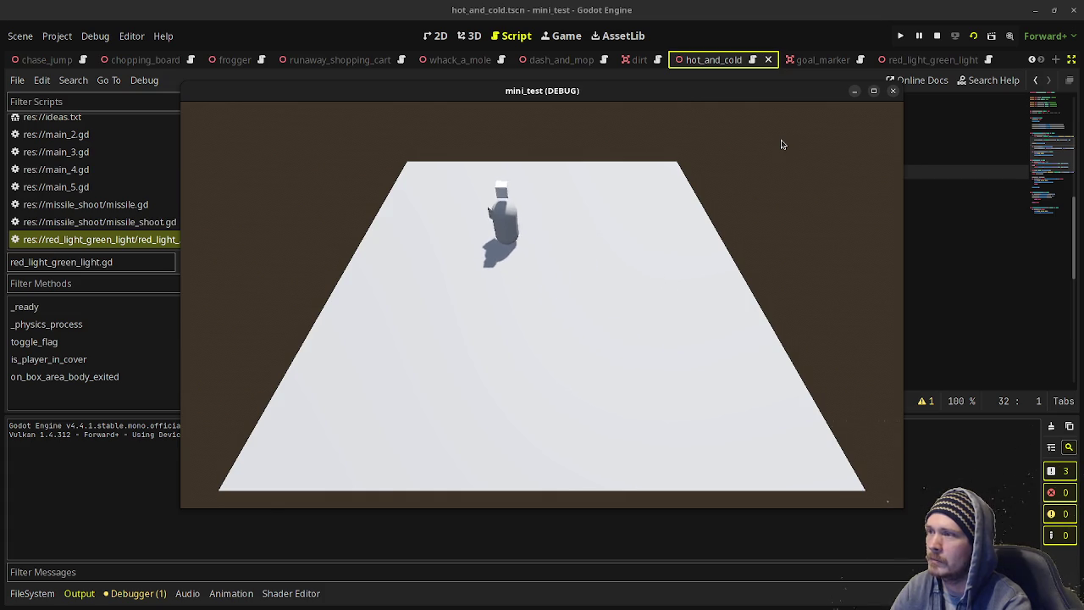
key(a)
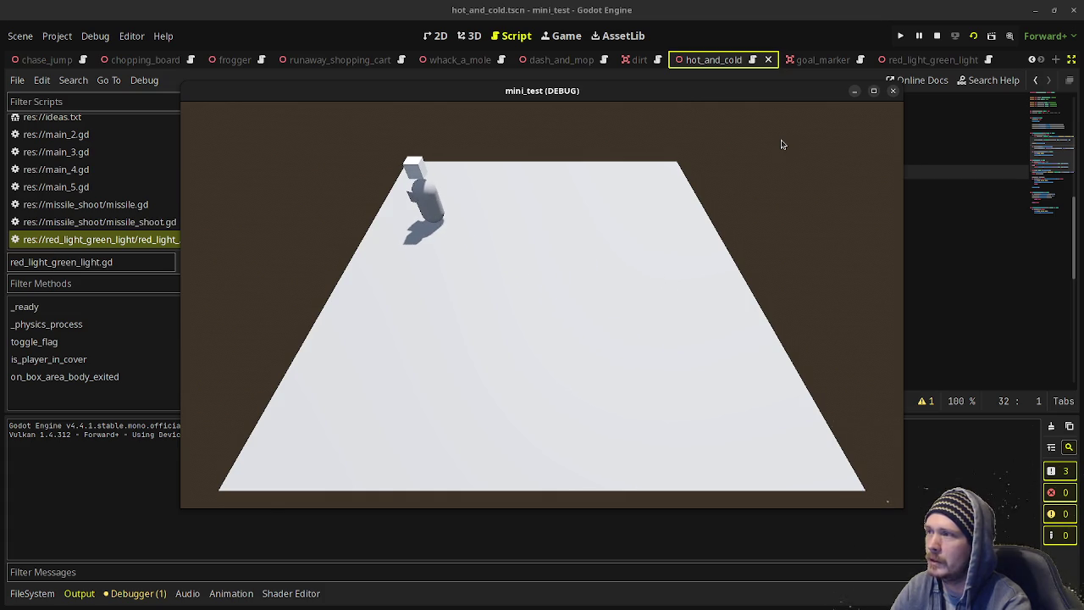
key(s)
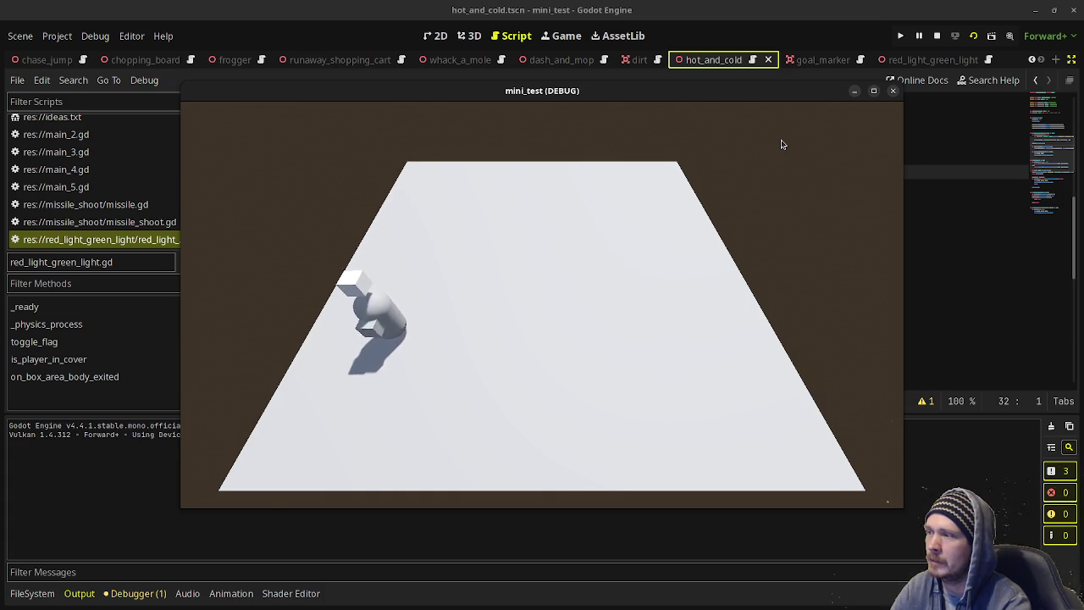
key(d)
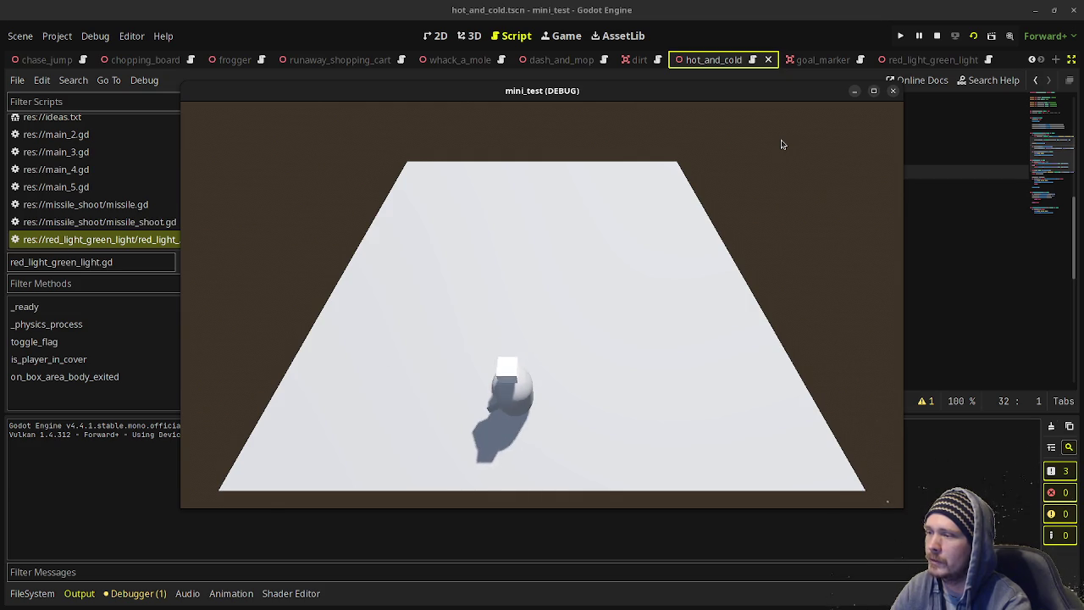
key(w)
key(w)
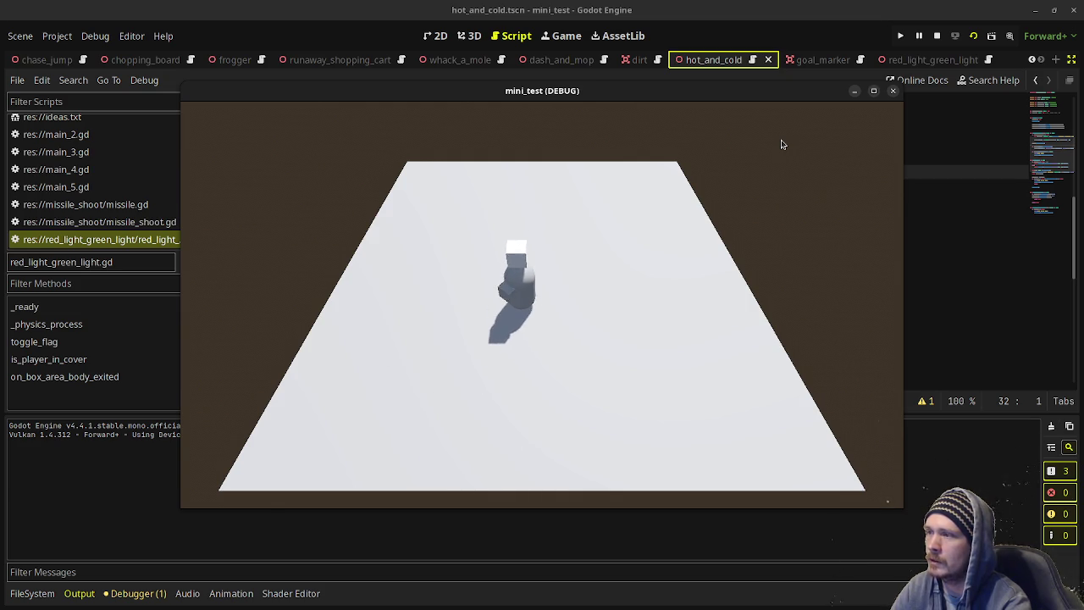
key(w)
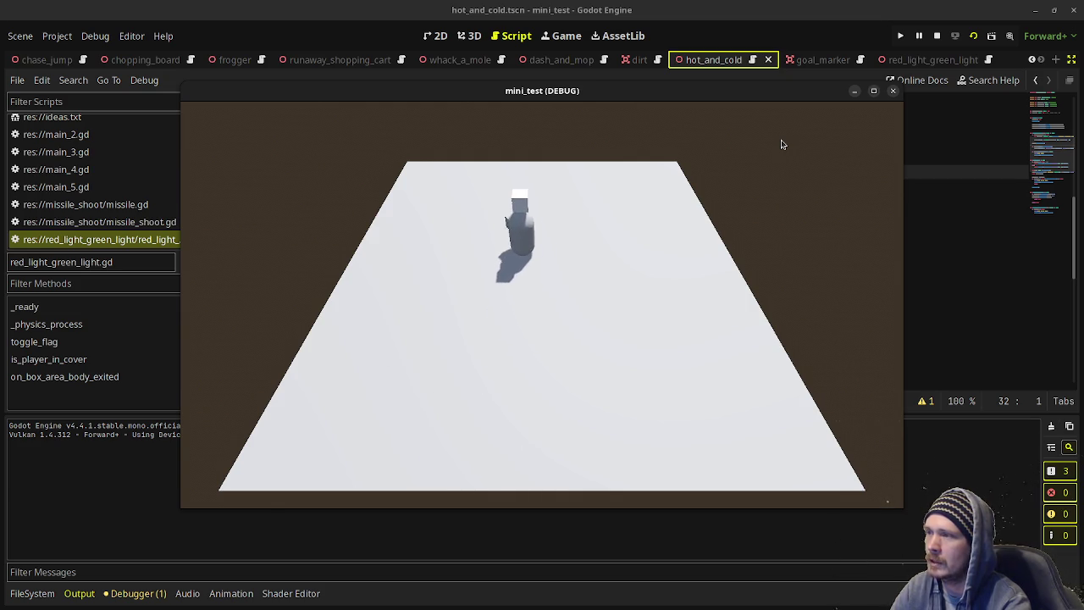
key(a)
key(s)
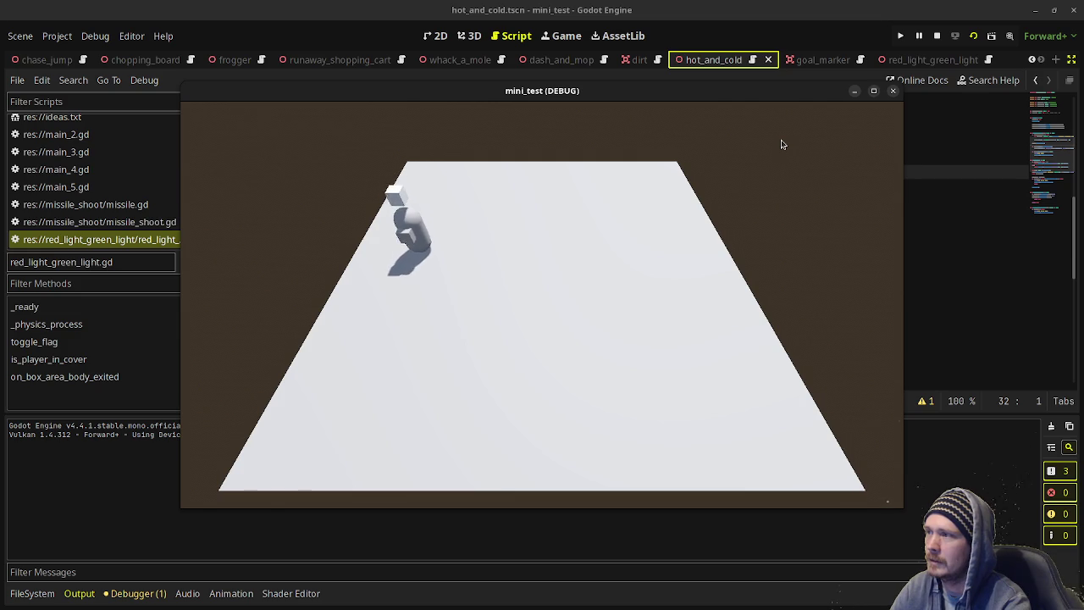
key(d)
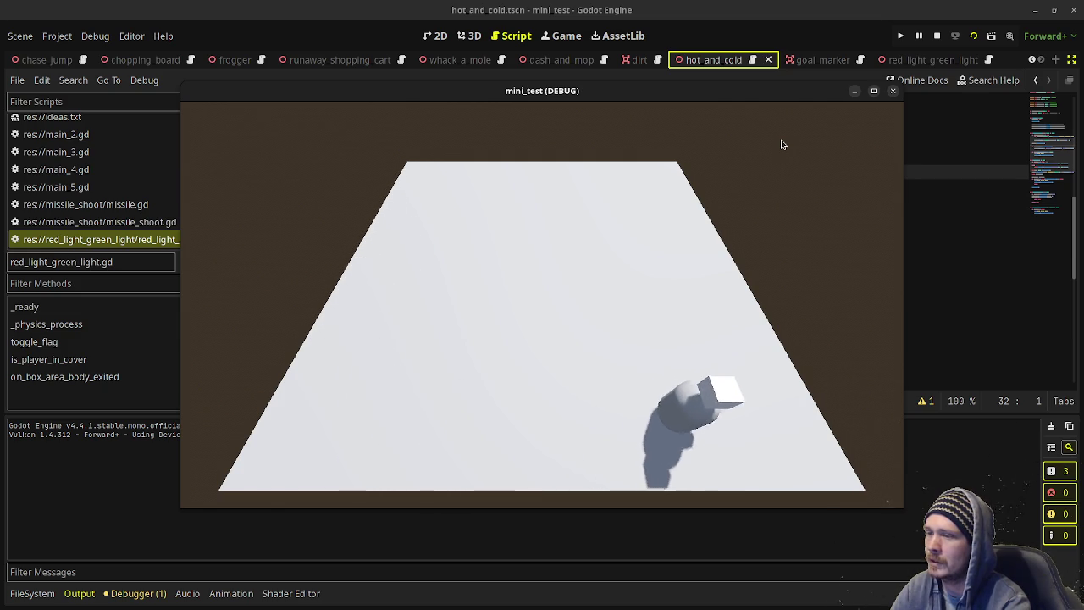
key(w)
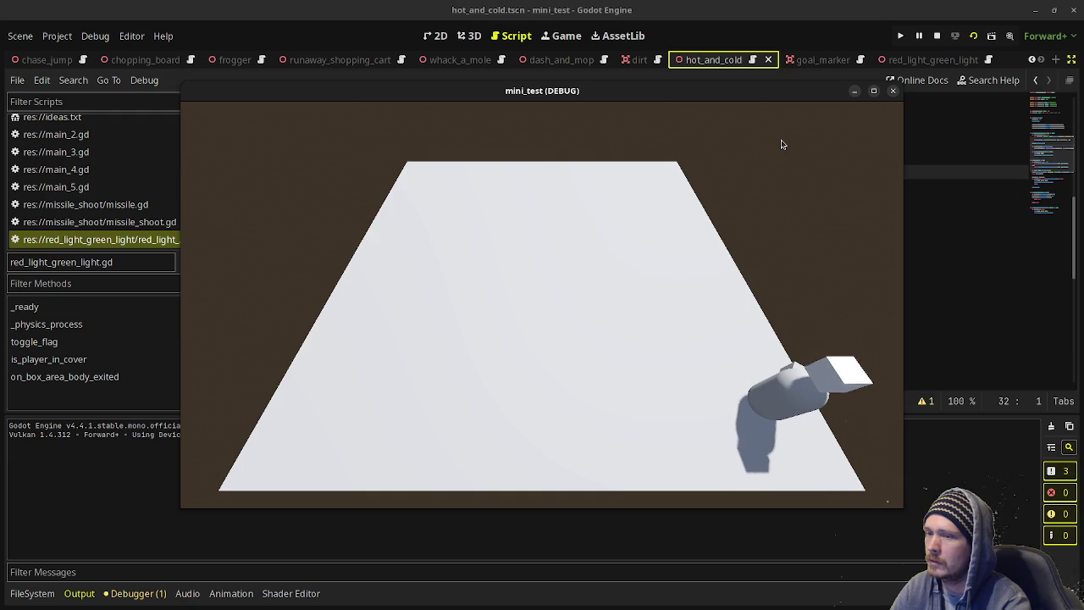
key(w)
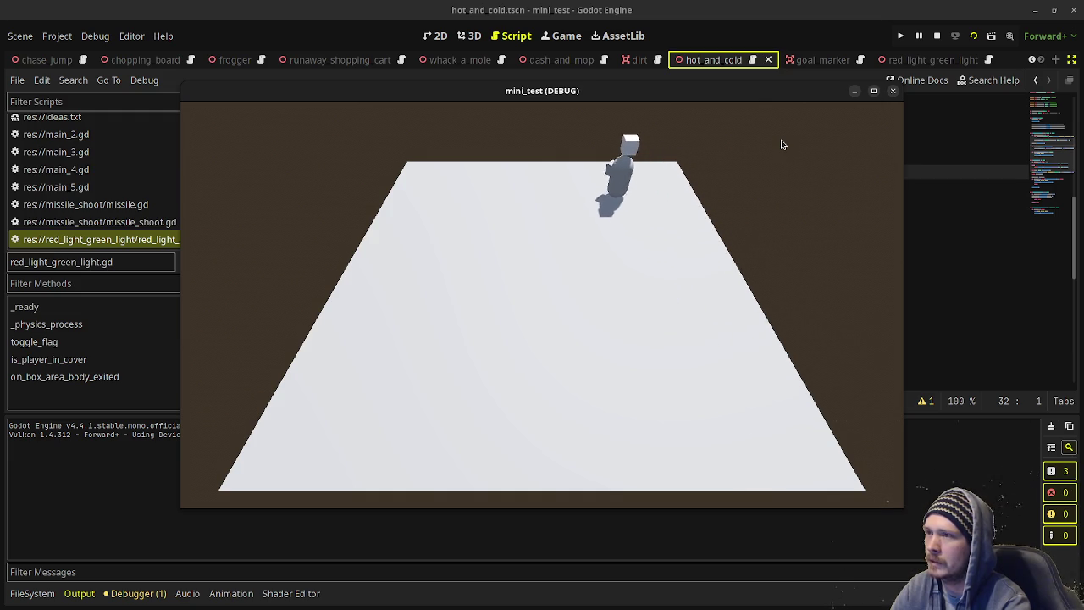
key(s)
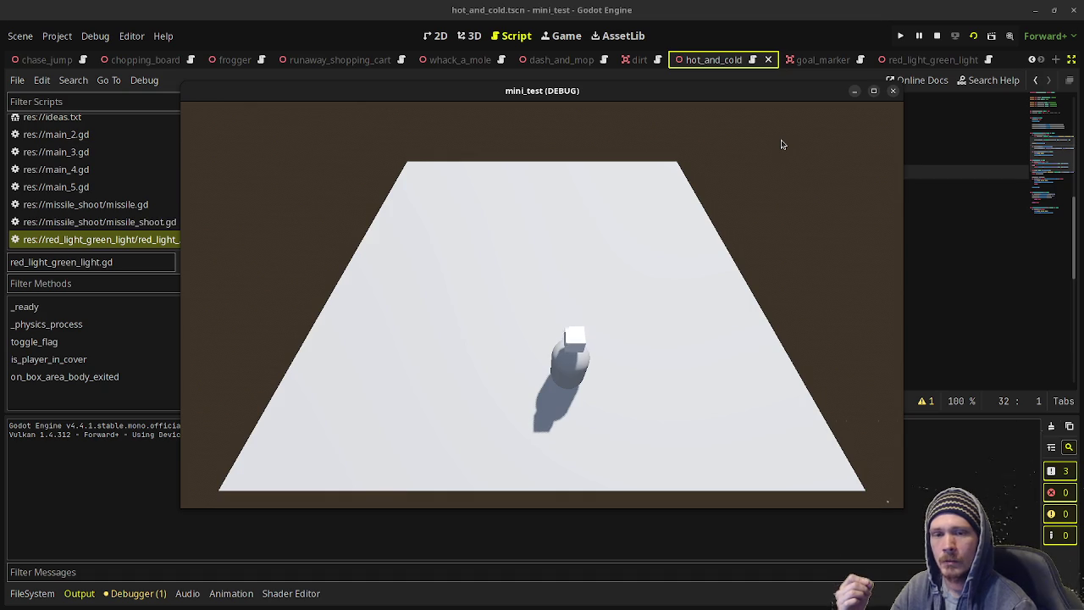
Walk the character along the plane's far edge to its far-left corner.
key(w)
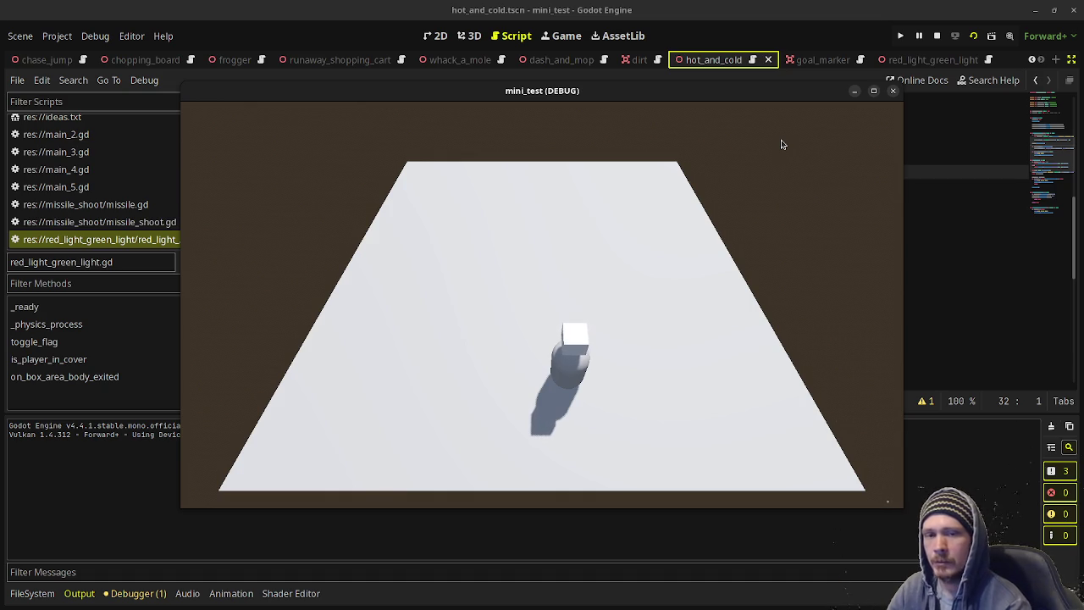
key(d)
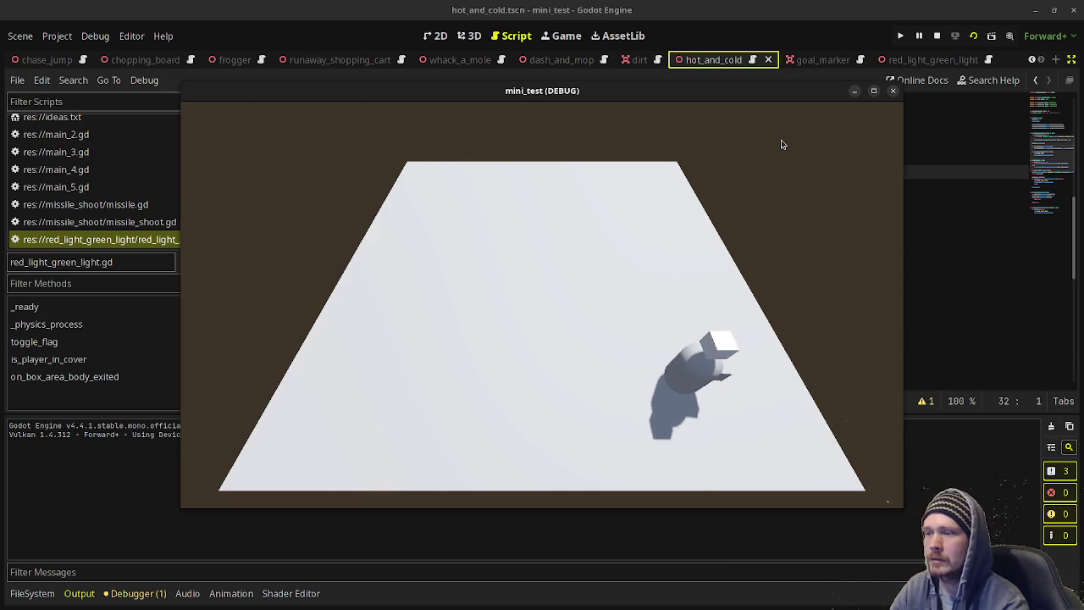
key(w)
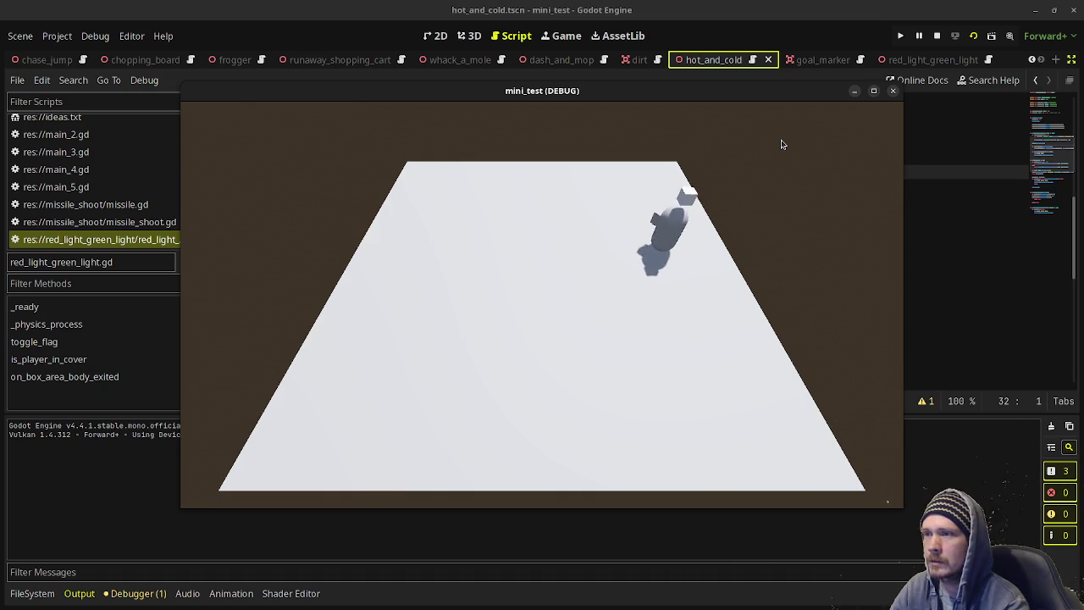
key(a)
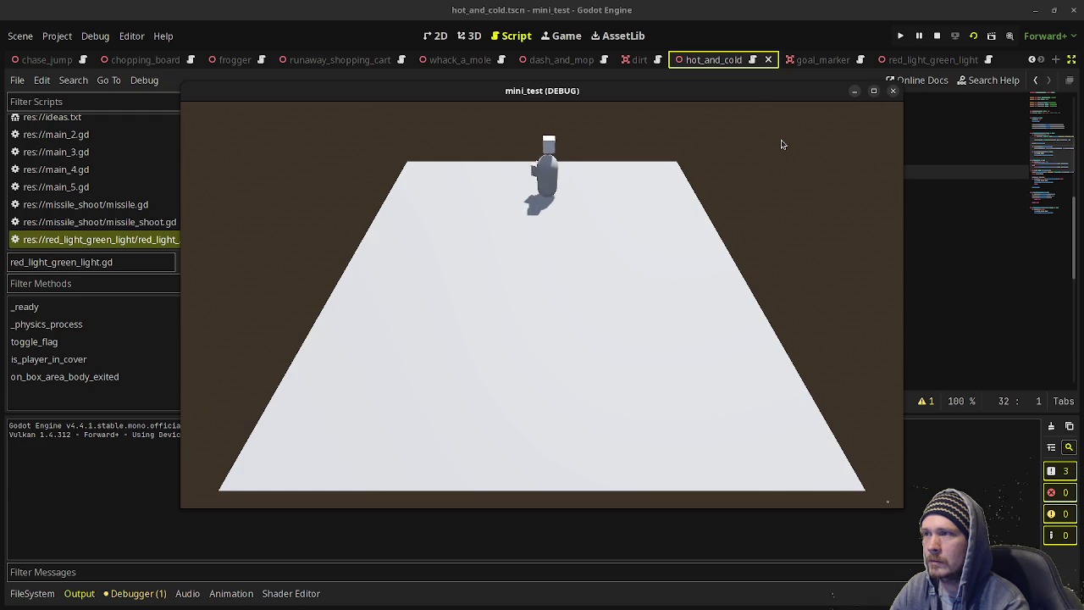
key(a)
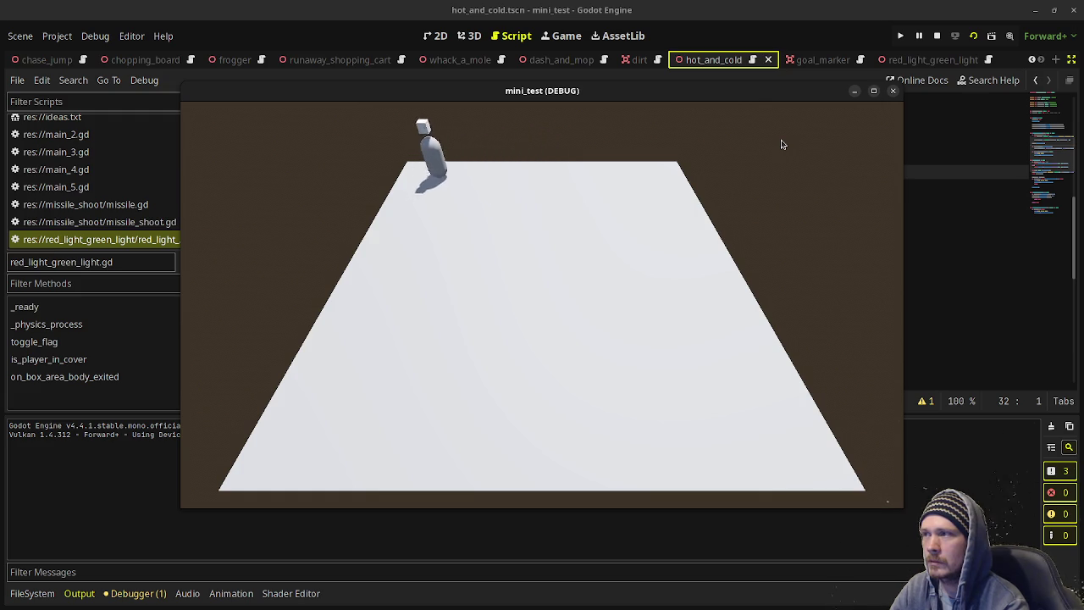
key(s)
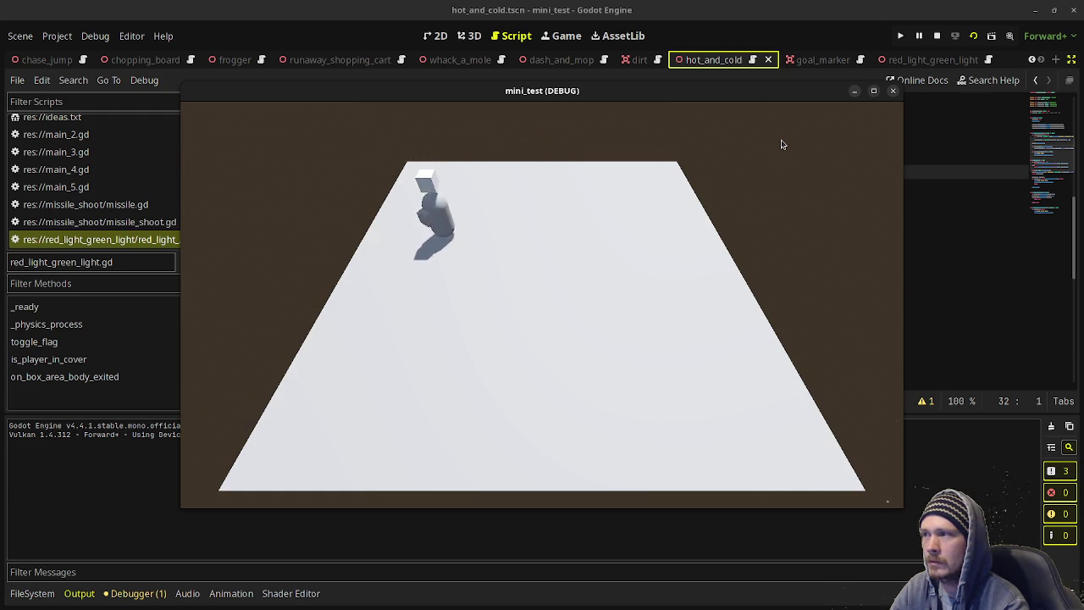
key(a)
key(d)
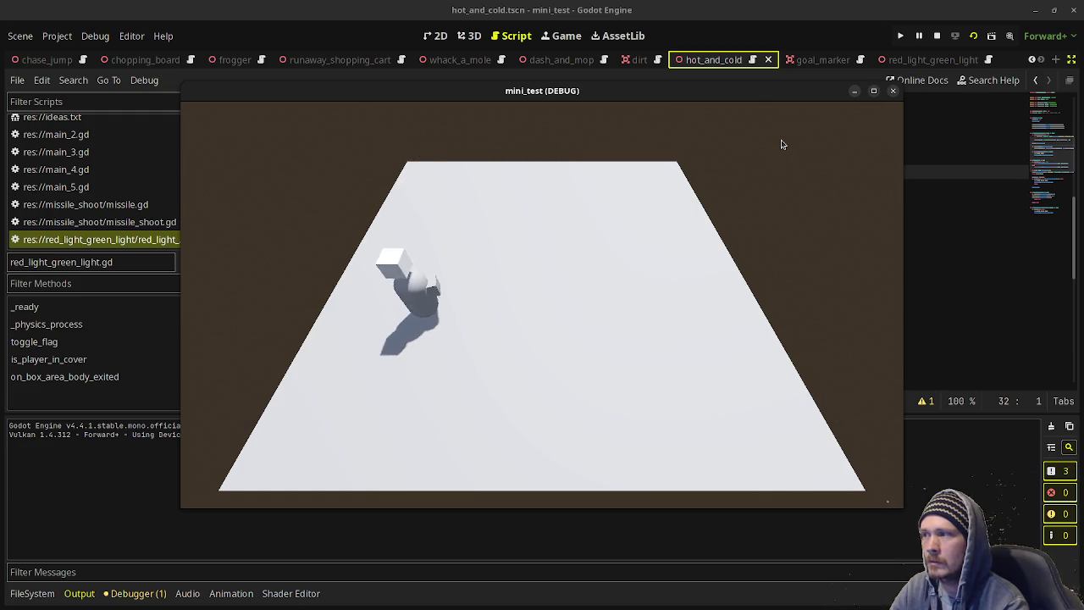
key(w)
key(a)
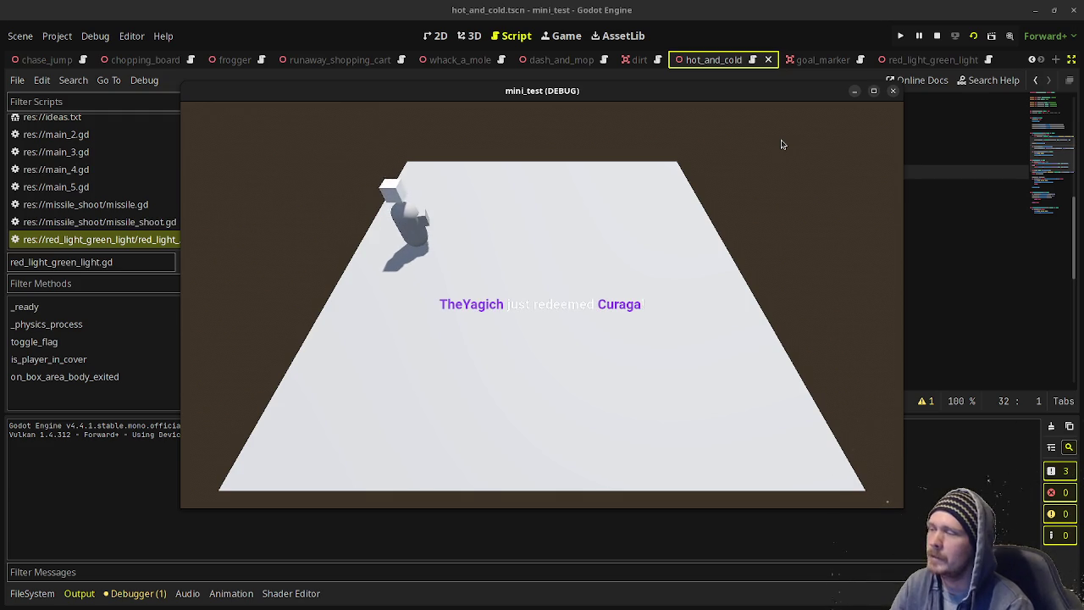
Stop the game and switch to stream_notes.txt.
click(937, 36)
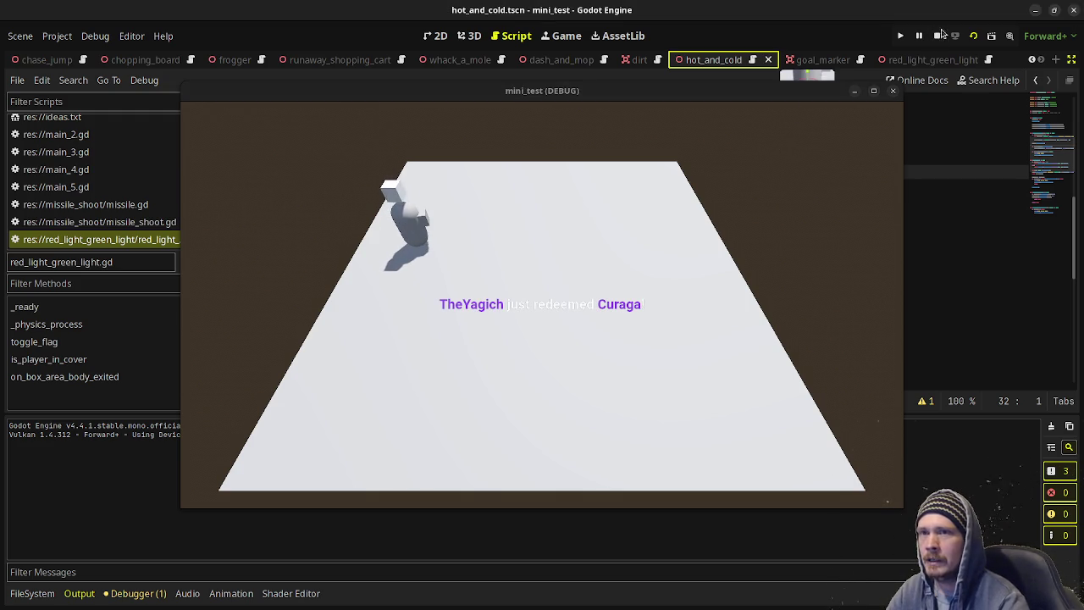
key(alt+Tab)
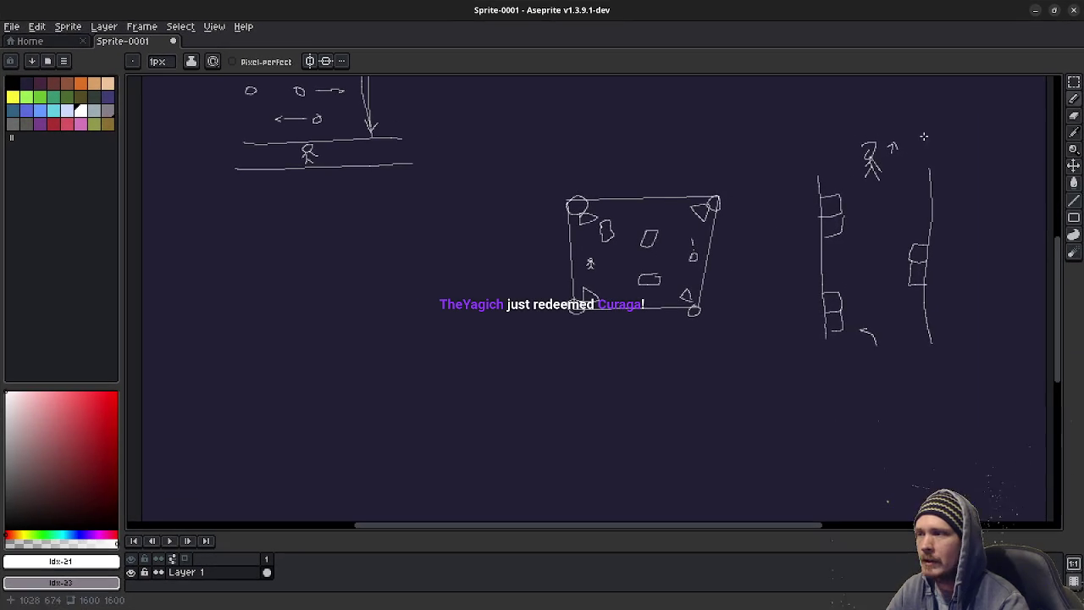
key(alt+Tab)
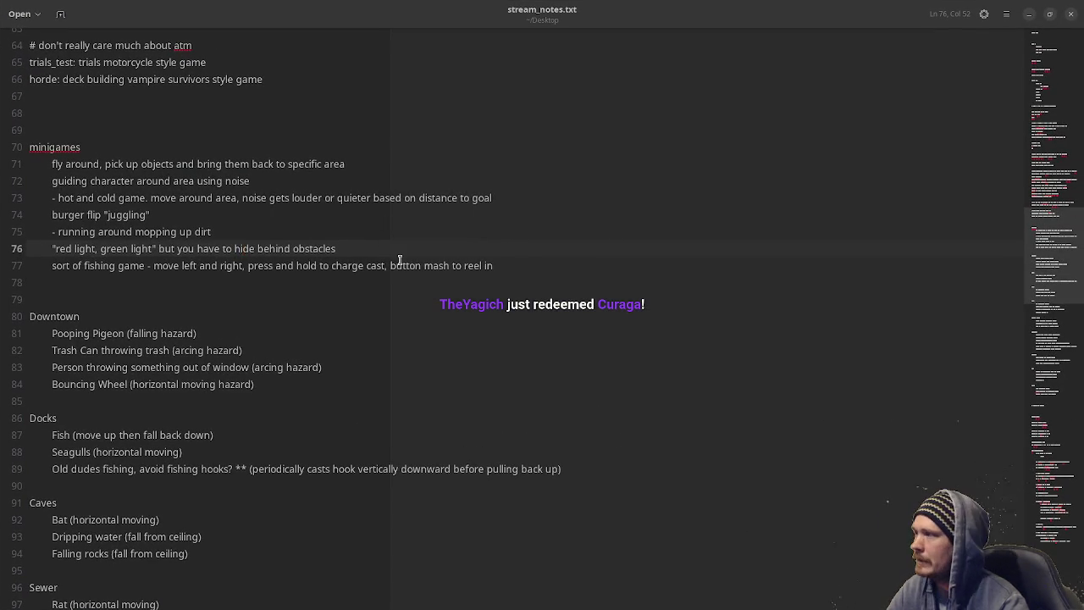
Add a face combination minigame idea: the player recreates a briefly shown random face, then save.
click(516, 272)
key(Return)
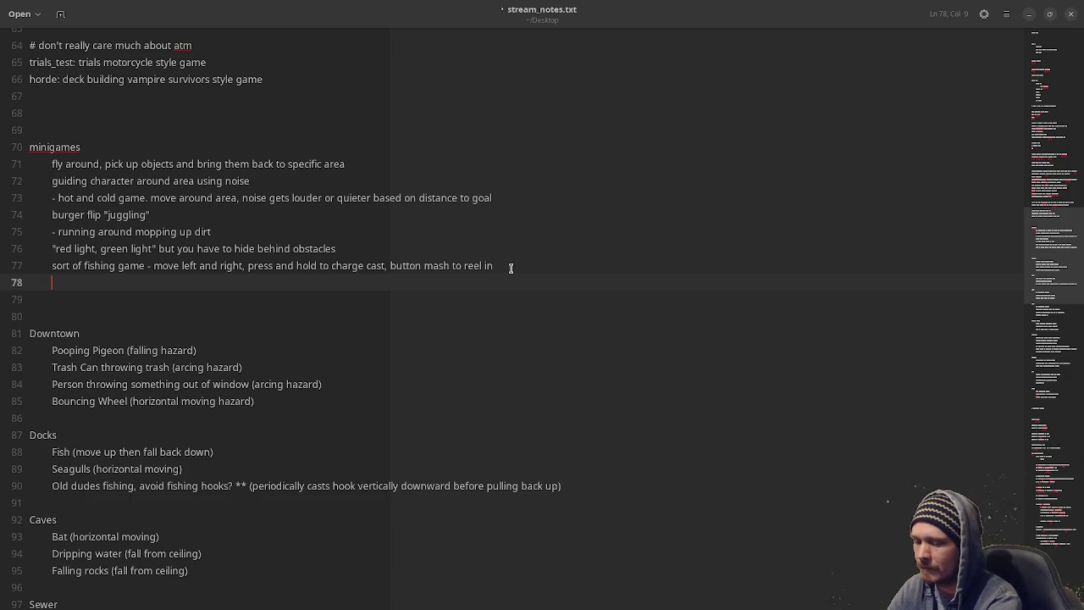
text(face combinati)
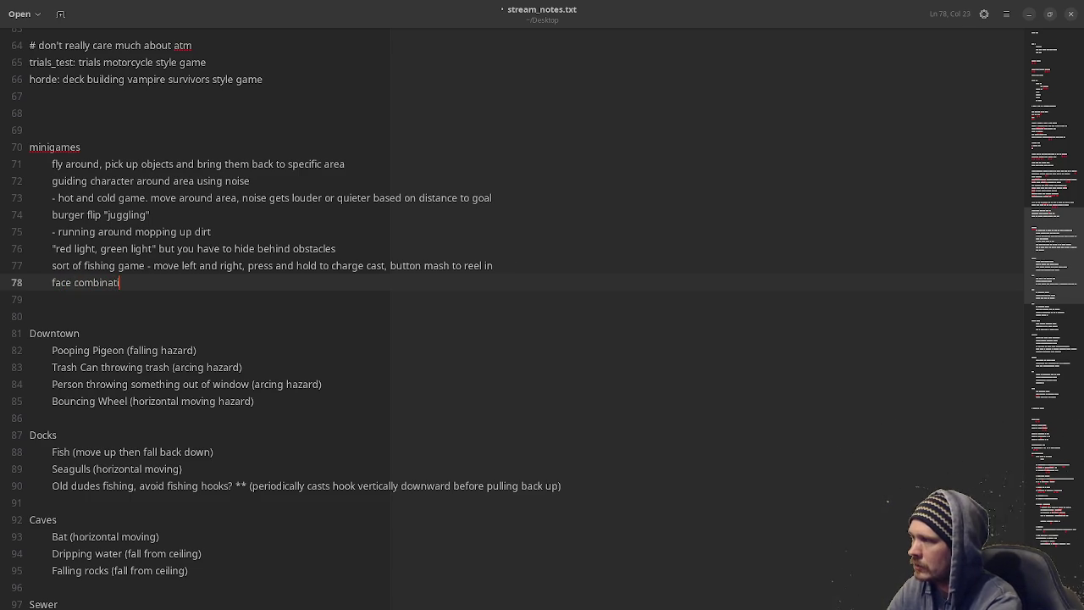
text(on)
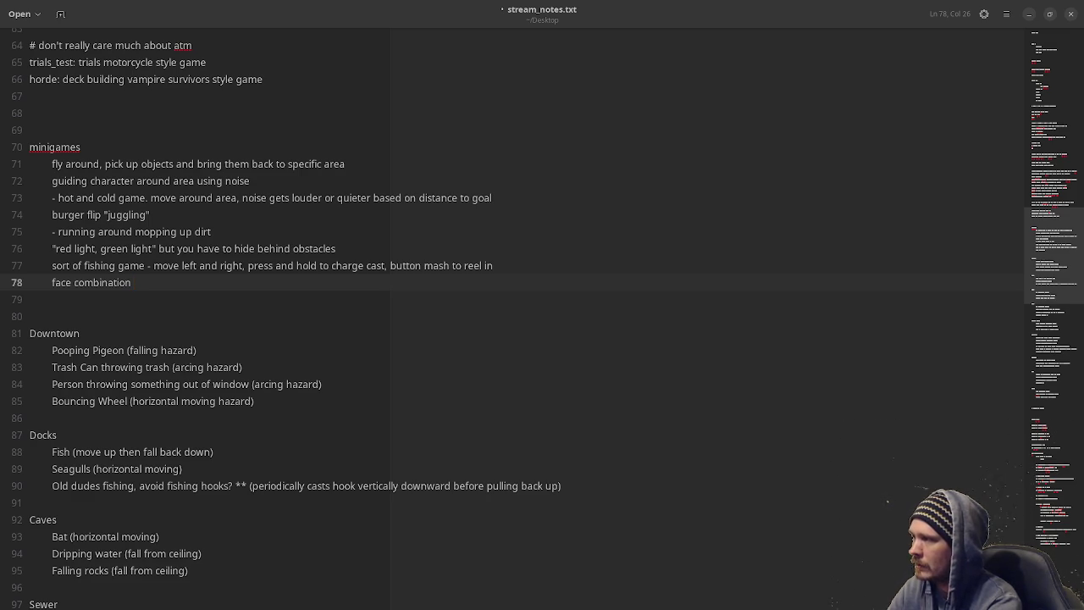
text(mini)
key(BackSpace)
key(BackSpace)
key(BackSpace)
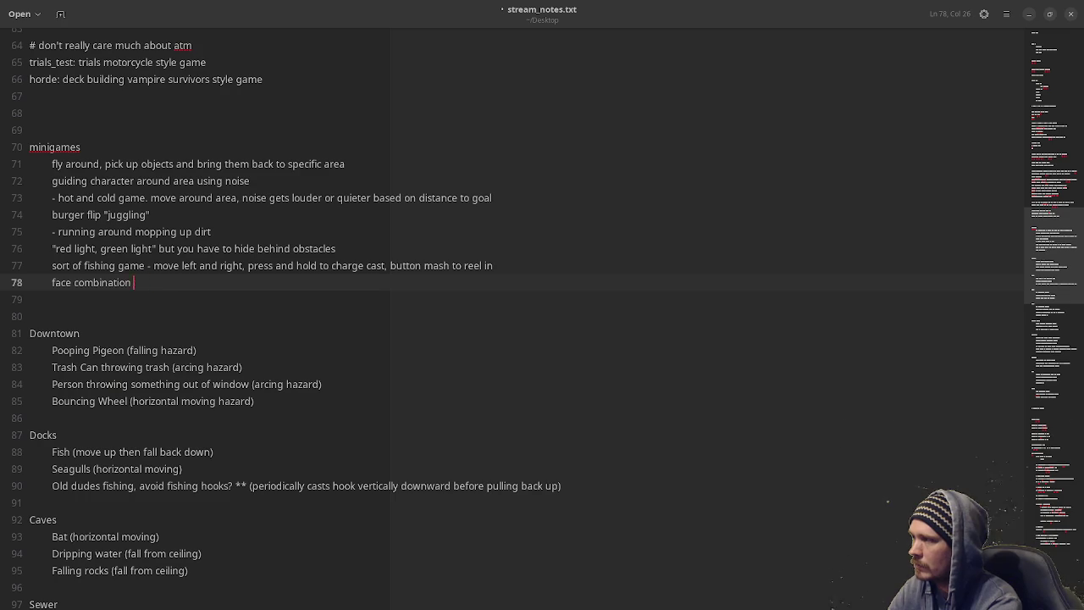
text(game - shown)
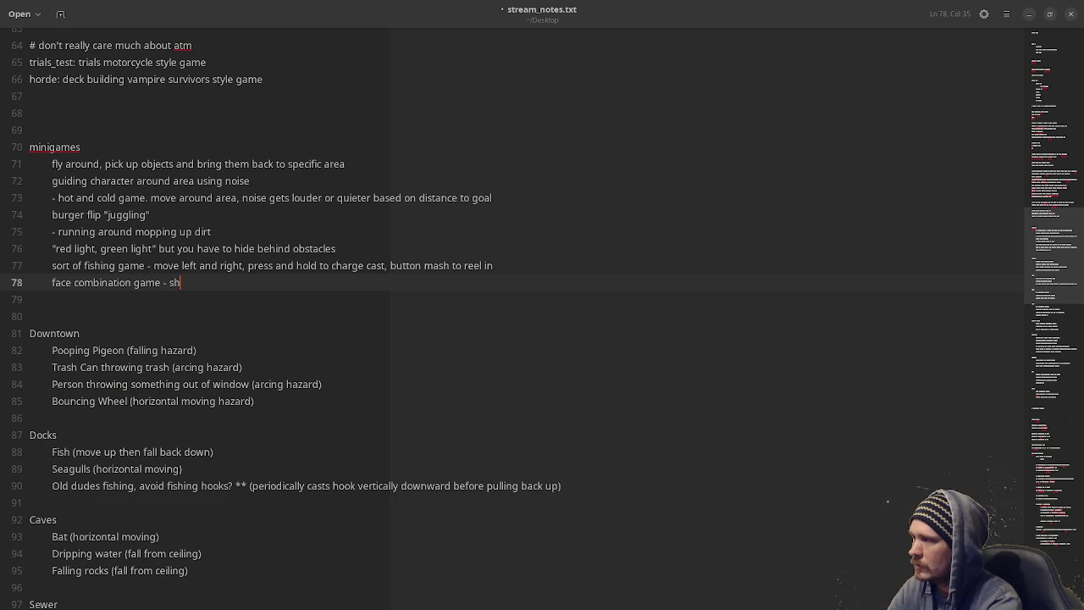
key(BackSpace)
key(BackSpace)
key(BackSpace)
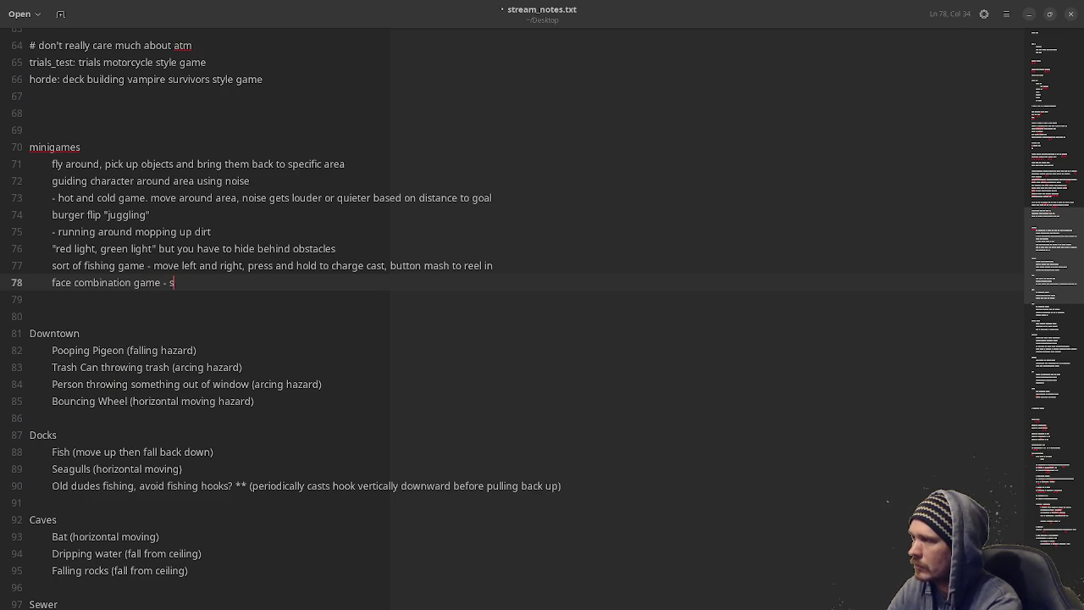
text(player is shown a )
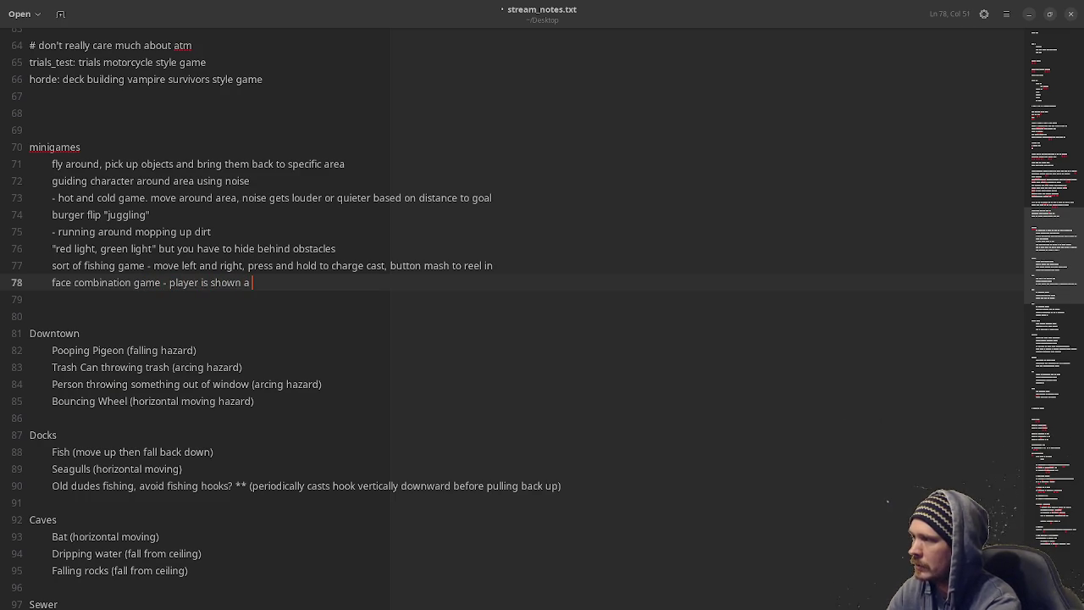
text(random)
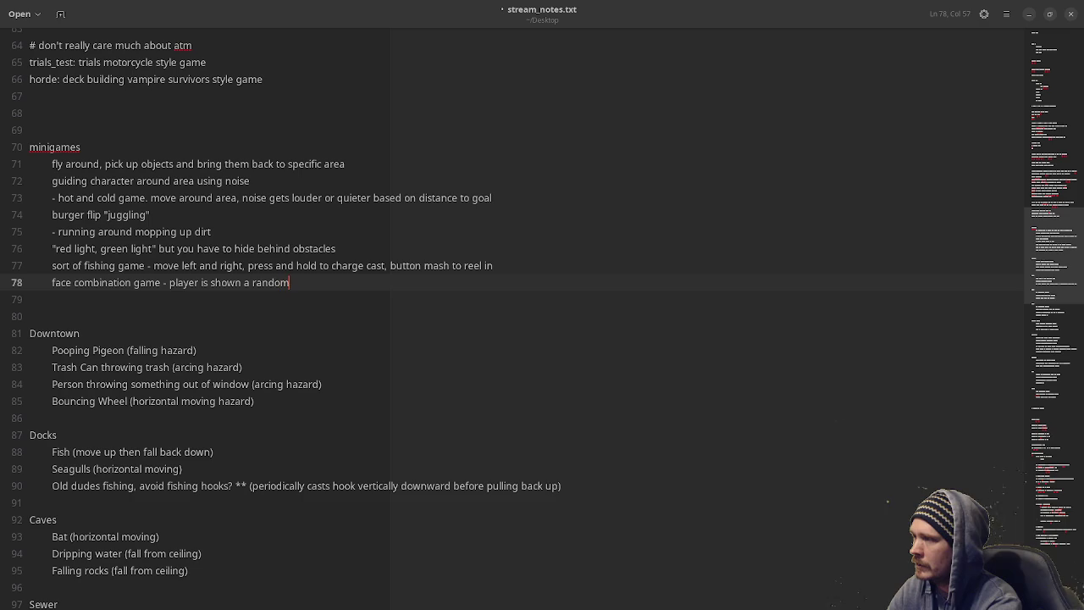
text( face for a fe)
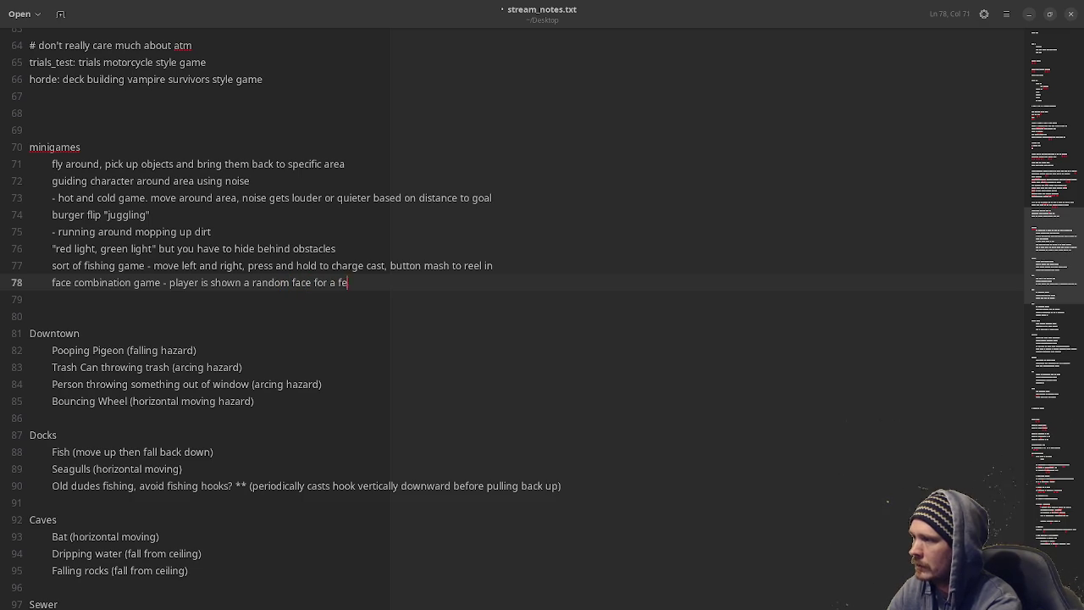
text(w seconds and then )
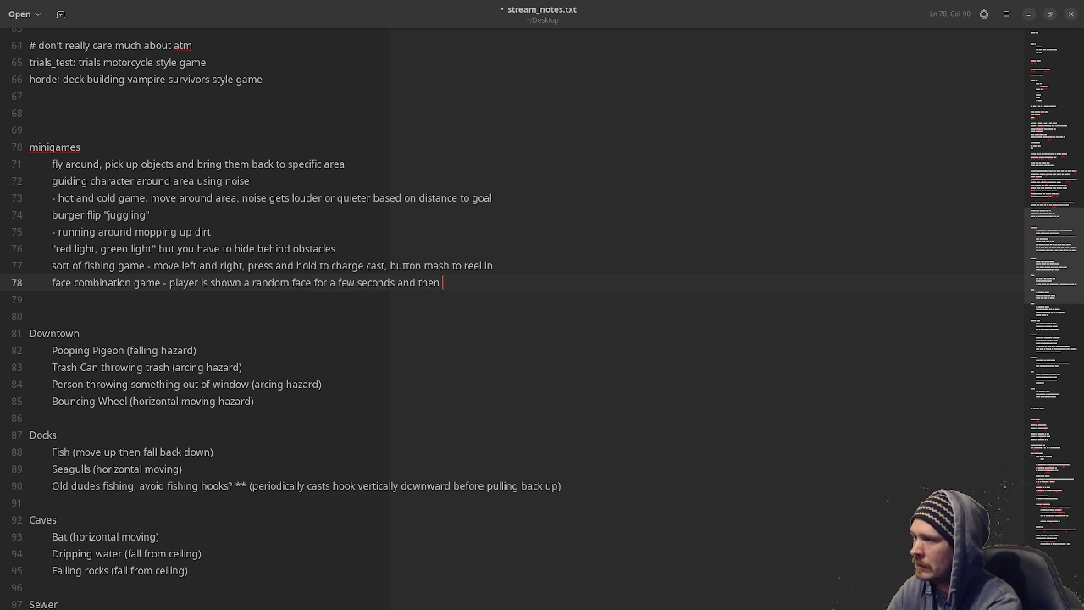
text(is given )
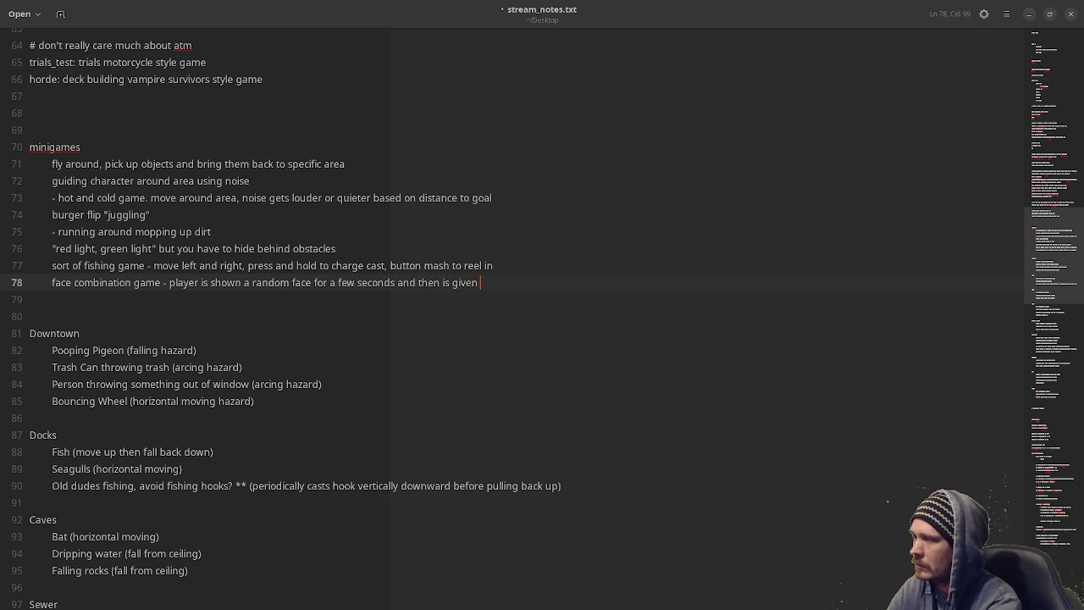
text(opti)
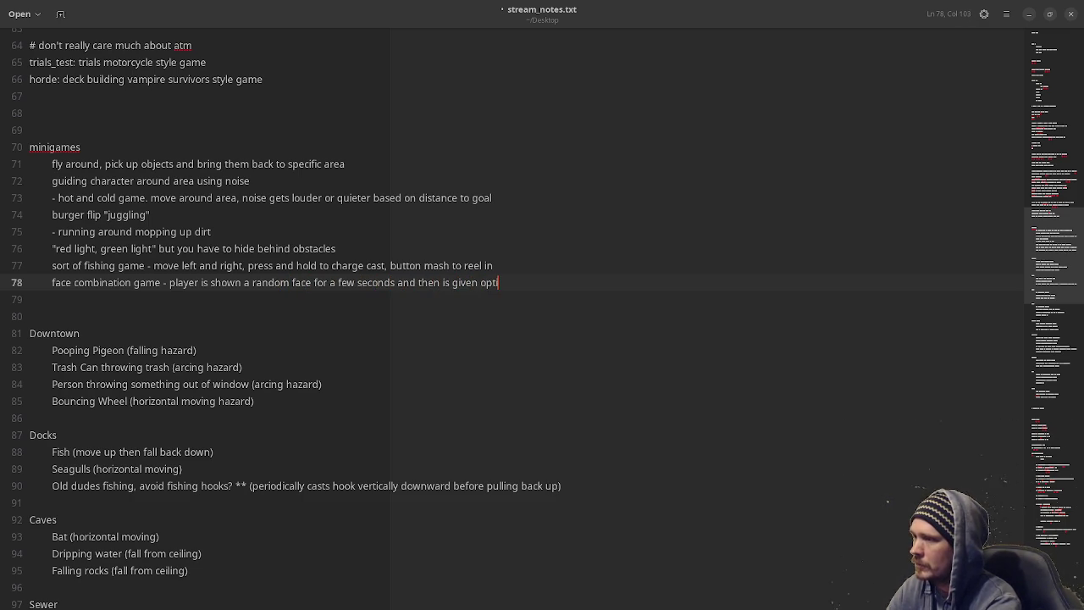
text(ons for )
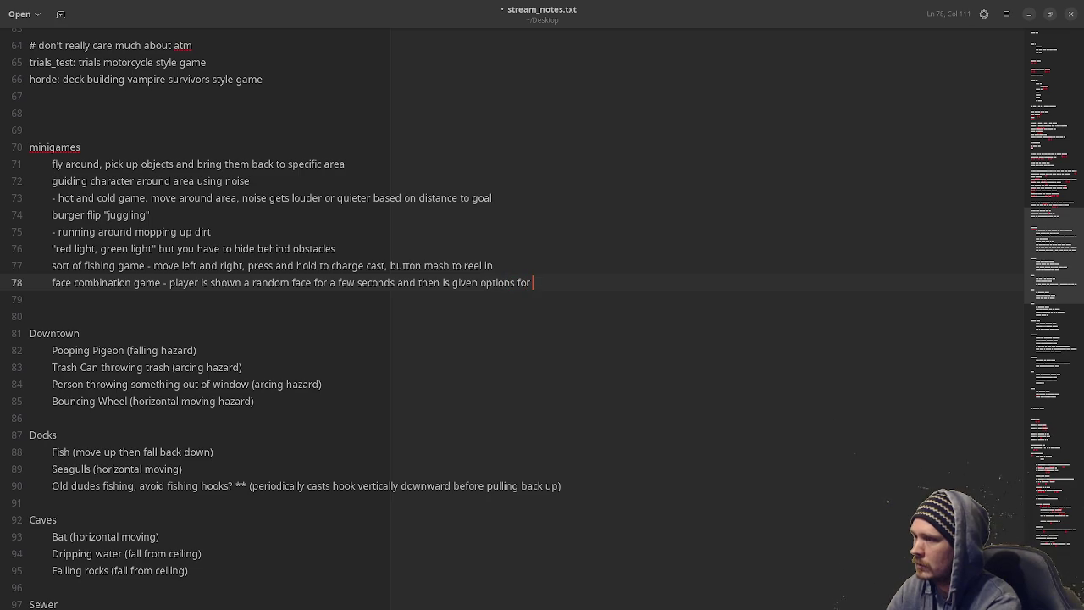
text(eyebrows, )
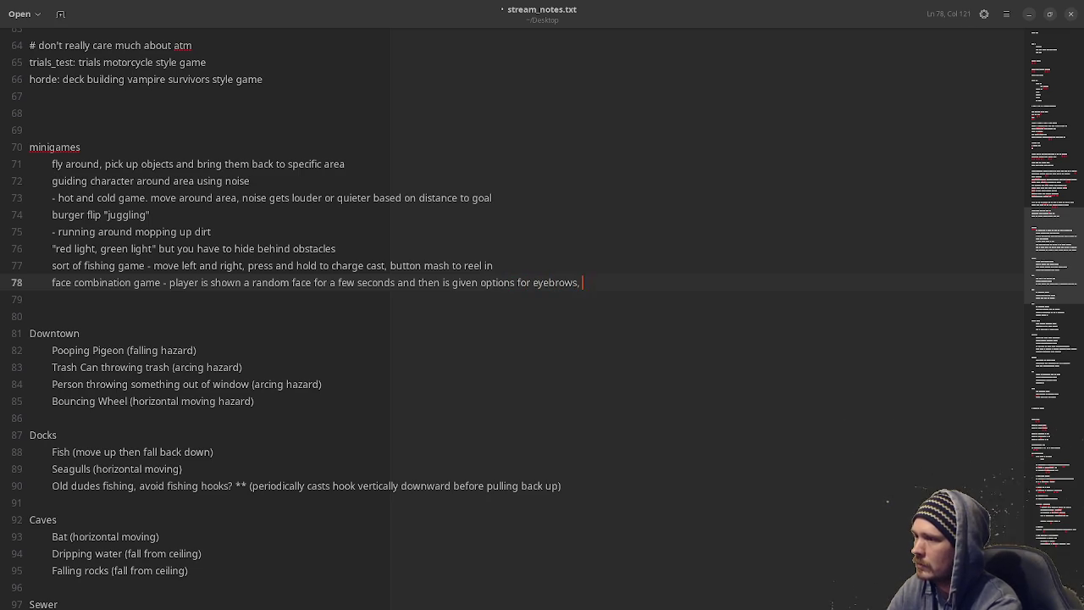
text(eyes, node, mouth)
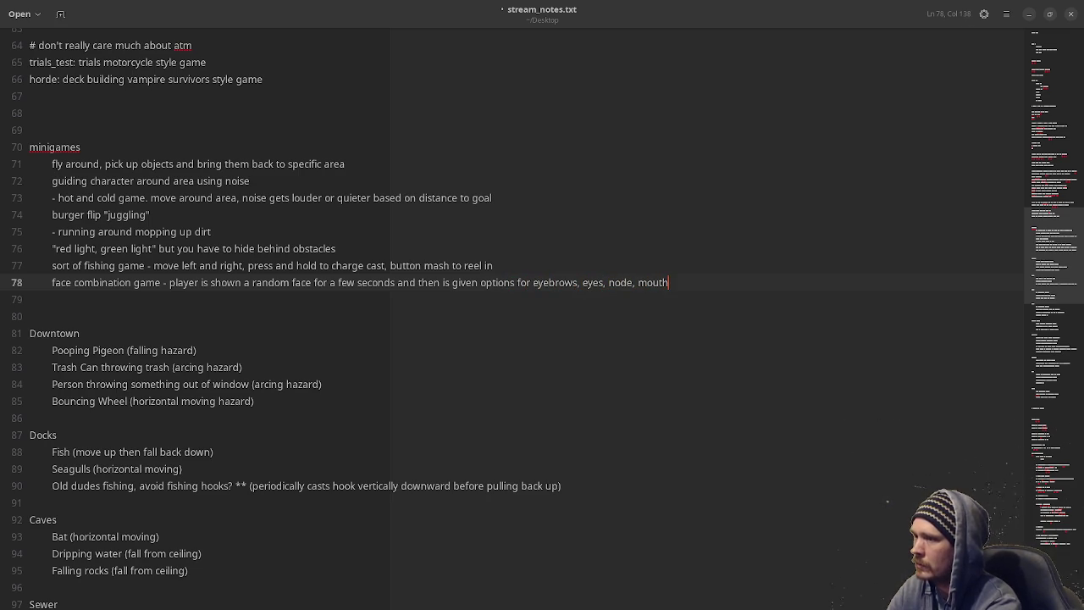
text(, e)
text(ars)
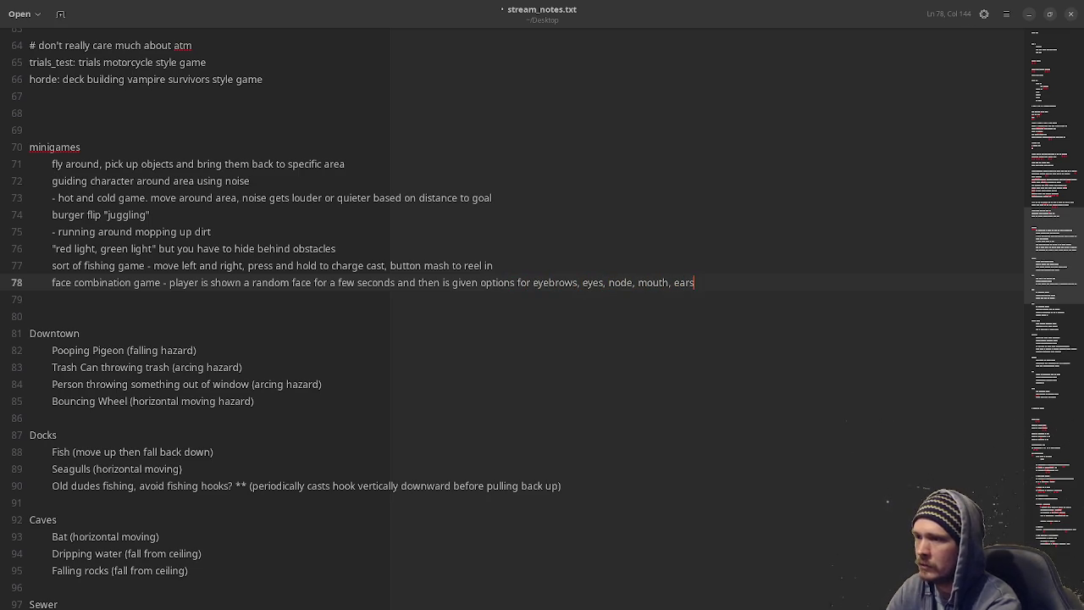
text(, etc and )
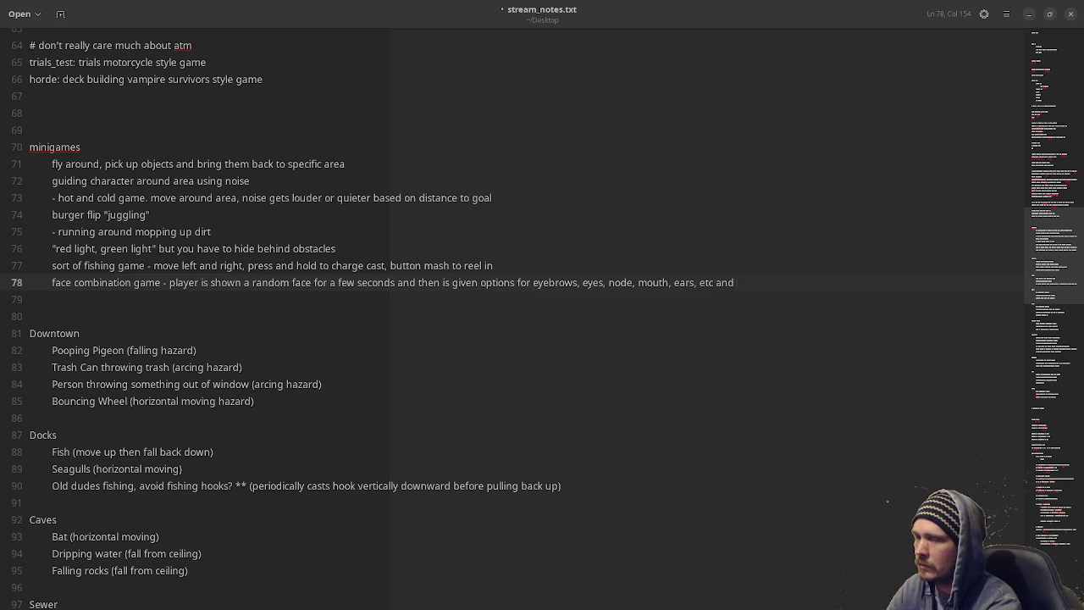
text(must )
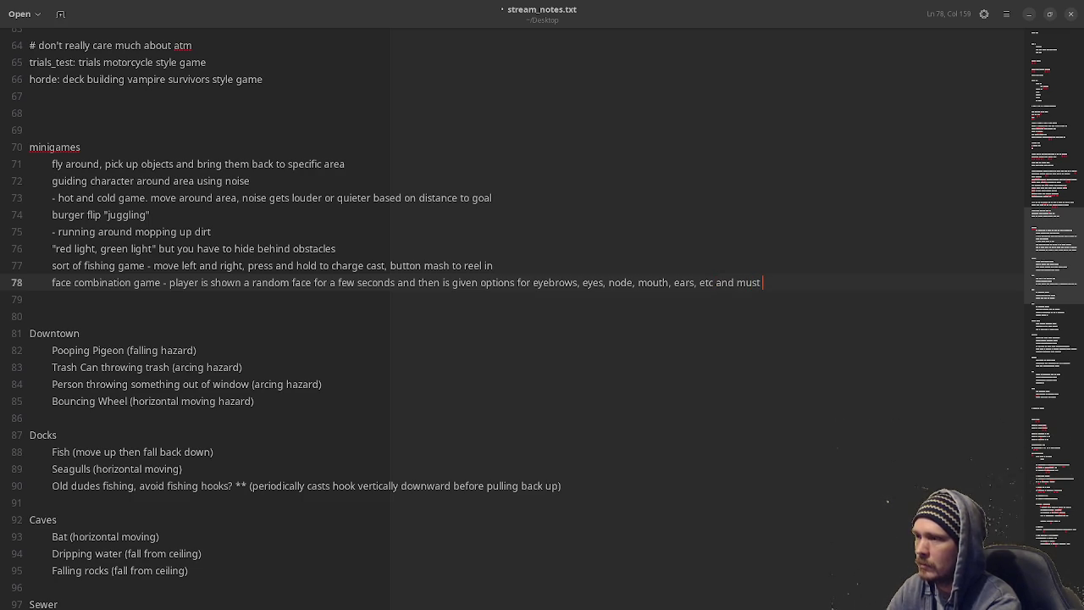
text(match)
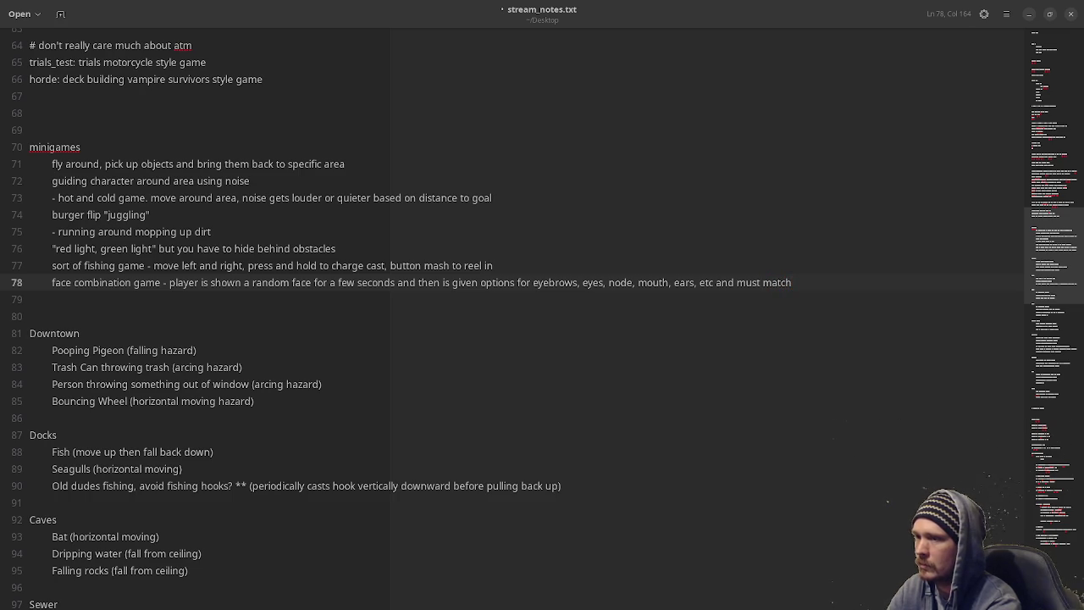
text( the origina)
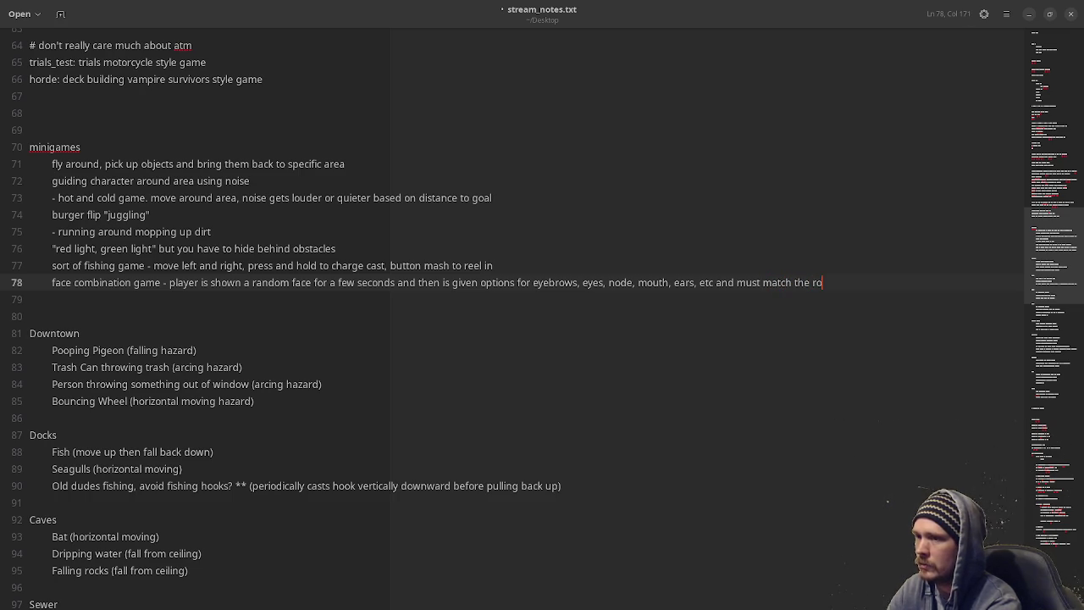
text(l)
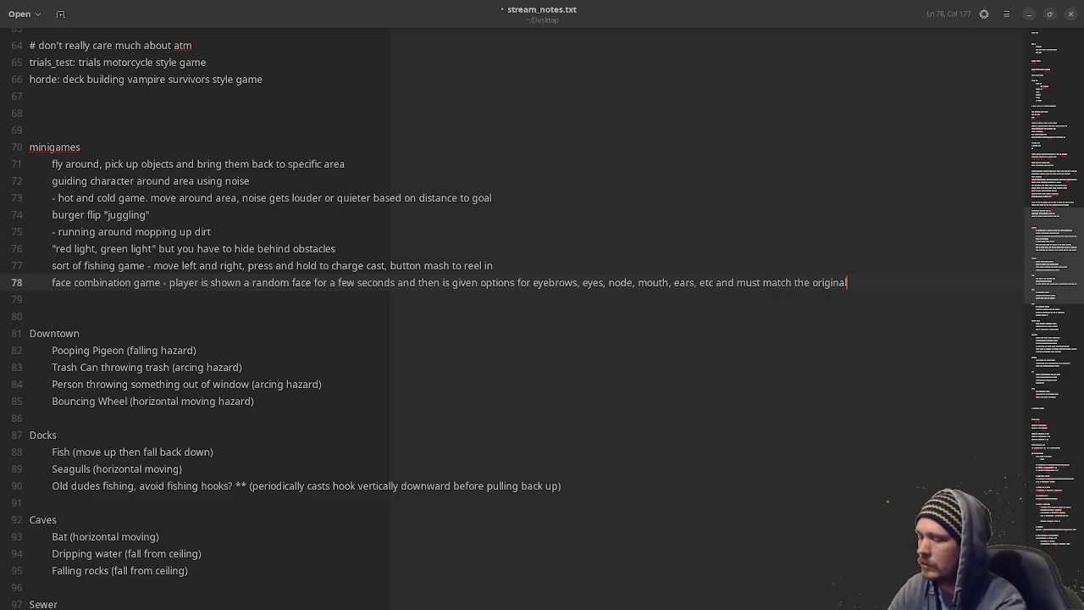
text( face)
key(ctrl+s)
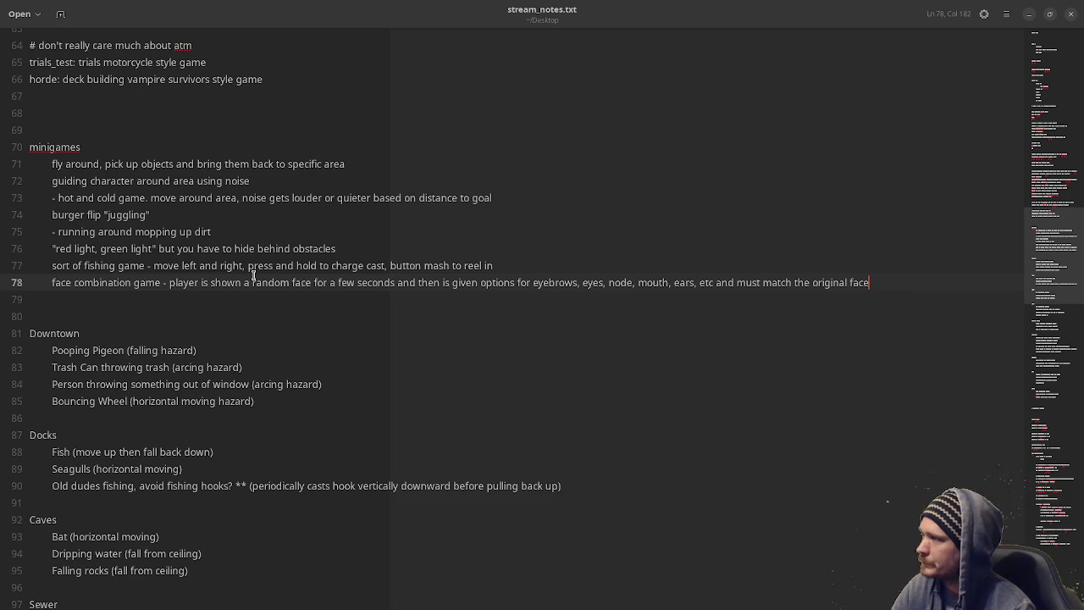
Dash-mark the red light, green light idea and save stream_notes.txt.
click(52, 249)
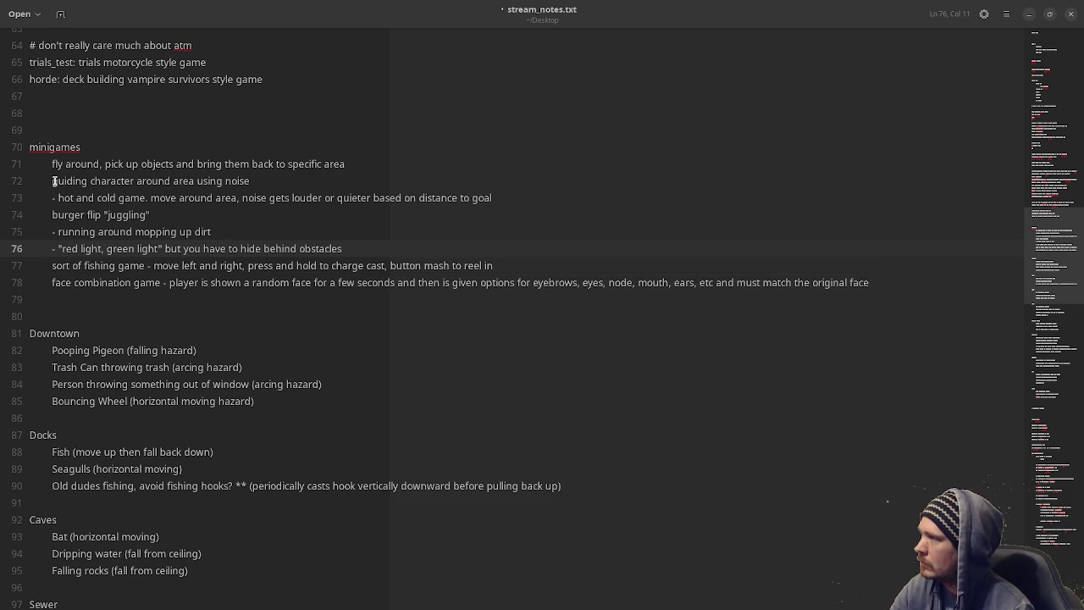
click(550, 231)
key(ctrl+s)
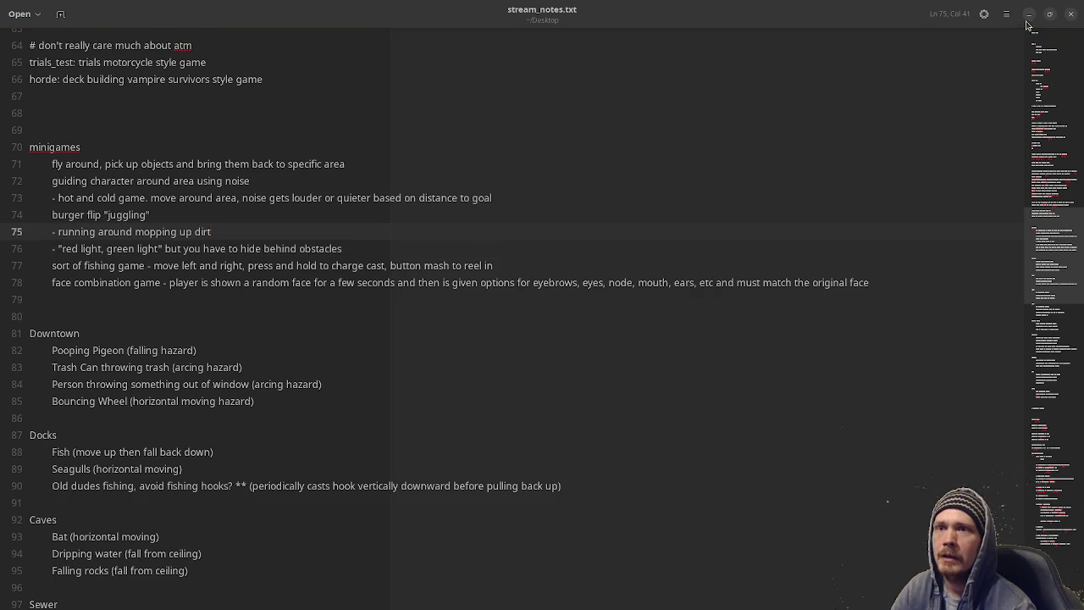
Return to Godot, save the current scene and switch to the red_light_green_light script.
click(1029, 14)
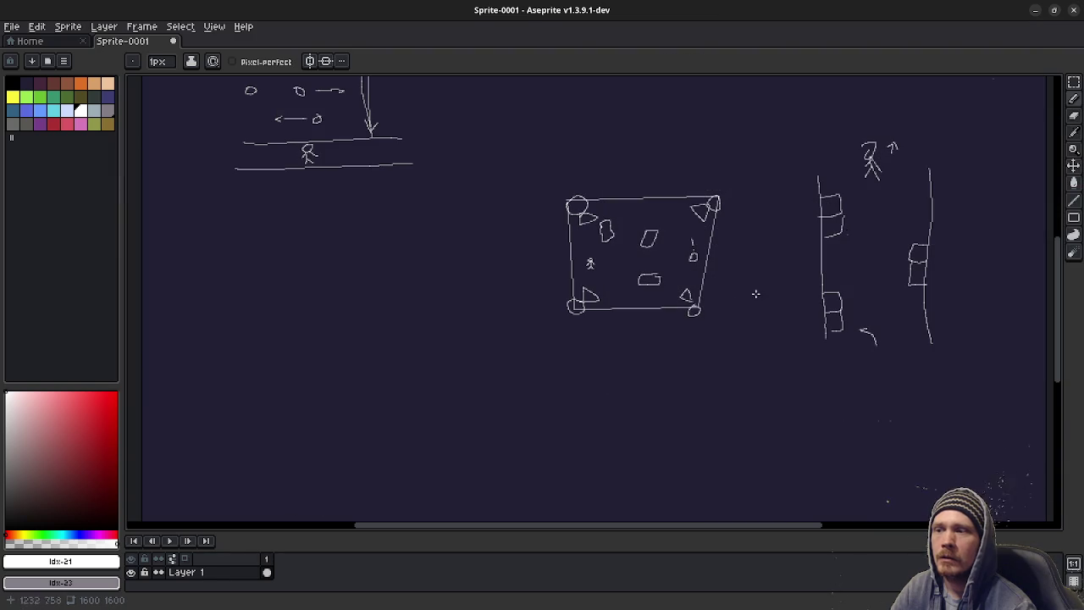
click(1035, 10)
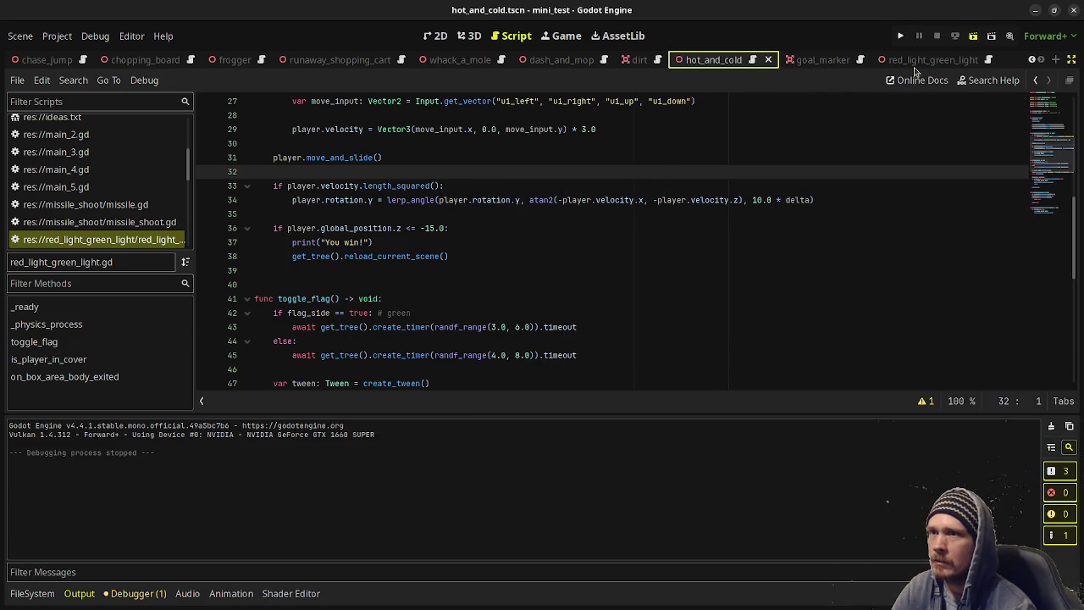
key(ctrl+s)
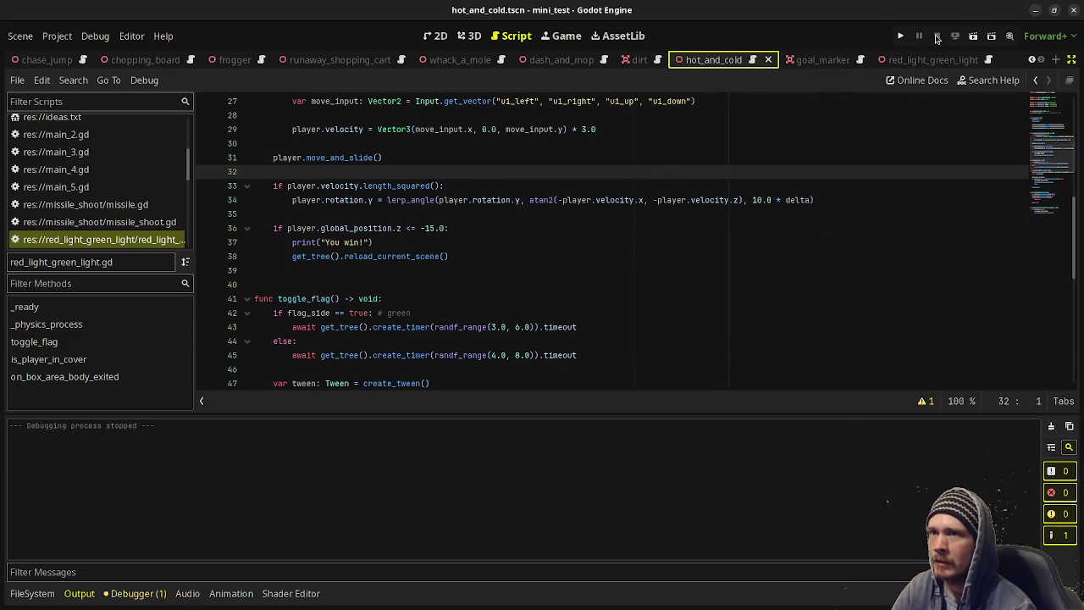
click(917, 58)
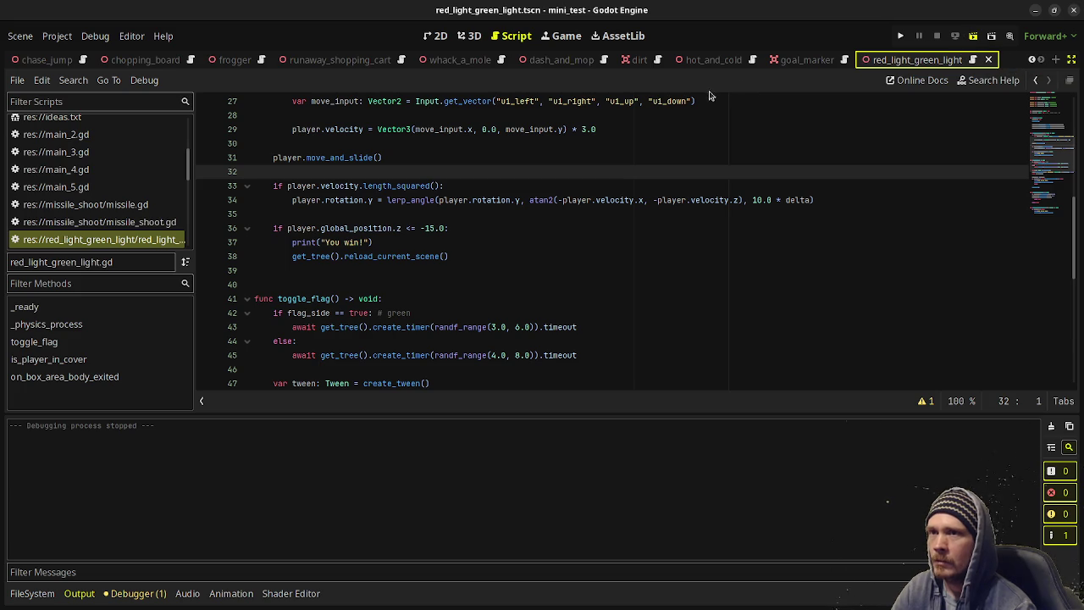
Run the red light green light game, move the player behind the box, then stop it.
key(ctrl+s)
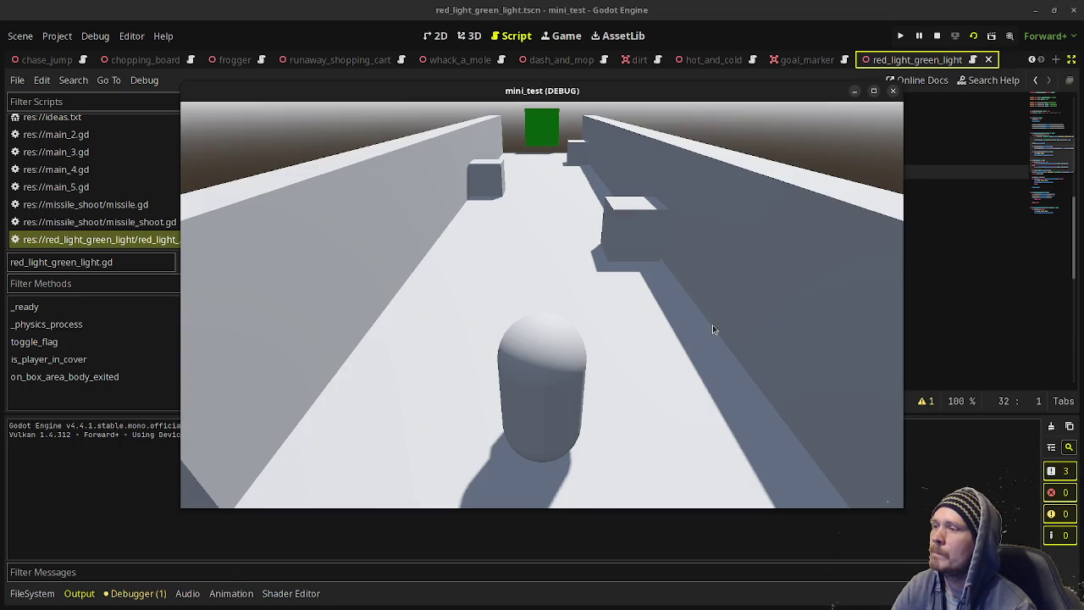
key(w)
key(d)
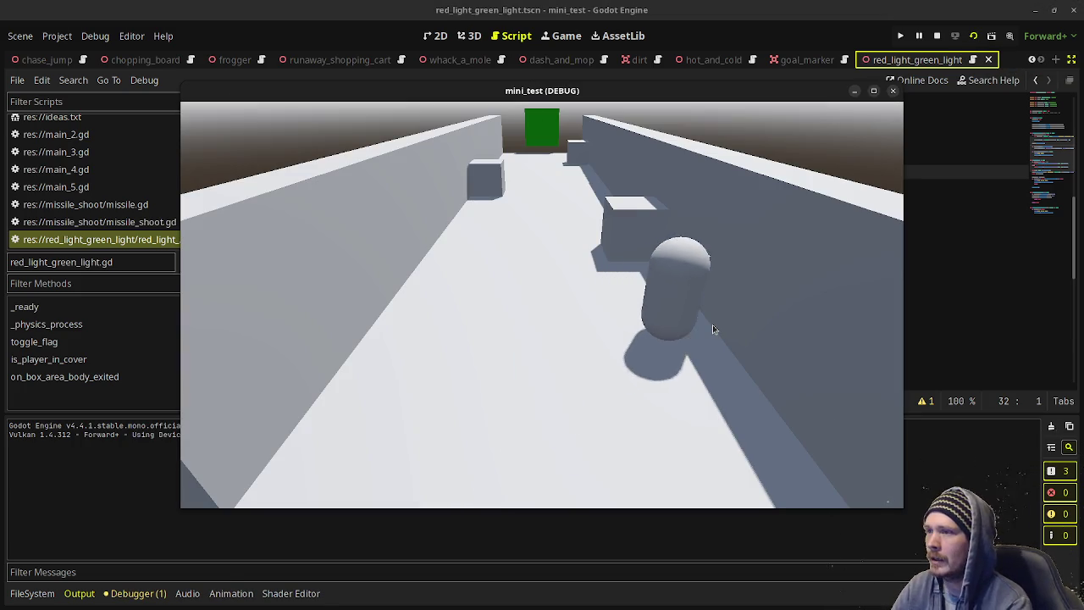
key(w)
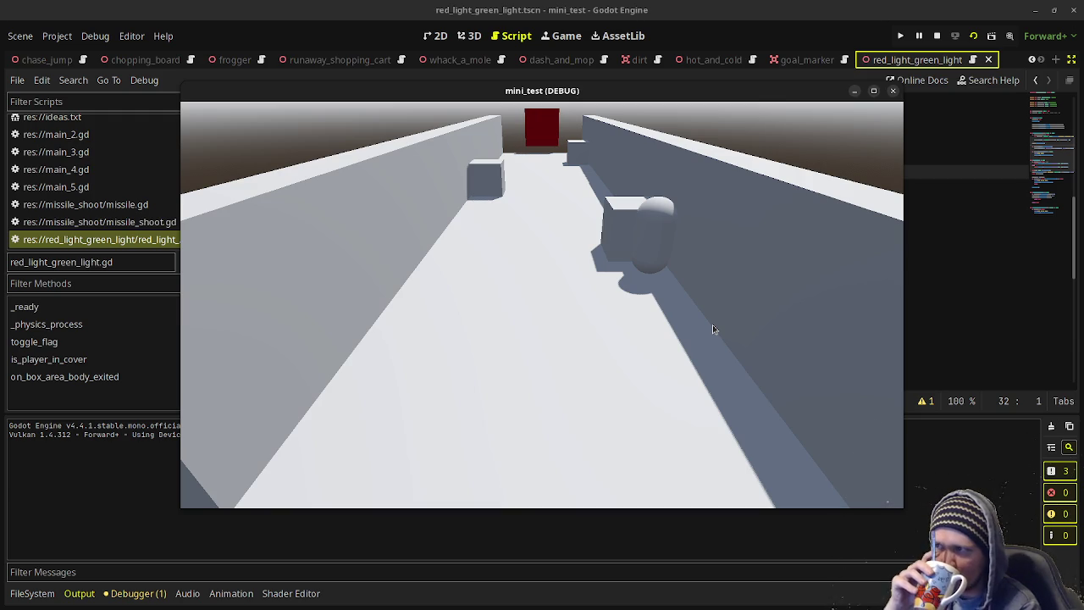
click(937, 36)
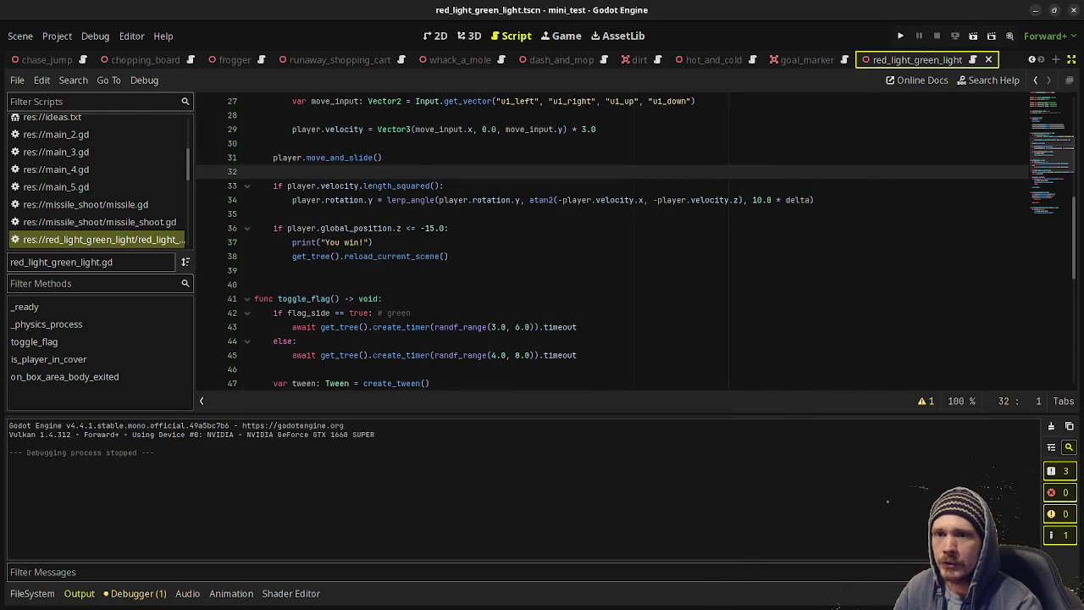
key(alt+Tab)
Look over the minigame ideas, moving from empty line 79 to the guiding character idea on line 72.
click(337, 298)
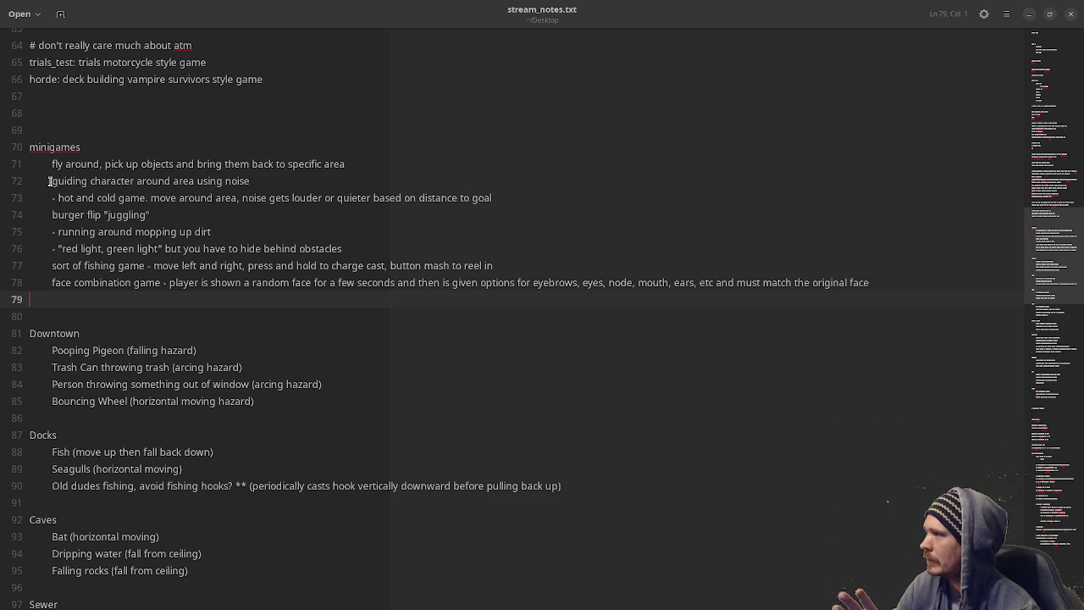
click(50, 181)
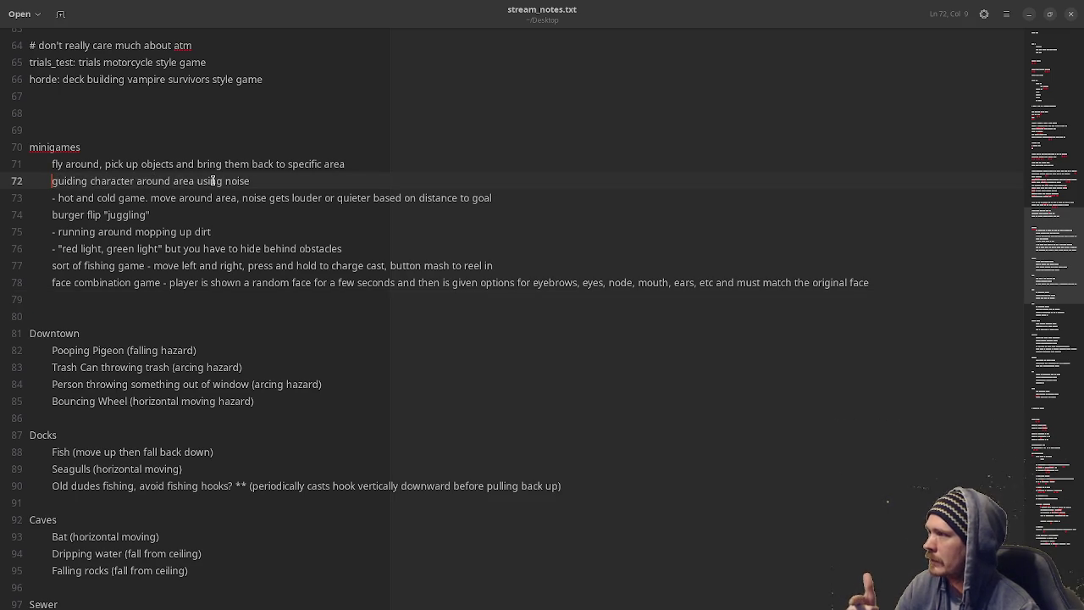
key(alt+Tab)
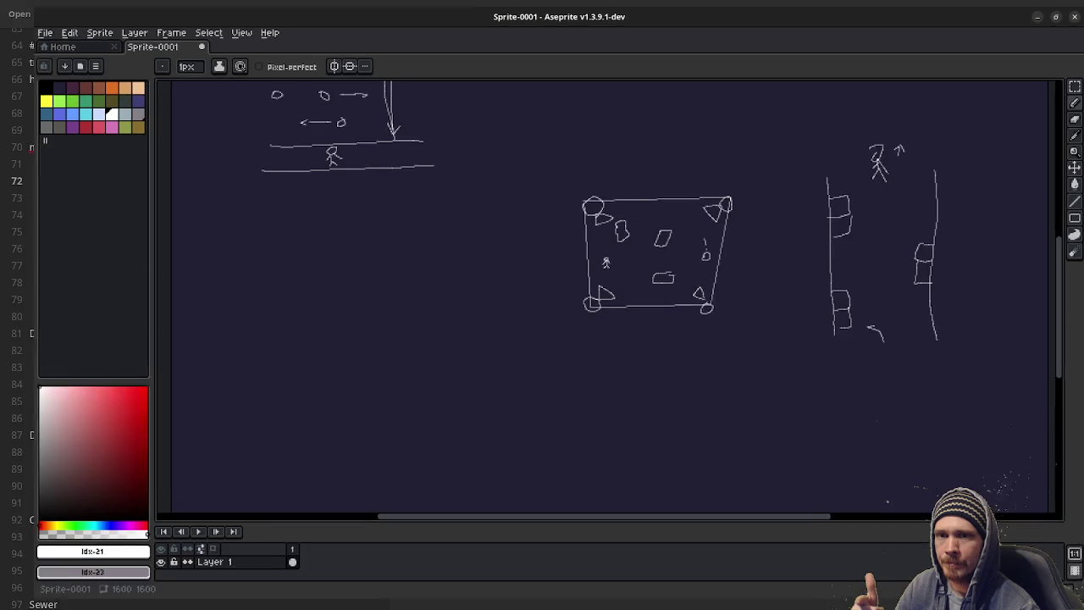
scroll(580, 299, up, 3)
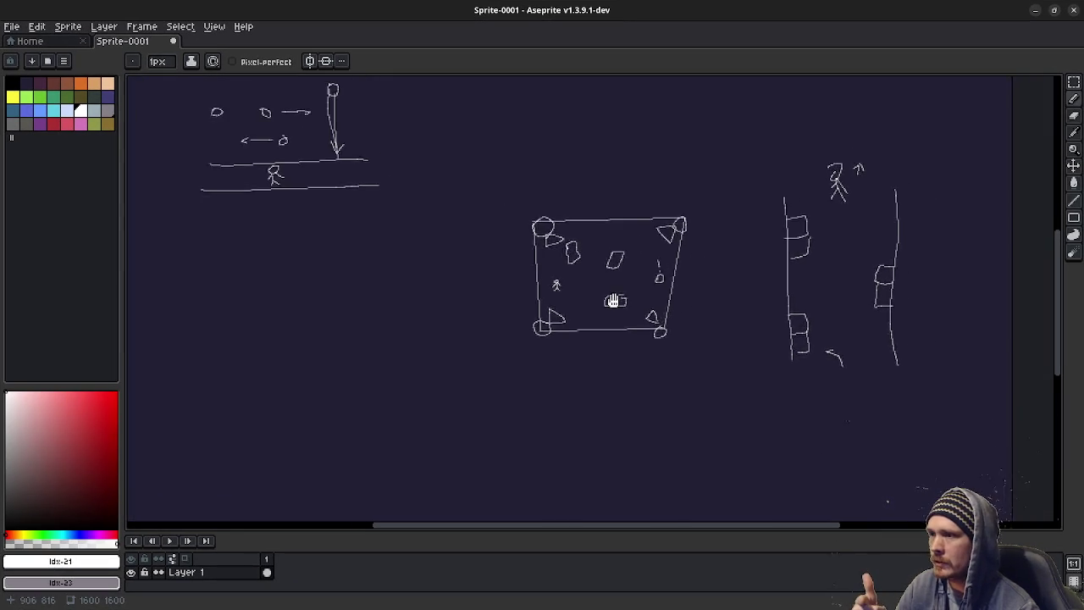
scroll(576, 292, up, 1)
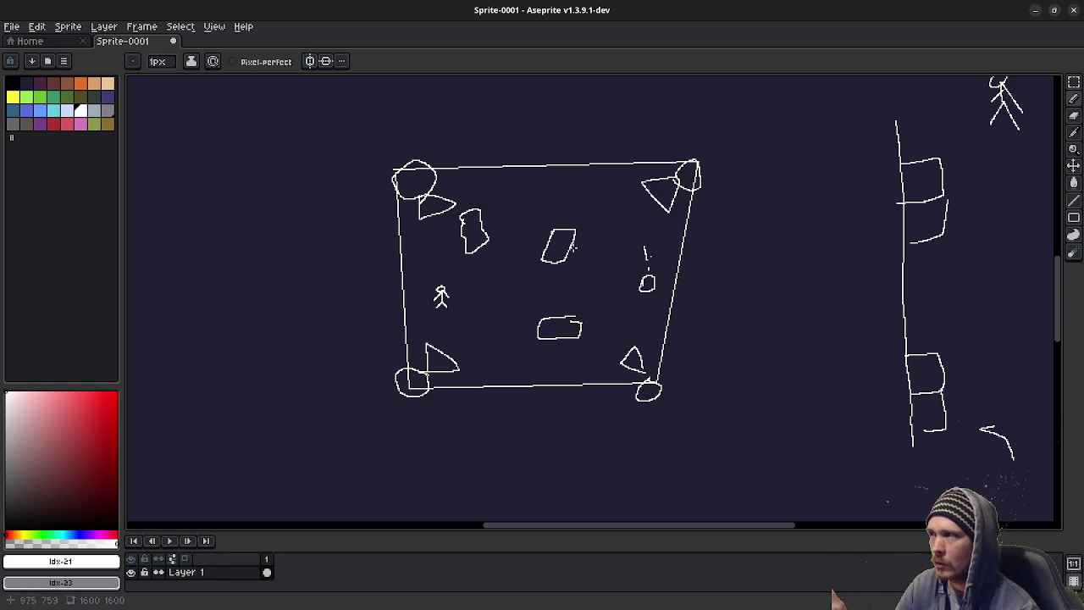
drag(756, 248, 517, 253)
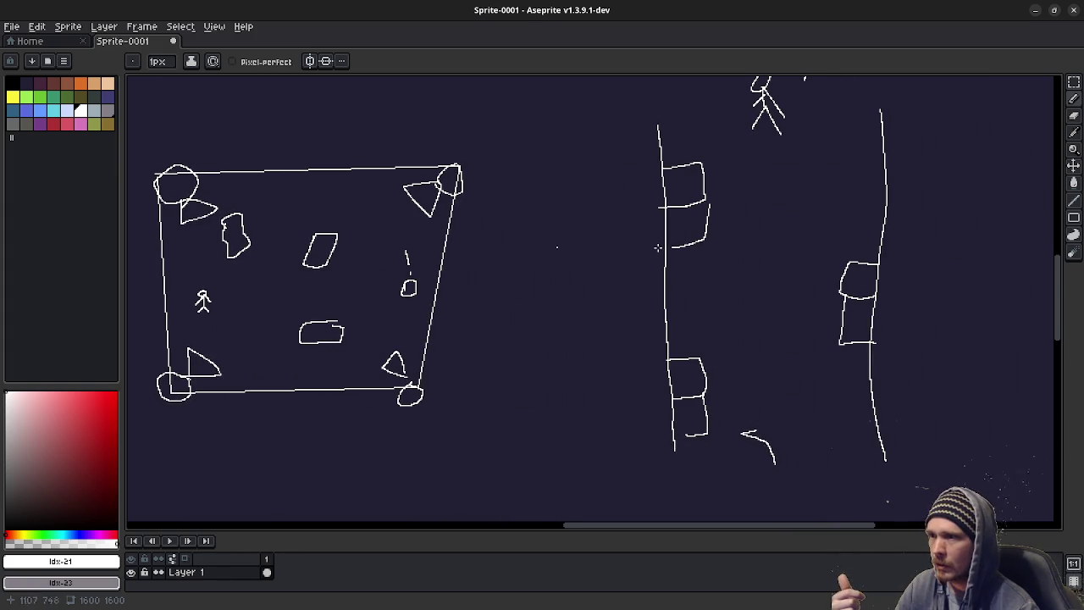
mouse_move(649, 259)
mouse_down()
mouse_move(647, 307)
mouse_move(526, 244)
mouse_move(547, 307)
mouse_up()
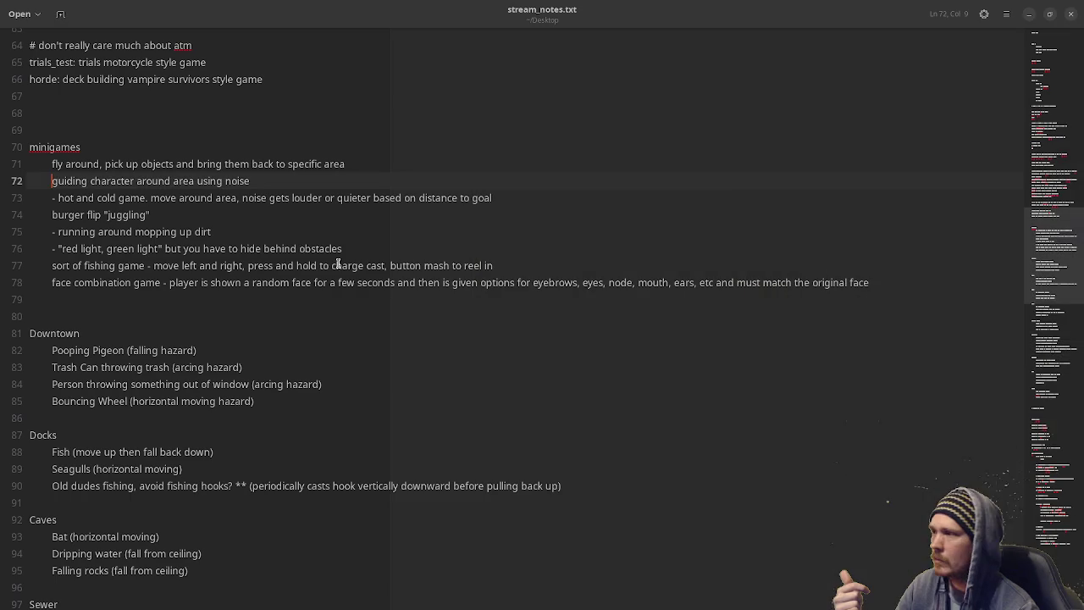
click(1035, 10)
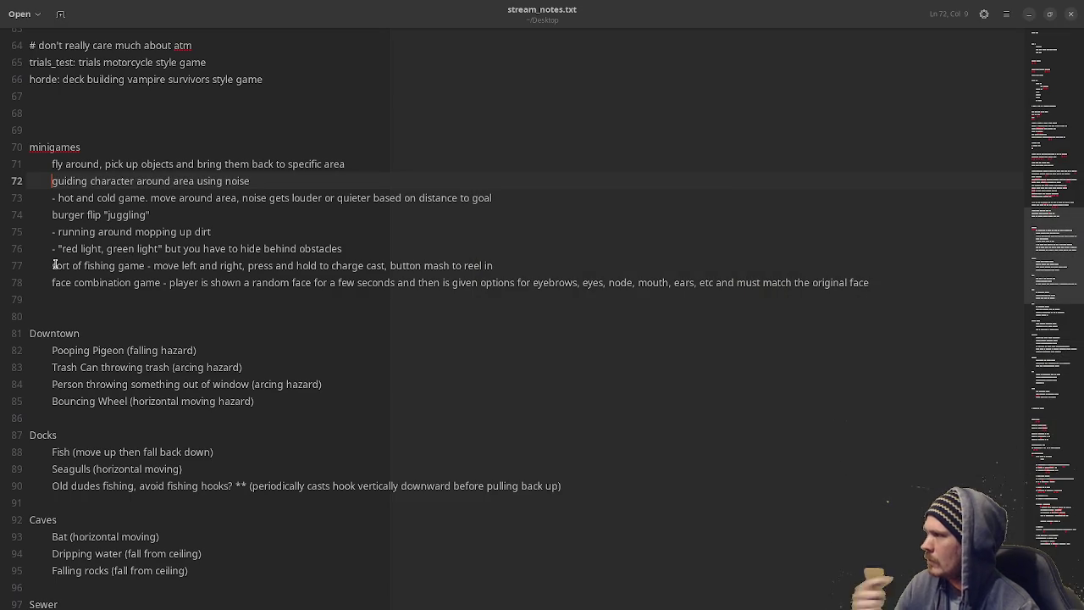
click(53, 216)
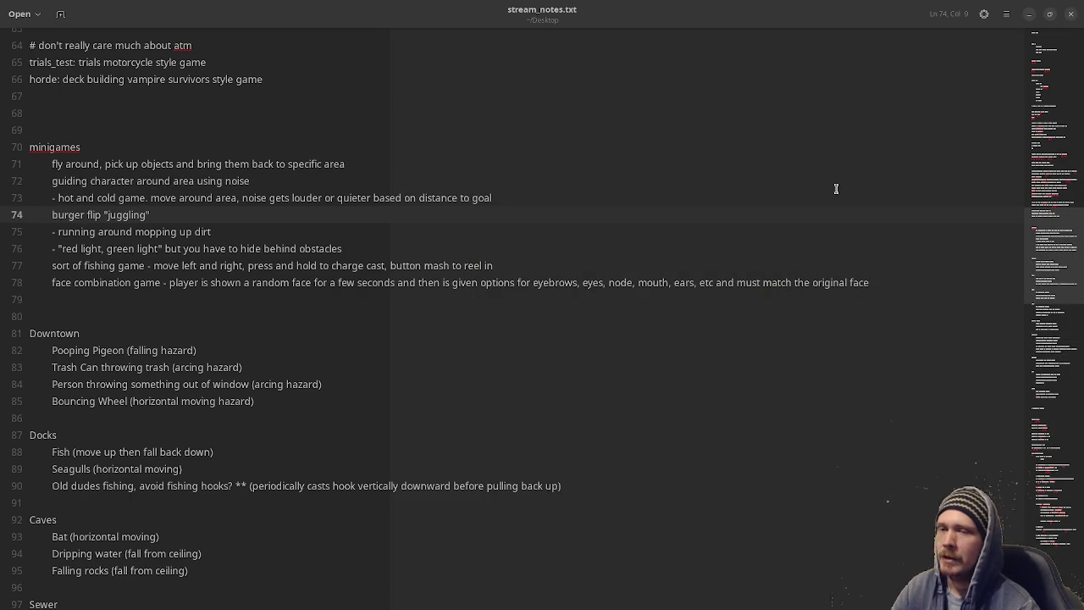
key(alt+Tab)
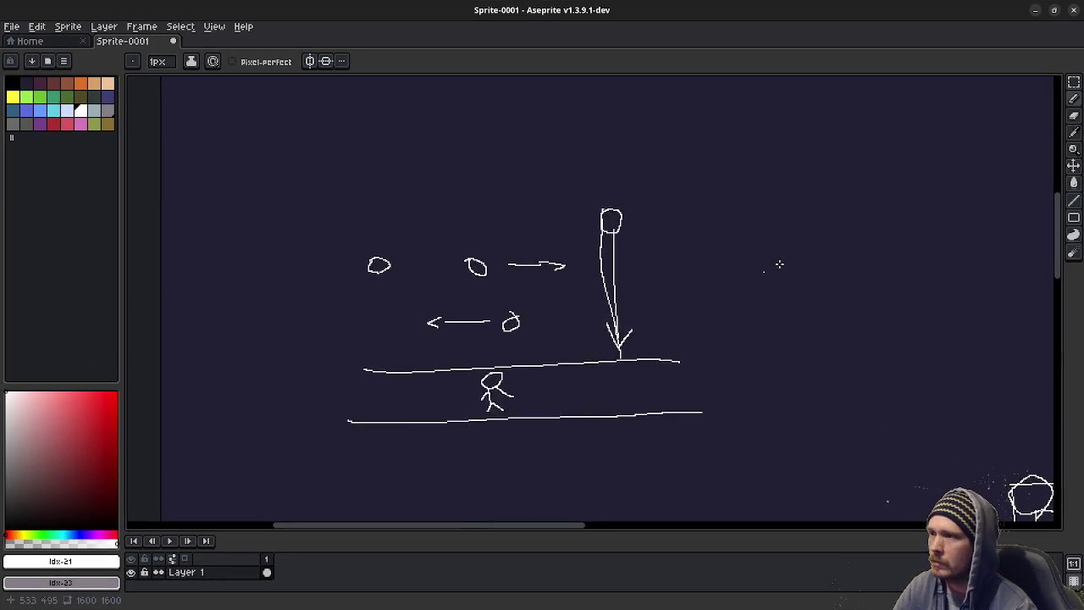
Pan to empty canvas space and sketch a rough freehand rectangle.
drag(780, 263, 416, 296)
drag(497, 160, 493, 248)
drag(488, 308, 845, 334)
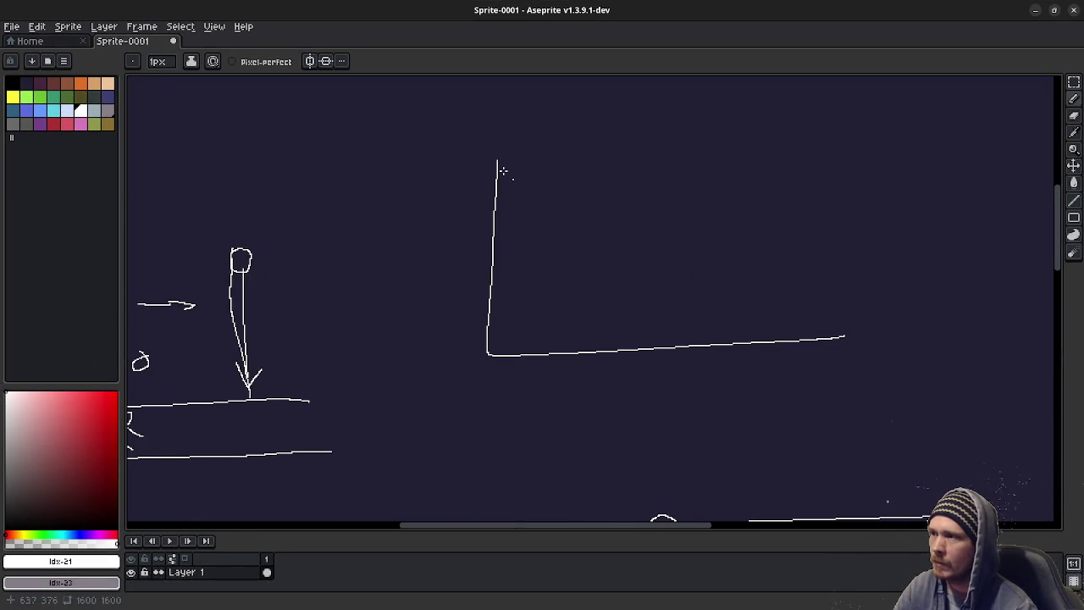
mouse_move(492, 153)
mouse_down()
mouse_move(852, 141)
mouse_move(862, 333)
mouse_move(778, 337)
mouse_up()
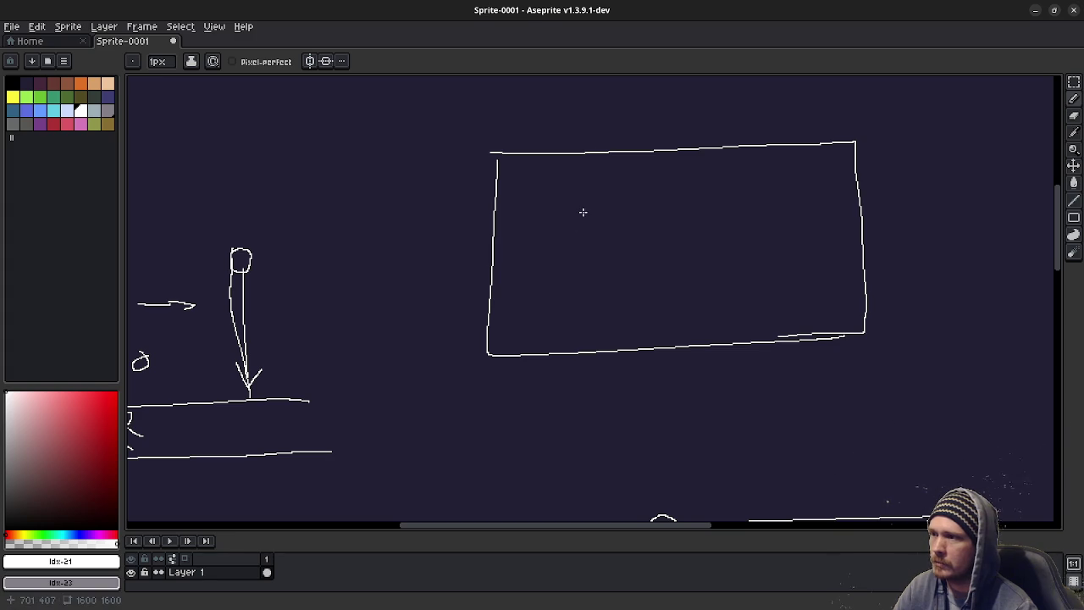
Draw three ovals side by side inside the rectangle, redoing the misdrawn ones.
mouse_move(593, 217)
mouse_down()
mouse_move(554, 218)
mouse_move(576, 218)
mouse_up()
mouse_move(702, 210)
mouse_down()
mouse_move(665, 242)
mouse_move(689, 210)
mouse_up()
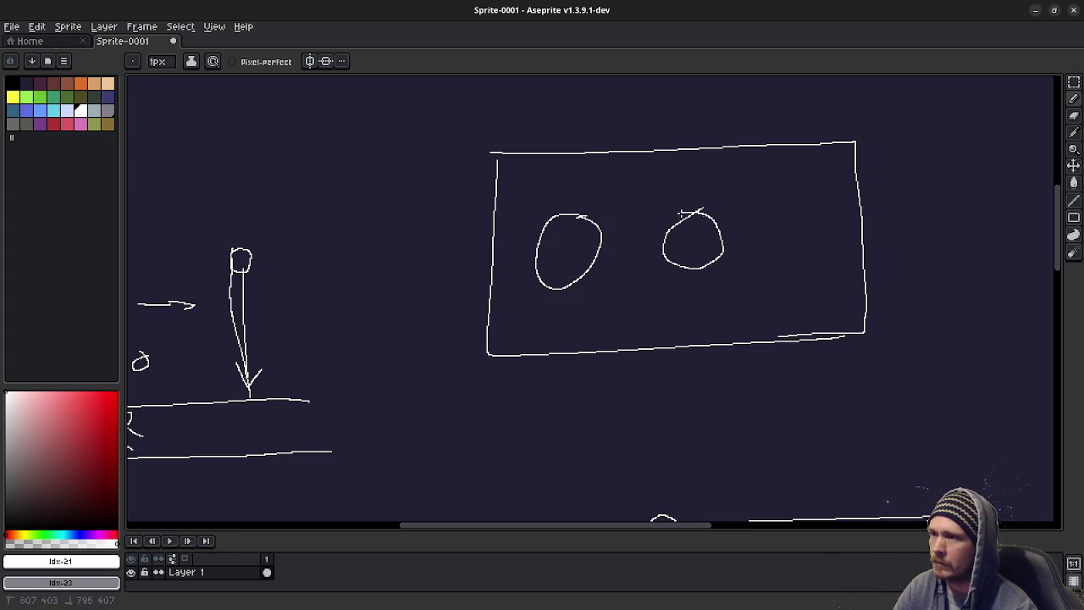
mouse_move(788, 204)
mouse_down()
mouse_move(762, 258)
mouse_move(781, 206)
mouse_up()
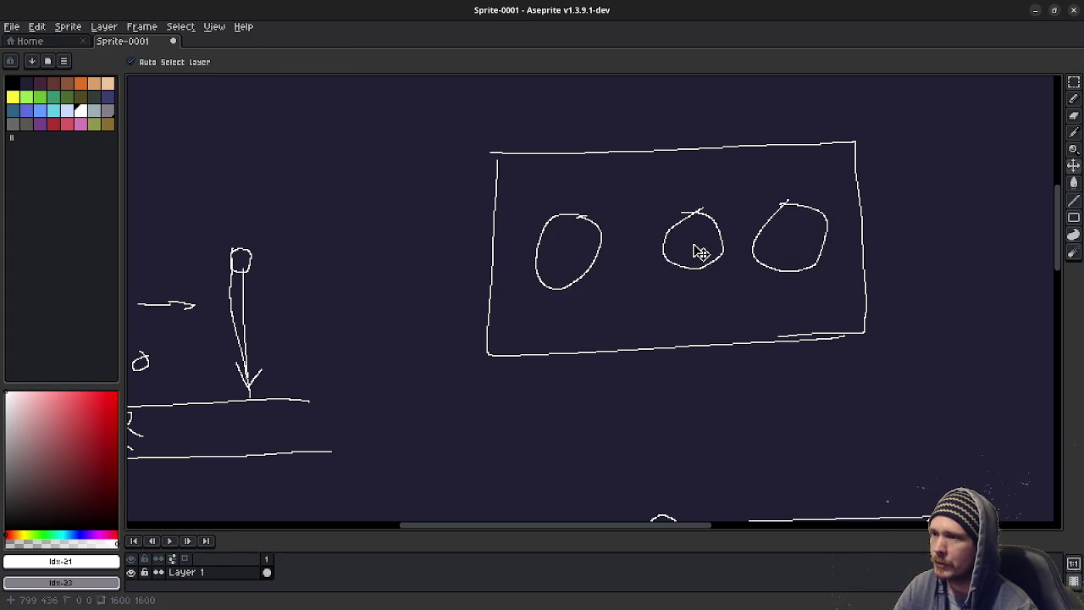
key(ctrl+z)
key(ctrl+z)
key(ctrl+z)
mouse_move(683, 212)
mouse_down()
mouse_move(738, 246)
mouse_move(691, 208)
mouse_up()
key(ctrl+z)
mouse_move(790, 204)
mouse_down()
mouse_move(819, 239)
mouse_move(741, 209)
mouse_up()
drag(634, 284, 507, 286)
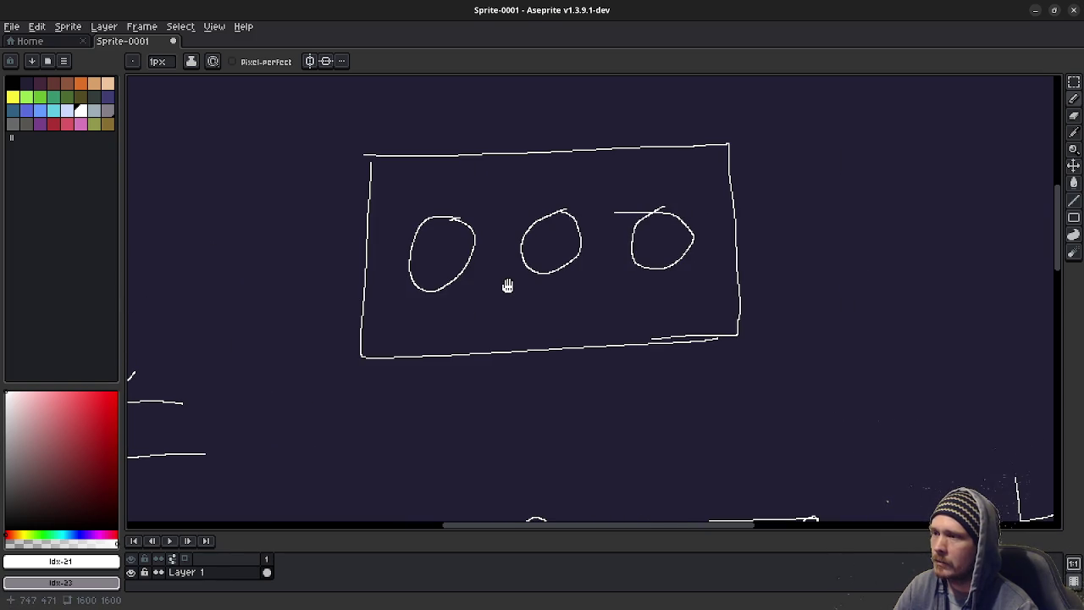
Draw a small triangle beneath the left oval, then zoom out to view all sketches.
drag(442, 319, 417, 338)
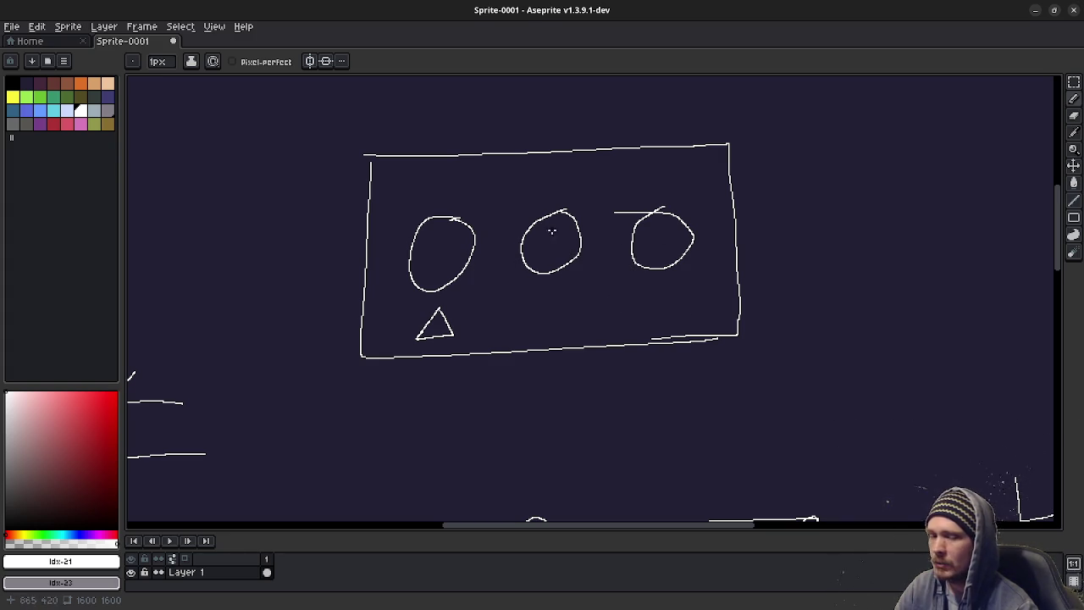
mouse_move(518, 300)
mouse_down()
mouse_move(769, 277)
mouse_move(687, 271)
mouse_up()
scroll(711, 284, down, 2)
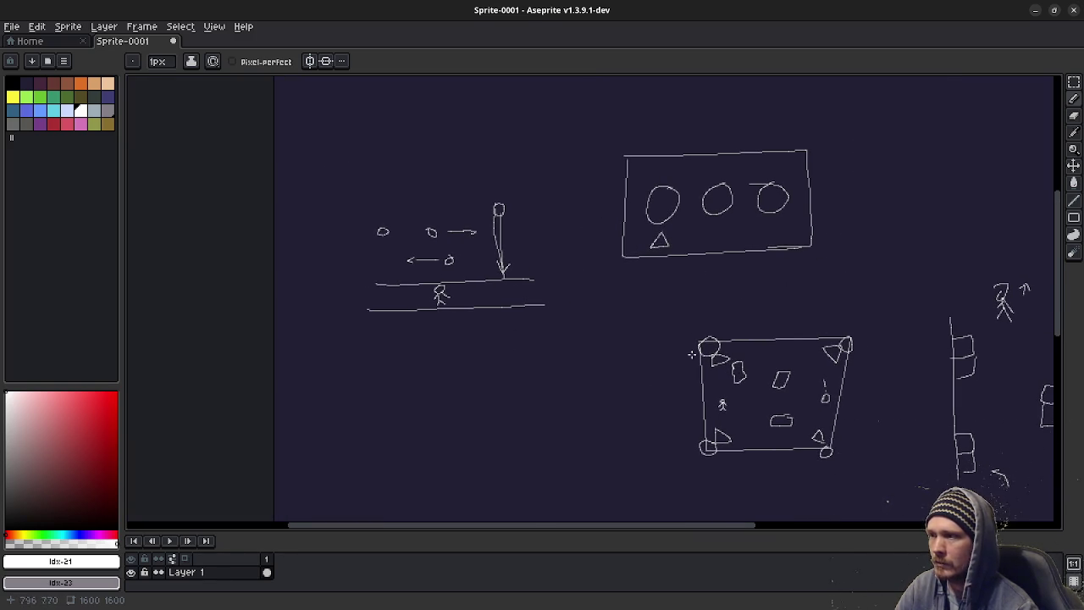
click(1035, 15)
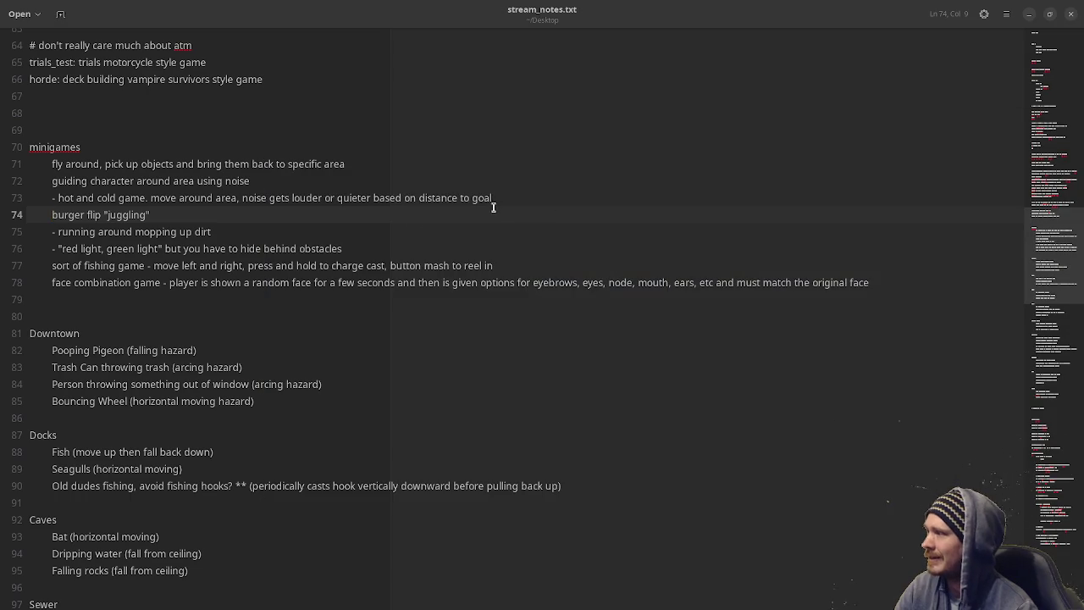
drag(155, 214, 103, 214)
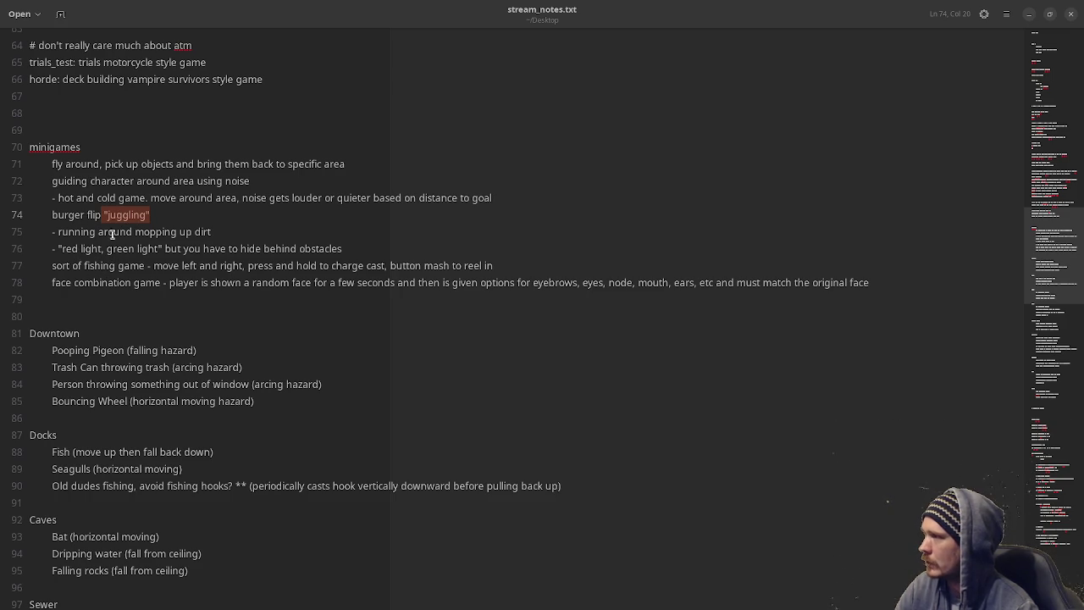
click(354, 296)
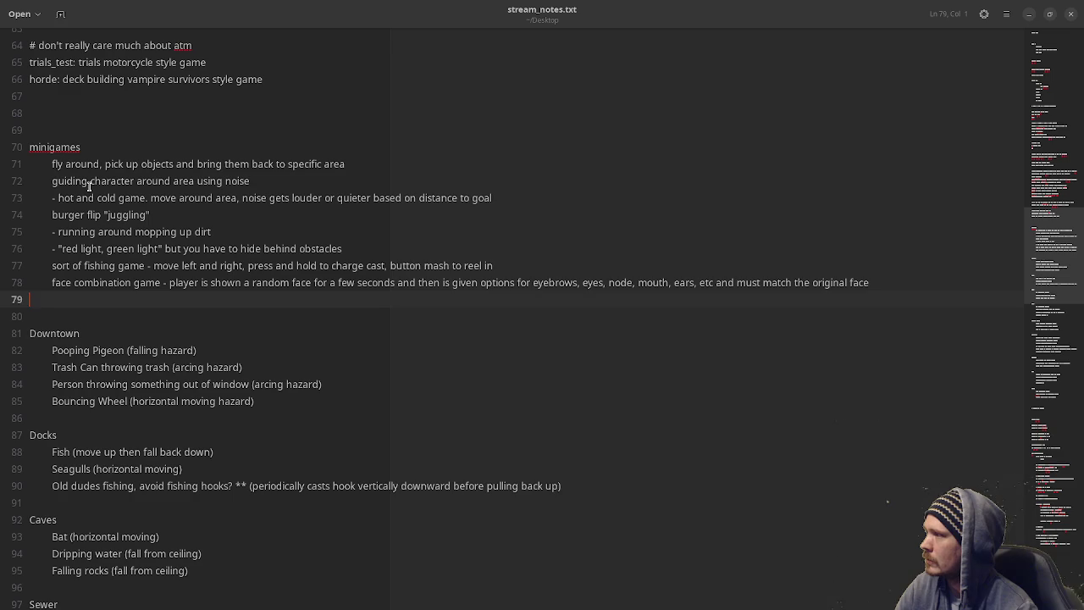
click(211, 232)
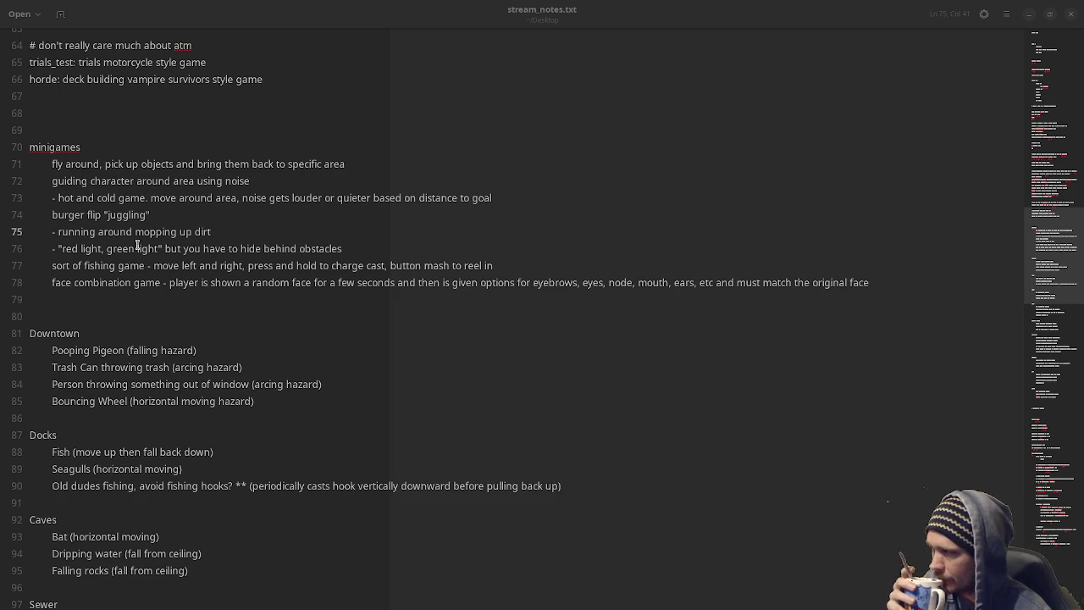
drag(96, 165, 140, 165)
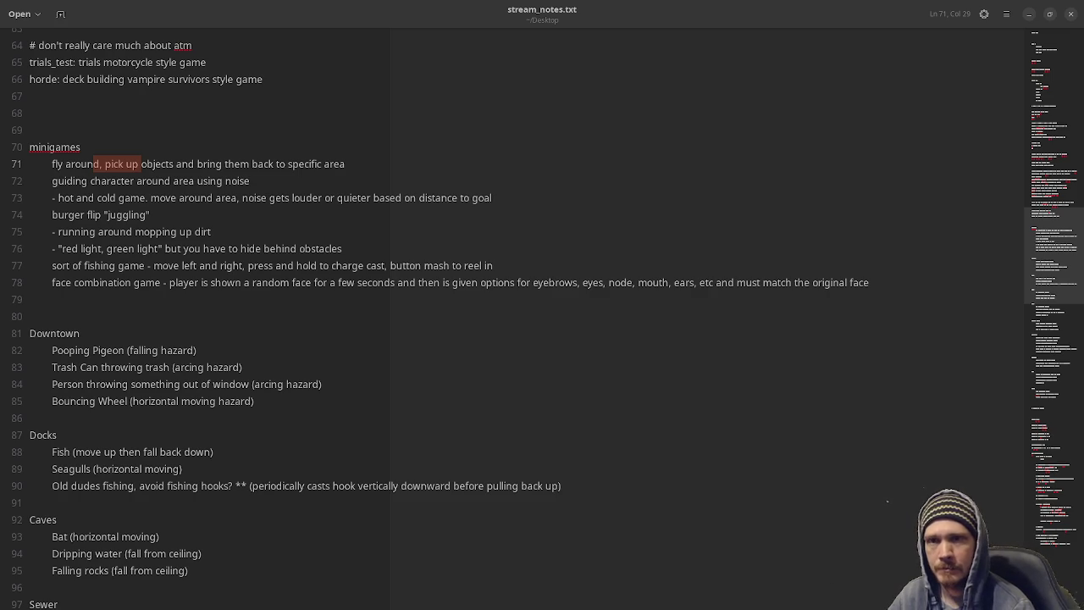
key(alt+Tab)
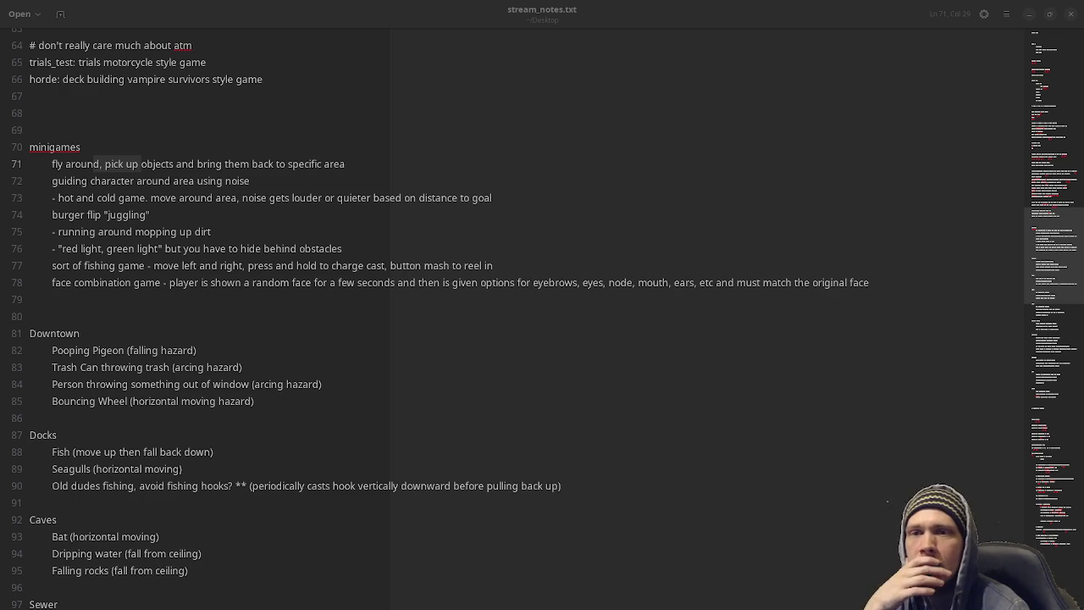
key(super)
key(super)
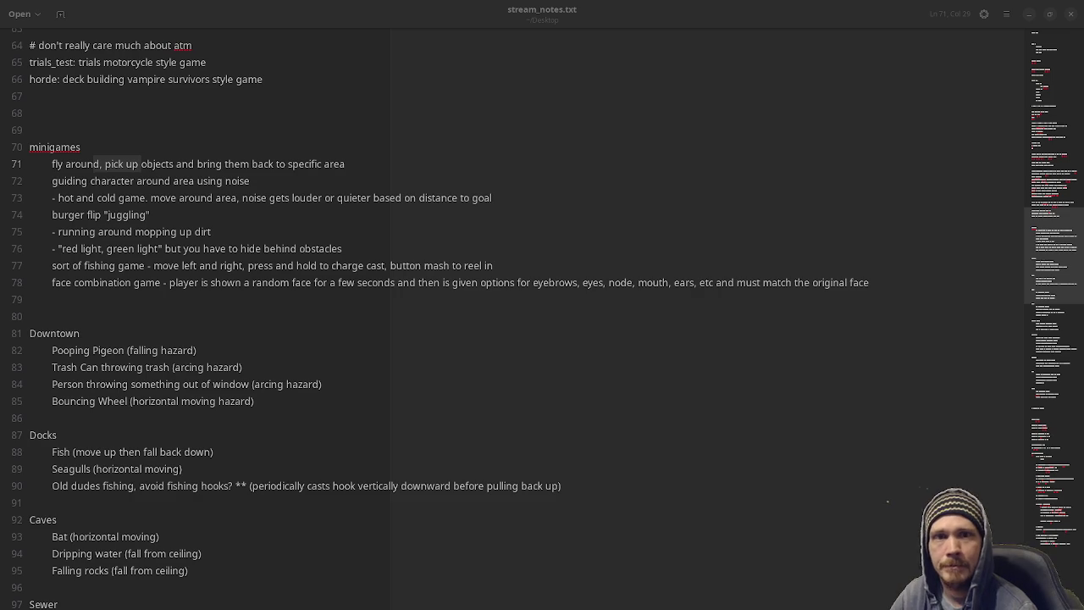
key(alt+Tab)
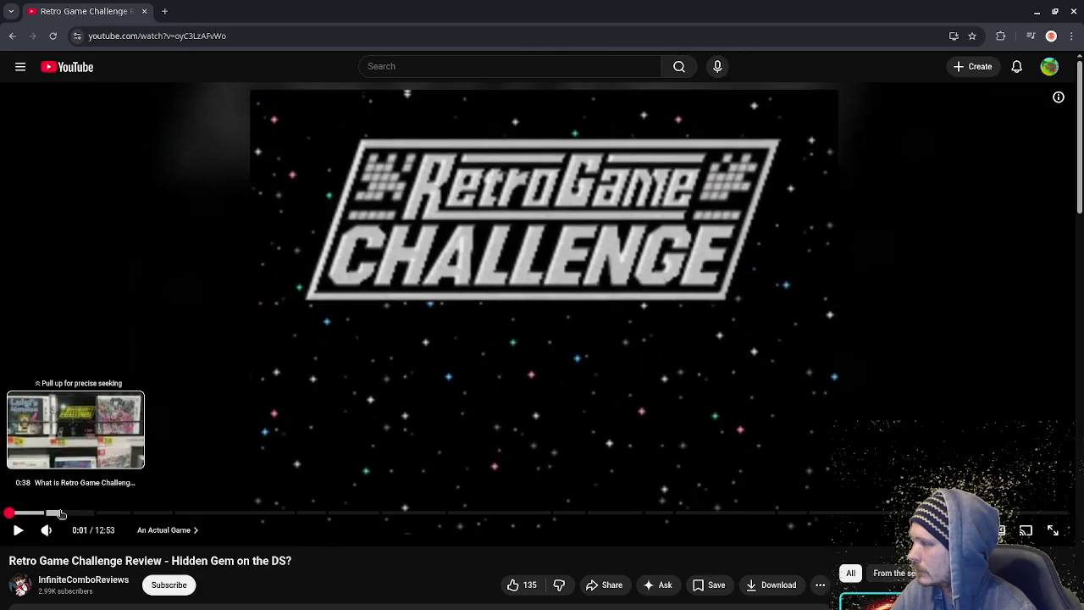
click(109, 514)
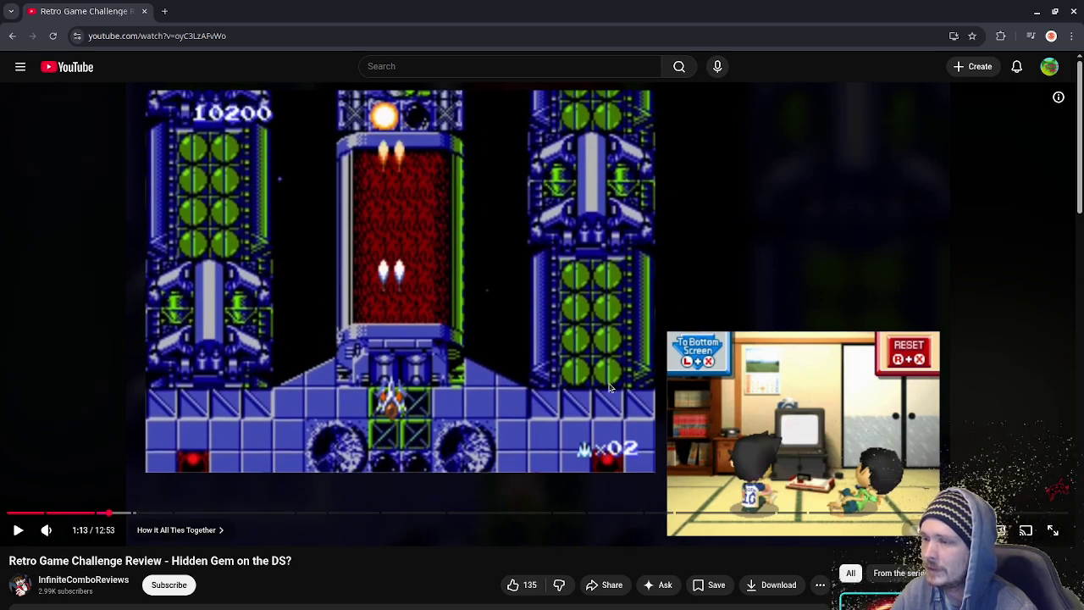
click(609, 388)
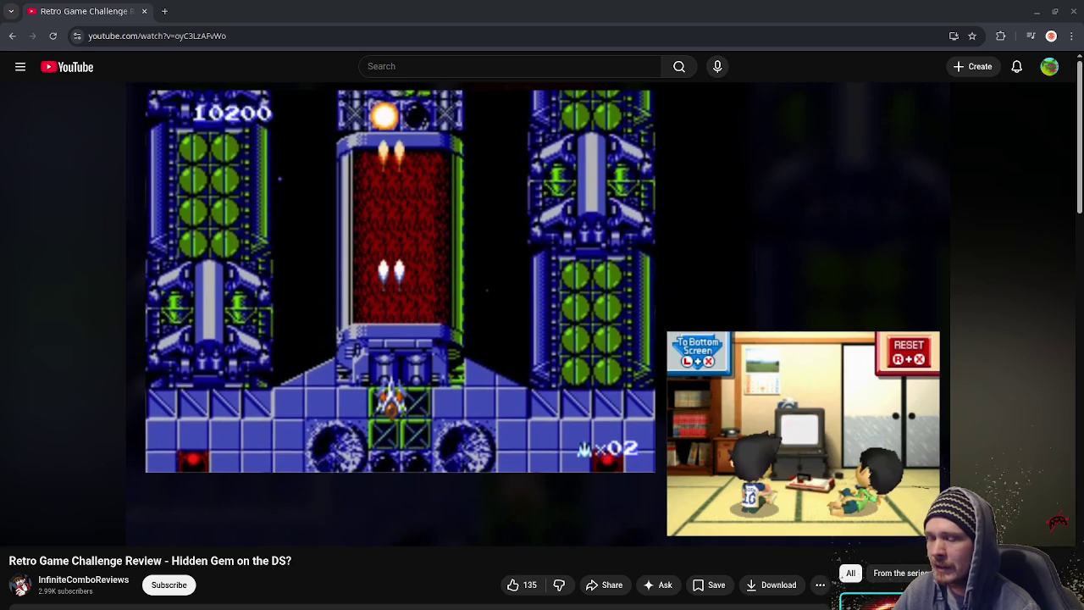
mouse_move(129, 510)
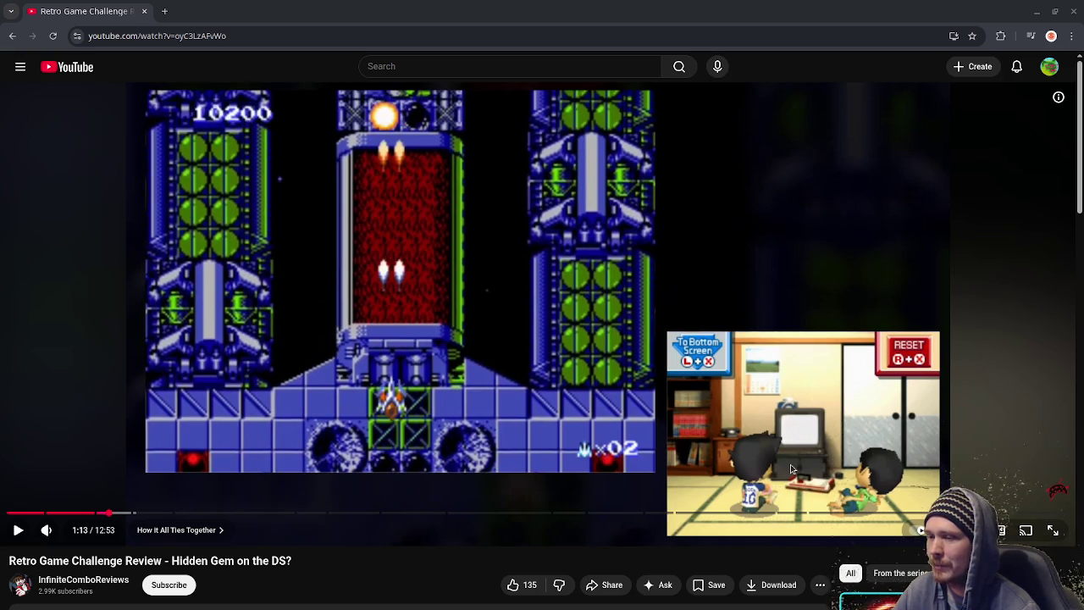
click(794, 492)
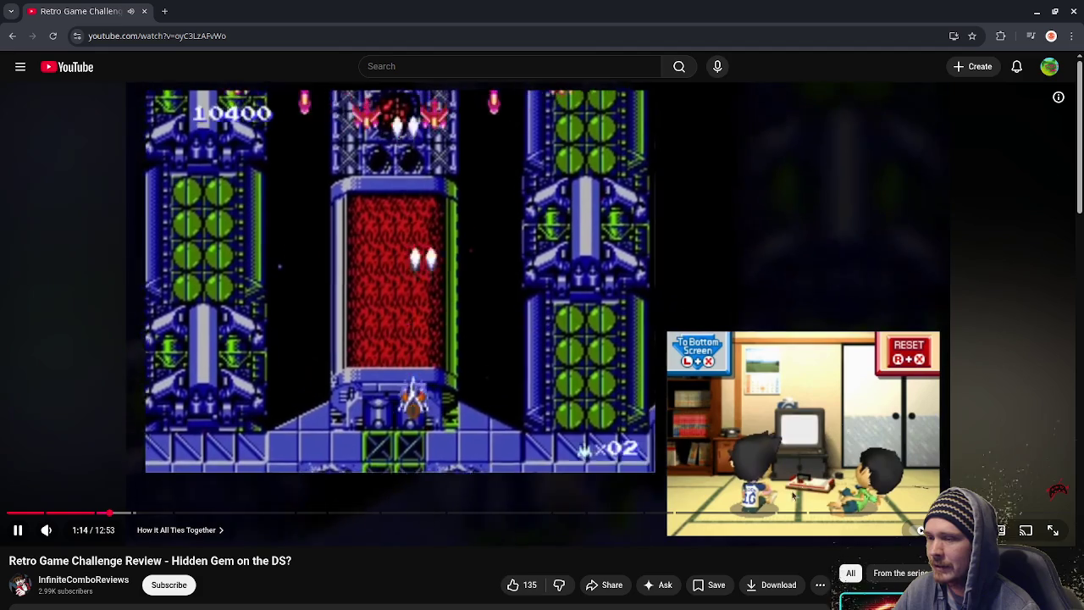
mouse_move(72, 534)
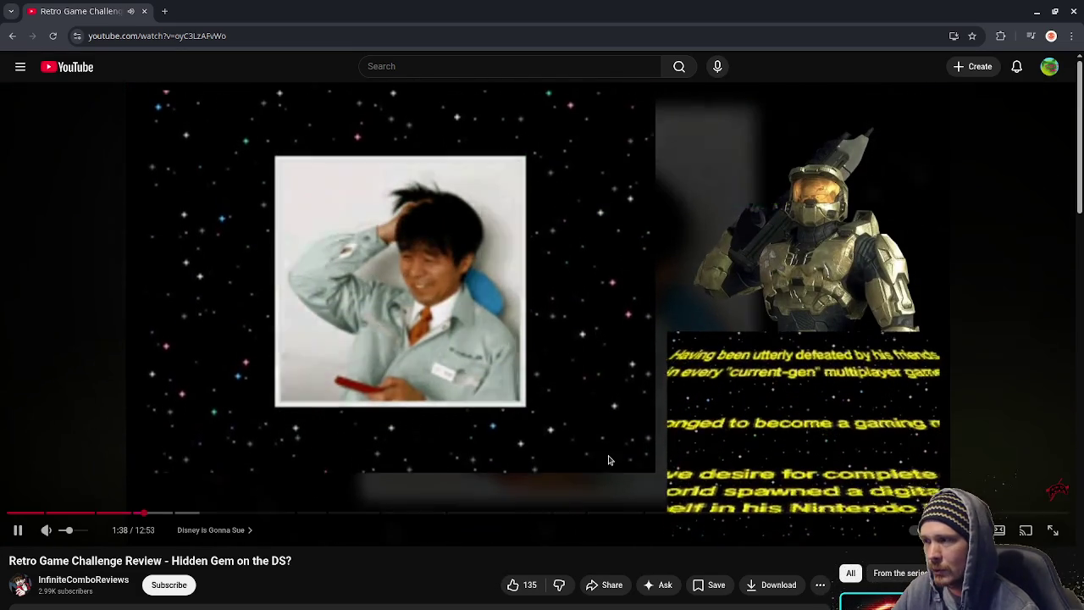
Skip the Retro Game Challenge review through Cosmic Gate and Real Games? to Game Variety, then pause.
drag(152, 512, 182, 512)
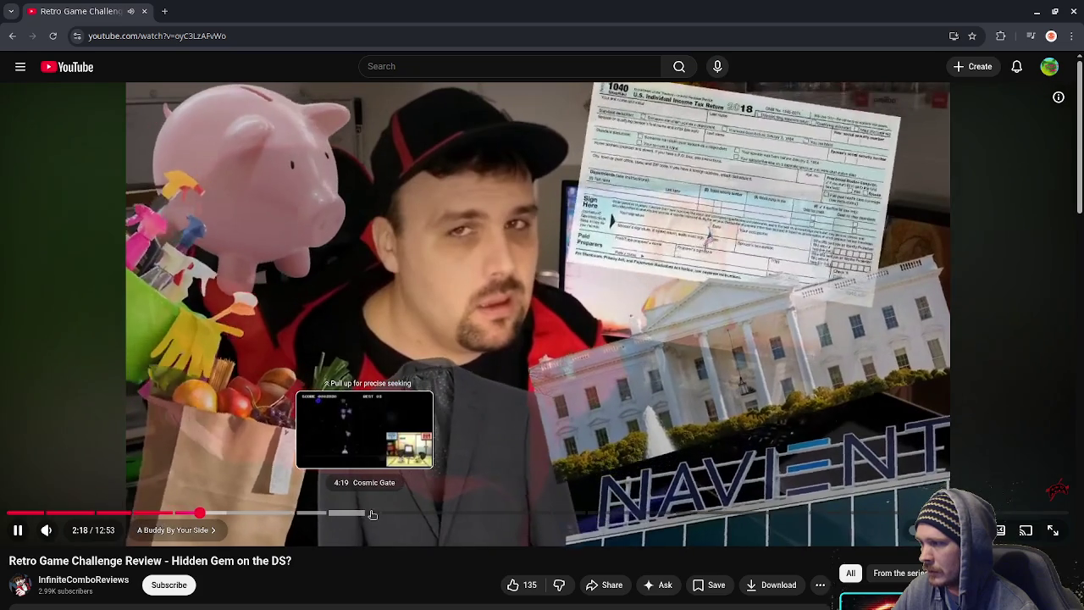
click(374, 514)
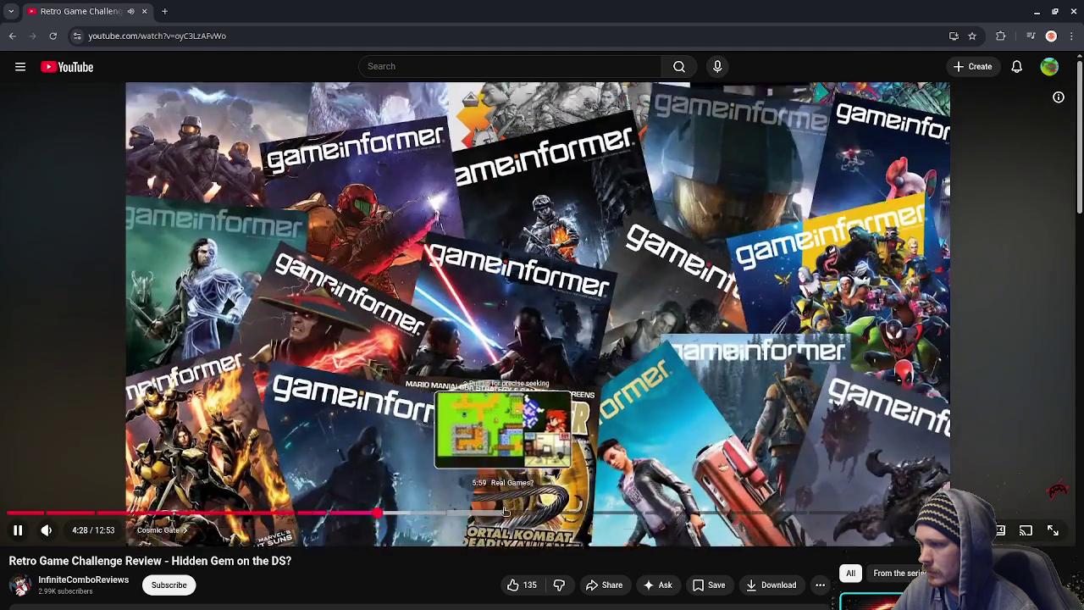
click(505, 511)
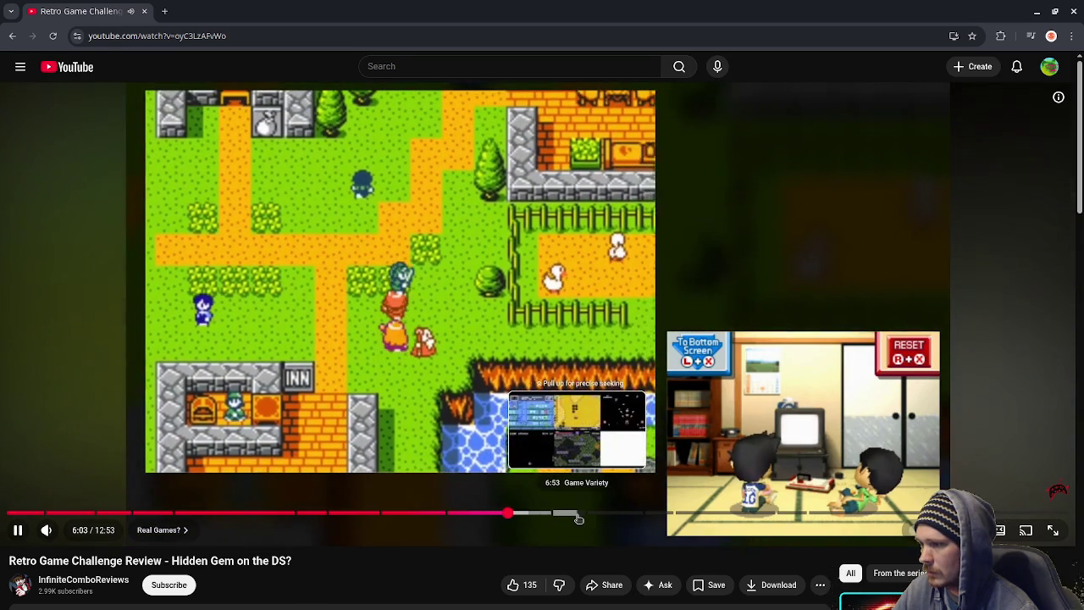
click(578, 514)
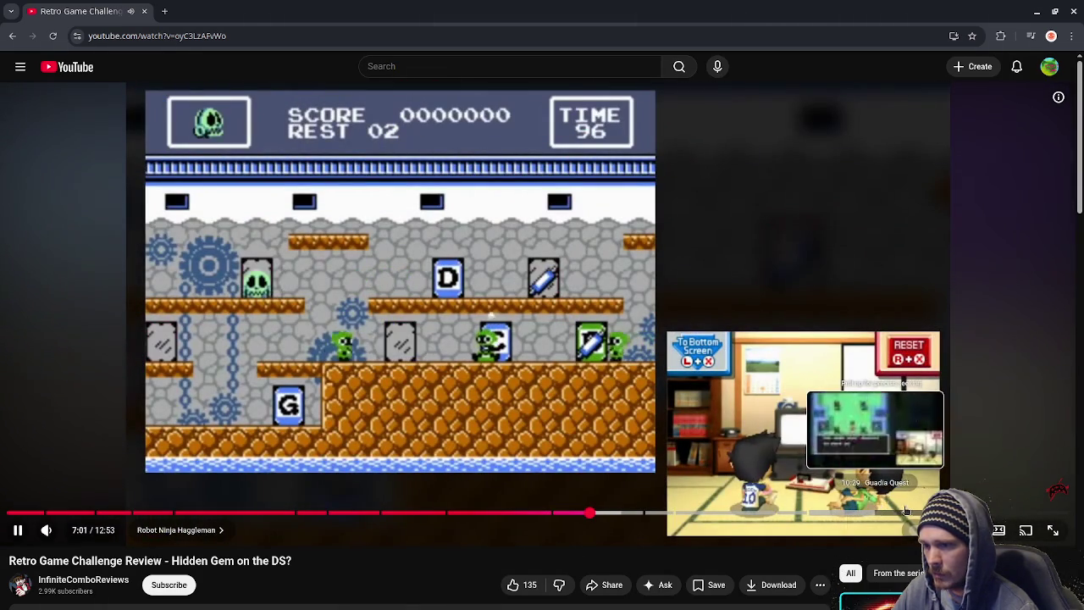
click(419, 229)
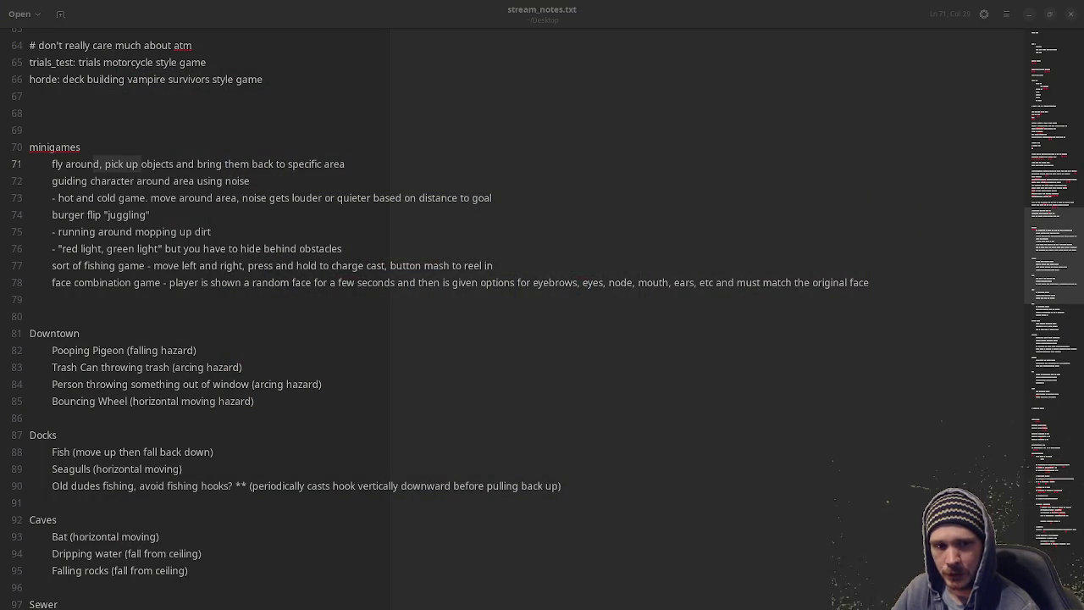
Watch the Furu Furu Park playthrough in theater mode, pause it at 46:08, and return to Godot.
key(alt+Tab)
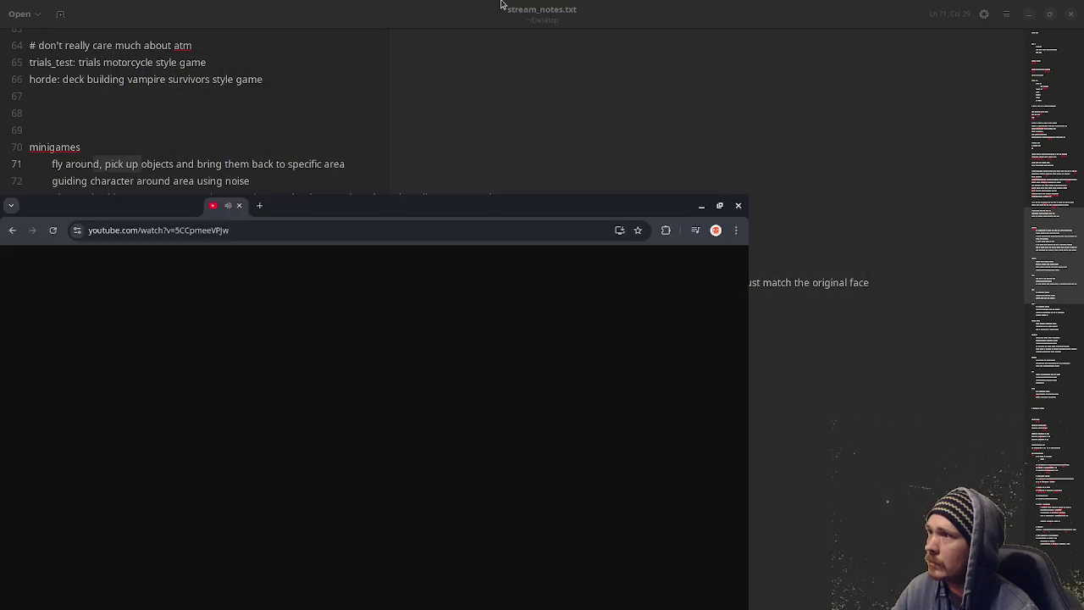
key(t)
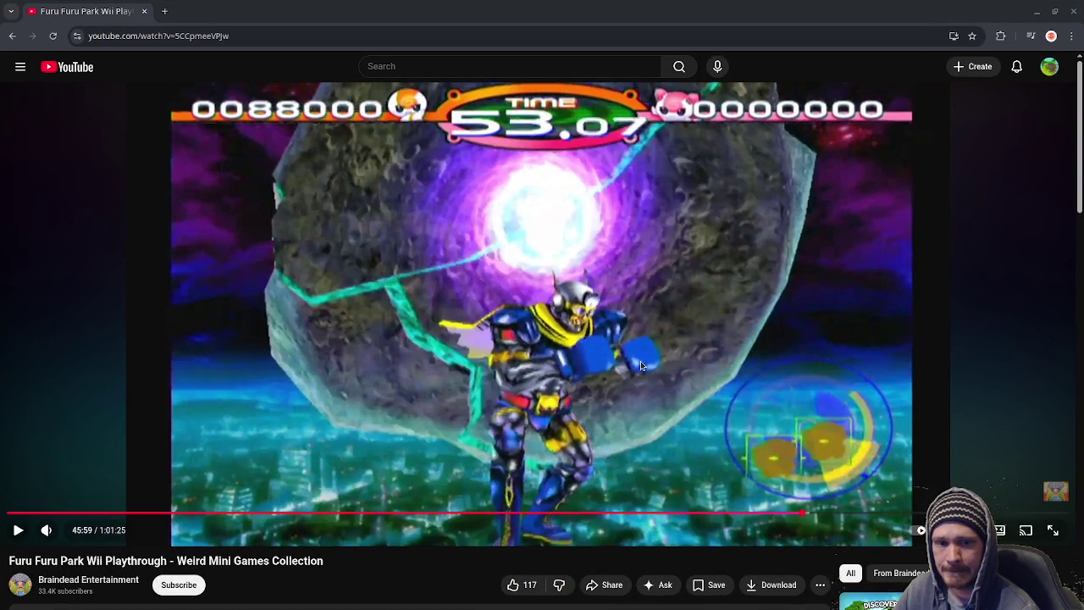
click(477, 349)
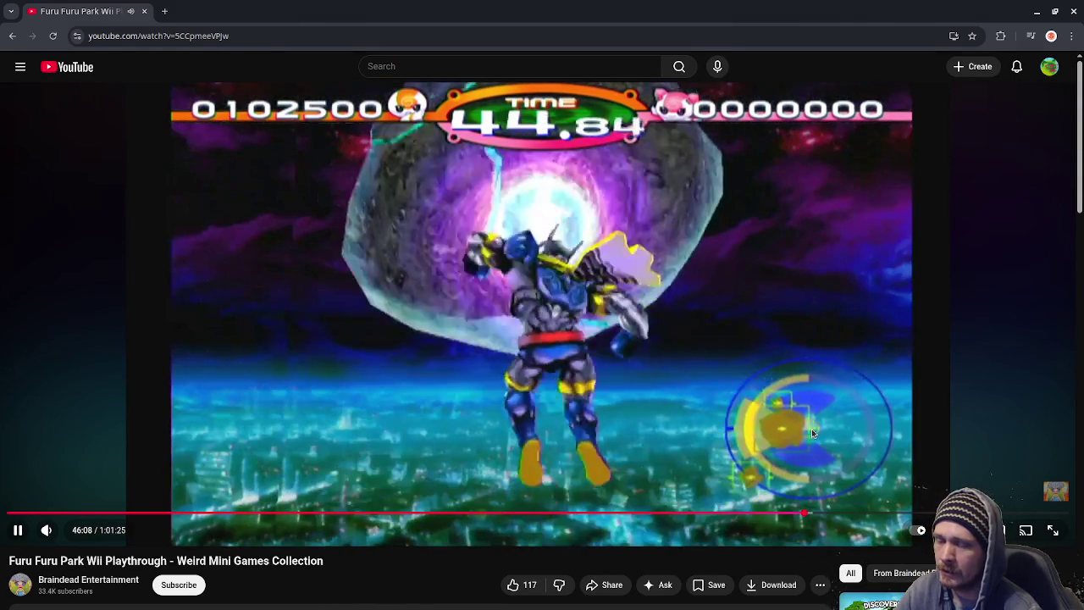
click(753, 424)
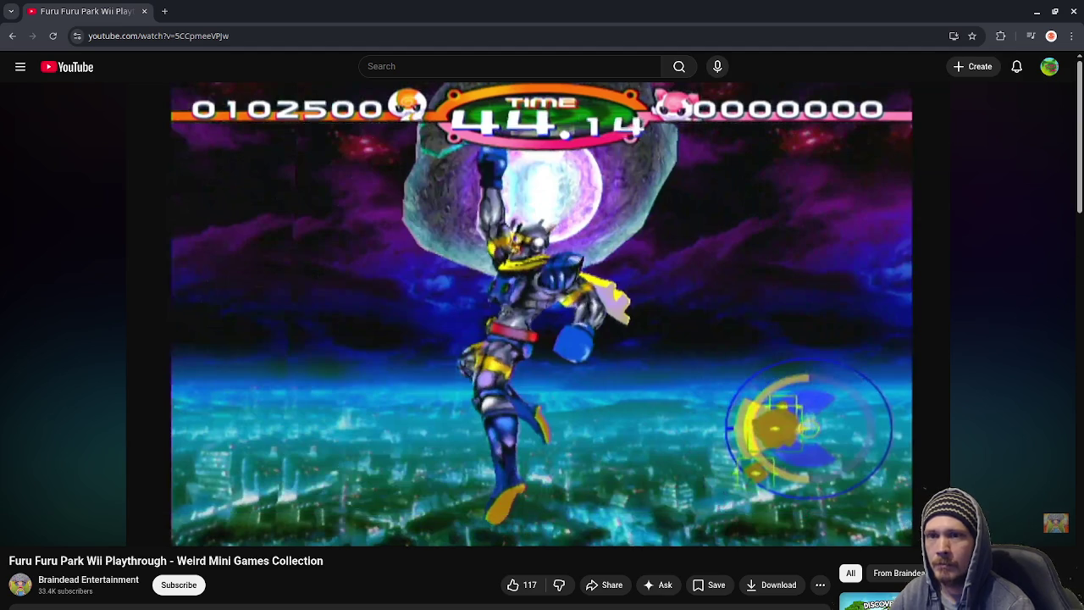
key(alt+Tab)
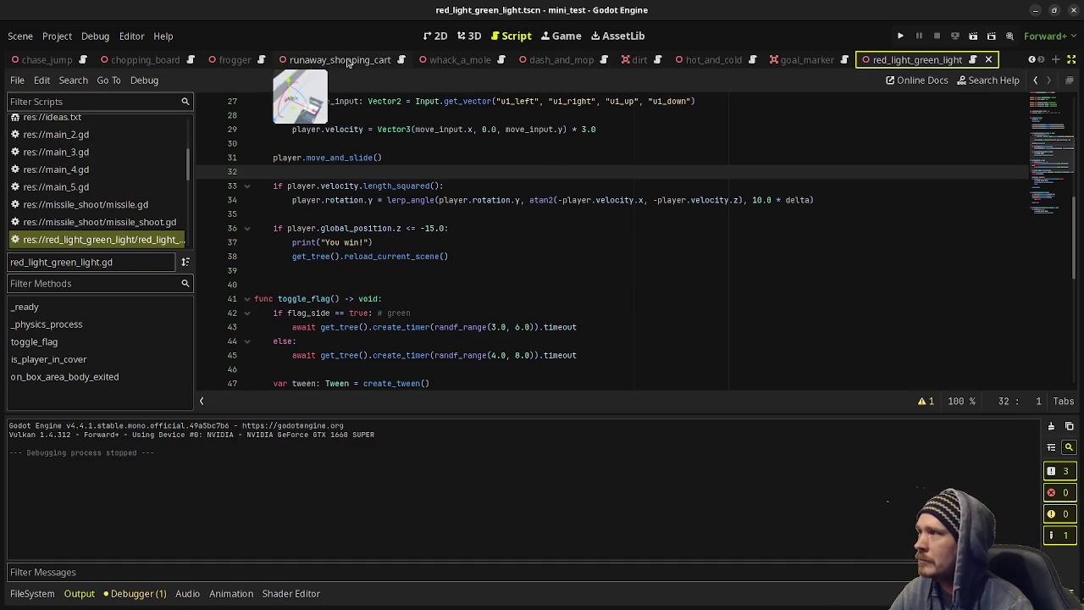
Open the water_push scene in the 3D view and run it as a test.
scroll(55, 66, up, 2)
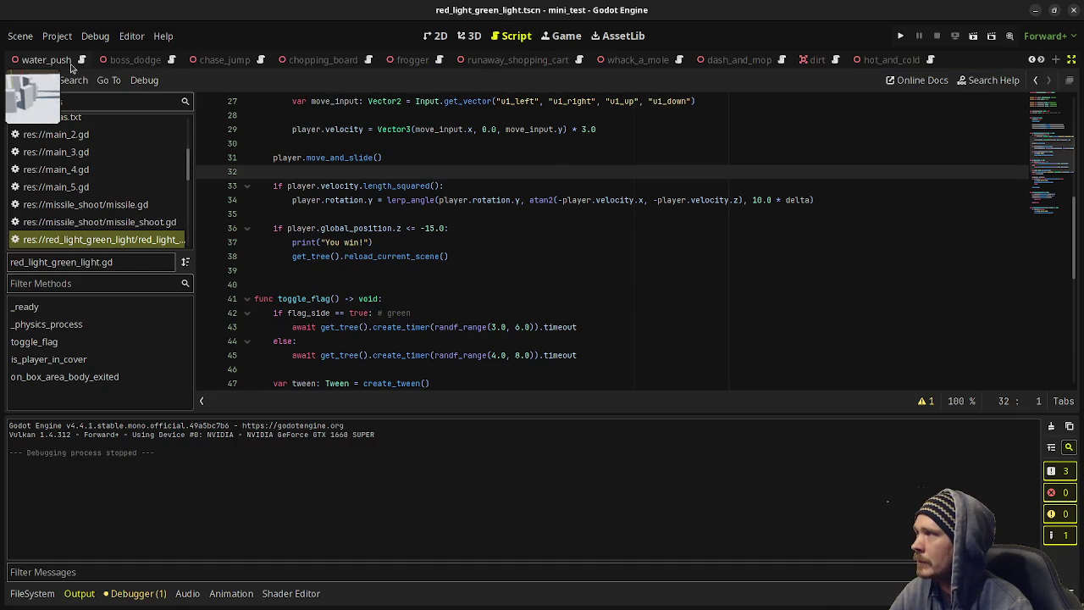
click(72, 64)
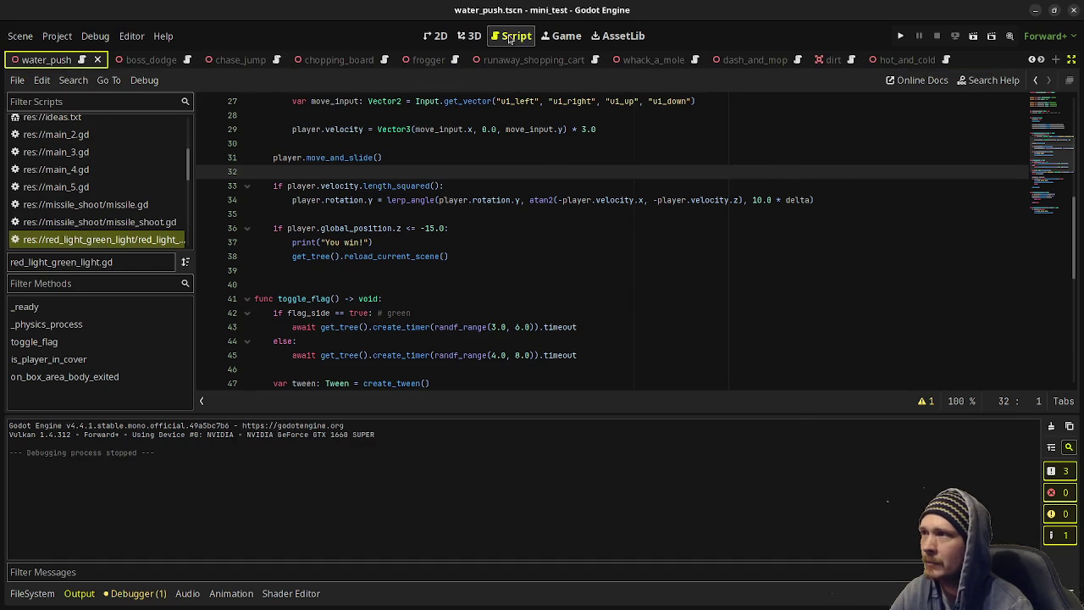
click(468, 36)
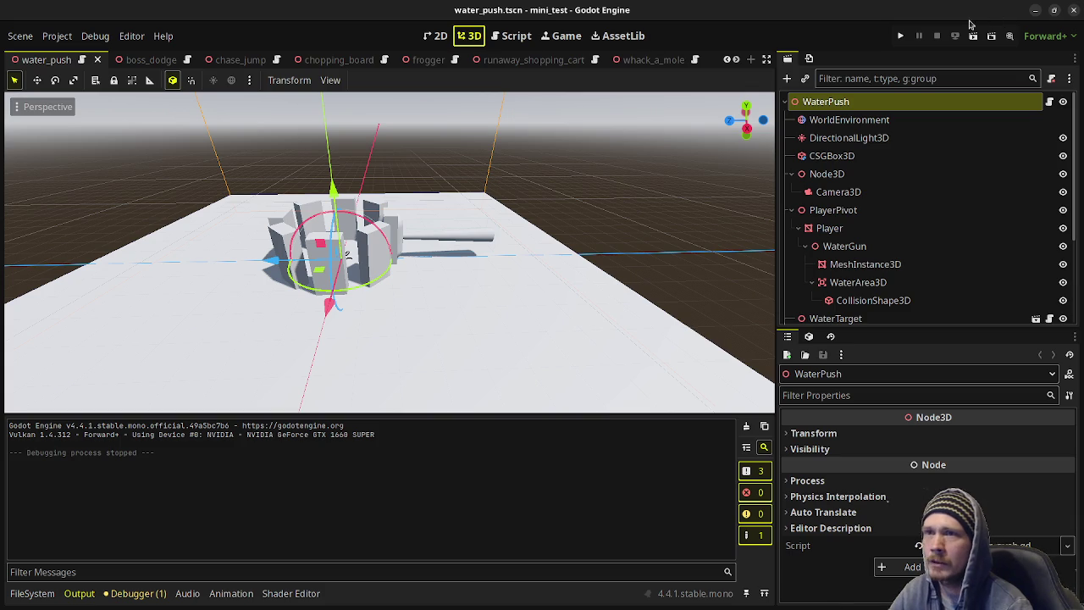
click(973, 39)
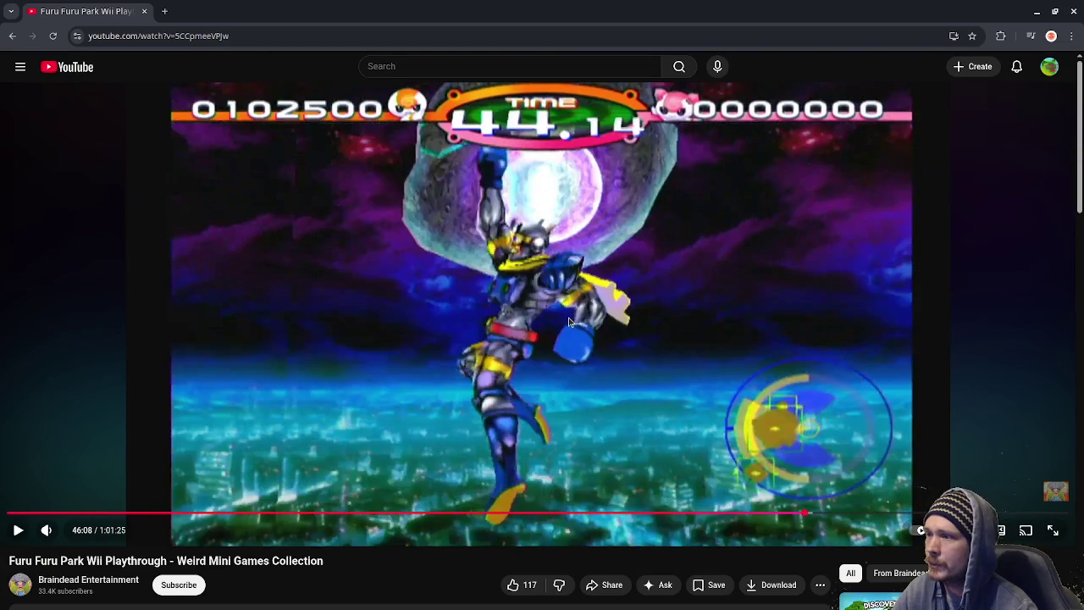
Jump the Furu Furu Park video back to about 1:28 and pause on the Skateboard controls screen.
click(695, 352)
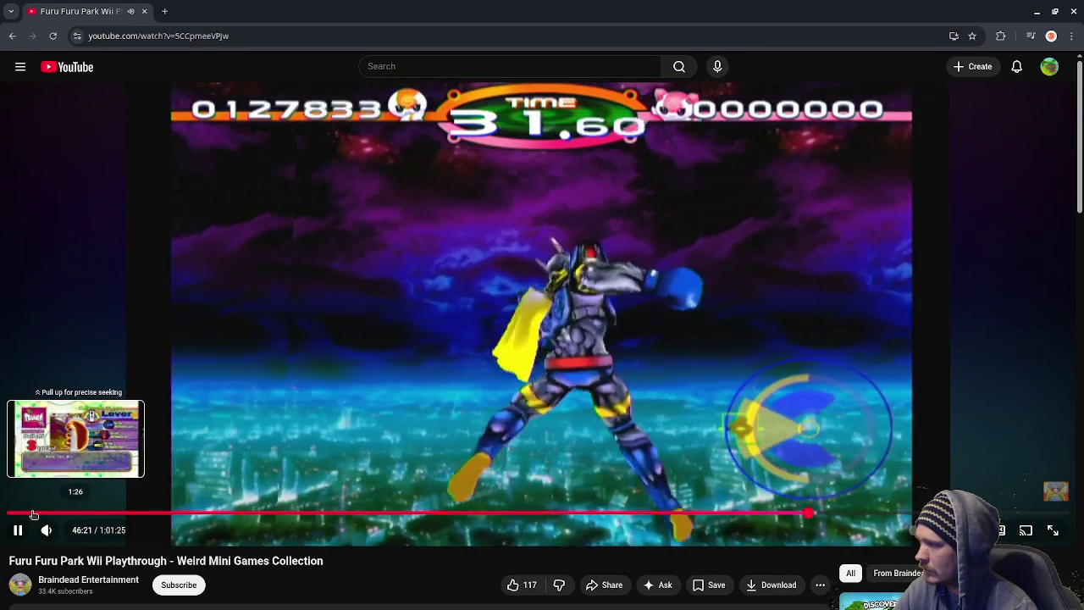
click(32, 514)
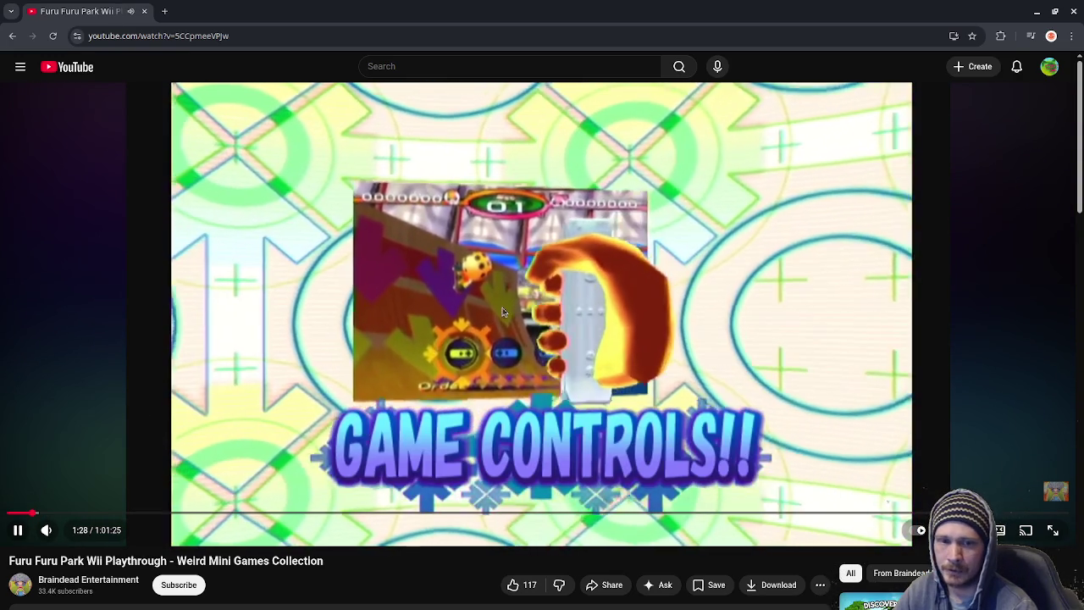
click(503, 312)
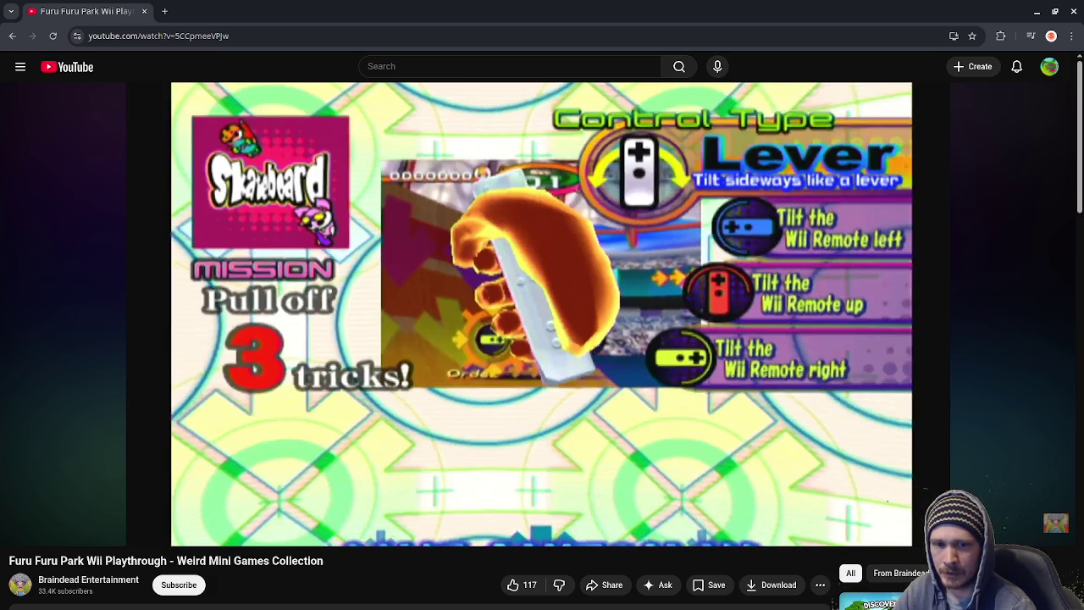
mouse_move(508, 320)
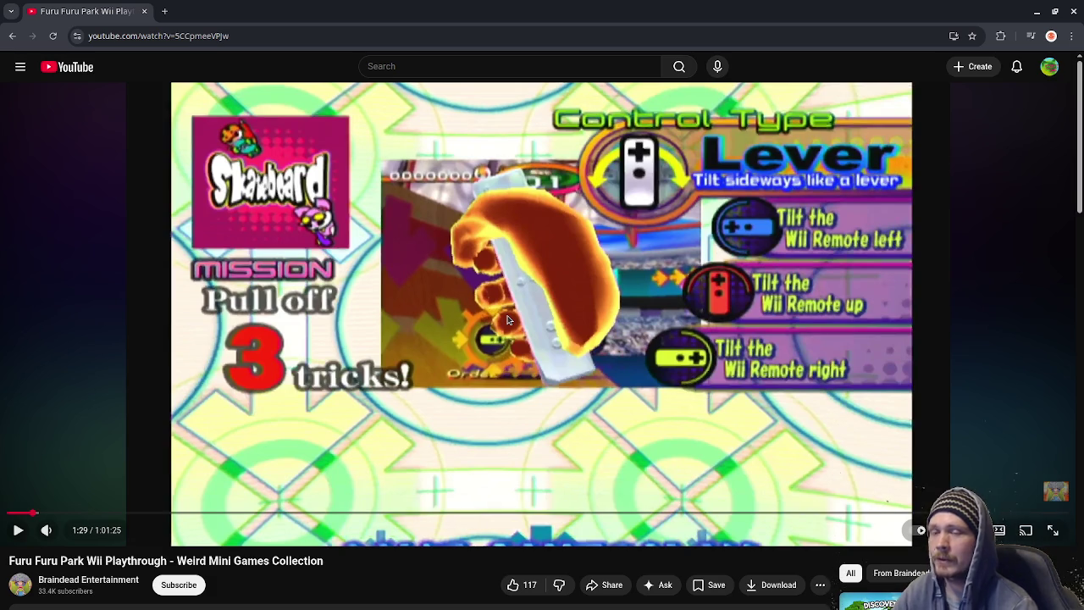